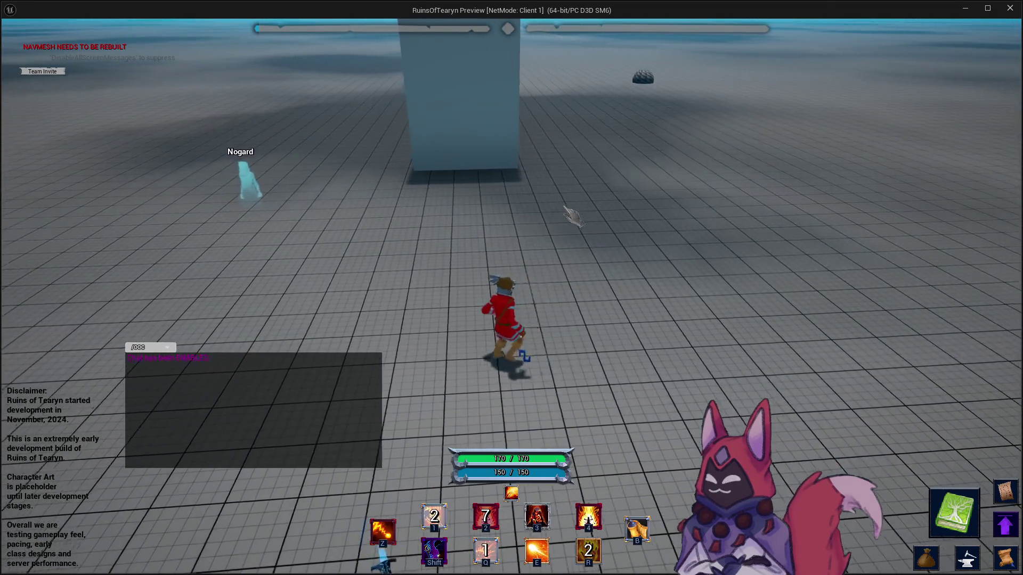
# Target the middle dummy, cast Shield of Flames and attack, then reopen the Shield_Of_Flames data table.
pyautogui.click(510, 212)
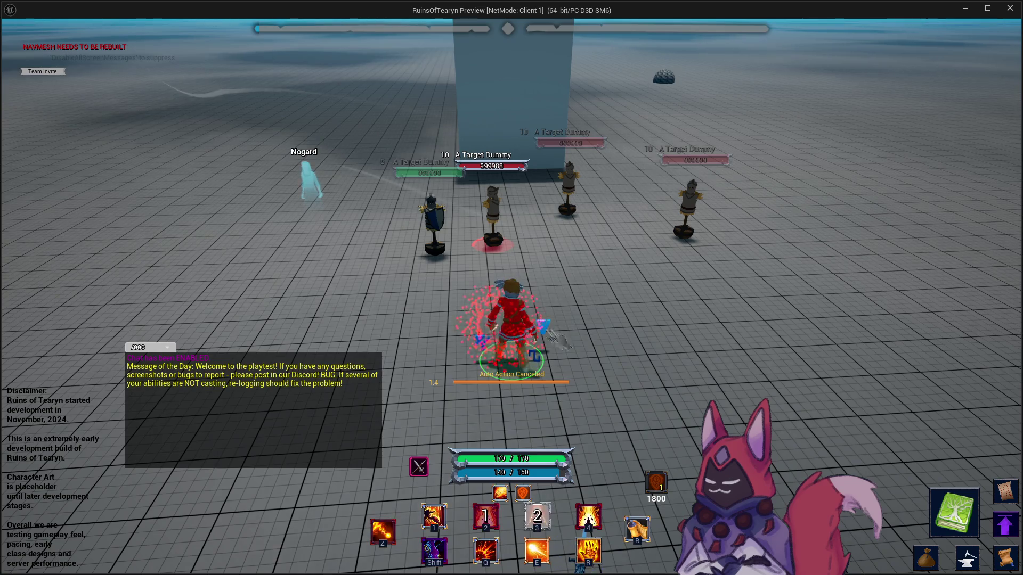
pyautogui.press('d')
pyautogui.press('a')
pyautogui.press('z')
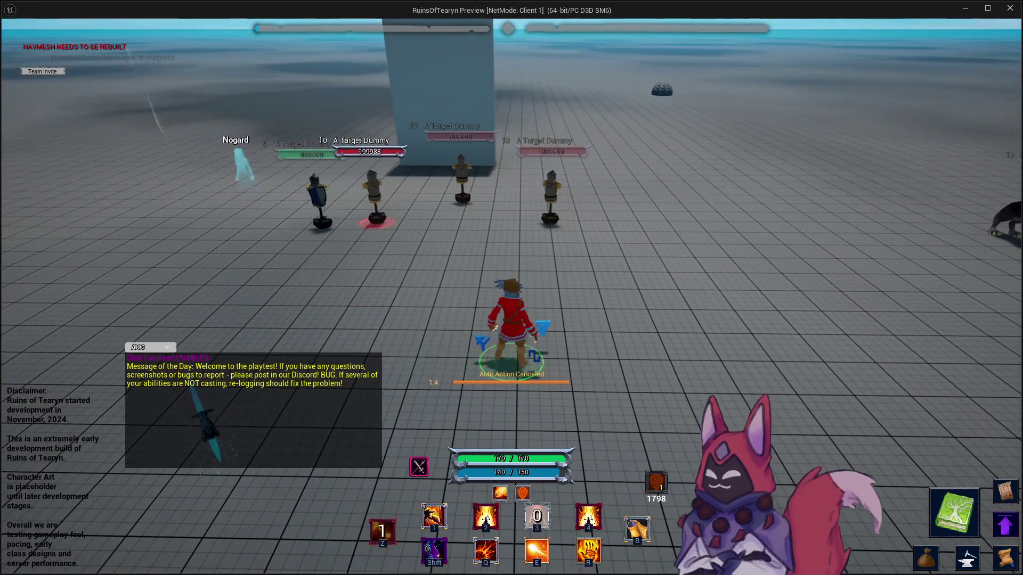
pyautogui.click(965, 9)
pyautogui.click(421, 22)
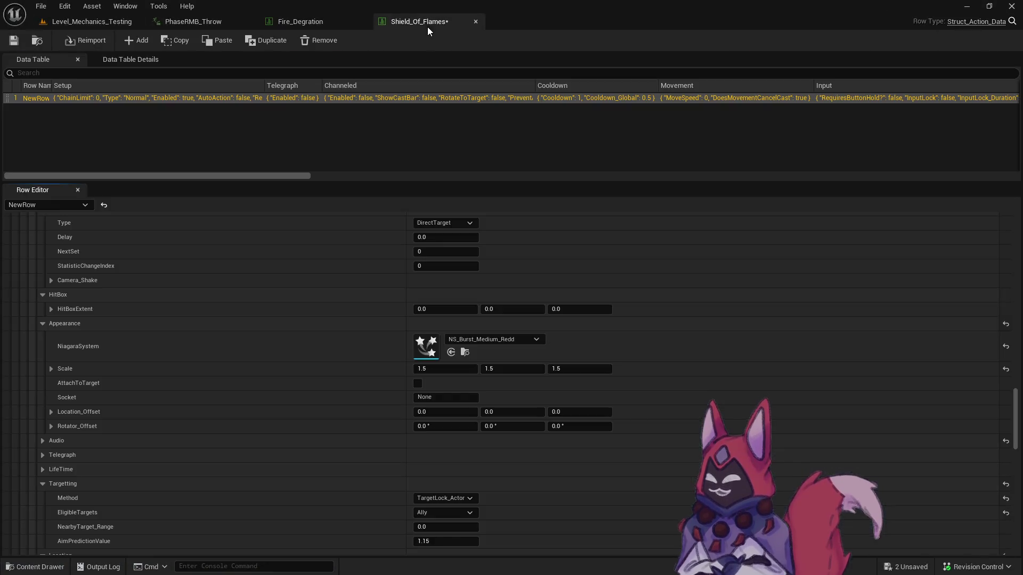
# Attach the Shield_Of_Flames burst to the target with socket Socket_Core.
pyautogui.click(418, 383)
pyautogui.click(448, 397)
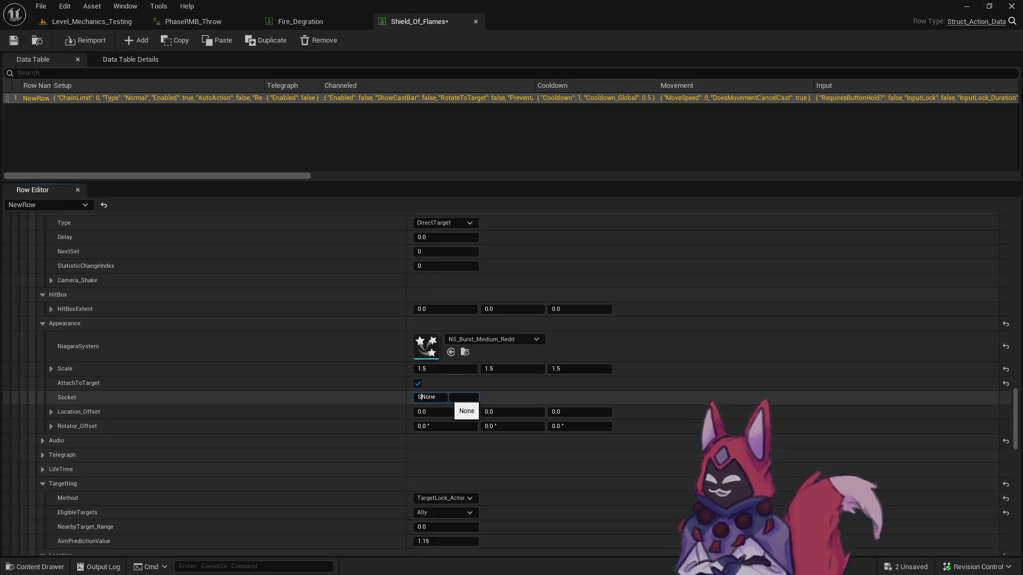
pyautogui.write('So')
pyautogui.press('Return')
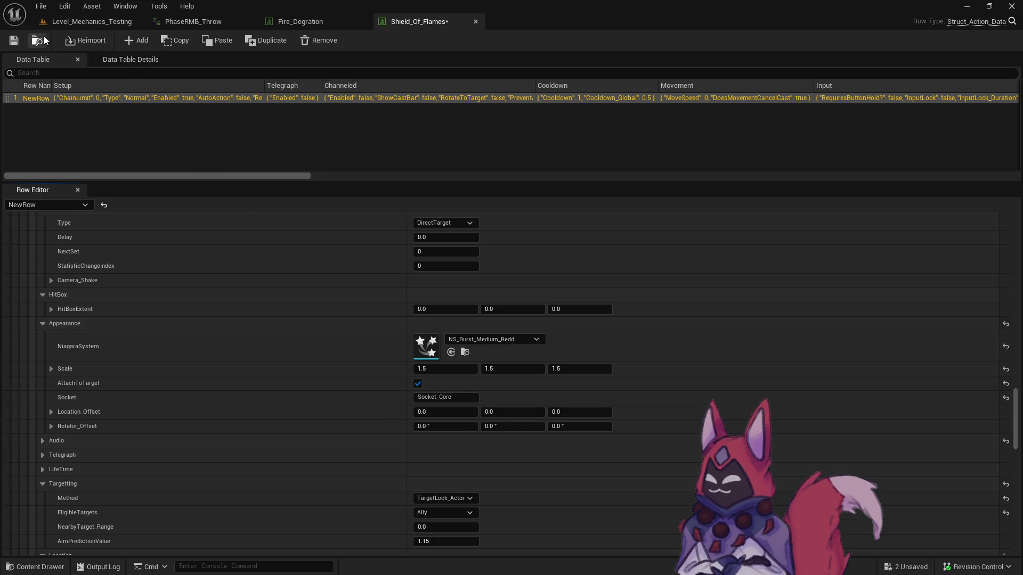
# Open Shield_Of_Flames_Crit, set its burst to NS_Burst_Medium_Redd, and attach it to the target.
pyautogui.click(44, 39)
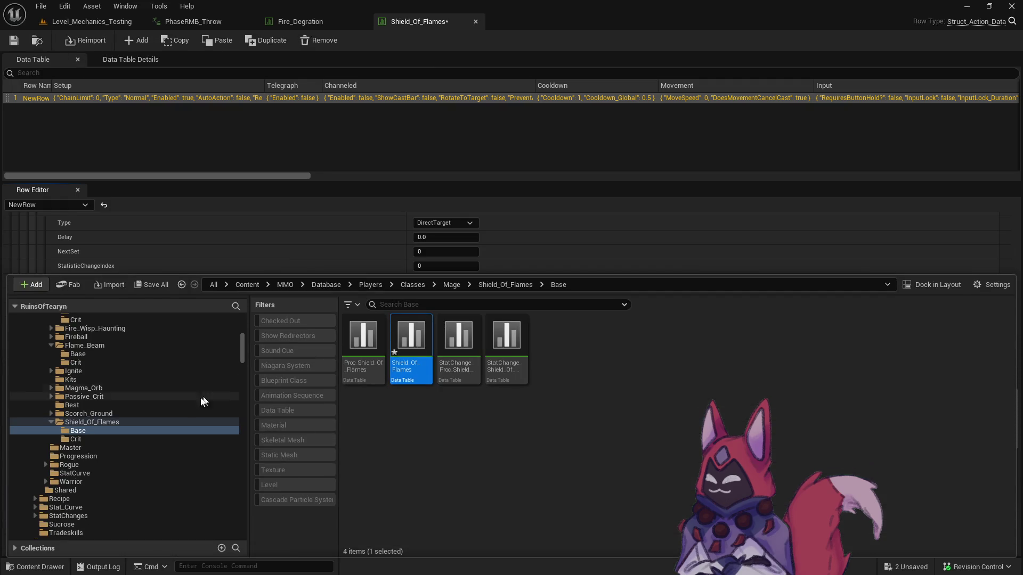
pyautogui.click(132, 440)
pyautogui.doubleClick(407, 352)
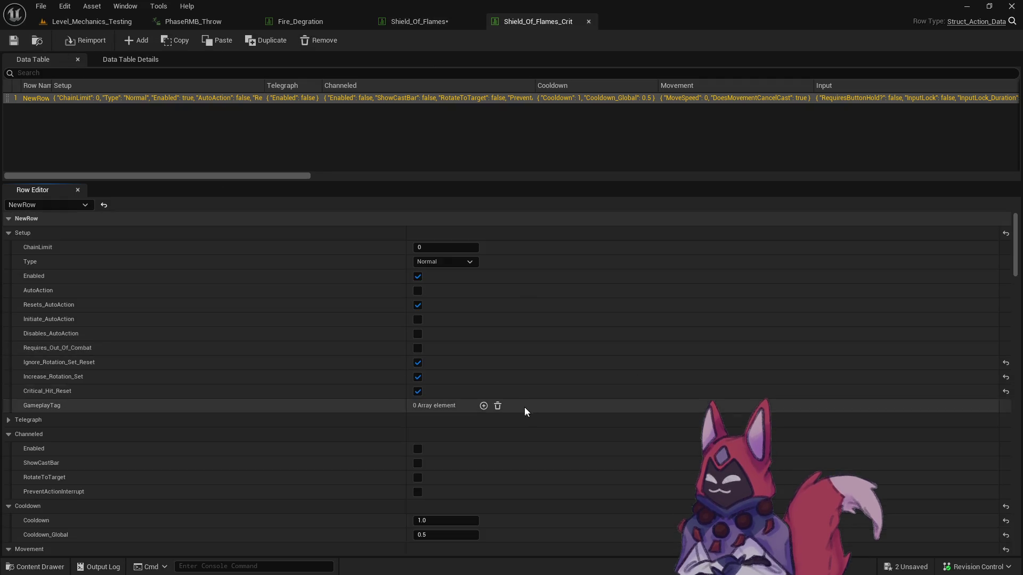
pyautogui.scroll(-10, 499, 371)
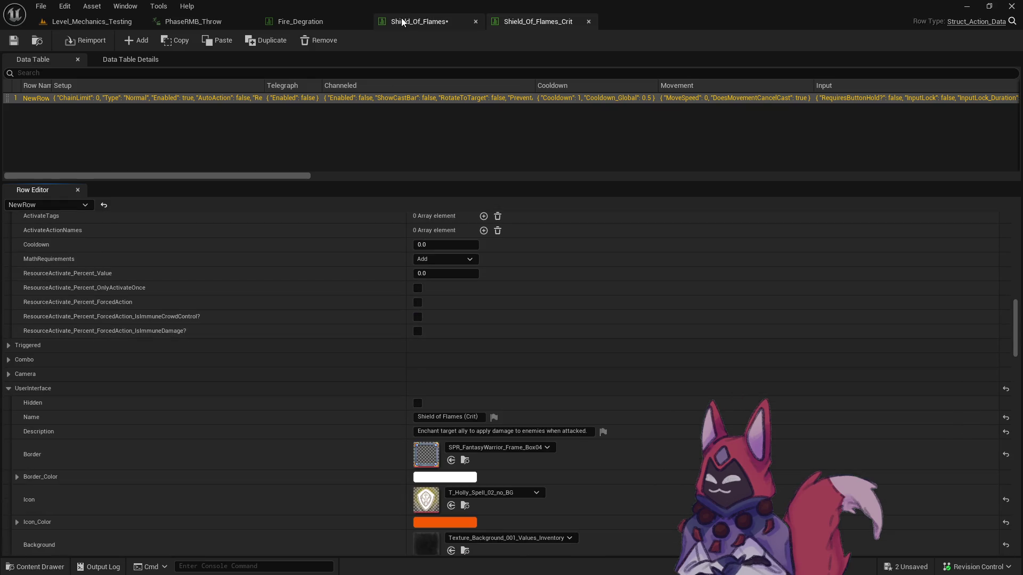
pyautogui.moveTo(1016, 309); pyautogui.dragTo(1015, 386)
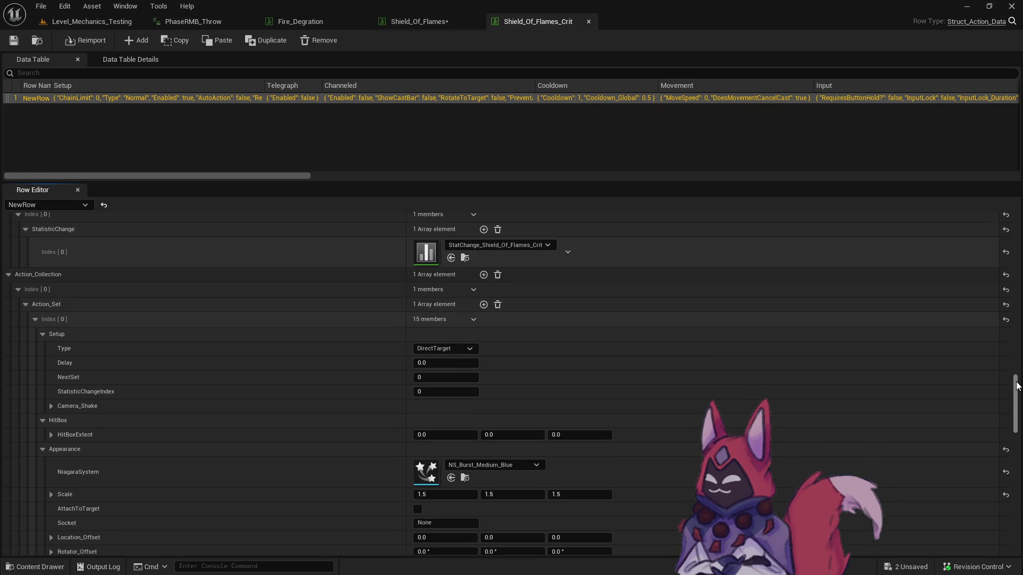
pyautogui.click(503, 380)
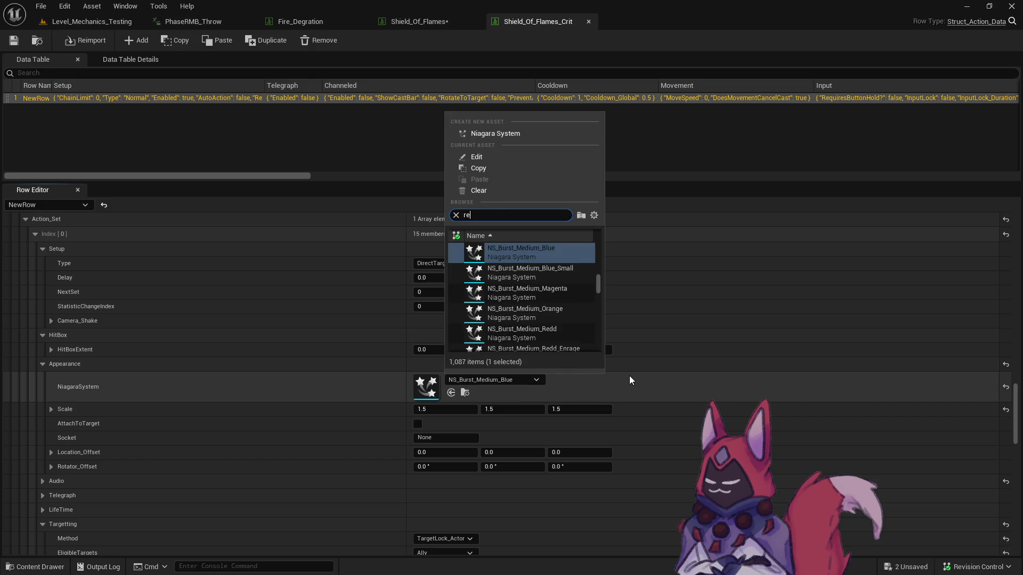
pyautogui.write('redd')
pyautogui.click(565, 252)
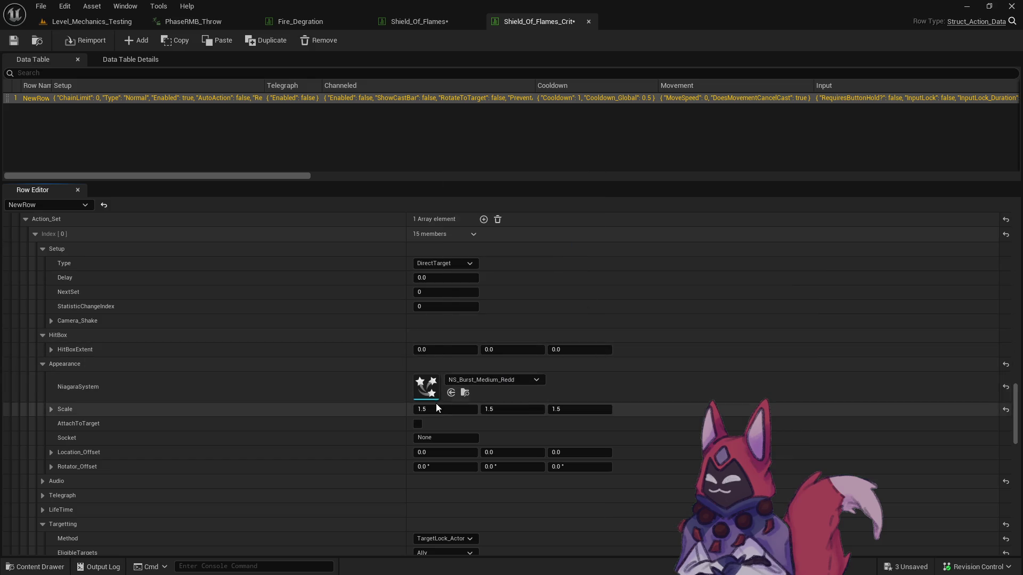
pyautogui.click(418, 424)
pyautogui.click(436, 439)
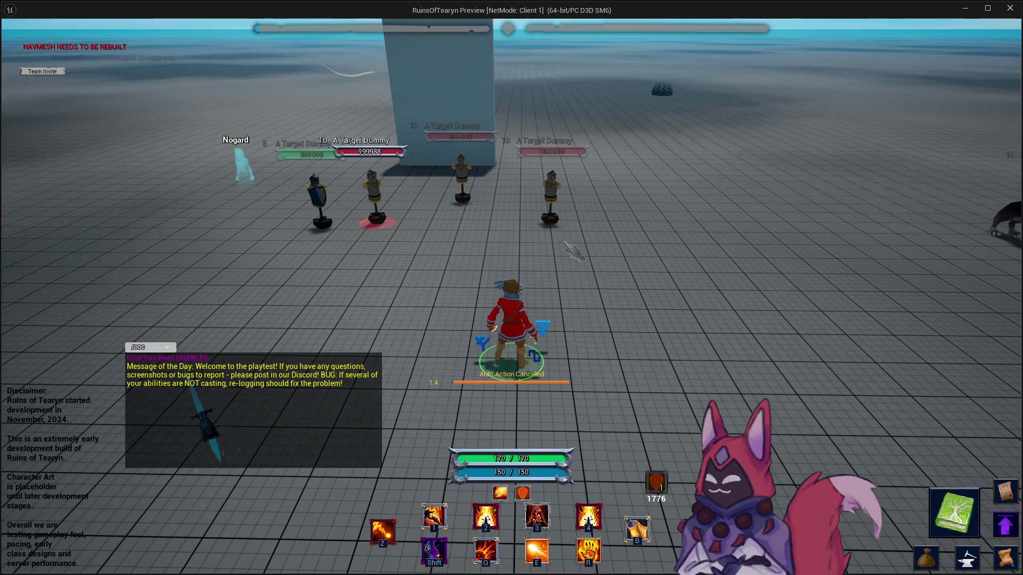
# Hit the dummy with fire bolts, cast Shield of Flames (Crit) twice, then close the preview.
pyautogui.press('e')
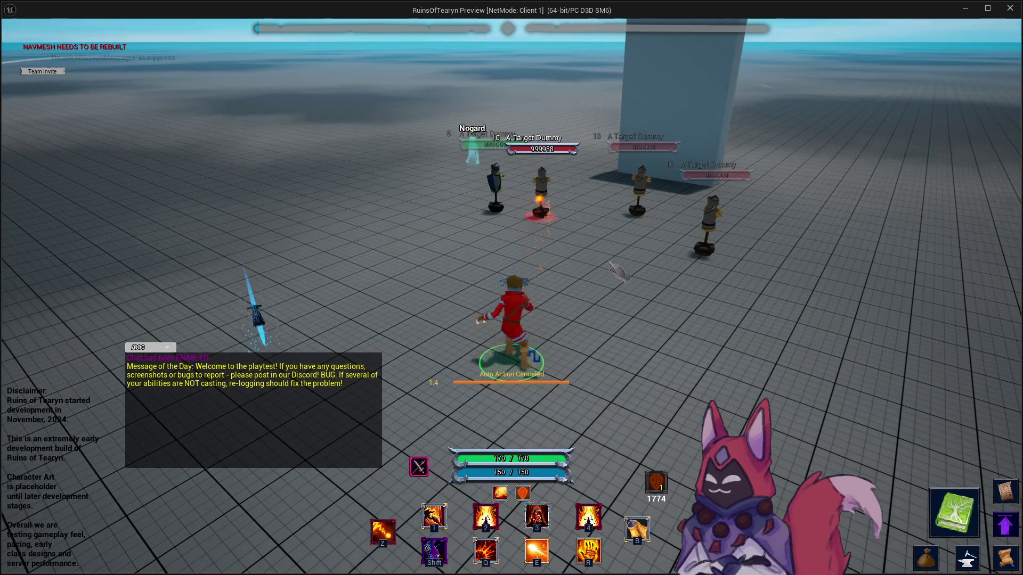
pyautogui.press('e')
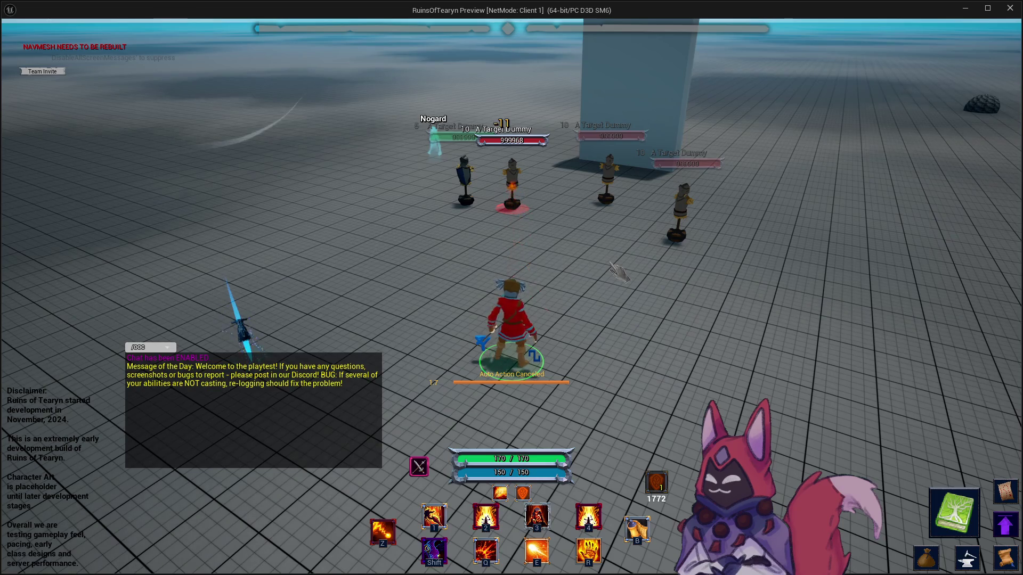
pyautogui.press('3')
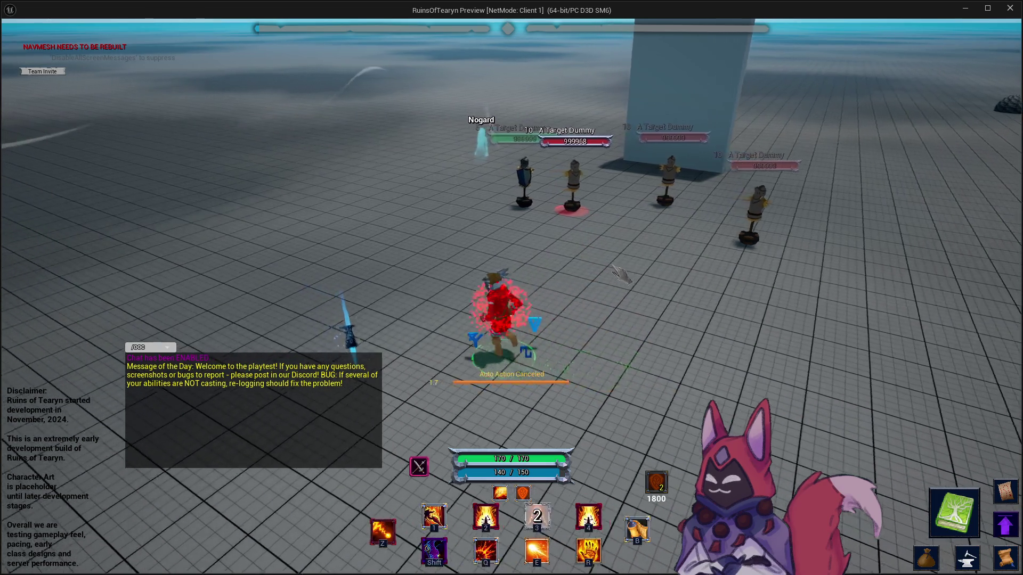
pyautogui.moveTo(619, 274)
pyautogui.mouseDown()
pyautogui.moveTo(831, 274)
pyautogui.moveTo(620, 274)
pyautogui.moveTo(660, 304)
pyautogui.moveTo(692, 298)
pyautogui.mouseUp()
pyautogui.press('z')
pyautogui.press('3')
pyautogui.moveTo(372, 405)
pyautogui.mouseDown()
pyautogui.moveTo(469, 383)
pyautogui.moveTo(474, 400)
pyautogui.moveTo(605, 397)
pyautogui.moveTo(751, 357)
pyautogui.moveTo(709, 394)
pyautogui.moveTo(657, 411)
pyautogui.moveTo(386, 421)
pyautogui.moveTo(235, 480)
pyautogui.moveTo(64, 484)
pyautogui.moveTo(137, 434)
pyautogui.moveTo(405, 410)
pyautogui.moveTo(338, 432)
pyautogui.mouseUp()
pyautogui.press('z')
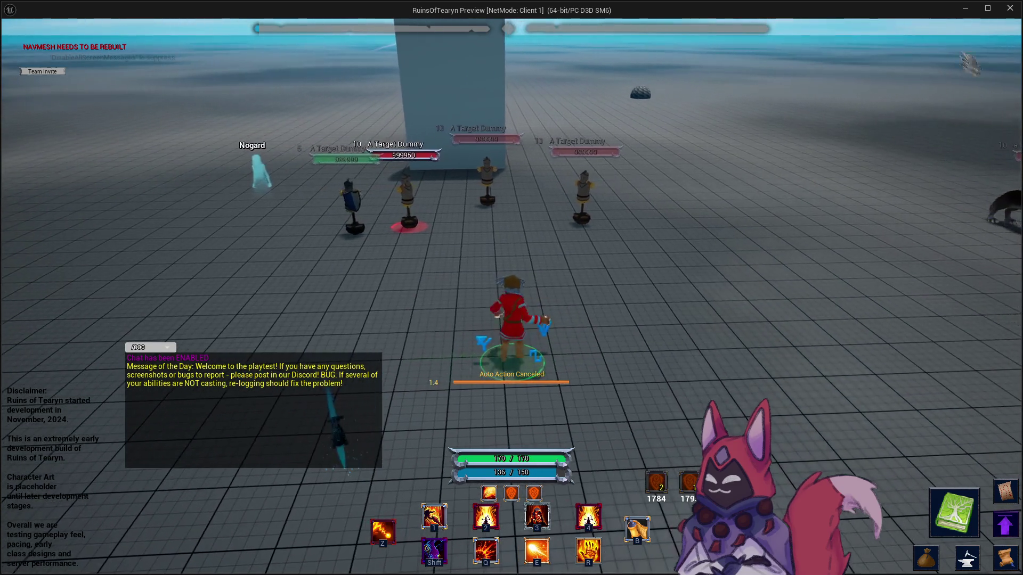
pyautogui.click(1010, 8)
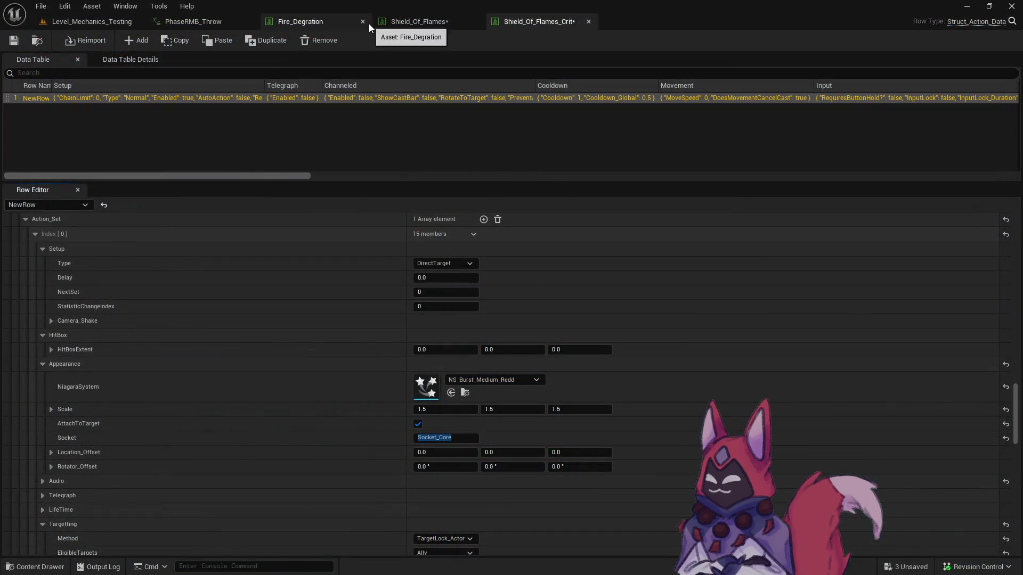
# Make StatChange_Shield_Of_Flames_Crit non-stacking with ApplyStacks and MaxStacks 0, and save it.
pyautogui.scroll(3, 580, 382)
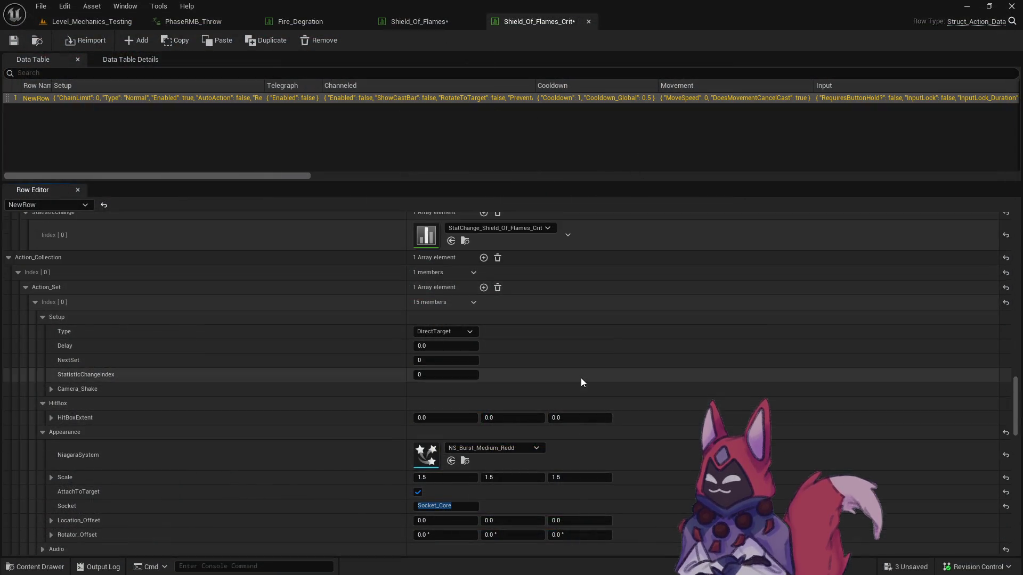
pyautogui.scroll(3, 581, 382)
pyautogui.click(466, 305)
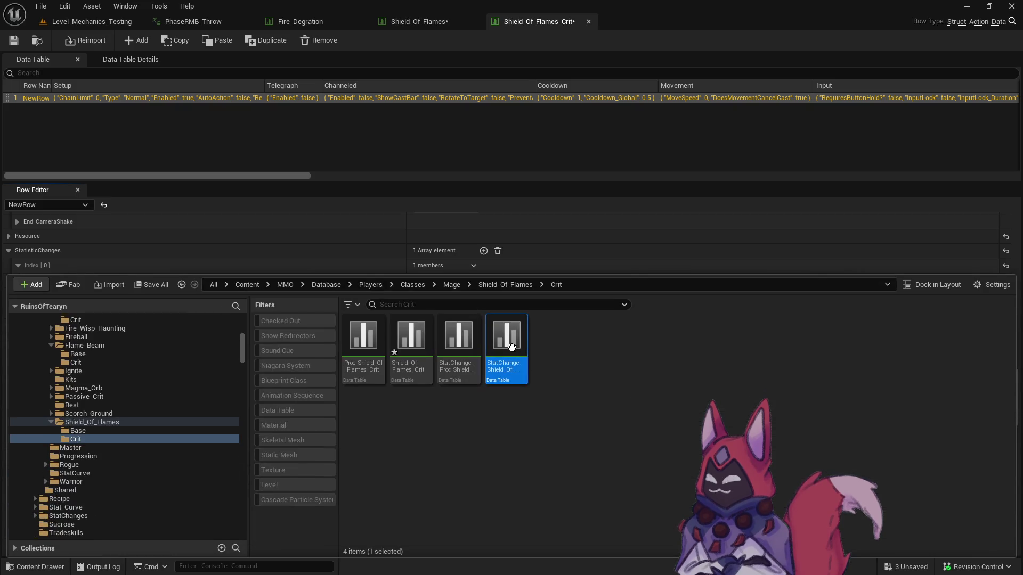
pyautogui.doubleClick(506, 349)
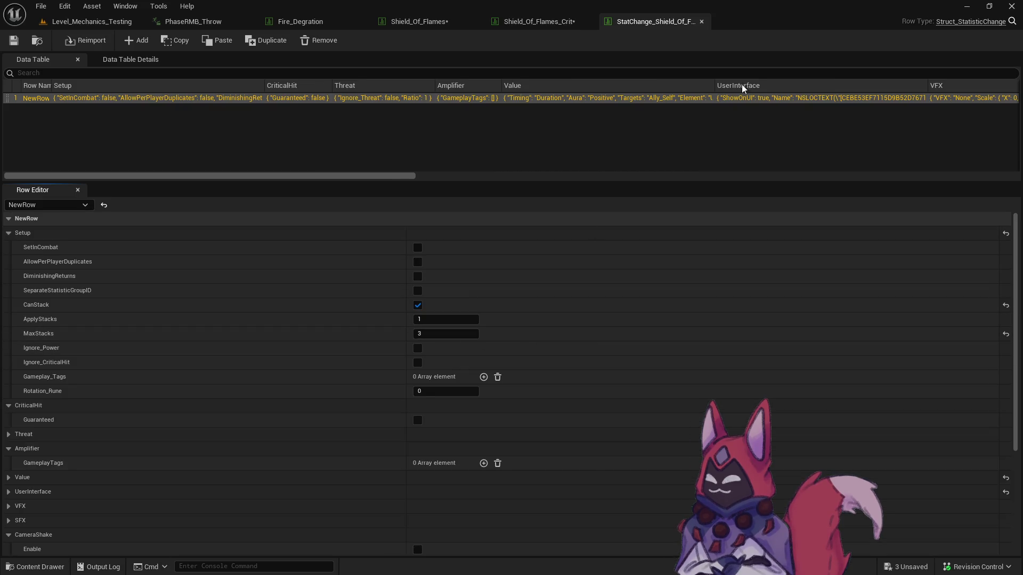
pyautogui.click(417, 305)
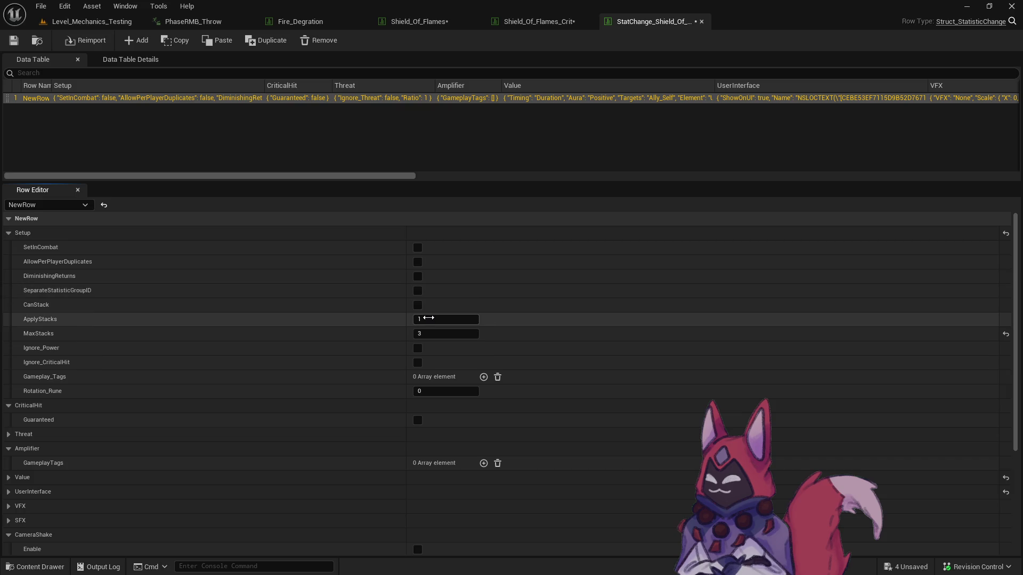
pyautogui.click(428, 319)
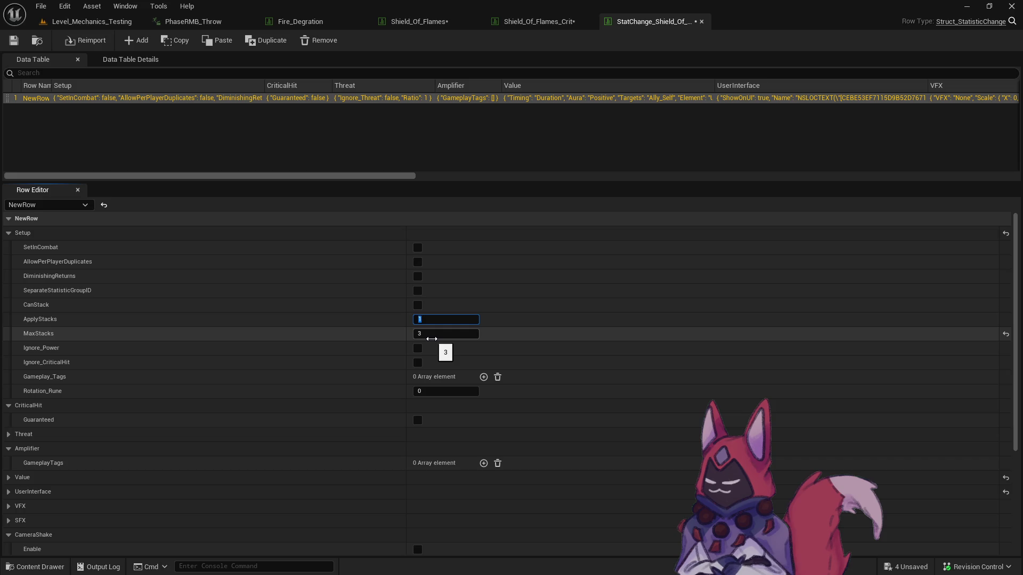
pyautogui.write('0')
pyautogui.click(552, 340)
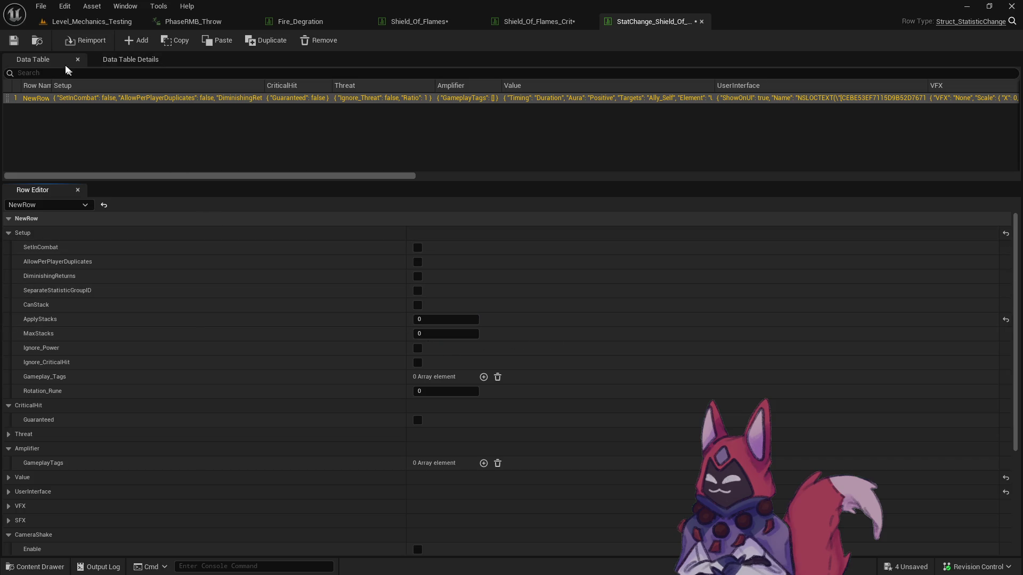
pyautogui.click(21, 42)
pyautogui.click(551, 419)
# Do the same for the base StatChange_Shield_Of_Flames, save it, and return to Level_Mechanics_Testing.
pyautogui.click(37, 40)
pyautogui.click(182, 431)
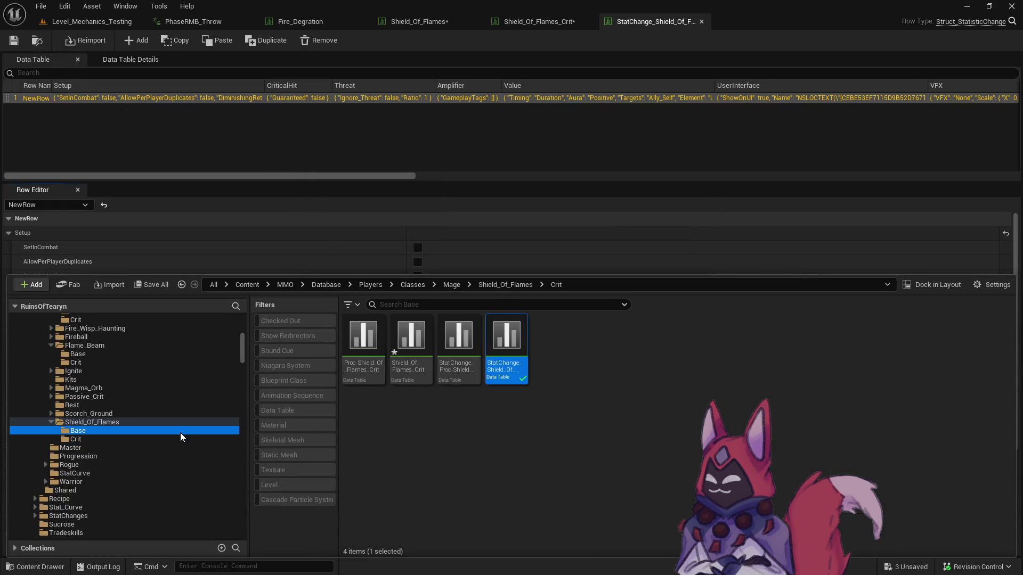
pyautogui.doubleClick(514, 375)
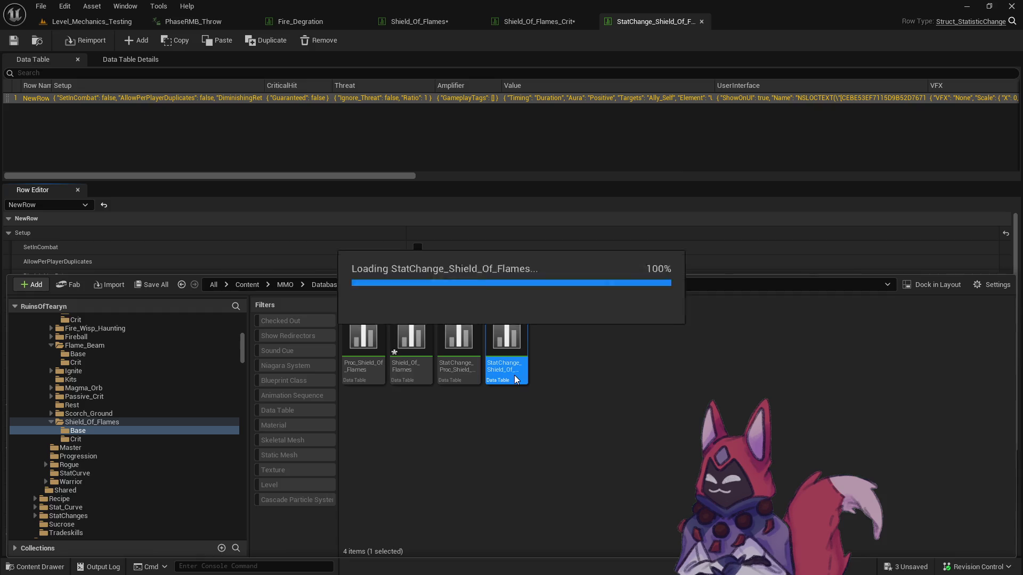
pyautogui.click(419, 307)
pyautogui.click(422, 319)
pyautogui.press('Return')
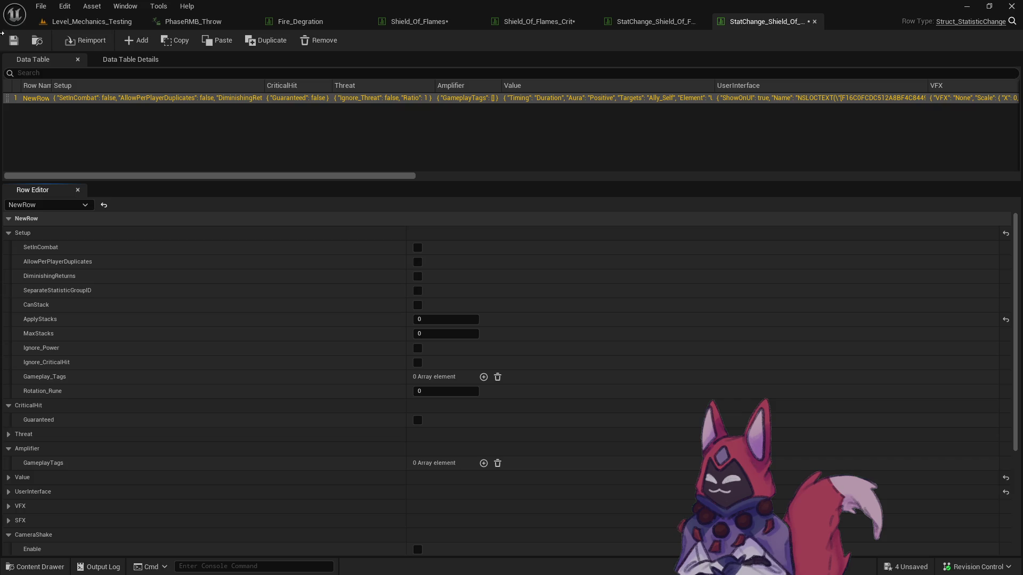
pyautogui.click(12, 42)
pyautogui.click(525, 416)
pyautogui.click(96, 24)
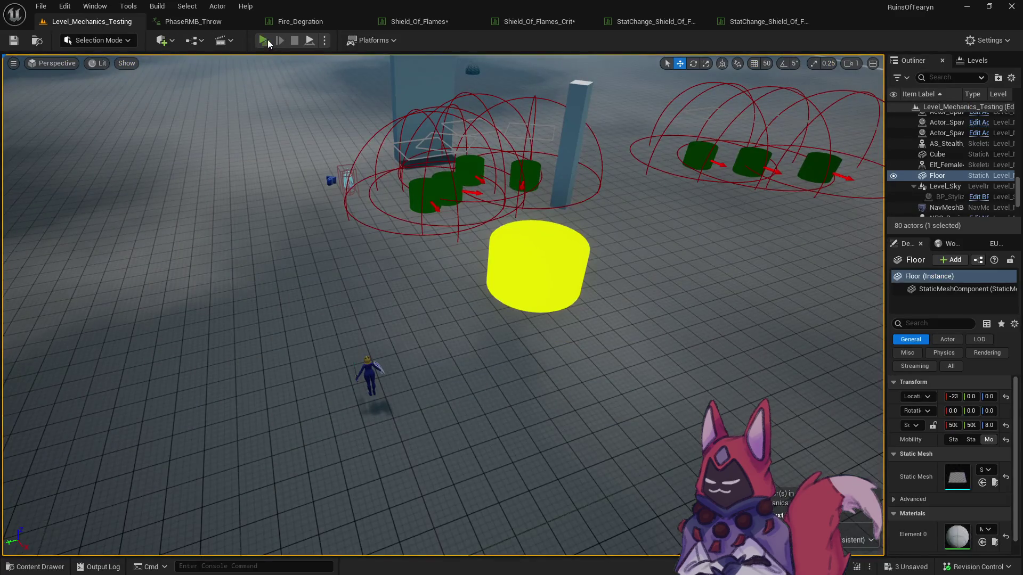
# Start a game preview of the level and run the character forward.
pyautogui.click(264, 40)
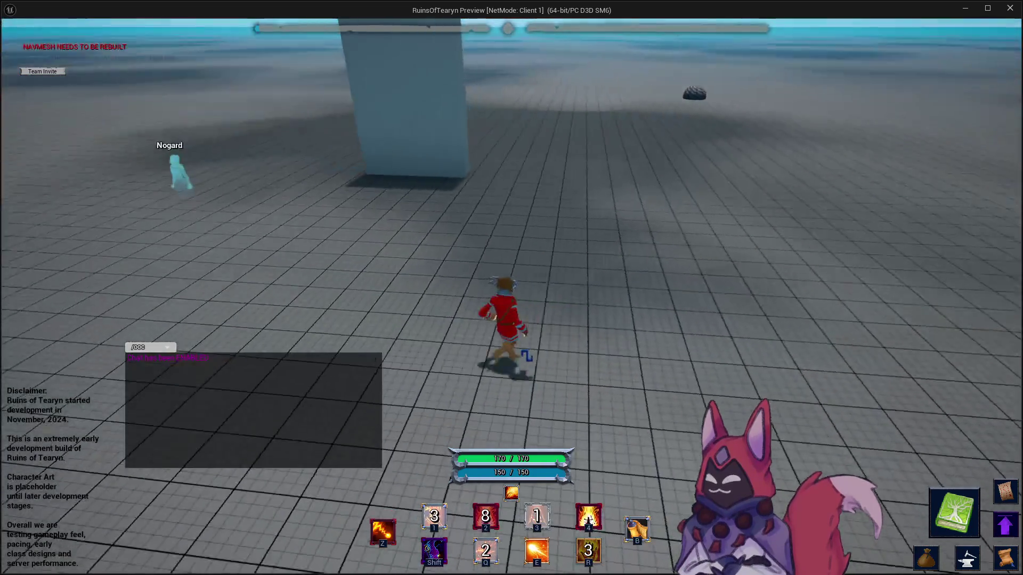
pyautogui.press('w')
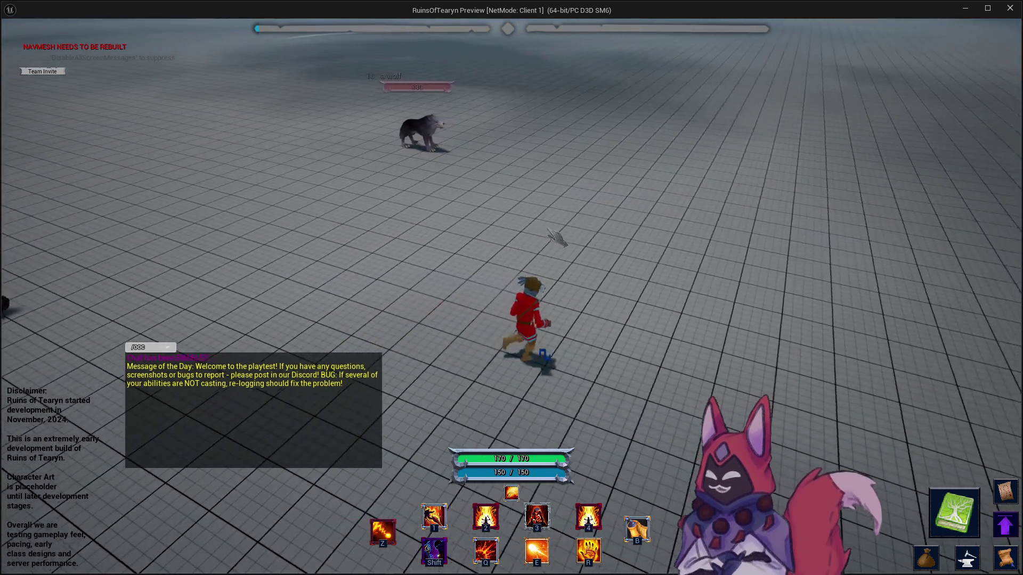
pyautogui.moveTo(533, 229); pyautogui.dragTo(479, 229)
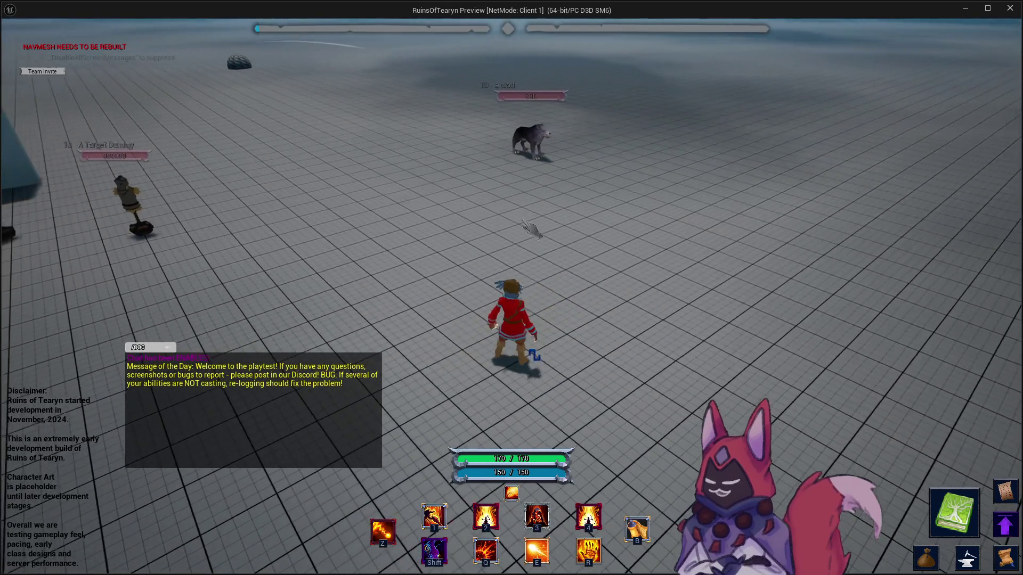
pyautogui.press('s')
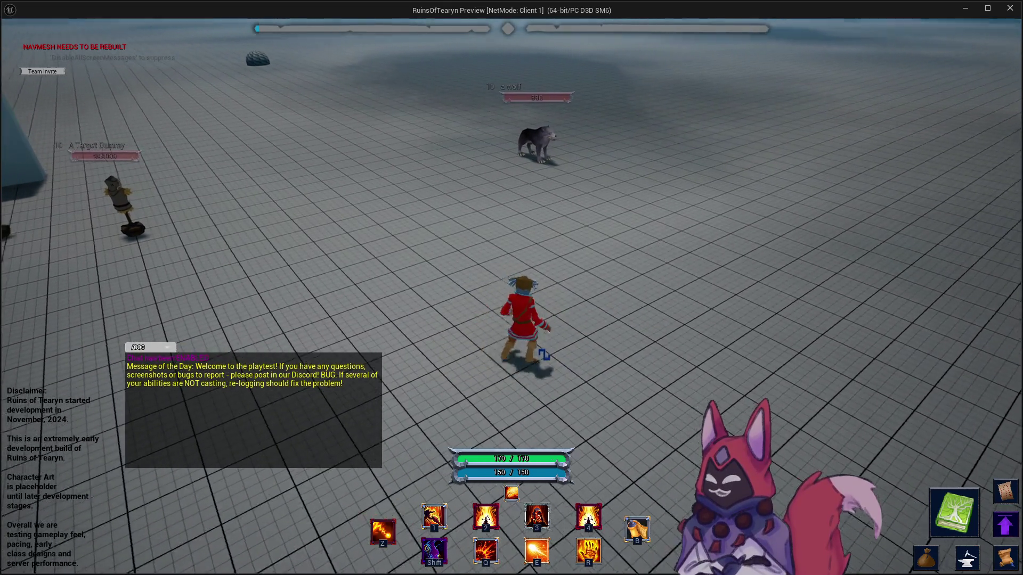
pyautogui.press('w')
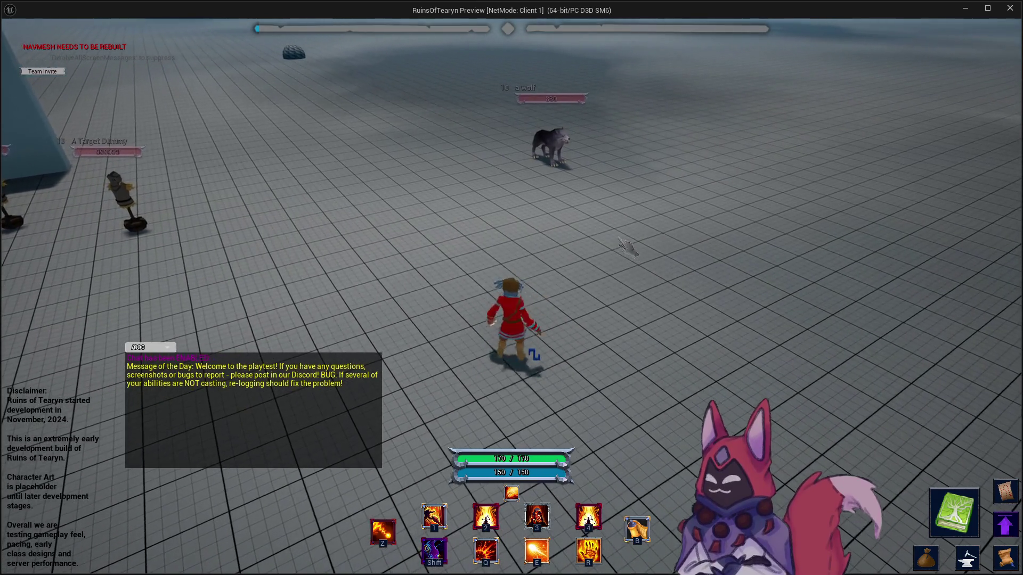
pyautogui.moveTo(600, 247); pyautogui.dragTo(503, 258)
pyautogui.press('w')
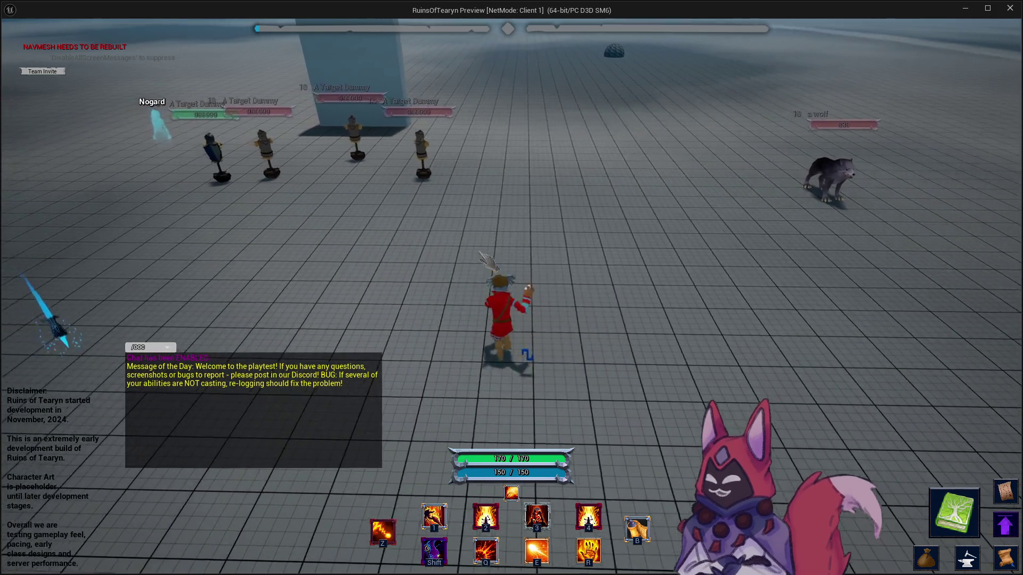
pyautogui.moveTo(511, 288); pyautogui.dragTo(618, 288)
pyautogui.moveTo(483, 261); pyautogui.dragTo(627, 277)
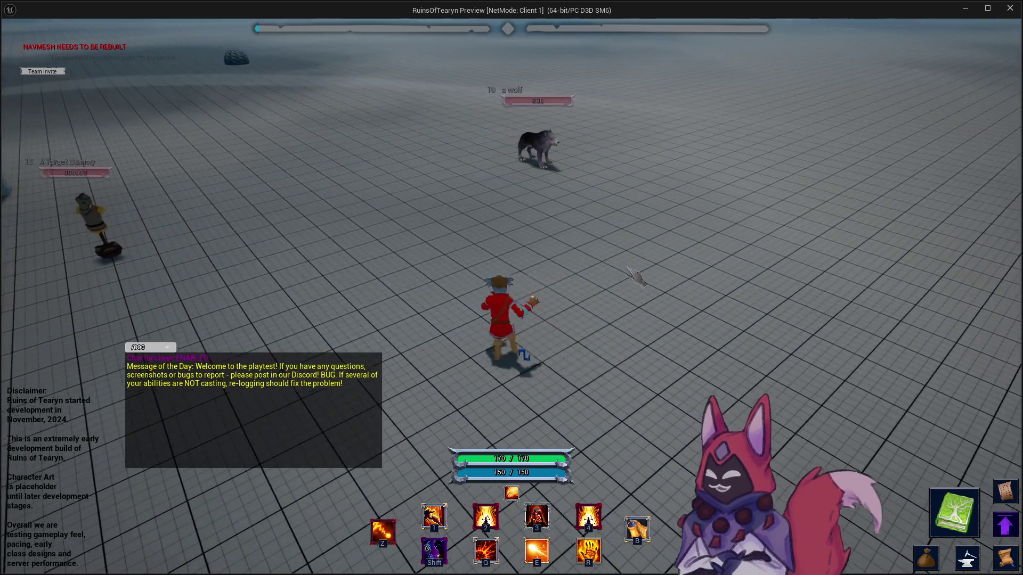
pyautogui.press('a')
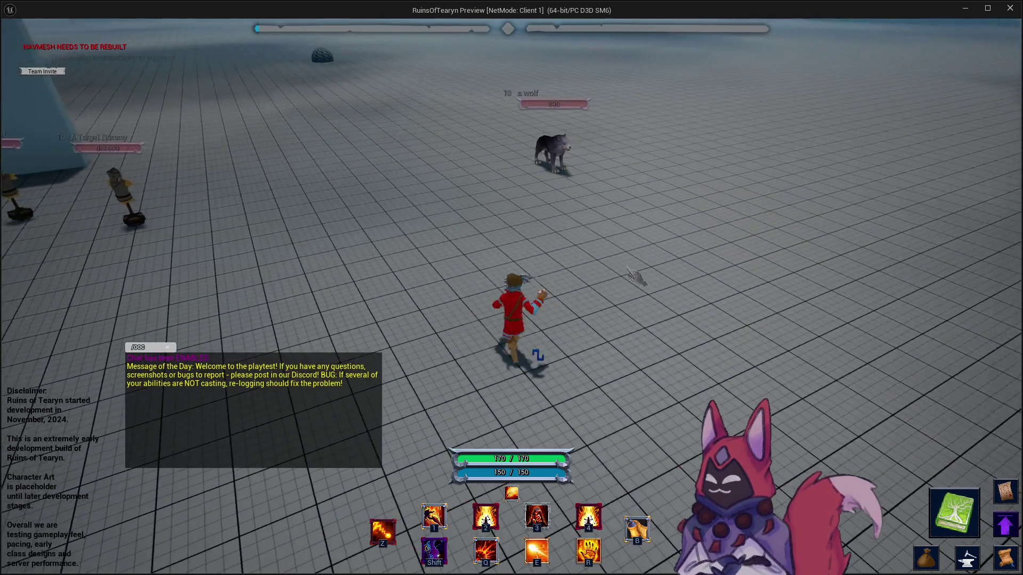
pyautogui.press('w')
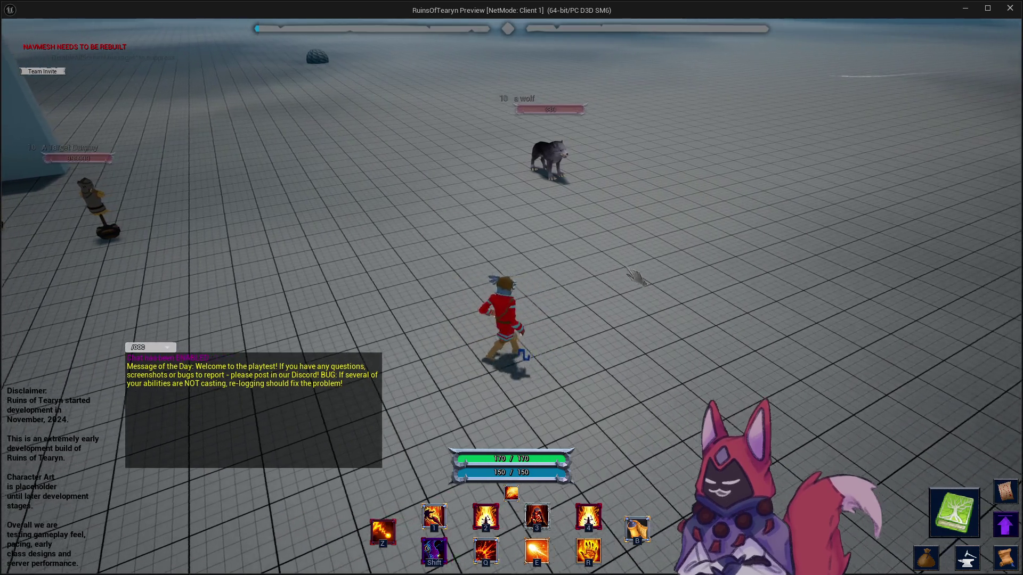
pyautogui.press('d')
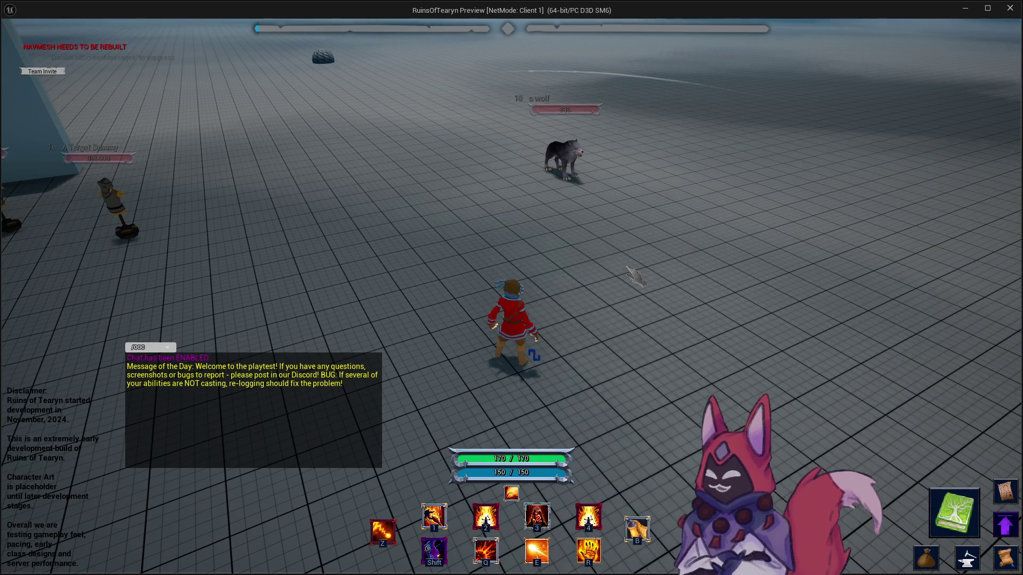
pyautogui.press('d')
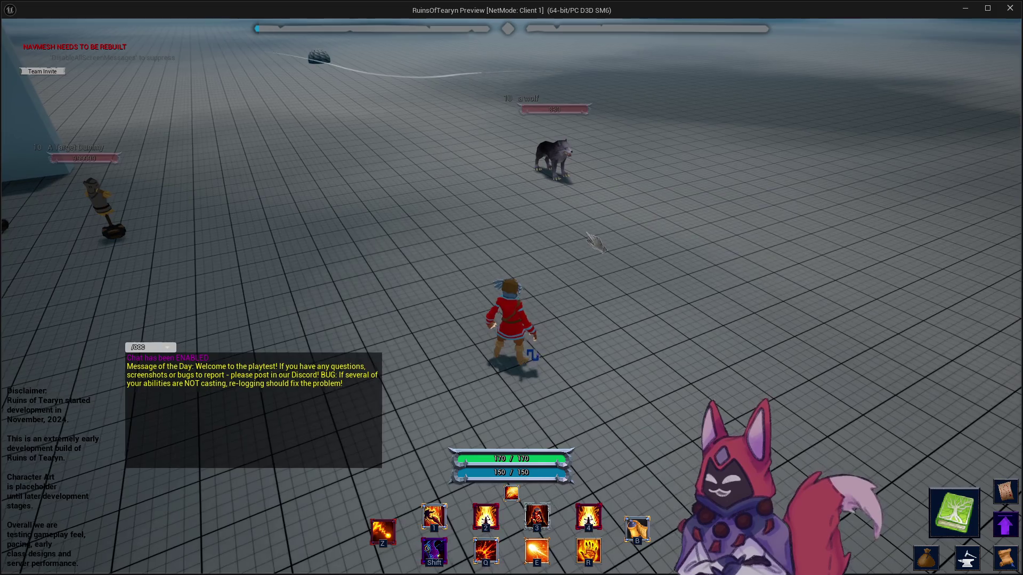
pyautogui.press('a')
pyautogui.press('d')
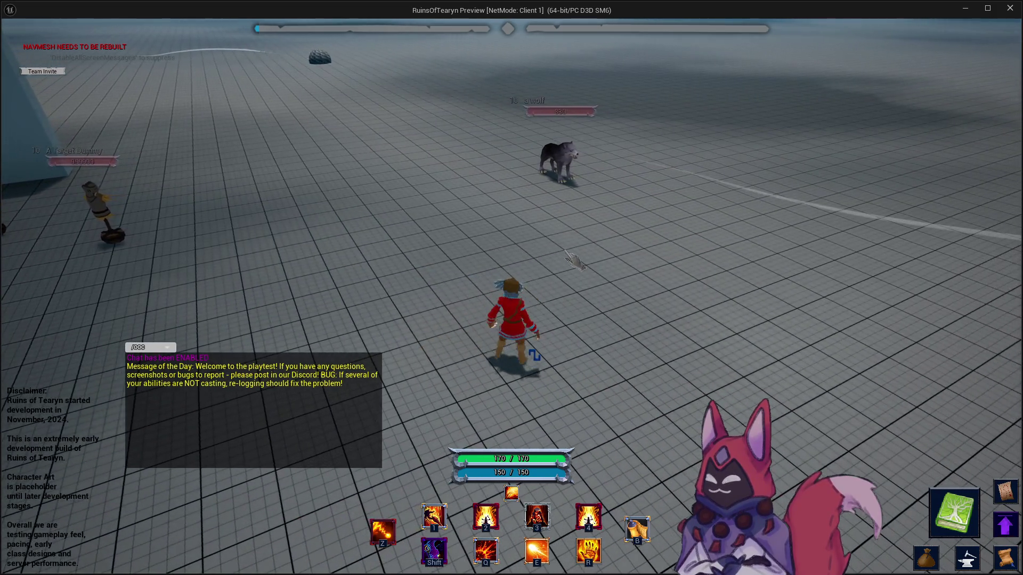
pyautogui.press('a')
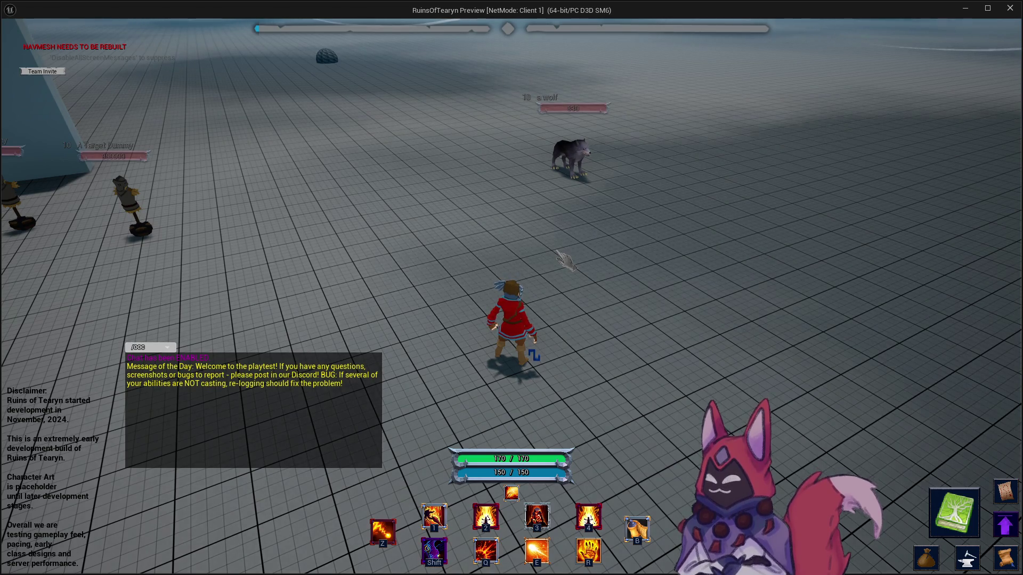
# Run across the grid, tab-target the wolf, and turn the view to face it.
pyautogui.press('w')
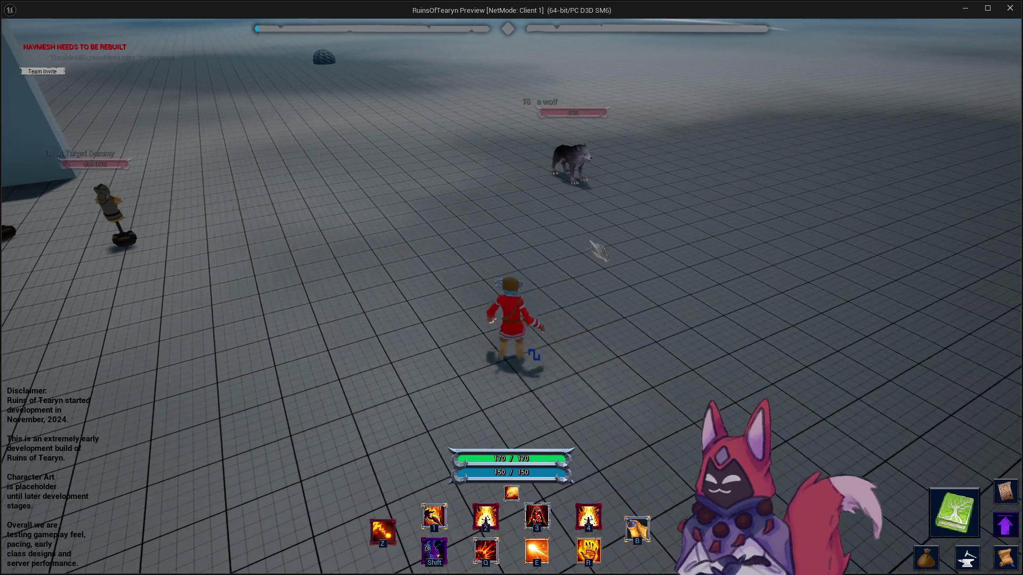
pyautogui.press('Tab')
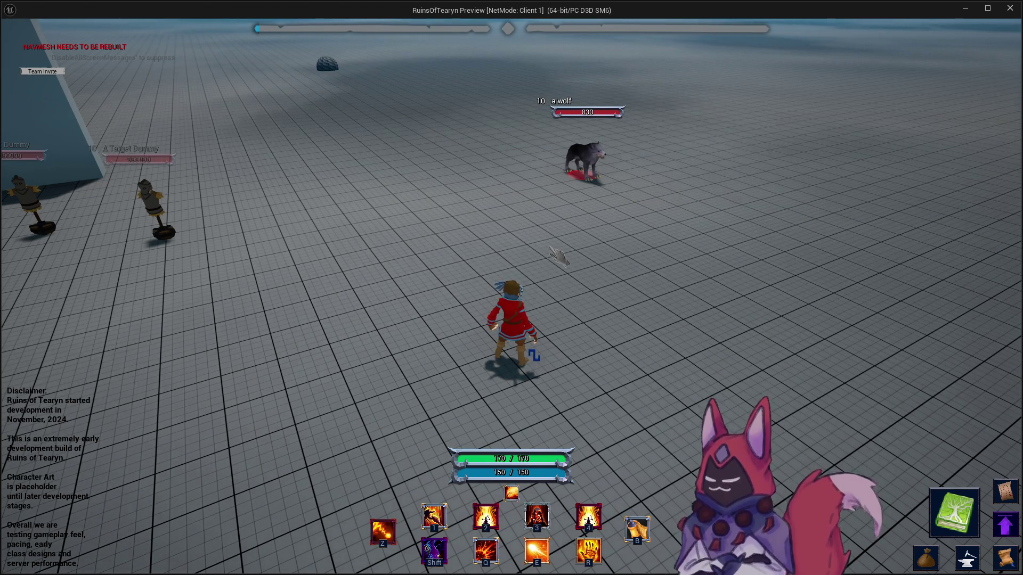
pyautogui.press('w')
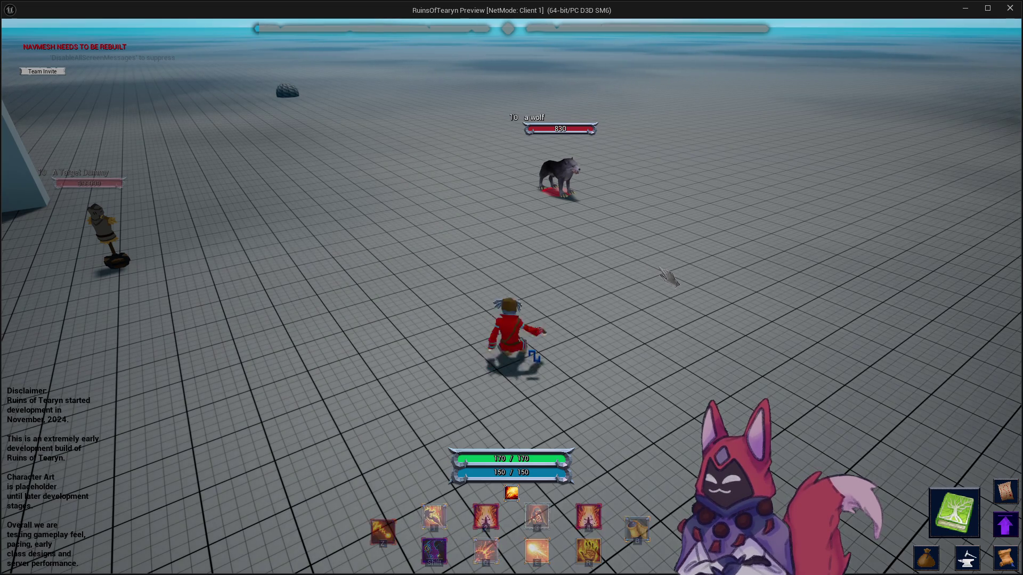
pyautogui.moveTo(658, 283); pyautogui.dragTo(605, 288)
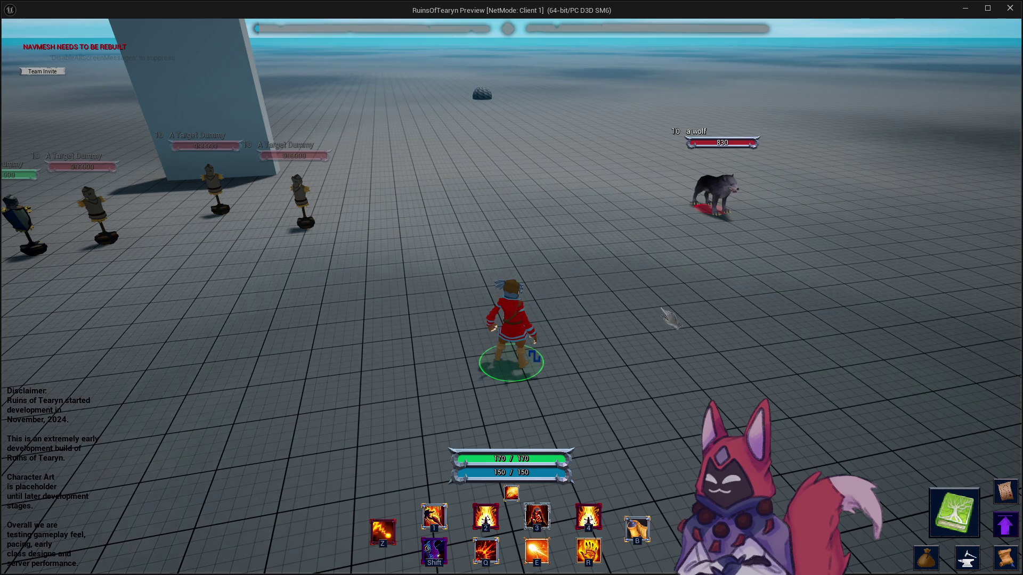
pyautogui.moveTo(613, 370); pyautogui.dragTo(612, 371)
# Cast Shield of Flames and its Crit variant at the wolf, then end the play session.
pyautogui.press('3')
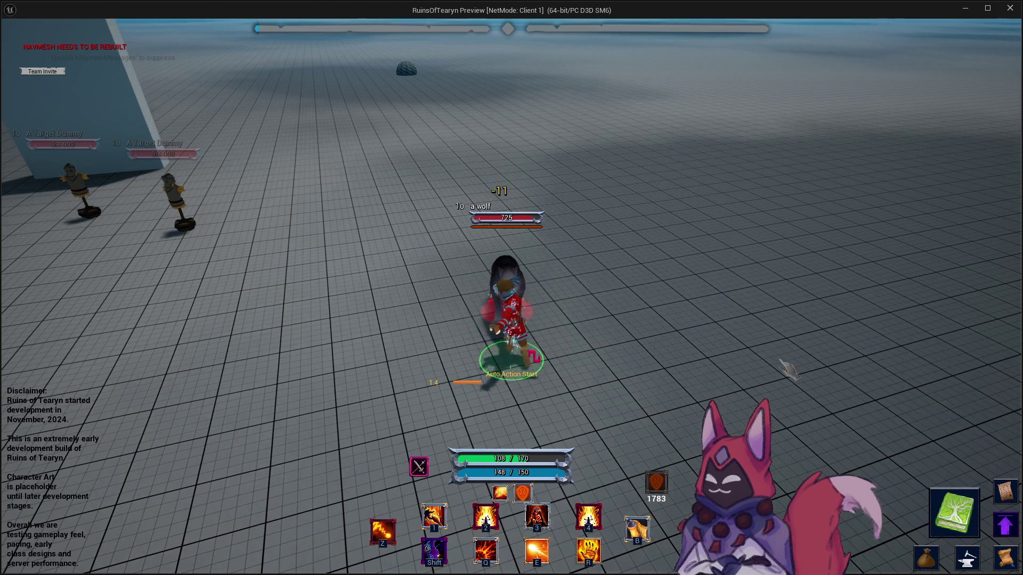
pyautogui.press('3')
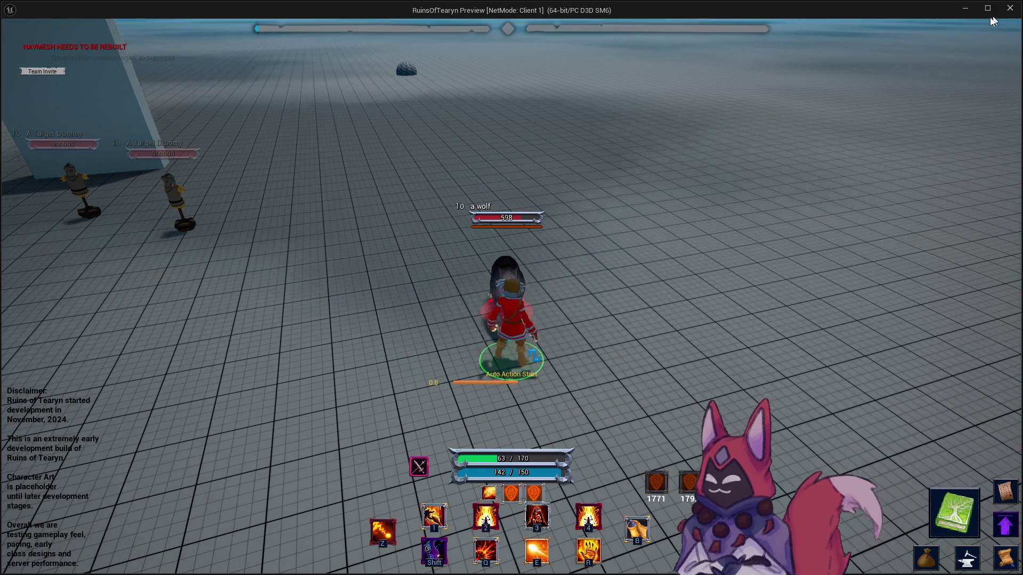
pyautogui.press('Escape')
# Check the Crit table's referenced stat change asset and close the Fire_Degration table.
pyautogui.click(534, 23)
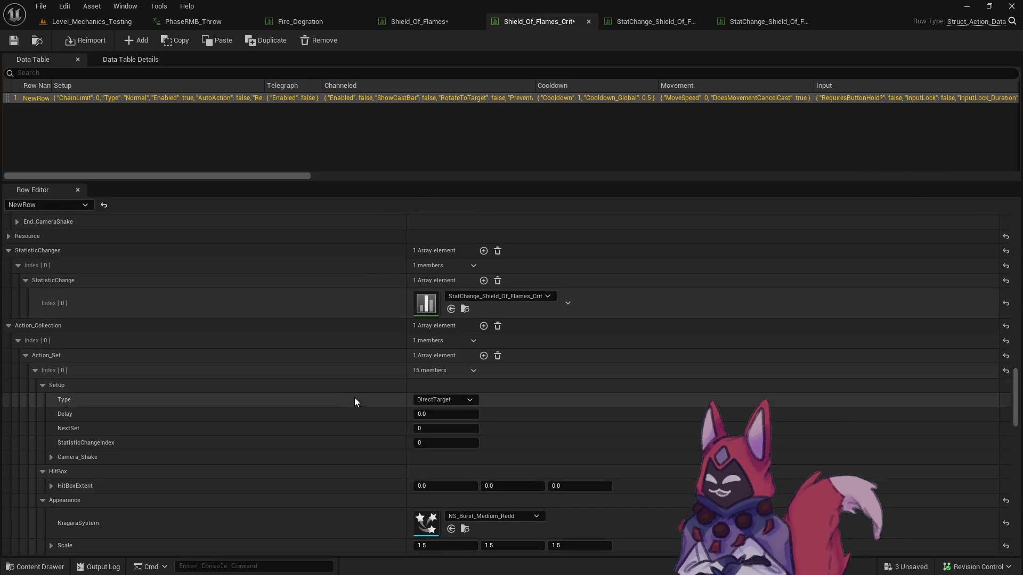
pyautogui.click(464, 309)
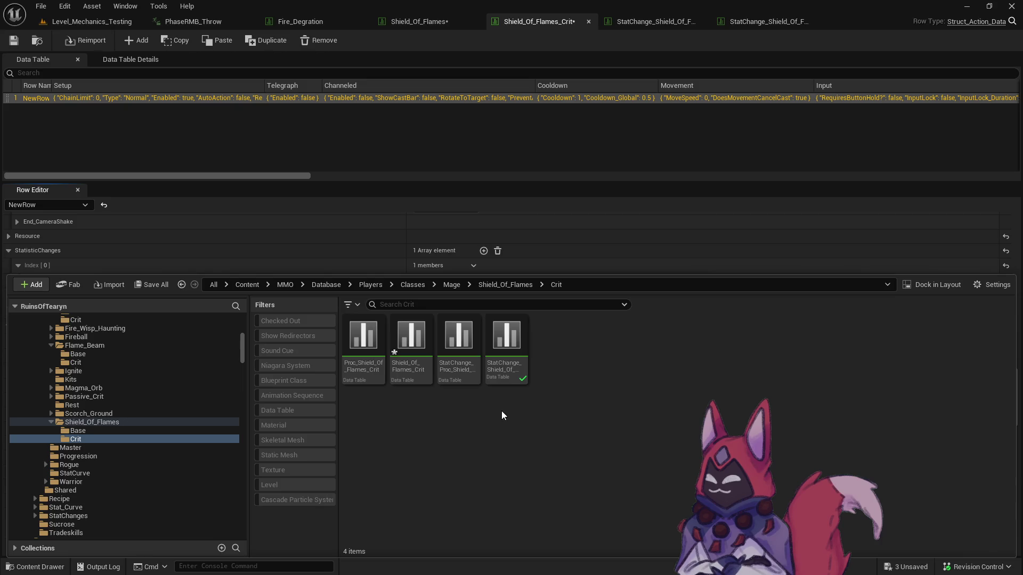
pyautogui.click(542, 22)
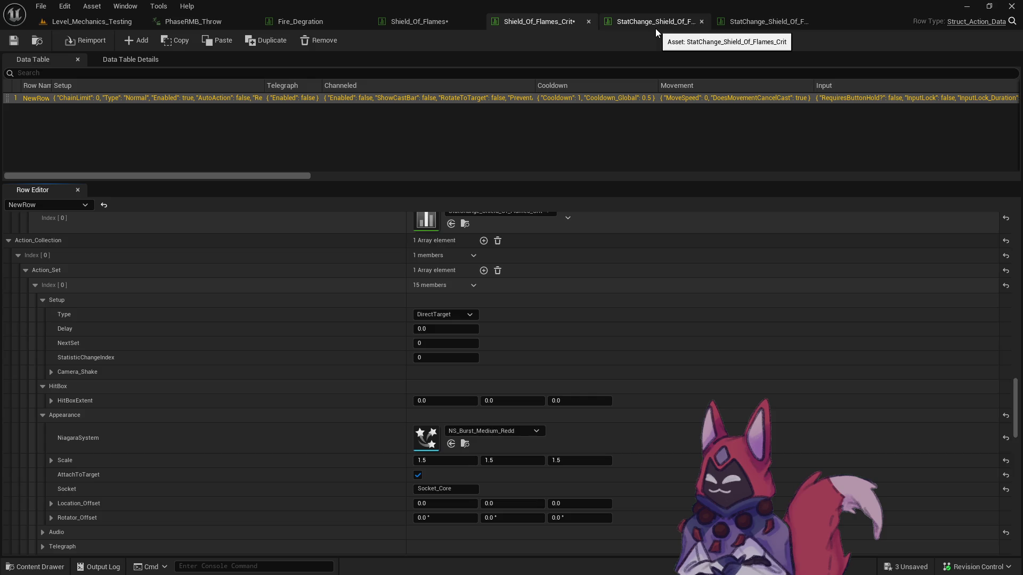
pyautogui.click(426, 21)
pyautogui.rightClick(433, 24)
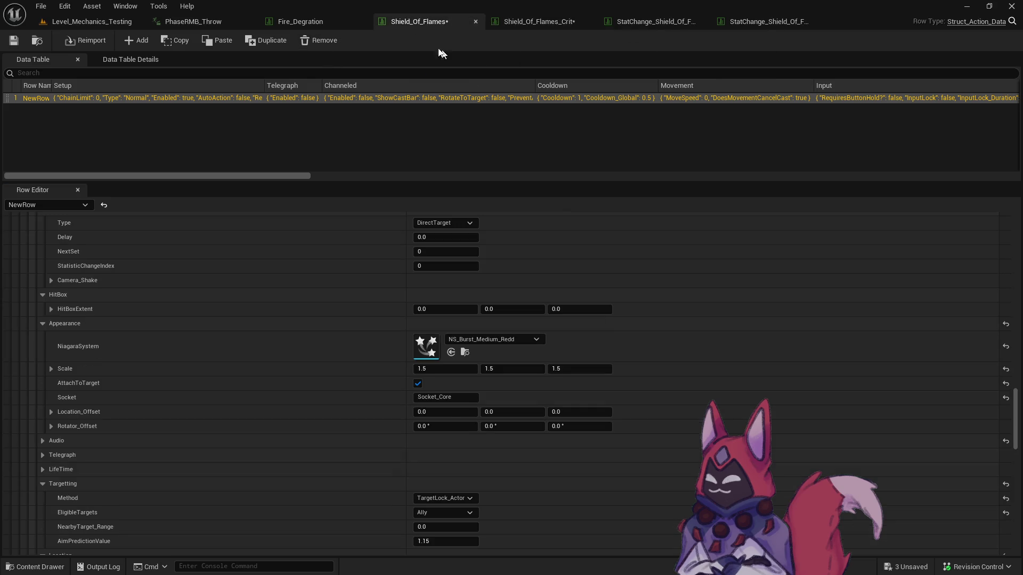
pyautogui.click(362, 21)
# Inspect the StatChange_Proc_Shield_Of_Flames table's UserInterface section, then close it.
pyautogui.click(37, 41)
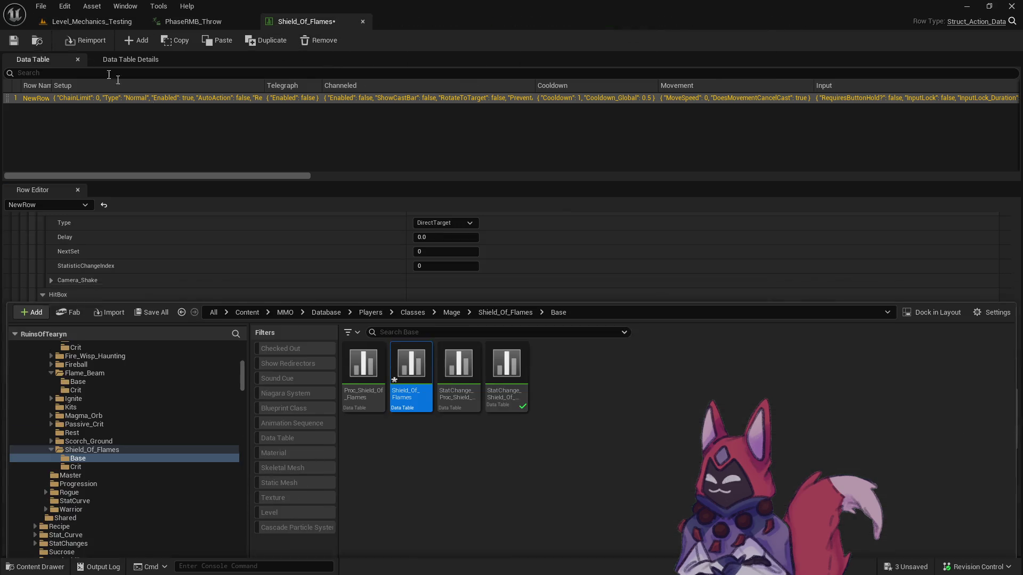
pyautogui.click(451, 434)
pyautogui.click(457, 367)
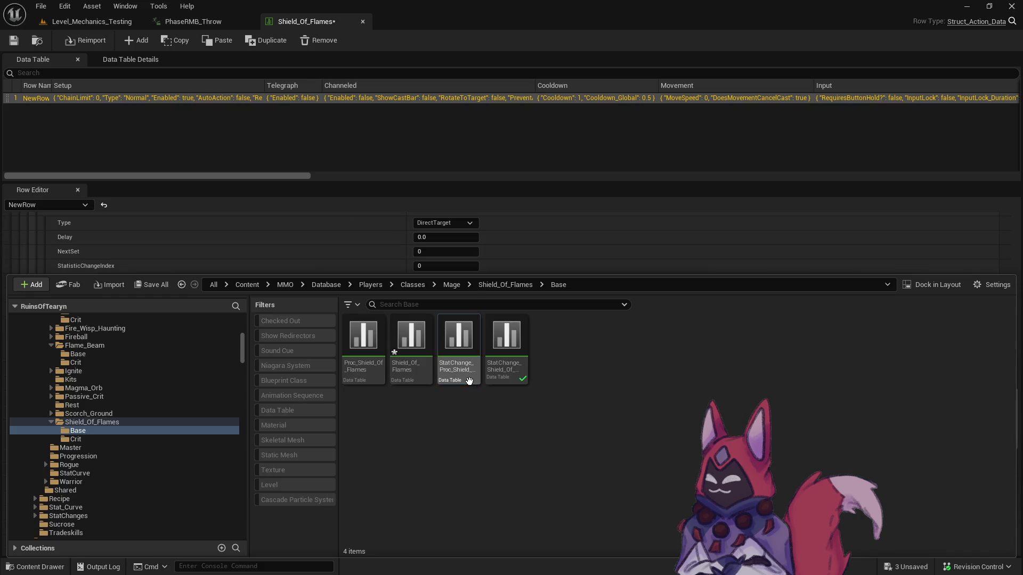
pyautogui.scroll(-5, 487, 468)
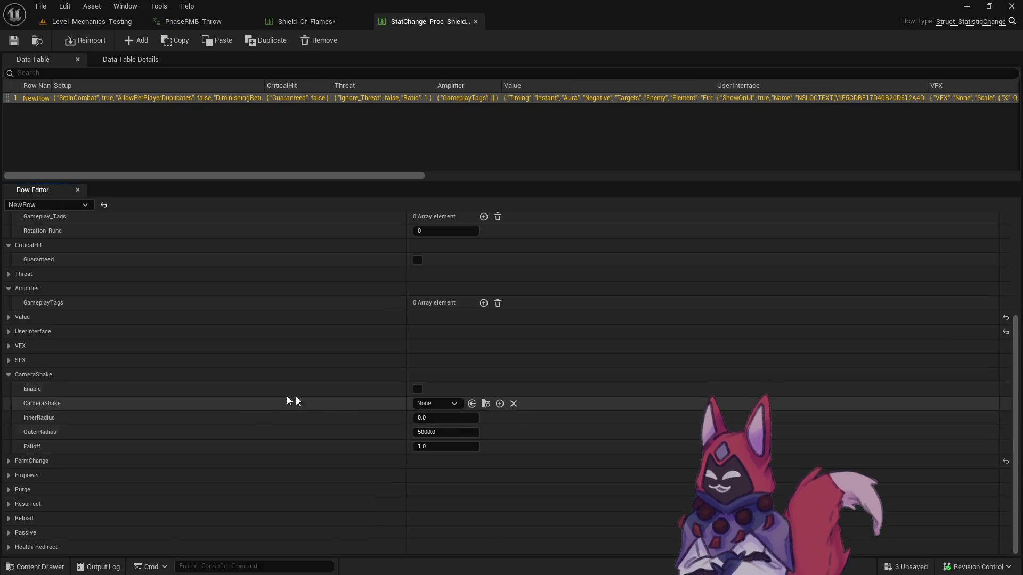
pyautogui.click(9, 400)
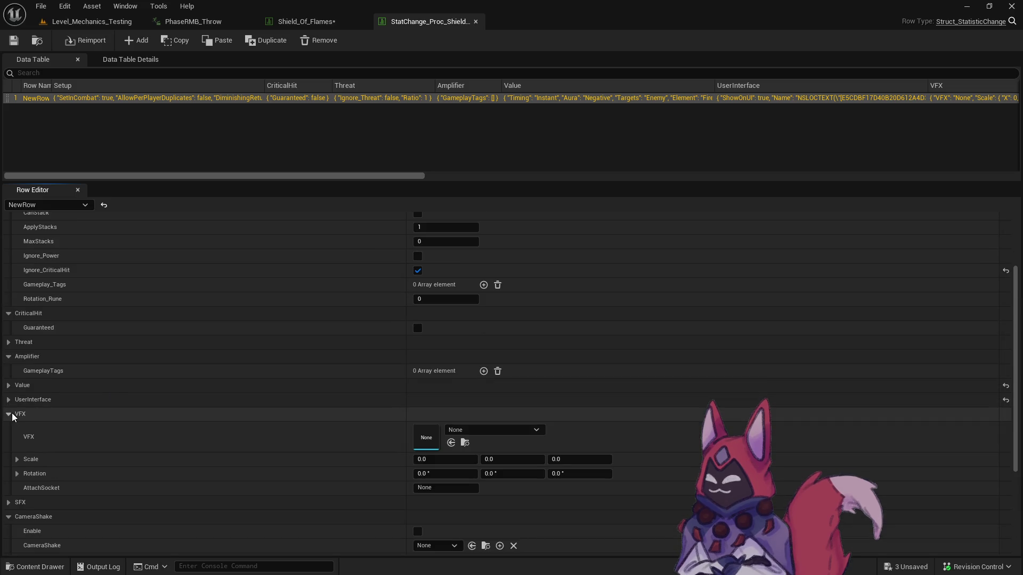
pyautogui.click(475, 22)
# Open Proc_Shield_Of_Flames from the Shield_Of_Flames Base folder.
pyautogui.hotkey('ctrl', 'space')
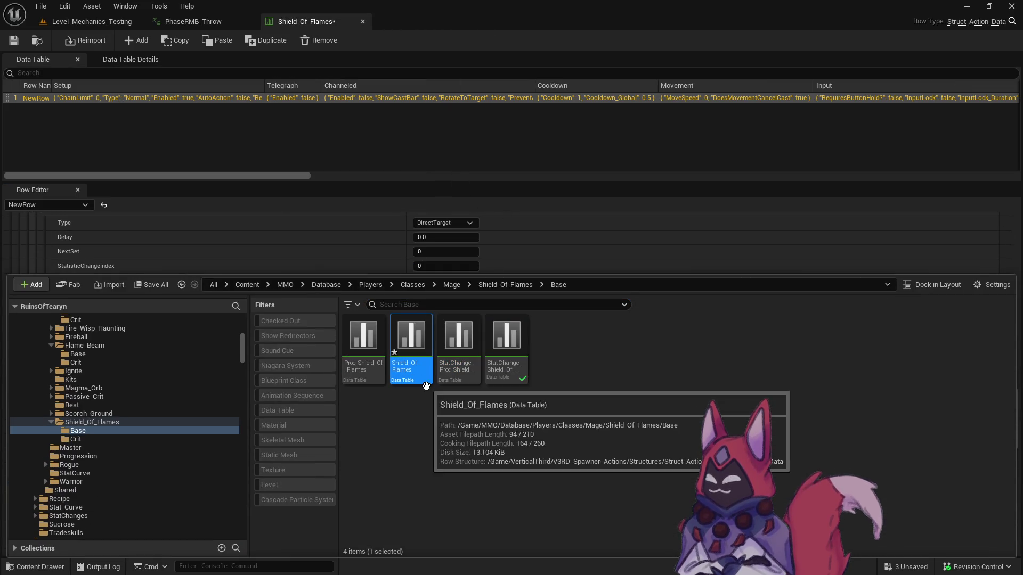
pyautogui.click(369, 372)
pyautogui.press('Return')
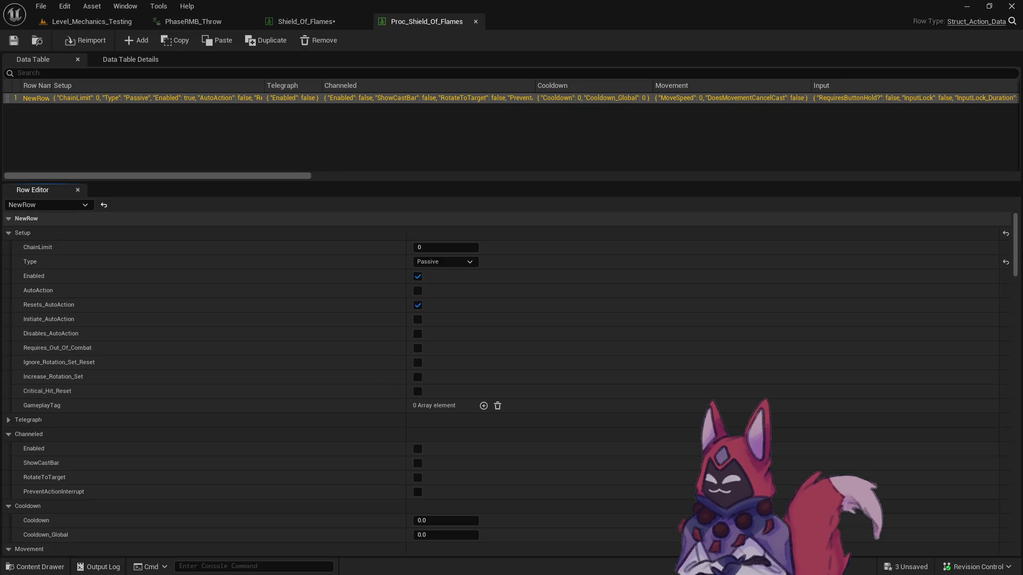
# Set the Proc_Shield_Of_Flames NiagaraSystem to NS_Fire_Impact.
pyautogui.moveTo(1014, 243)
pyautogui.mouseDown()
pyautogui.moveTo(1006, 487)
pyautogui.moveTo(1015, 411)
pyautogui.mouseUp()
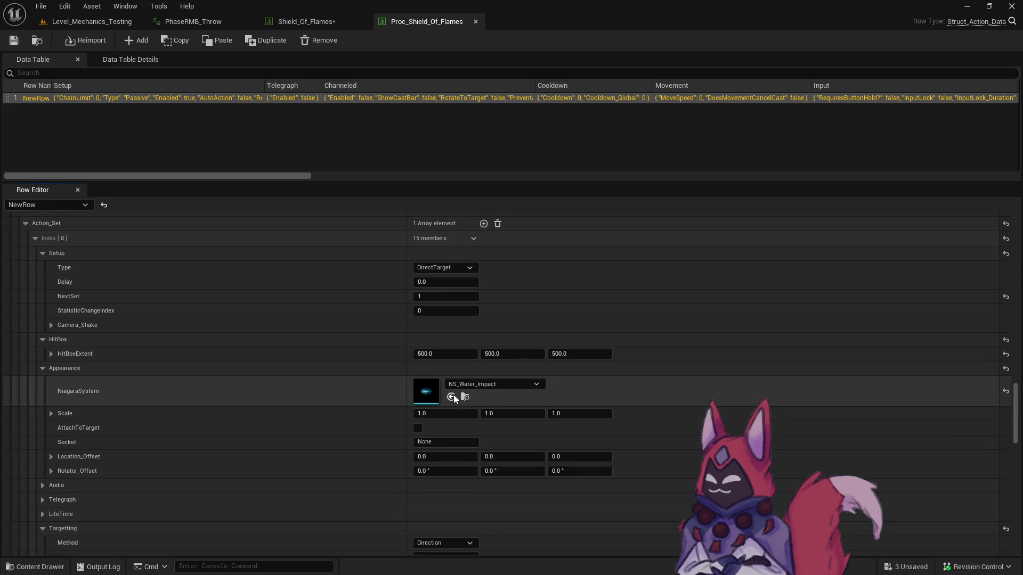
pyautogui.click(487, 383)
pyautogui.write('fire ')
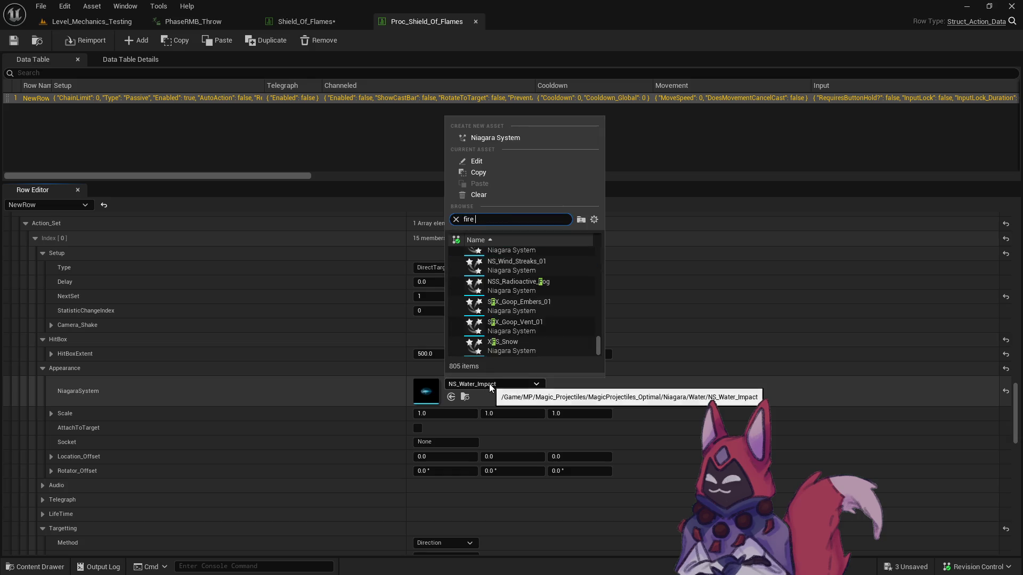
pyautogui.write('impact')
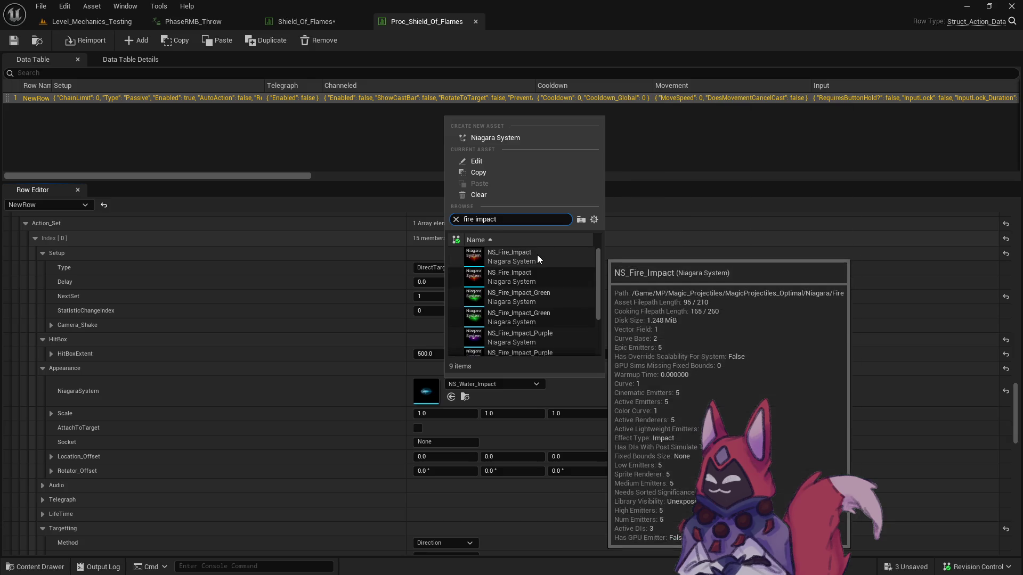
pyautogui.click(537, 254)
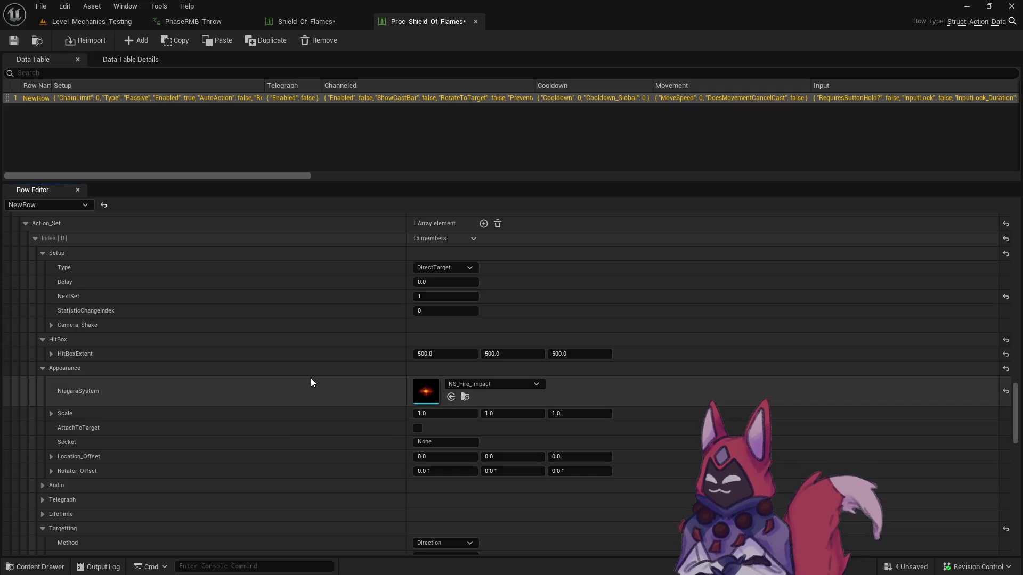
# Open the Crit Proc_Shield_Of_Flames table, check the latest undo entry, and start a level playtest.
pyautogui.click(37, 41)
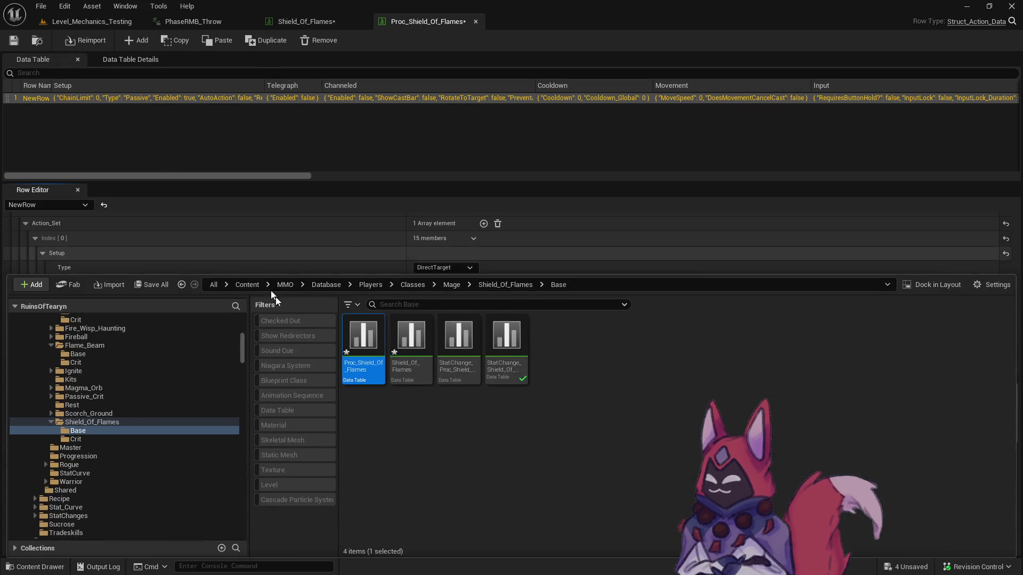
pyautogui.click(190, 438)
pyautogui.doubleClick(363, 341)
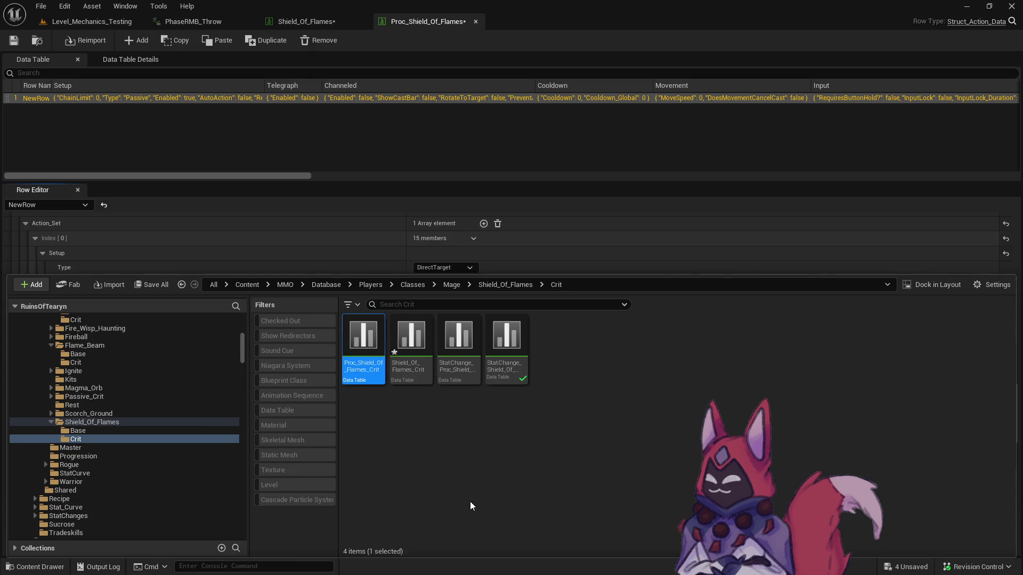
pyautogui.scroll(-20, 700, 448)
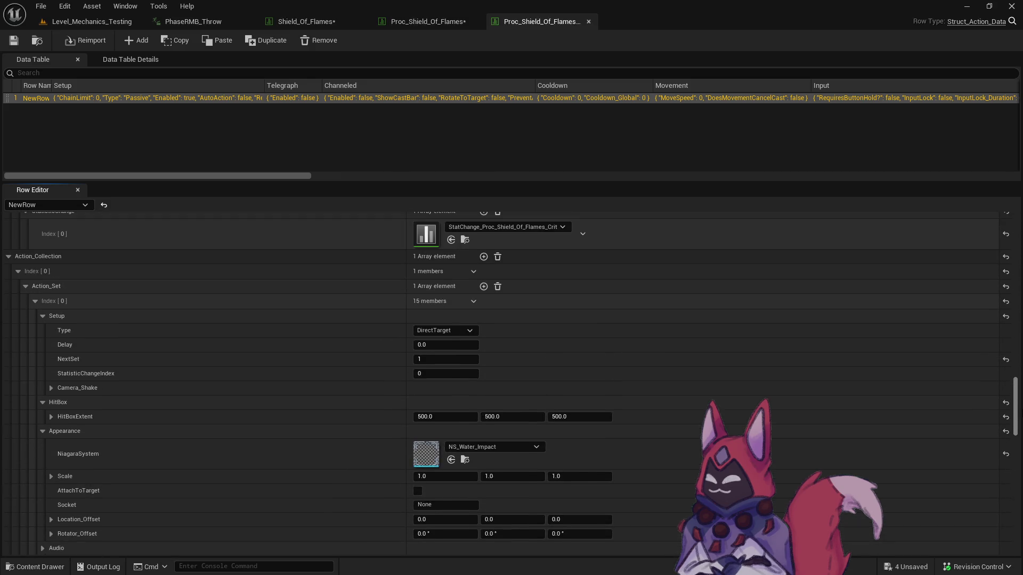
pyautogui.click(72, 5)
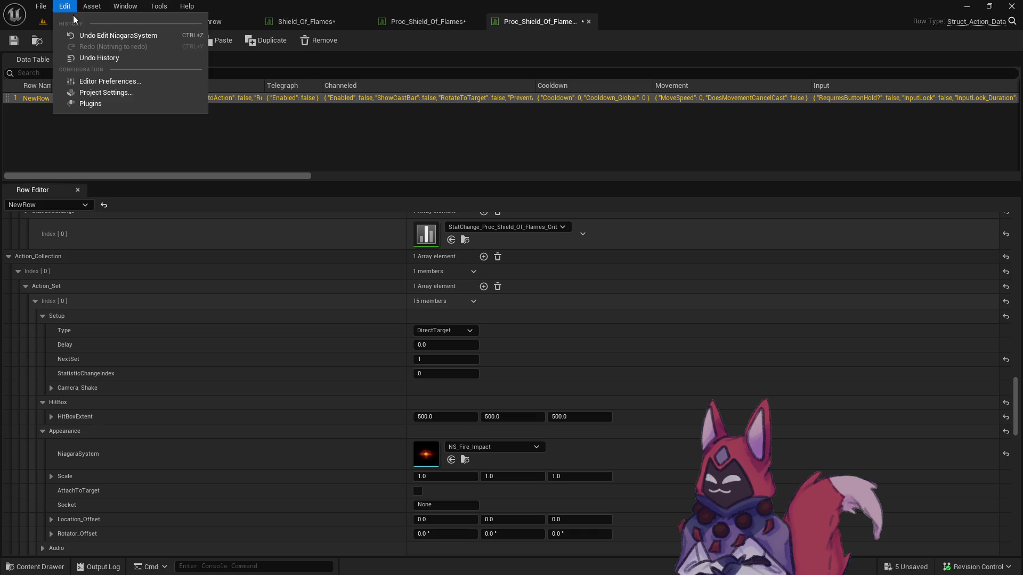
pyautogui.click(72, 22)
pyautogui.hotkey('alt', 'p')
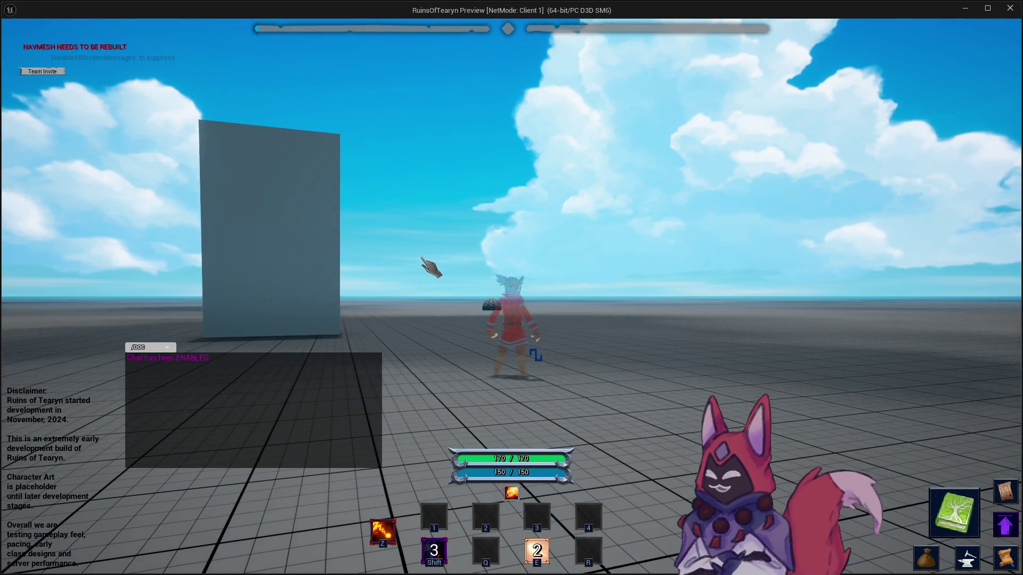
# Target a training dummy and cast Shield of Flames near the dummies and wolf, then stop playing.
pyautogui.press('2')
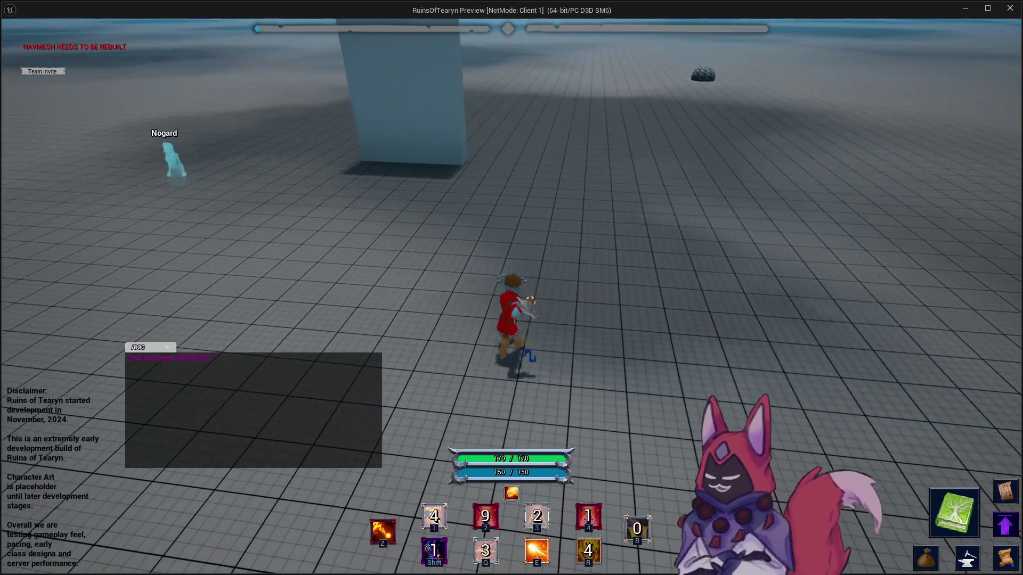
pyautogui.press('q')
pyautogui.press('r')
pyautogui.press('w')
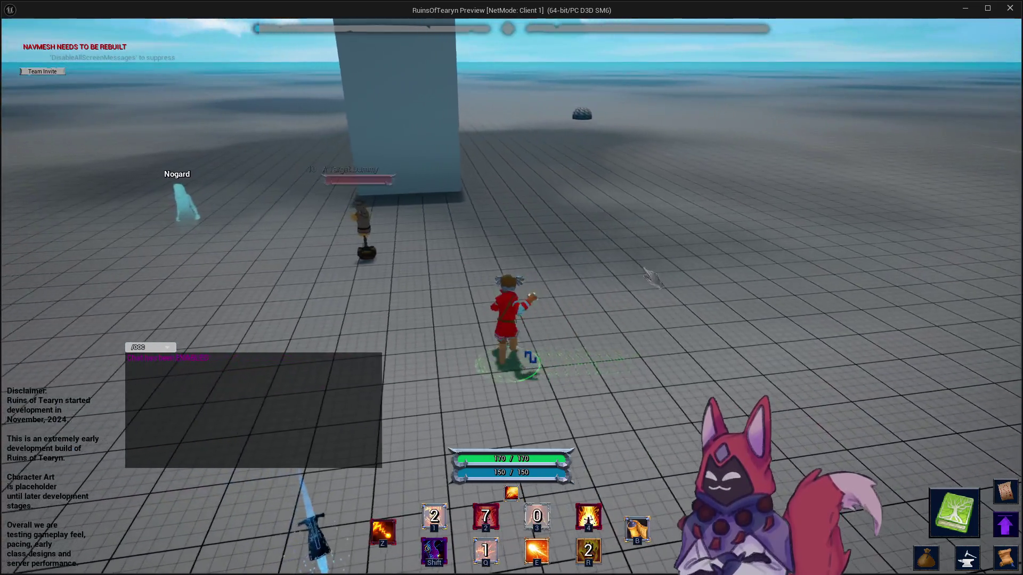
pyautogui.press('Tab')
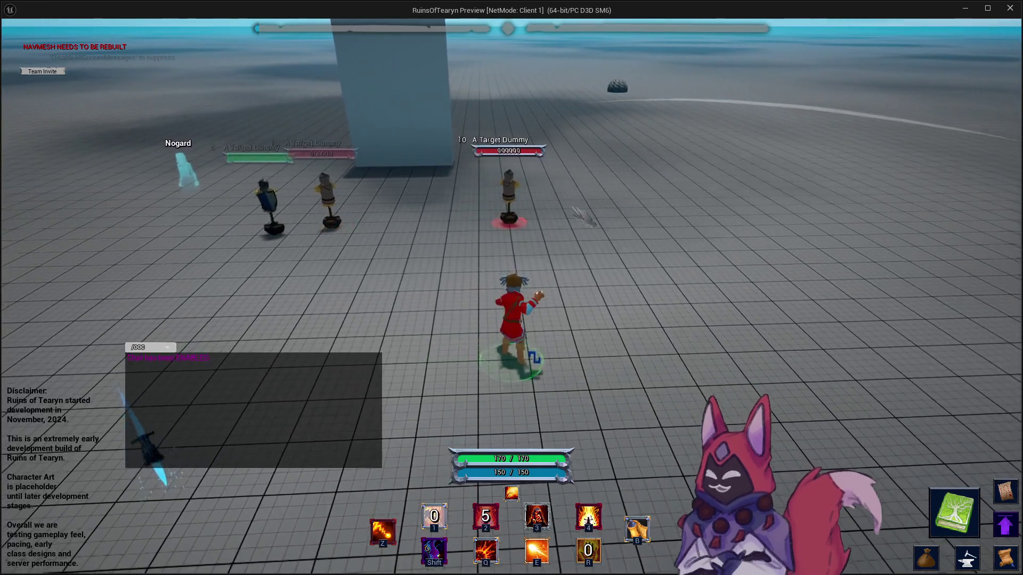
pyautogui.press('1')
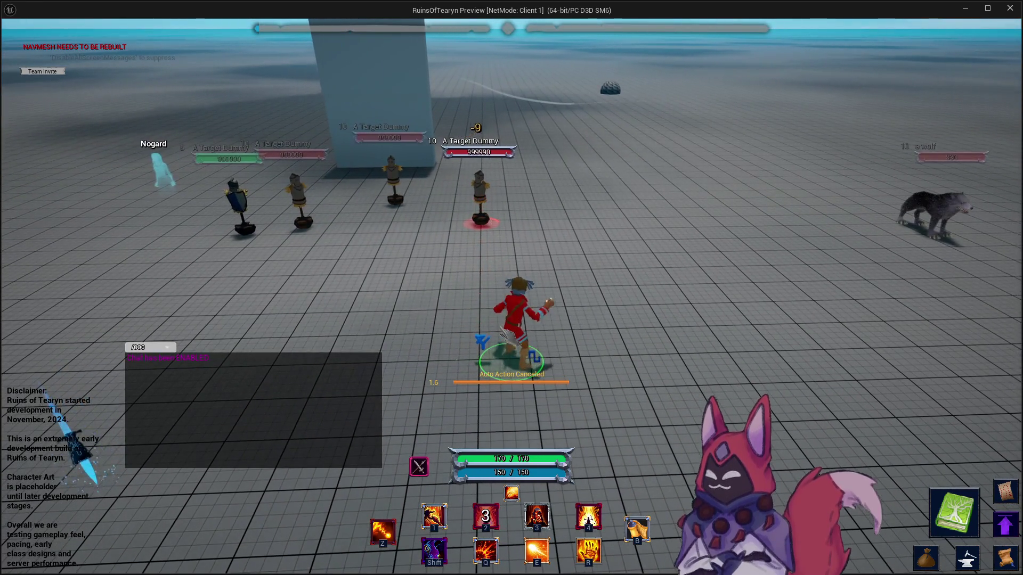
pyautogui.press('3')
pyautogui.moveTo(582, 342)
pyautogui.mouseDown()
pyautogui.moveTo(671, 341)
pyautogui.moveTo(533, 343)
pyautogui.mouseUp()
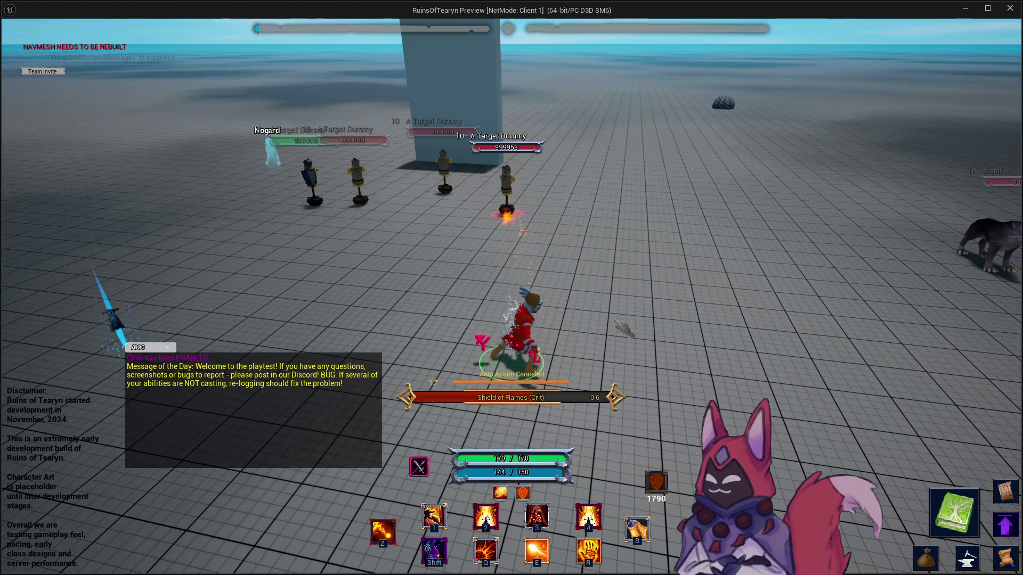
pyautogui.press('3')
pyautogui.moveTo(624, 328)
pyautogui.mouseDown()
pyautogui.moveTo(652, 500)
pyautogui.moveTo(772, 389)
pyautogui.mouseUp()
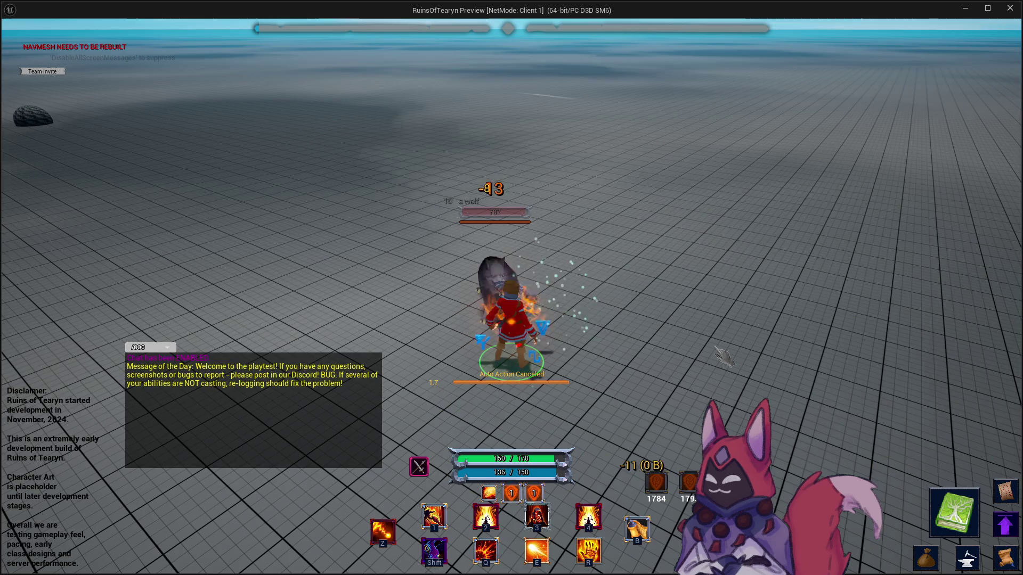
pyautogui.moveTo(724, 357)
pyautogui.mouseDown()
pyautogui.moveTo(506, 349)
pyautogui.moveTo(660, 351)
pyautogui.mouseUp()
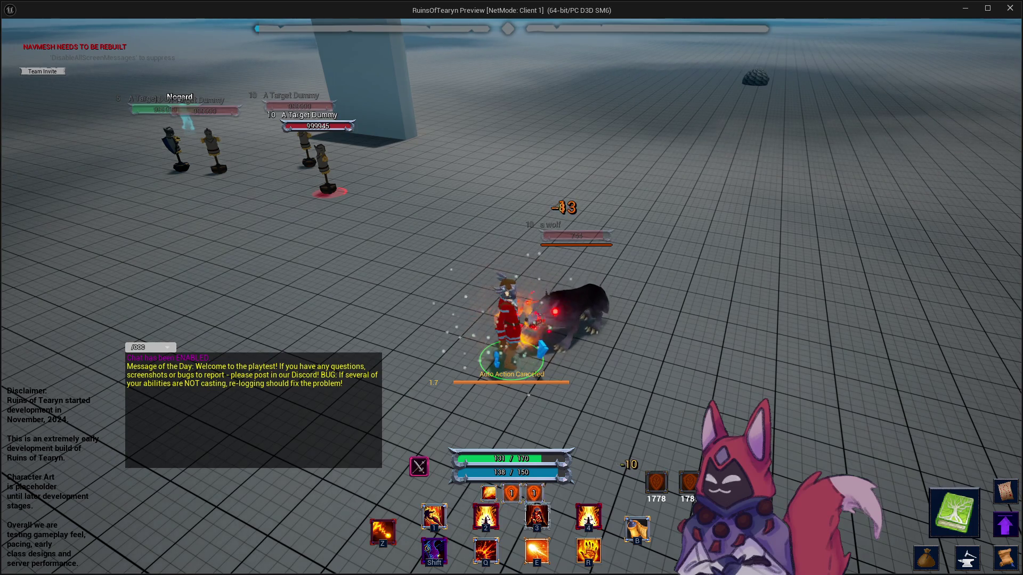
pyautogui.moveTo(660, 352); pyautogui.dragTo(682, 352)
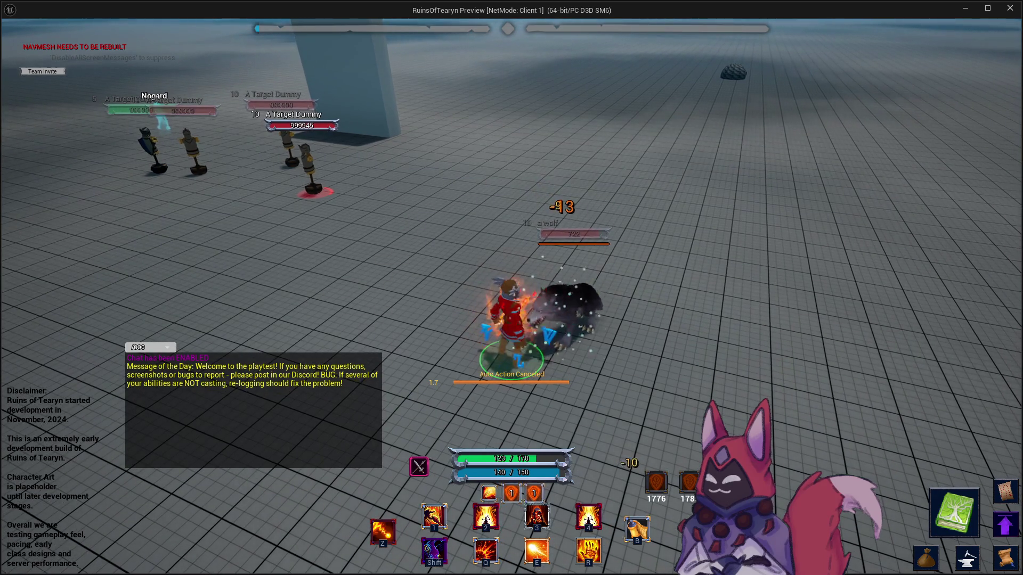
pyautogui.press('Escape')
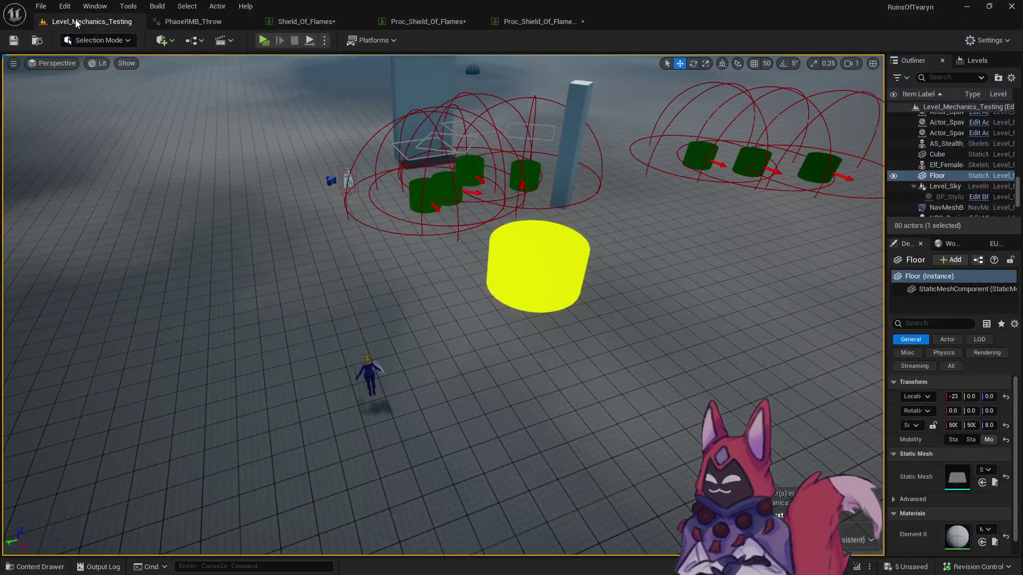
# Save all modified assets, checking out the four Shield_Of_Flames assets, and switch to the Playtest notes.
pyautogui.hotkey('ctrl', 'space')
pyautogui.hotkey('ctrl', 'shift', 's')
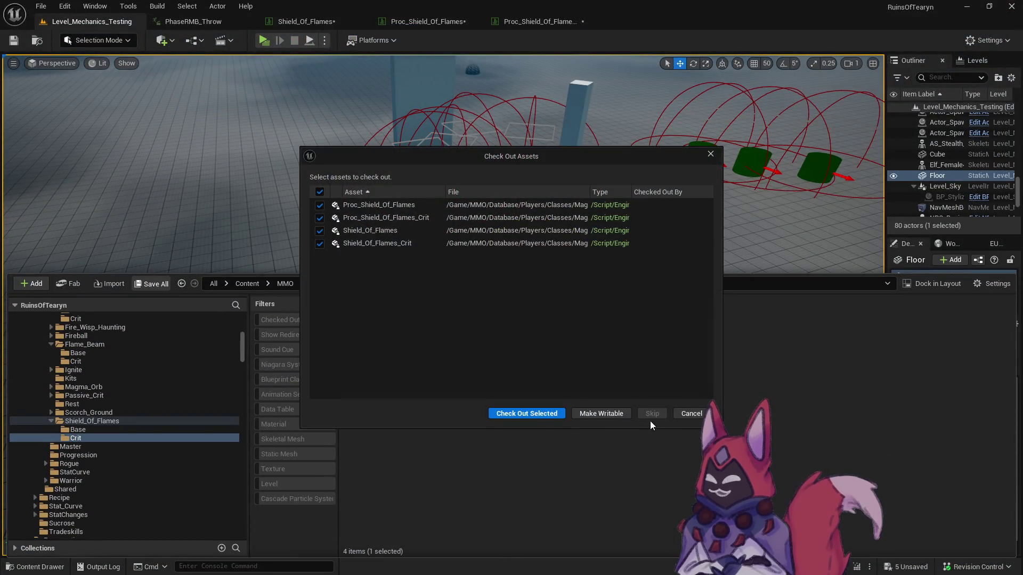
pyautogui.click(540, 415)
pyautogui.press('super+Tab')
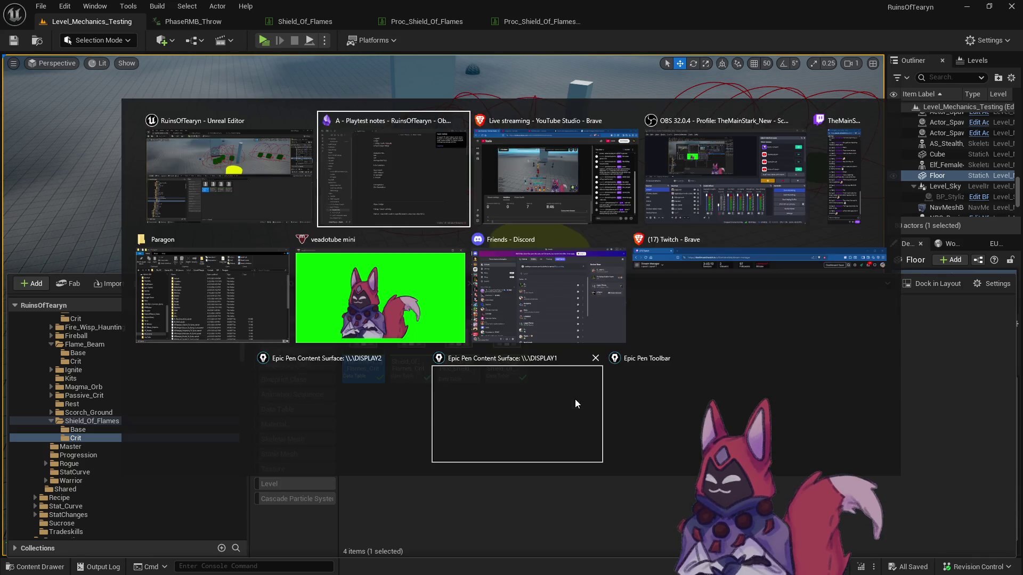
pyautogui.press('Return')
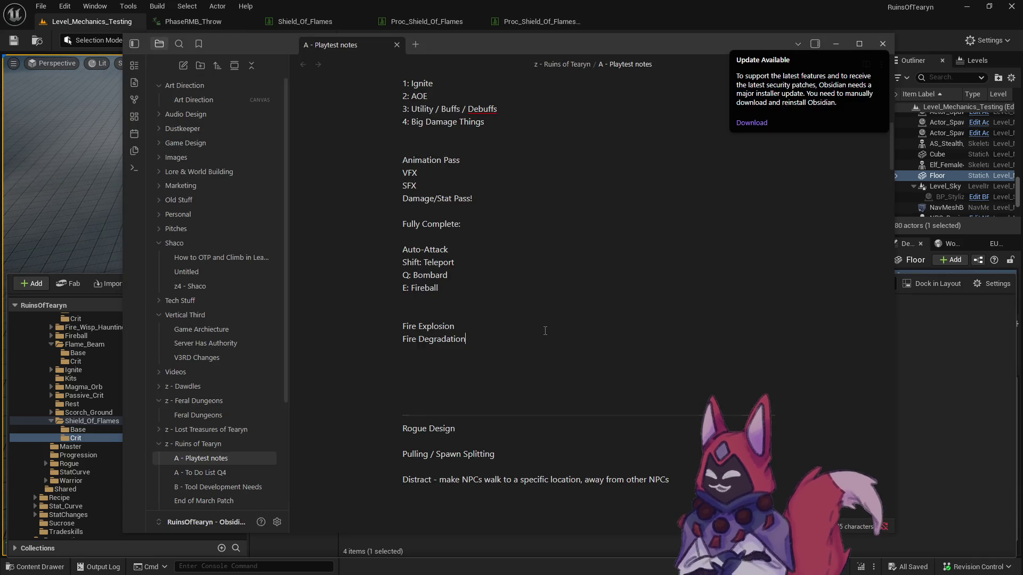
# Add a 'Shield of Flames' line under Fire Degradation, then start another Unreal game preview.
pyautogui.press('Return')
pyautogui.write('Fire')
pyautogui.press('BackSpace')
pyautogui.press('BackSpace')
pyautogui.press('BackSpace')
pyautogui.write('Shi')
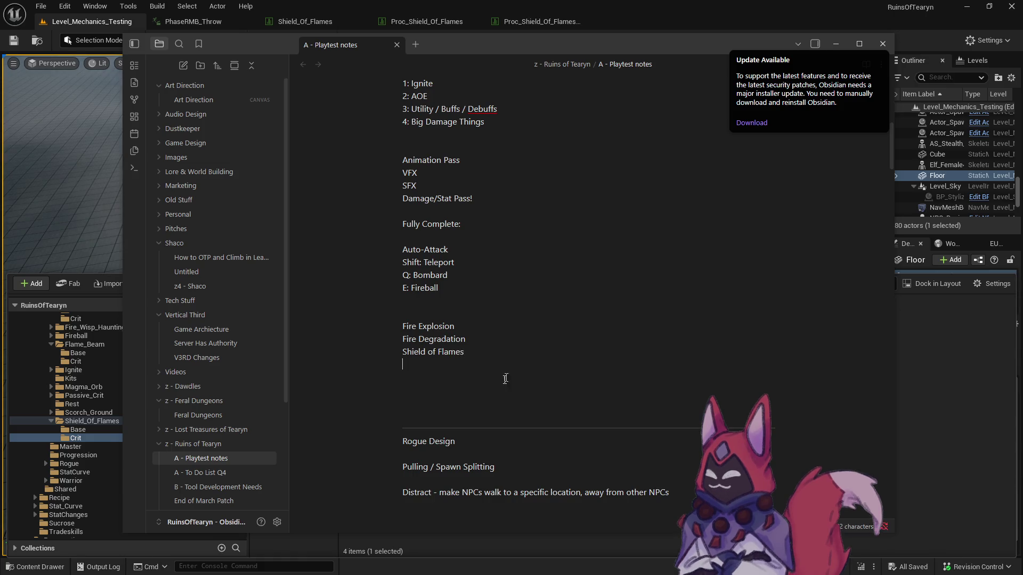
pyautogui.click(97, 16)
pyautogui.click(277, 41)
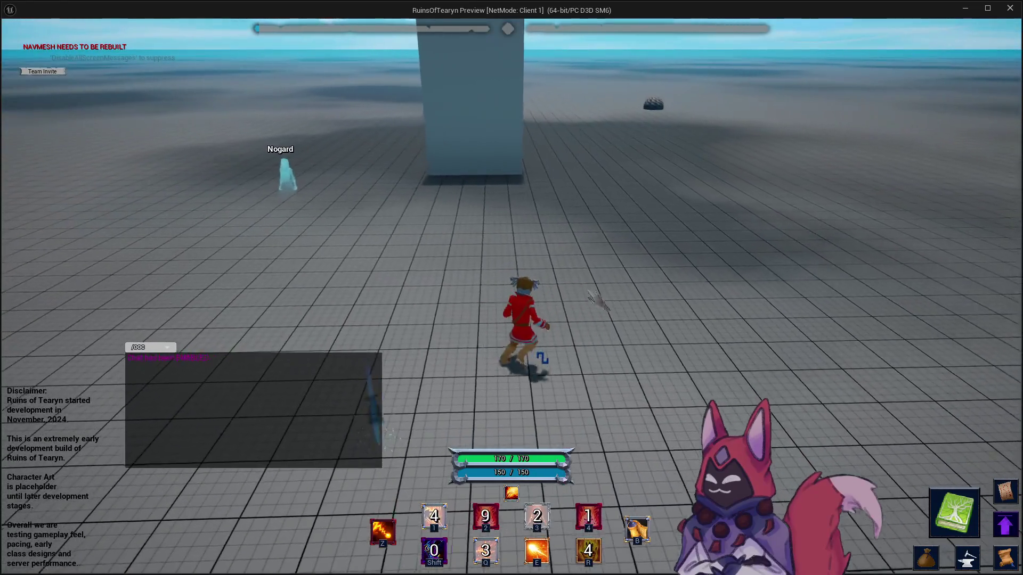
# Target a training dummy and cast Shield of Flames, then close the game preview.
pyautogui.click(587, 201)
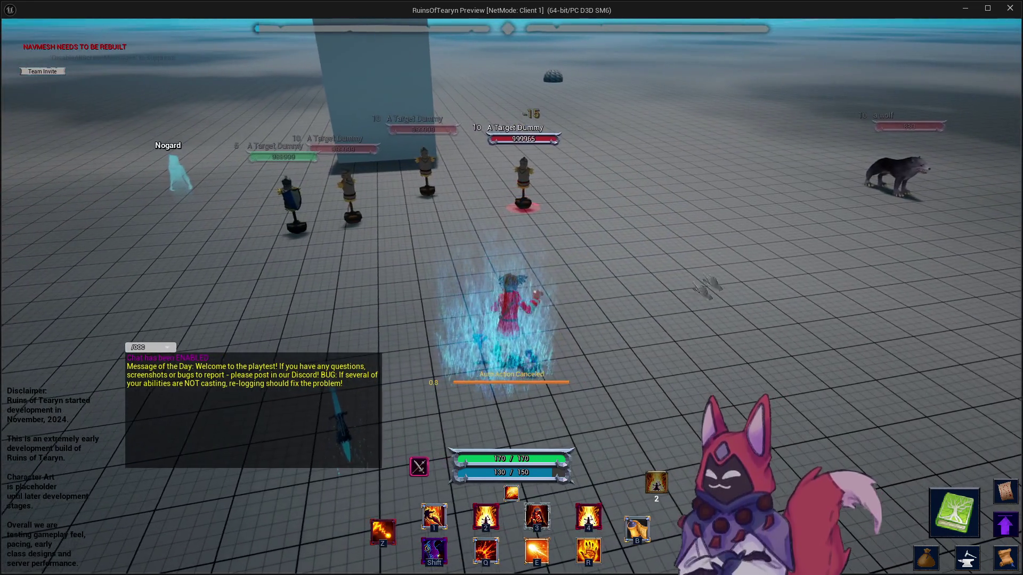
pyautogui.click(1011, 8)
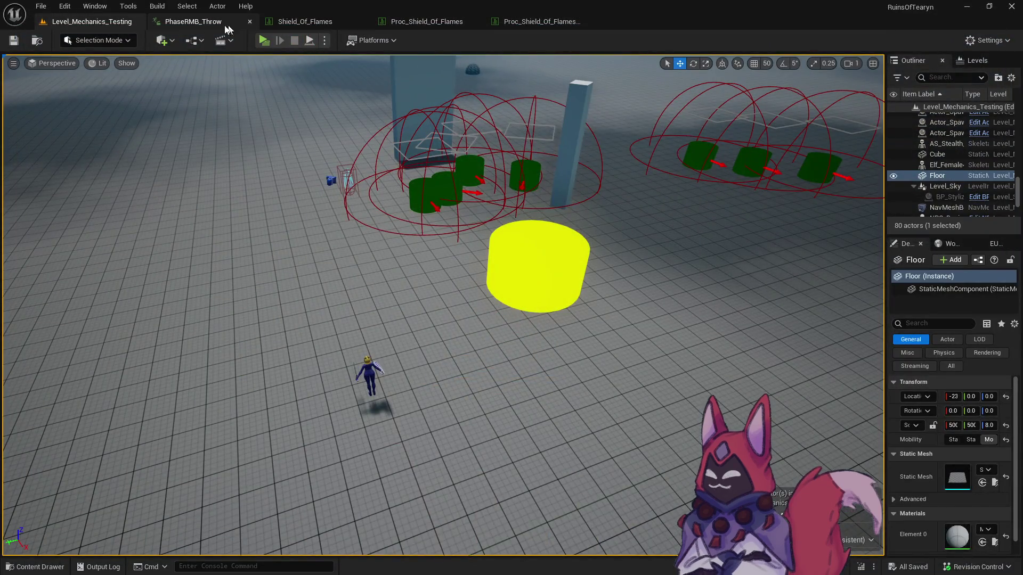
# Preview the PhaseRecall, PhaseRespawn, PhaseRMB_Pull and PhaseRMB_Throw animations and the PhaseRMB_Throw_Montage.
pyautogui.click(234, 24)
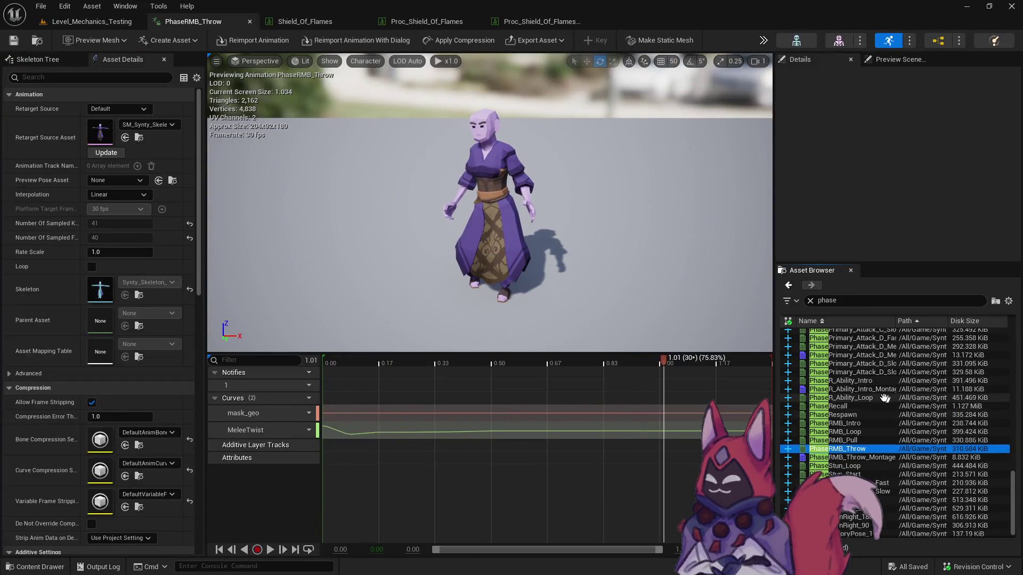
pyautogui.click(879, 408)
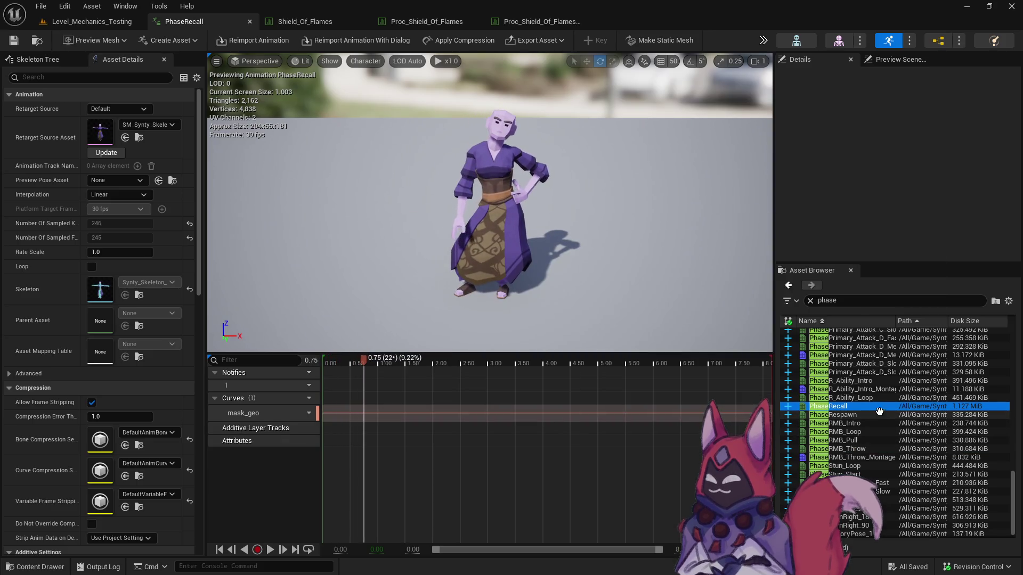
pyautogui.click(878, 415)
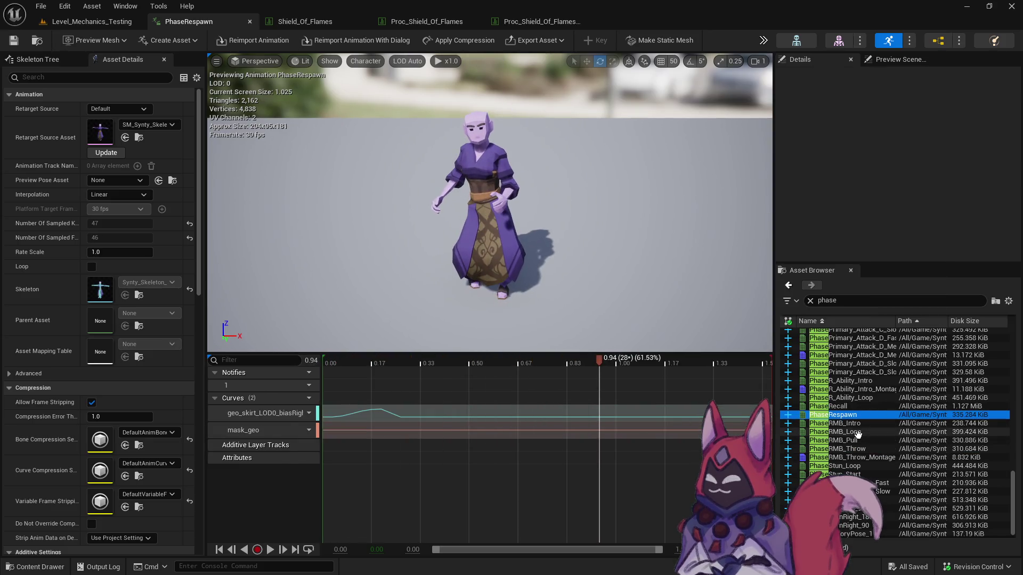
pyautogui.click(858, 440)
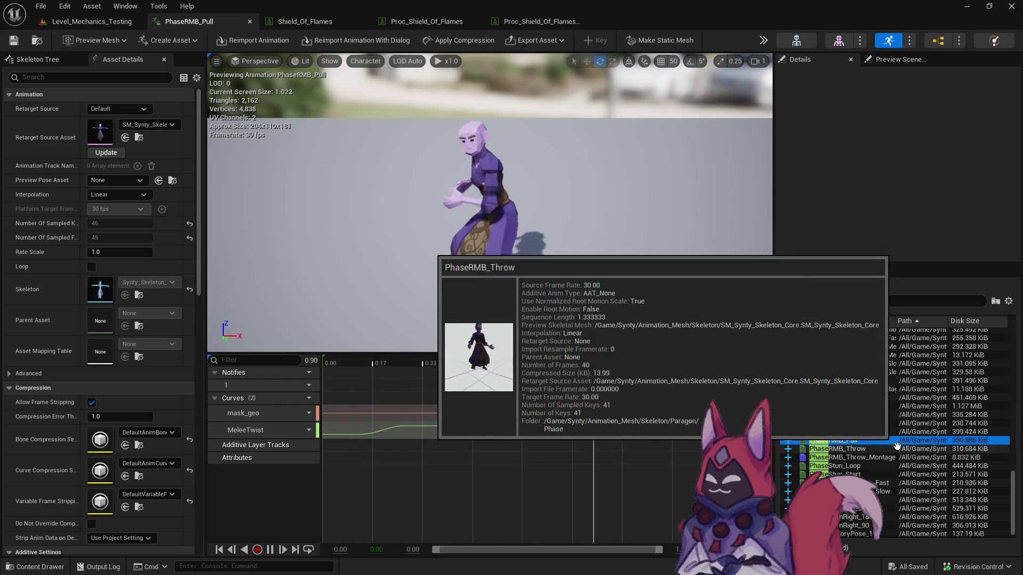
pyautogui.click(895, 449)
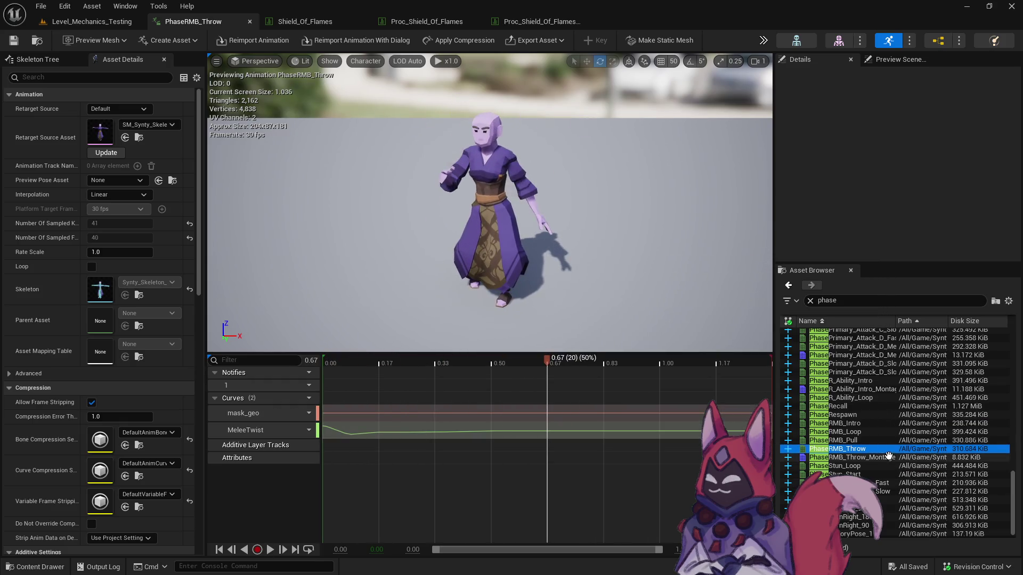
pyautogui.click(888, 457)
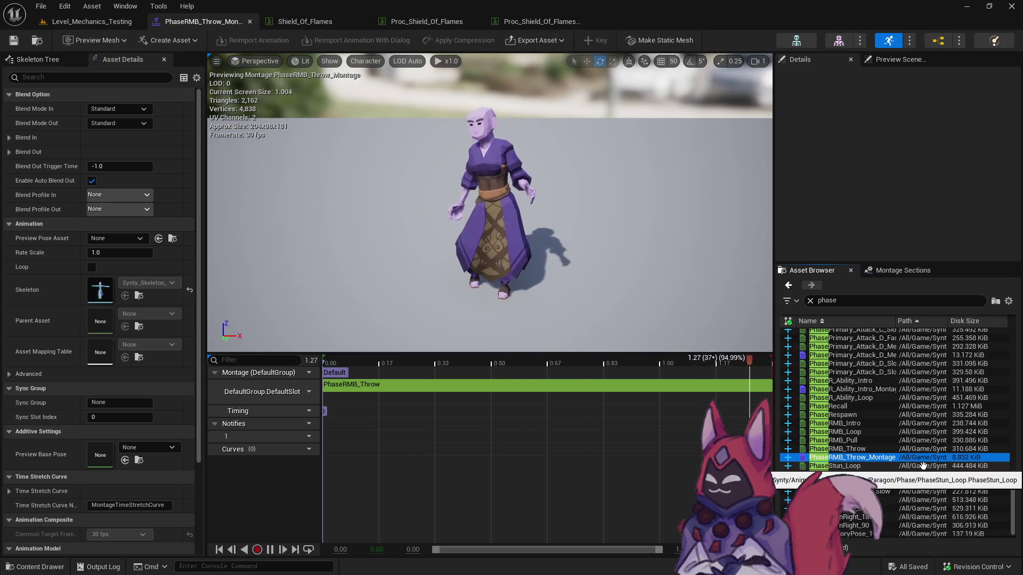
pyautogui.press('space')
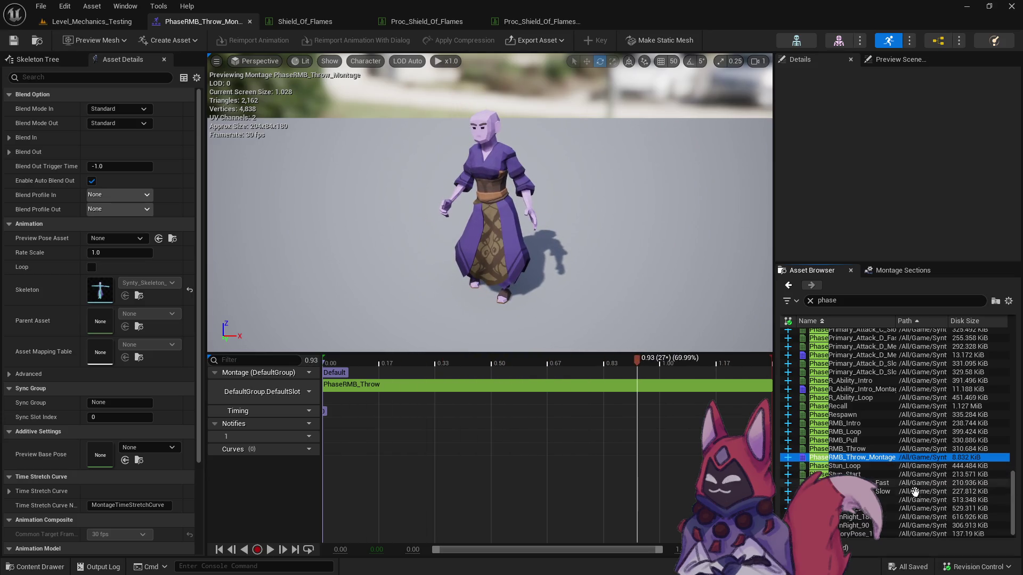
# Compare PhaseAbility_E with PhaseAbility_Q, scrubbing PhaseAbility_E back to its start.
pyautogui.scroll(4, 903, 475)
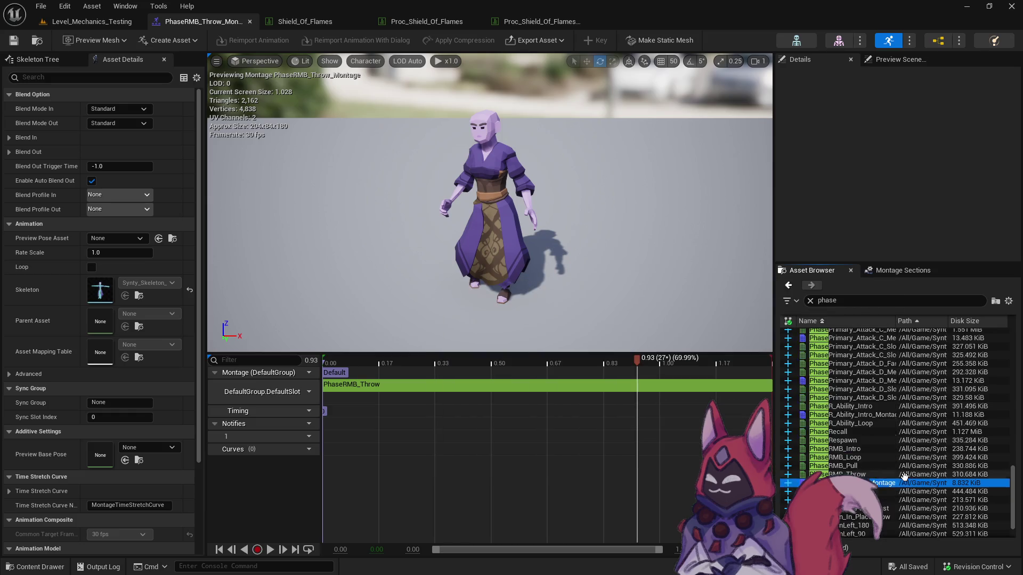
pyautogui.scroll(5, 904, 474)
pyautogui.scroll(10, 884, 455)
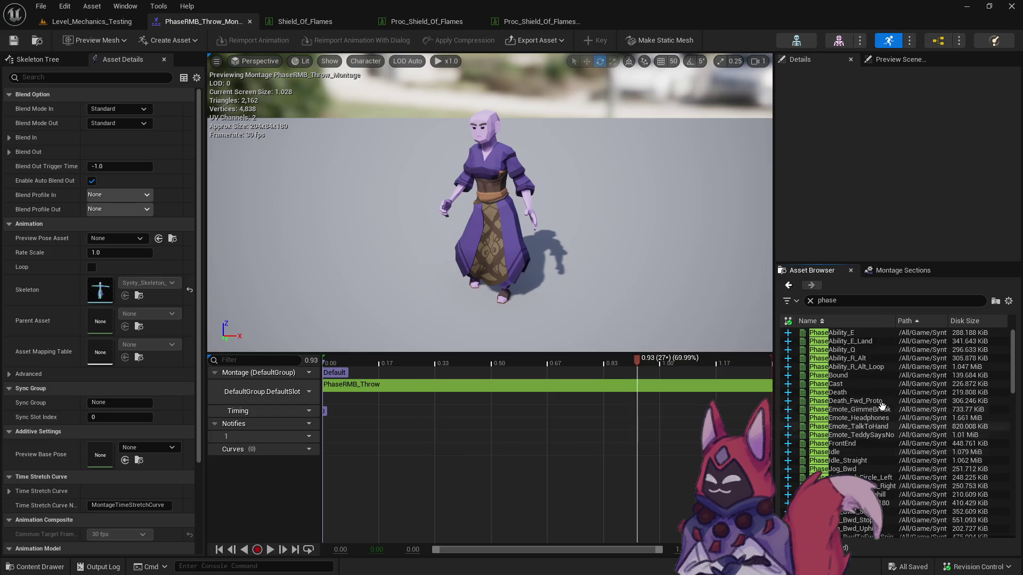
pyautogui.doubleClick(854, 331)
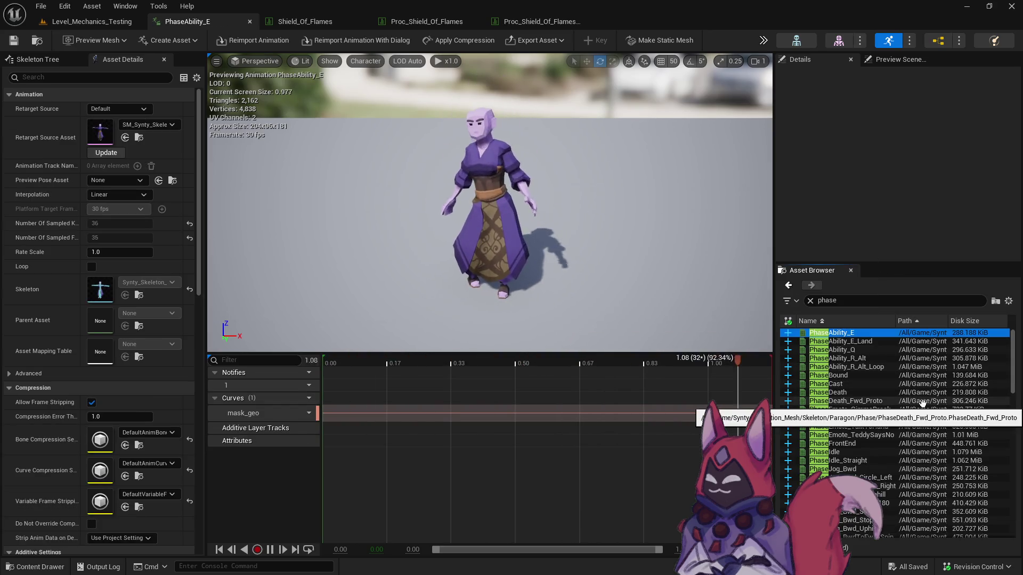
pyautogui.doubleClick(884, 350)
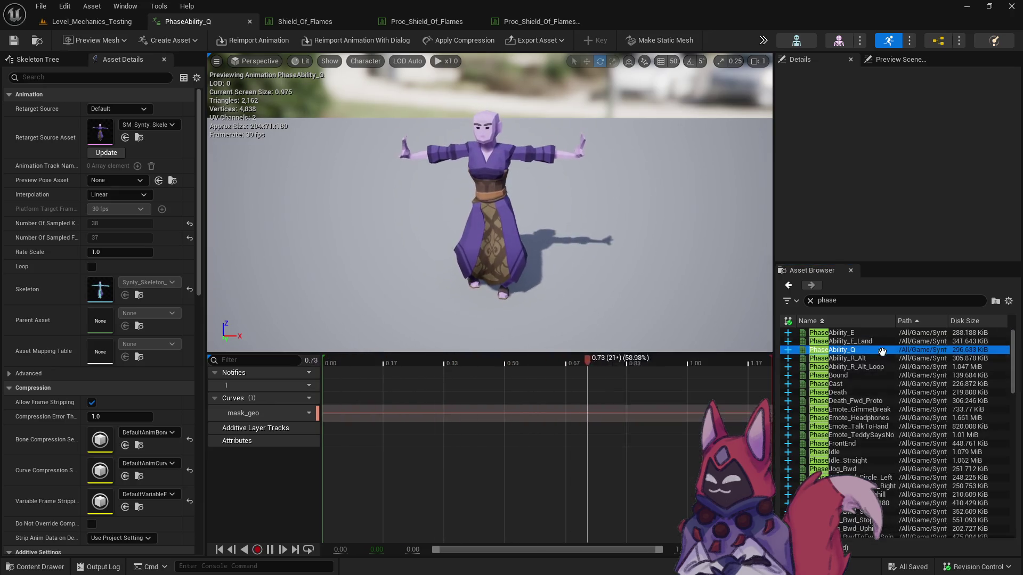
pyautogui.doubleClick(858, 331)
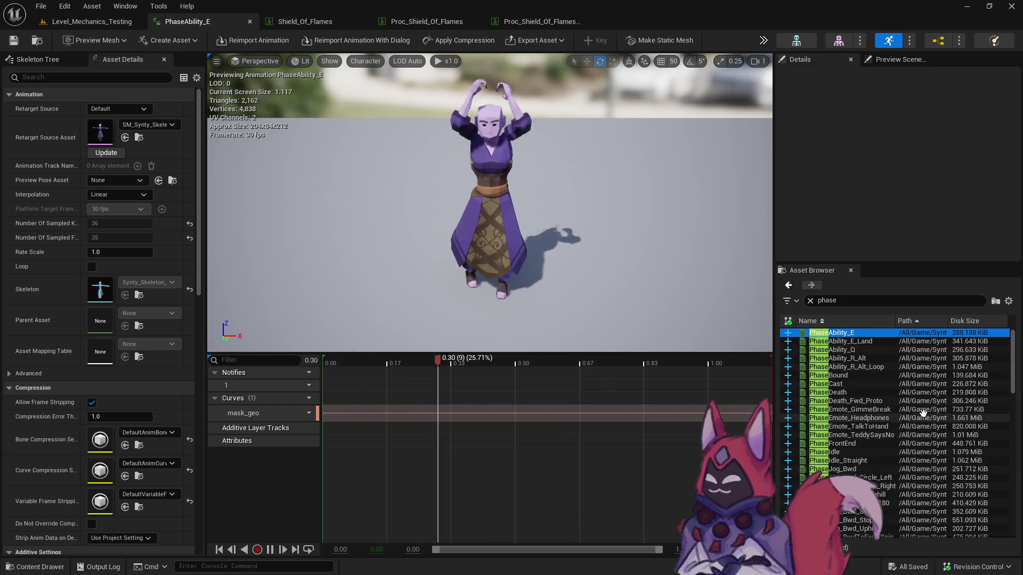
pyautogui.moveTo(569, 356); pyautogui.dragTo(292, 336)
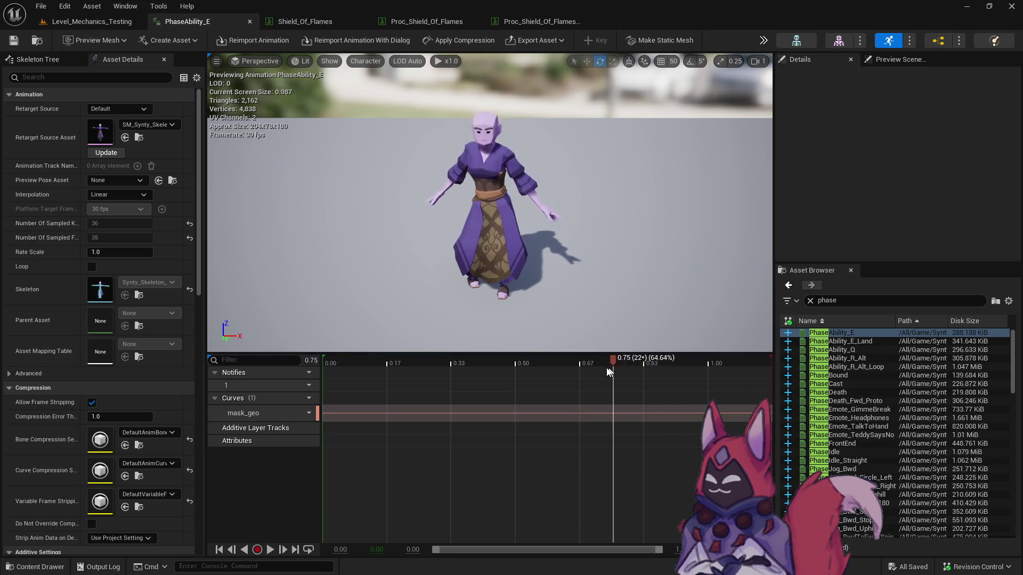
pyautogui.moveTo(419, 373); pyautogui.dragTo(328, 376)
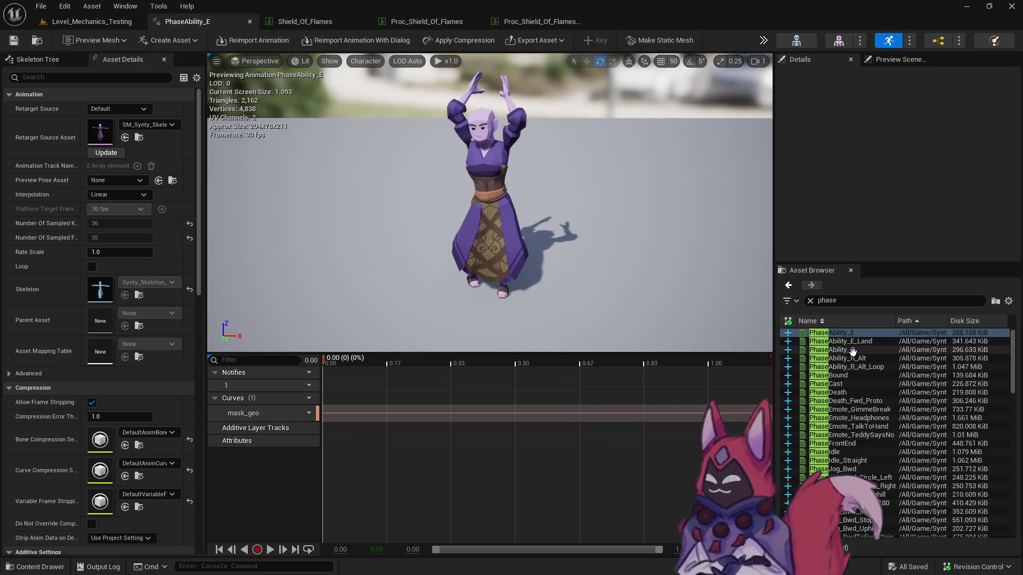
# Preview PhaseAbility_Q again and scrub the PhaseAbility_R_Alt animation through its poses.
pyautogui.click(852, 352)
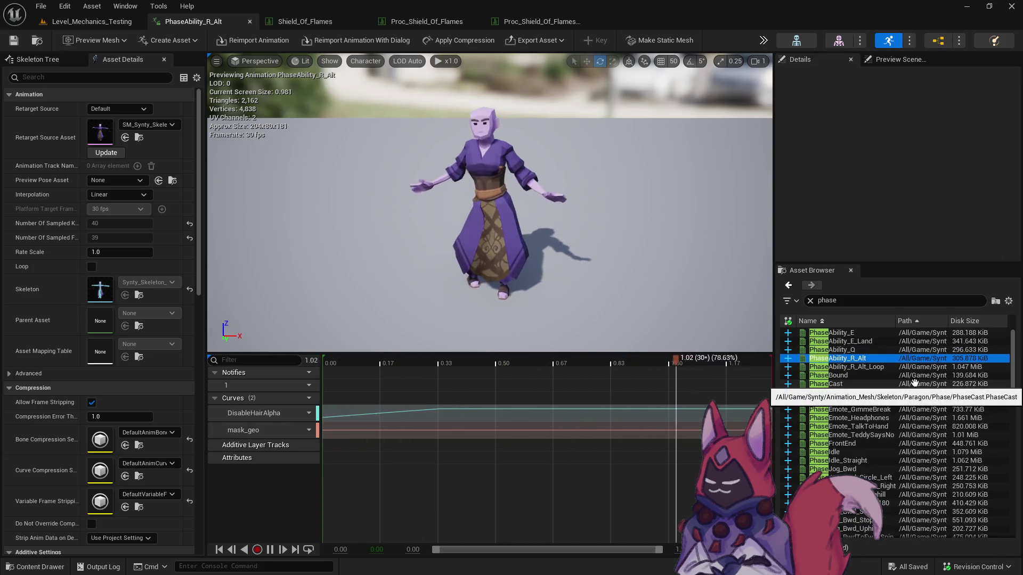
pyautogui.moveTo(325, 360)
pyautogui.mouseDown()
pyautogui.moveTo(677, 401)
pyautogui.moveTo(533, 408)
pyautogui.mouseUp()
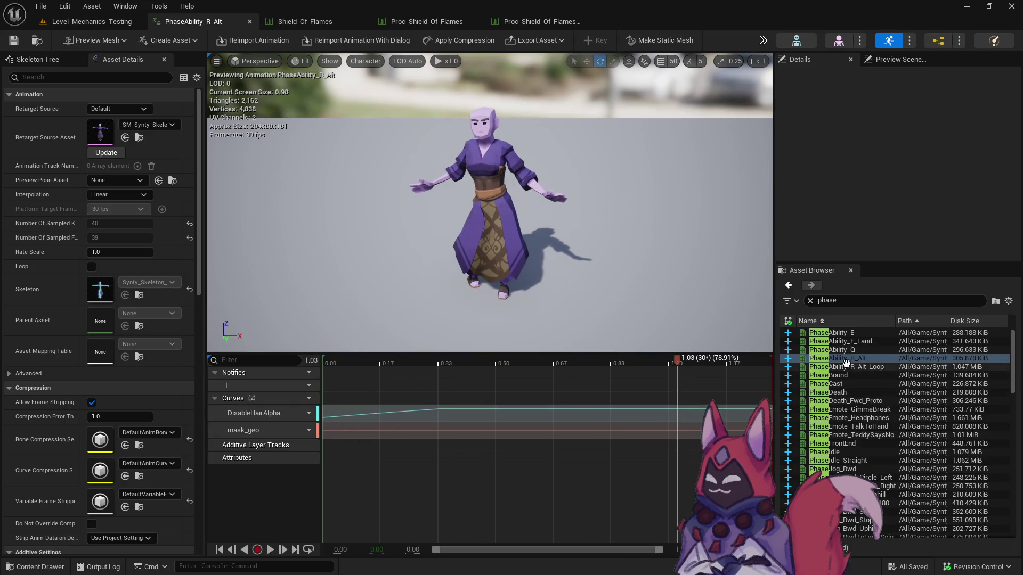
pyautogui.moveTo(882, 359)
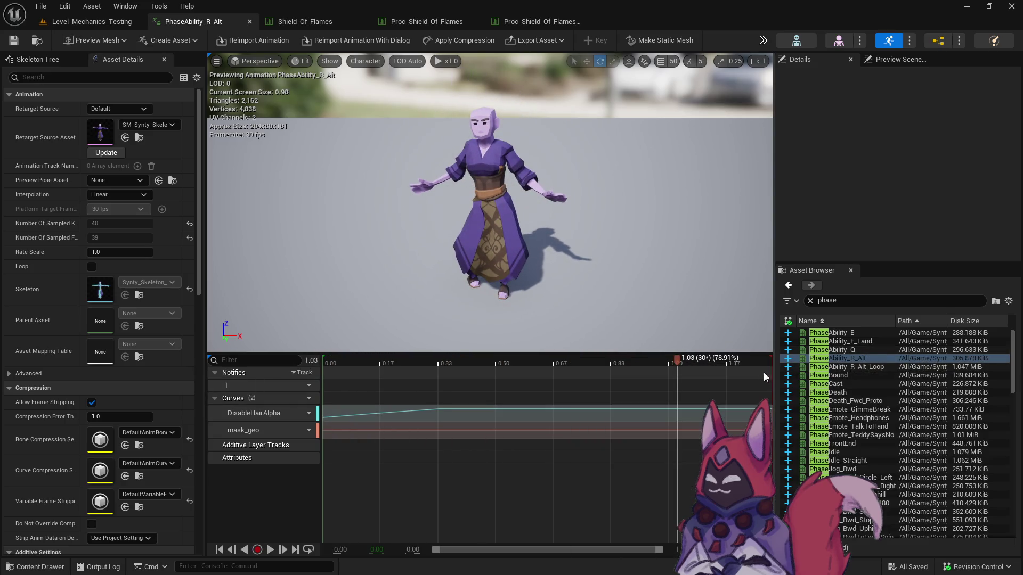
pyautogui.moveTo(705, 364); pyautogui.dragTo(626, 363)
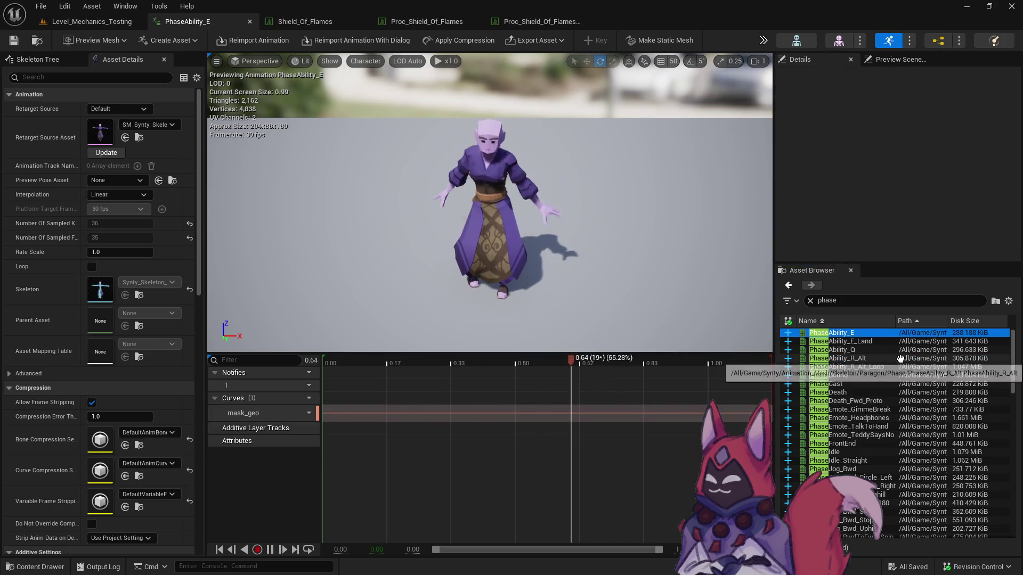
pyautogui.moveTo(785, 357)
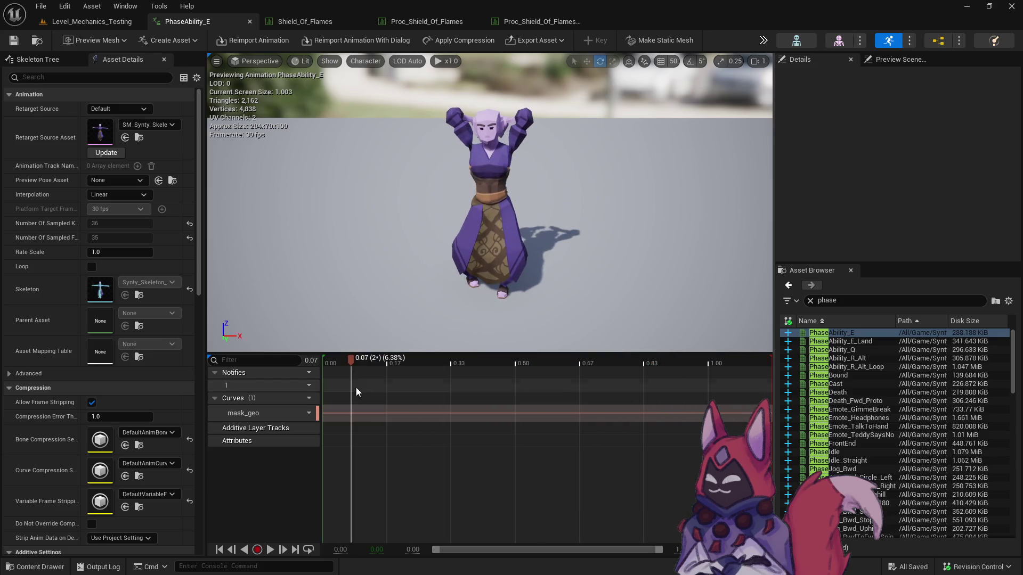
# Locate PhaseAbility_E in the Content Browser and bring up its asset actions.
pyautogui.rightClick(859, 337)
pyautogui.click(926, 447)
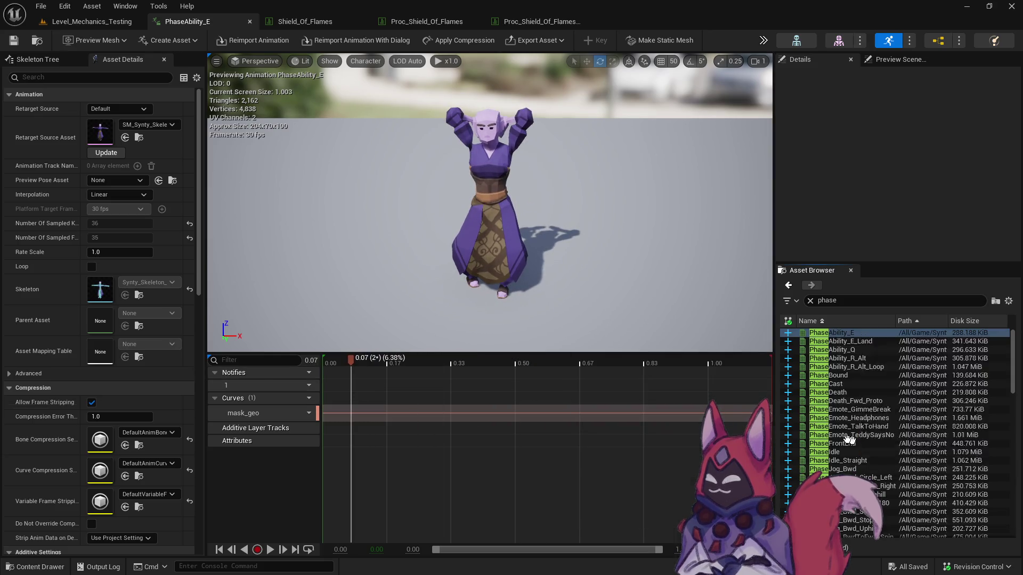
pyautogui.rightClick(415, 368)
# Create PhaseAbility_E_Montage from PhaseAbility_E and open it for editing.
pyautogui.moveTo(464, 237)
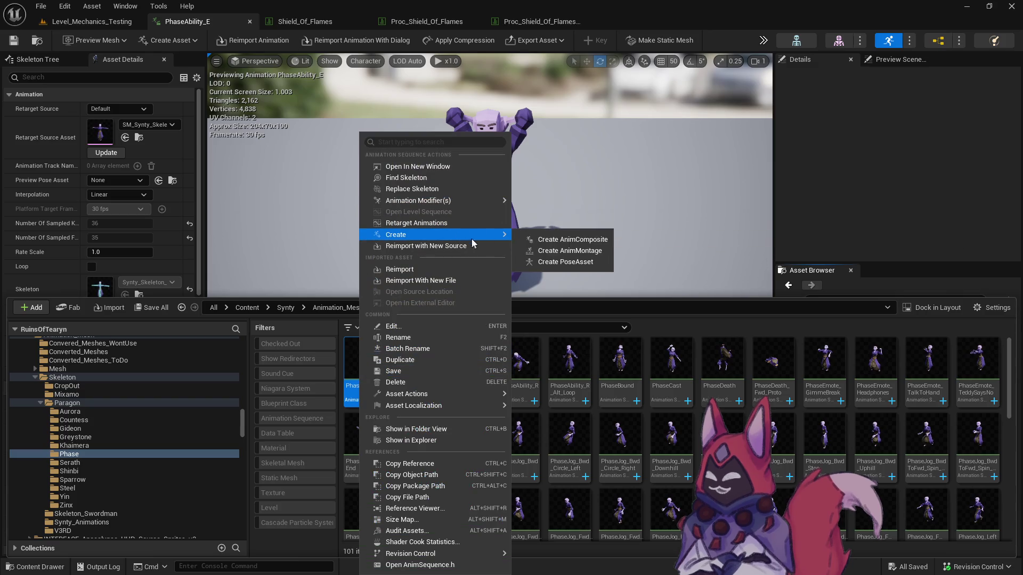
pyautogui.click(554, 235)
pyautogui.press('Return')
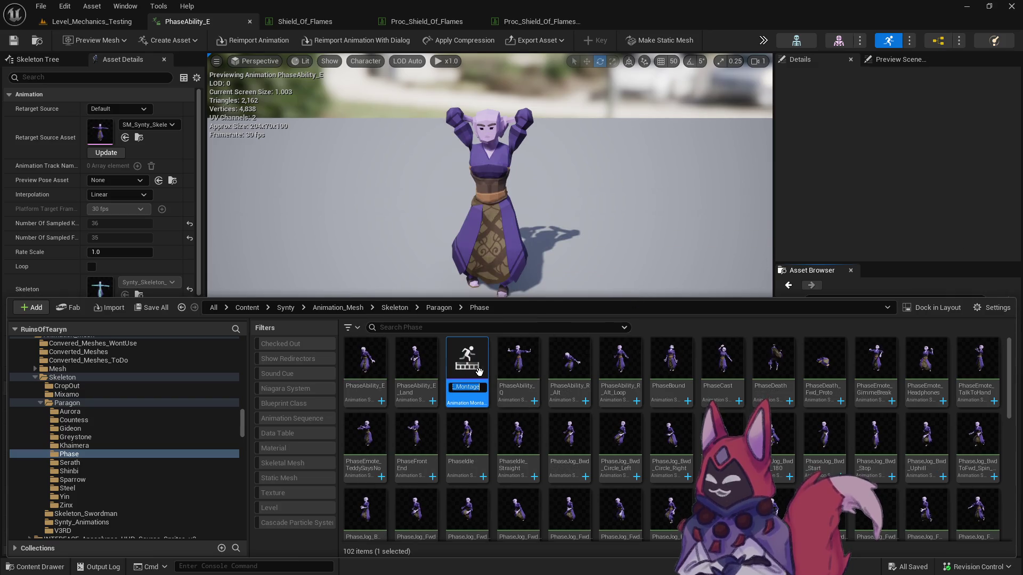
pyautogui.moveTo(518, 368); pyautogui.dragTo(480, 381)
pyautogui.doubleClick(458, 371)
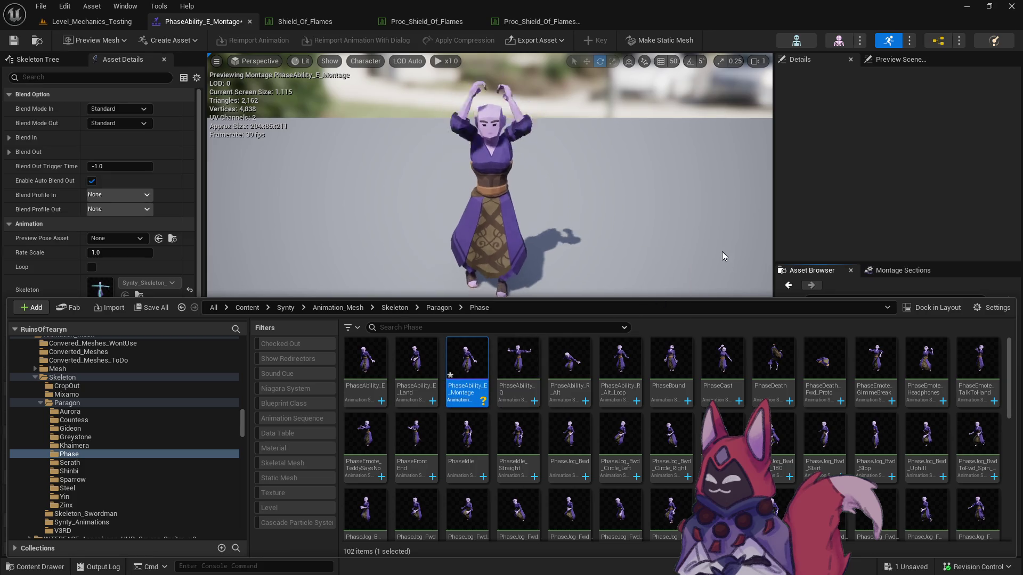
# Set the segment play rate to -1 and add a second PhaseAbility_E segment.
pyautogui.click(908, 151)
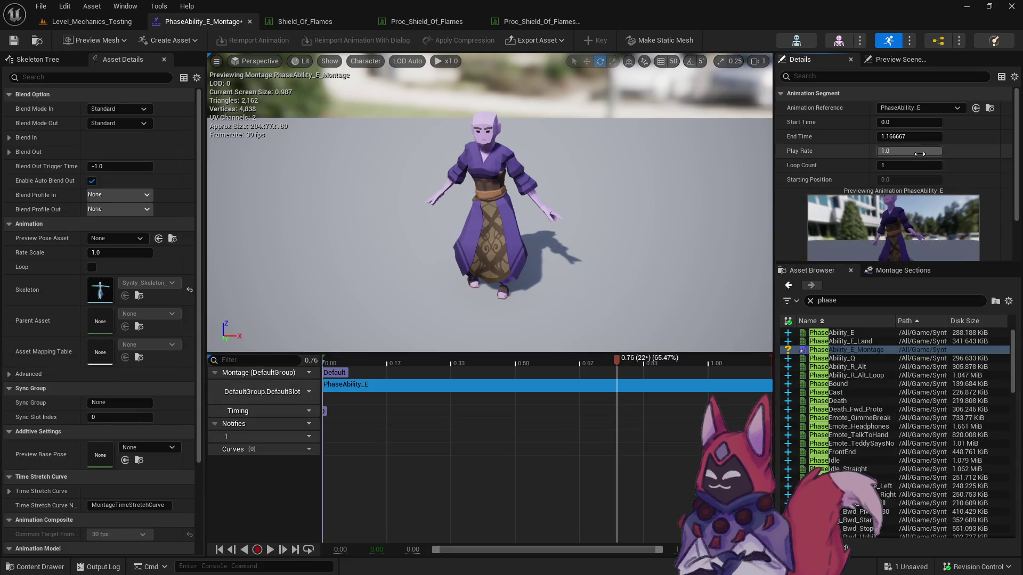
pyautogui.write('-1')
pyautogui.press('Return')
pyautogui.click(447, 413)
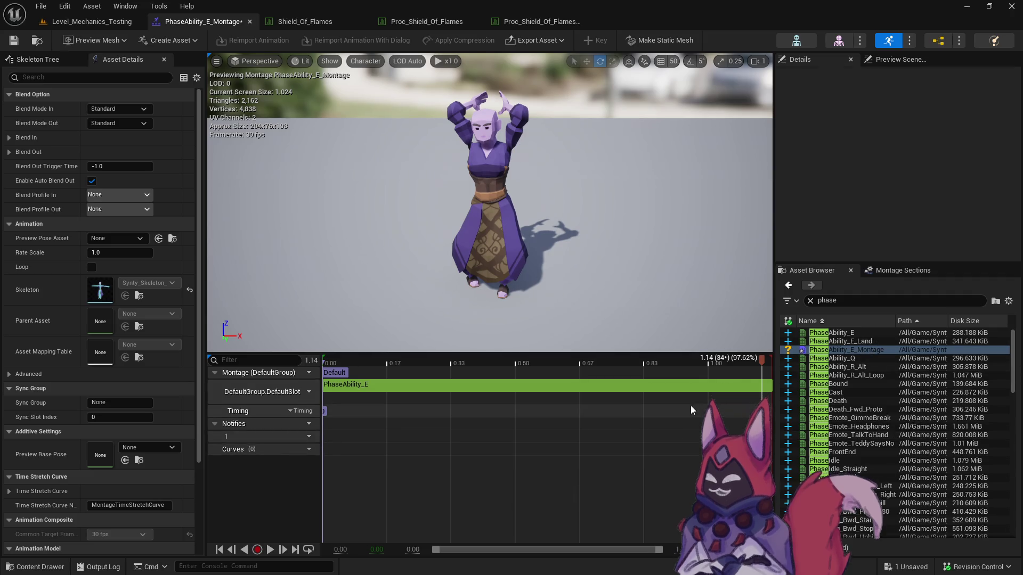
pyautogui.moveTo(832, 333); pyautogui.dragTo(762, 386)
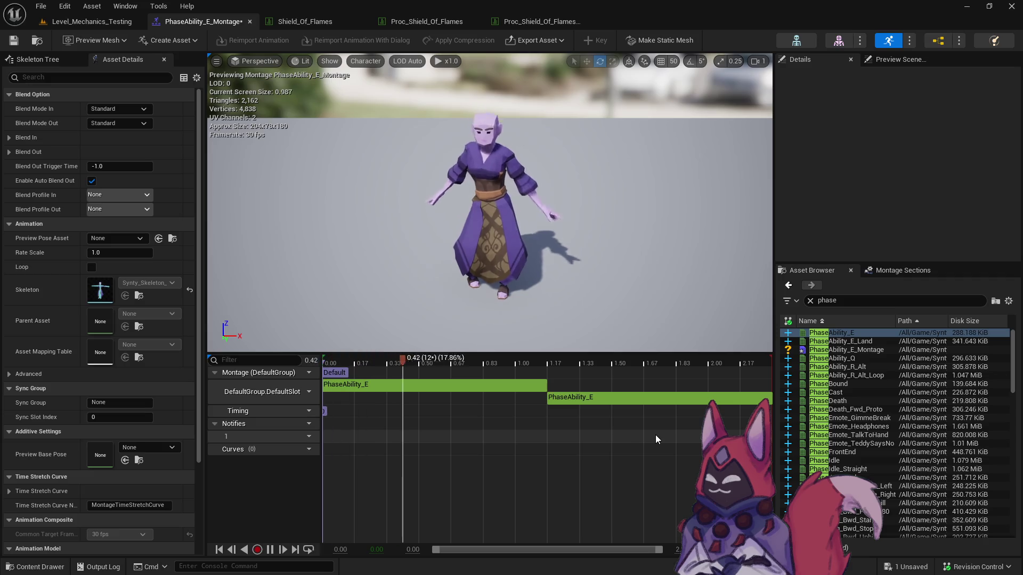
pyautogui.press('space')
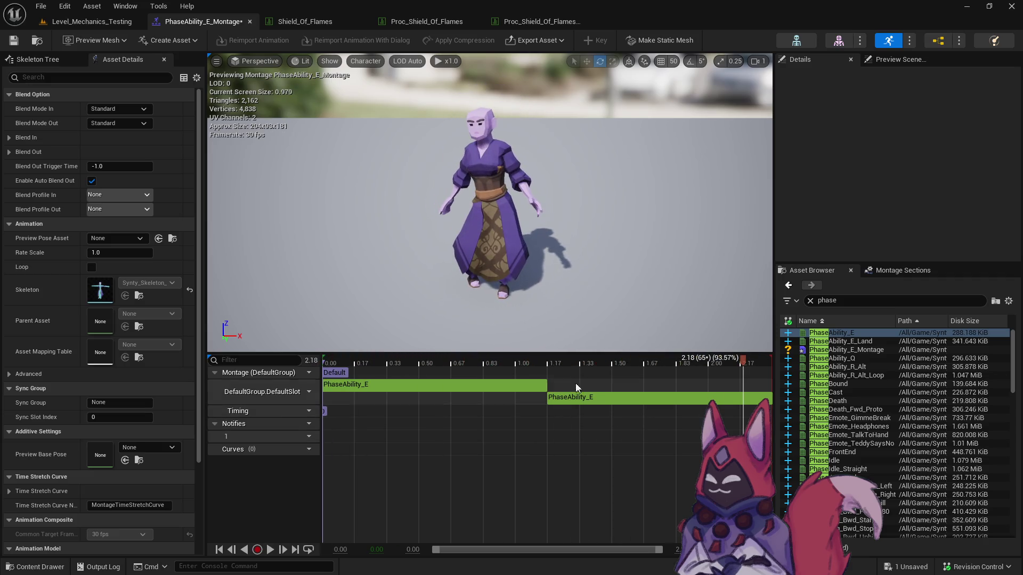
pyautogui.click(580, 396)
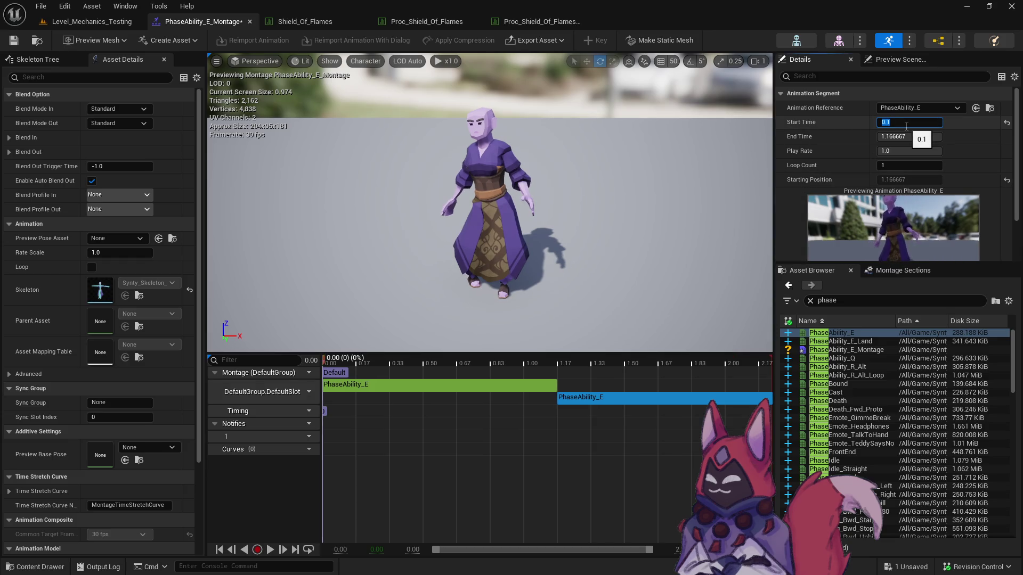
pyautogui.click(564, 416)
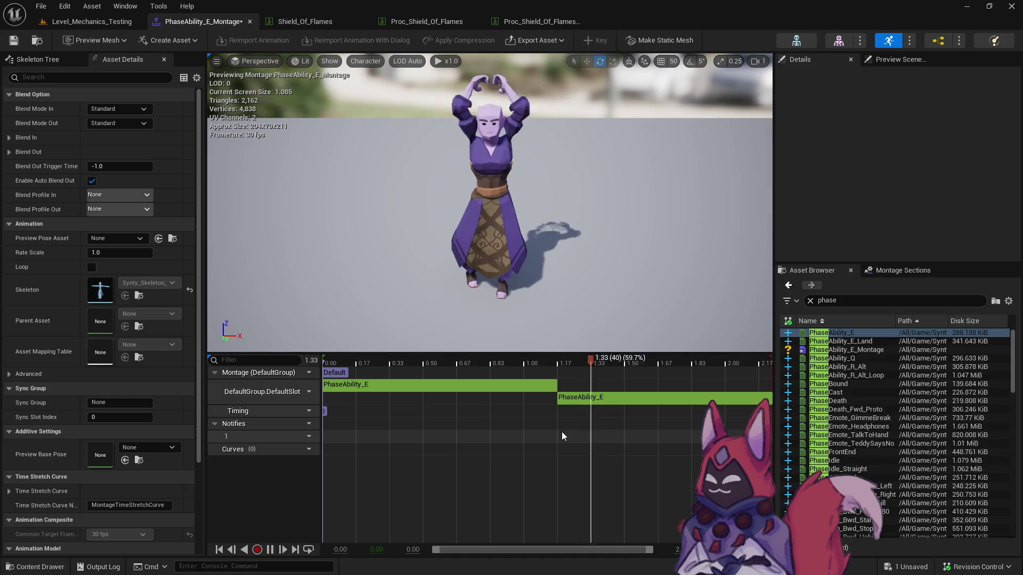
# Trim the first segment to end around 1.07 and delete the second segment.
pyautogui.moveTo(560, 371); pyautogui.dragTo(551, 385)
pyautogui.click(551, 385)
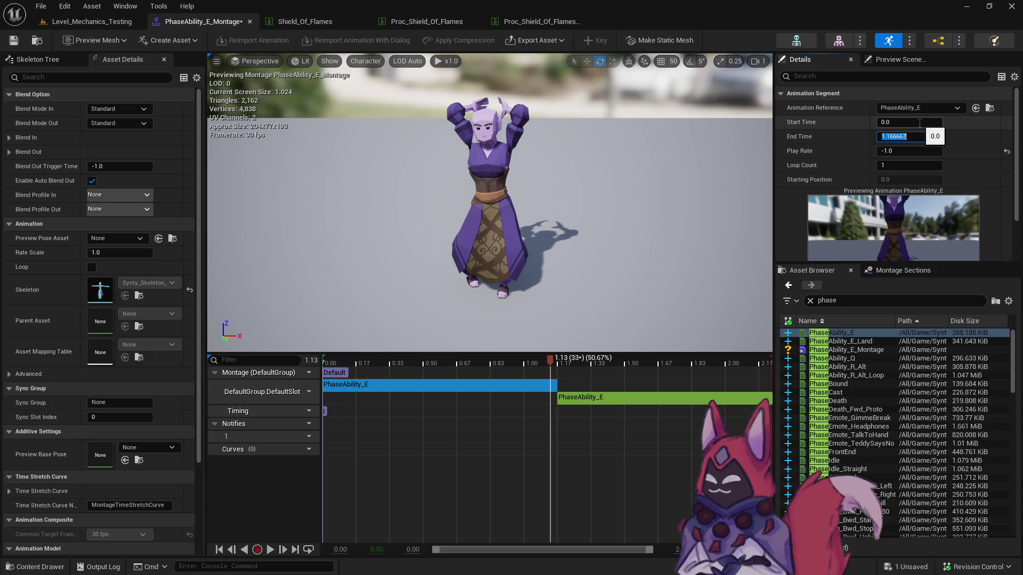
pyautogui.click(567, 490)
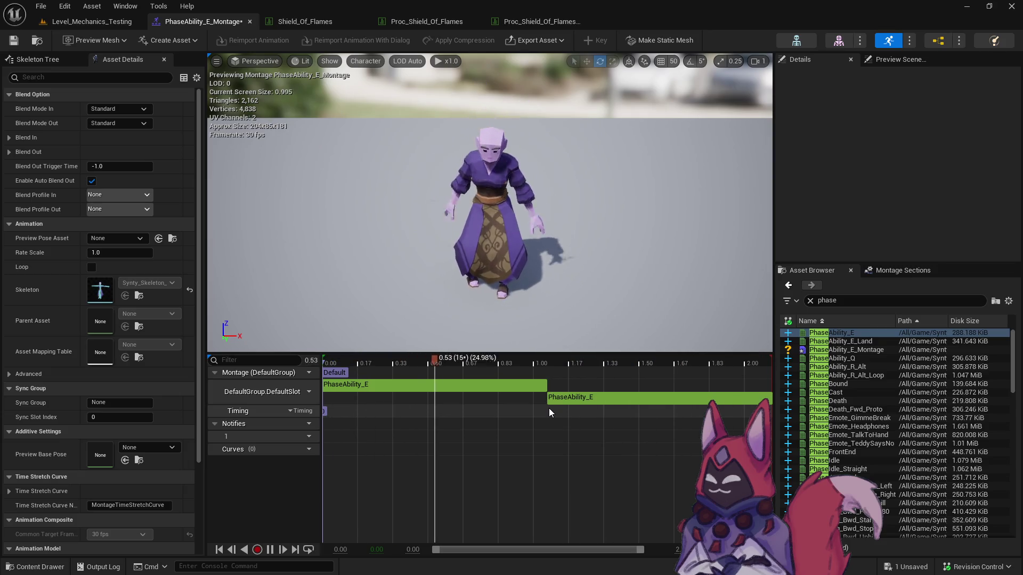
pyautogui.click(598, 403)
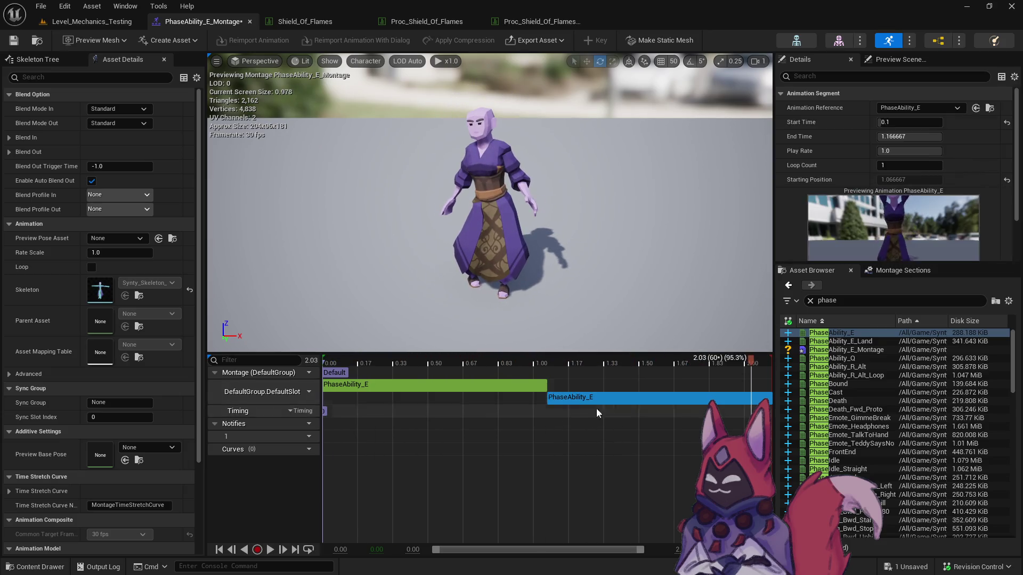
pyautogui.press('Delete')
# Assign the FullBody slot to the montage track.
pyautogui.click(309, 392)
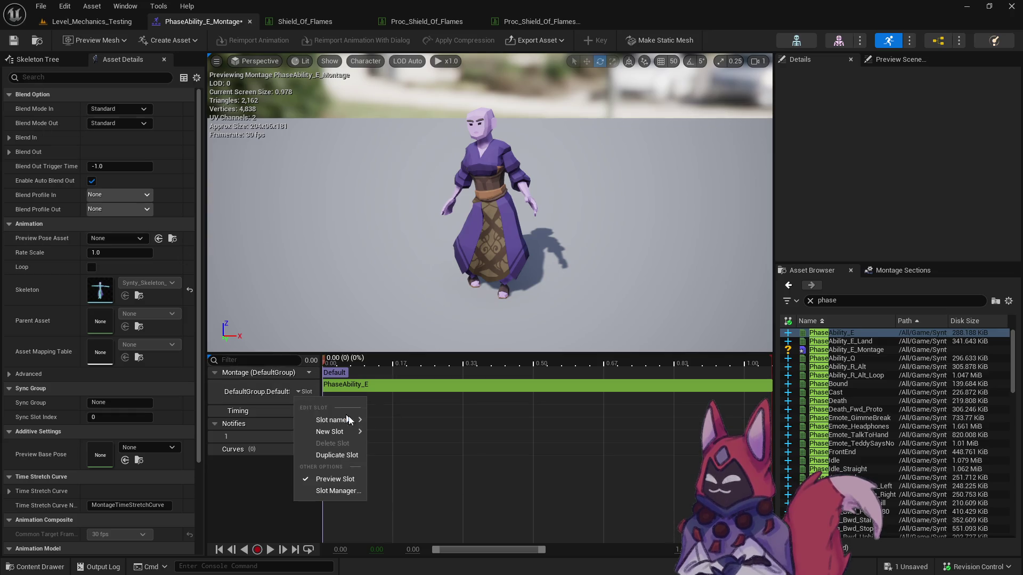
pyautogui.moveTo(353, 424)
pyautogui.click(437, 450)
# Switch to the Shield_Of_Flames data table with the Content Drawer open.
pyautogui.click(36, 40)
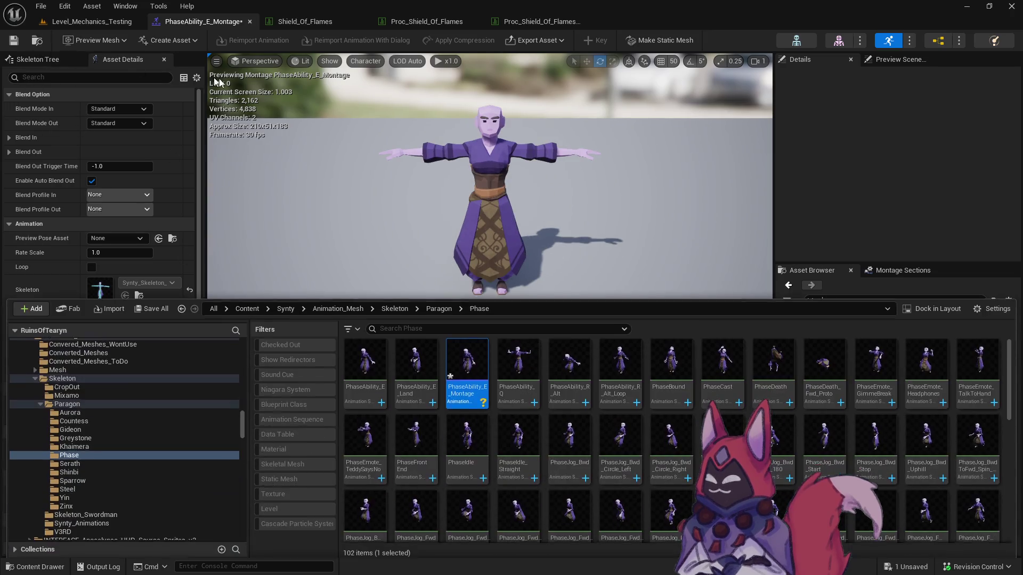
pyautogui.hotkey('ctrl', 'space')
pyautogui.hotkey('ctrl', 'space')
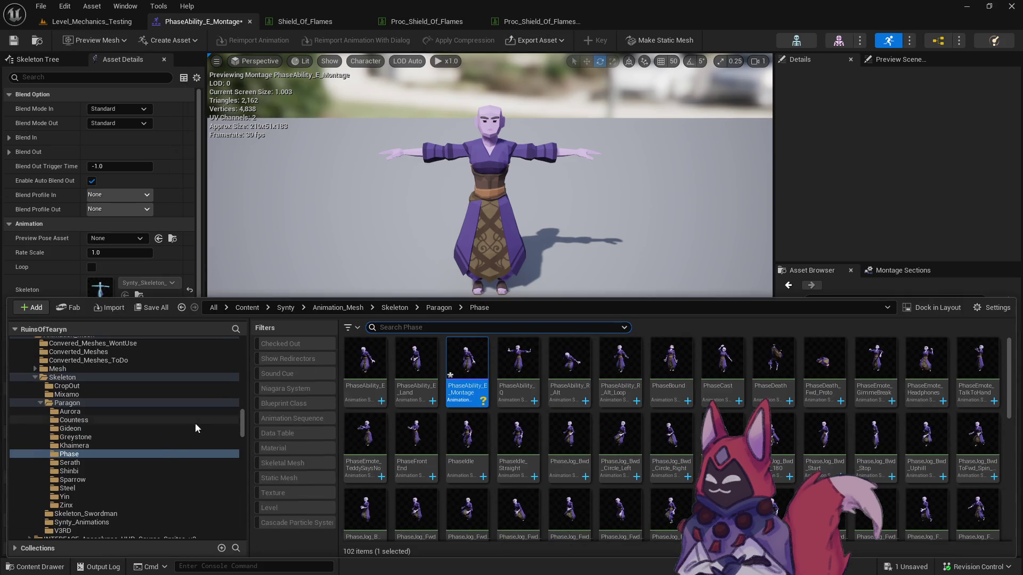
pyautogui.scroll(2, 167, 441)
pyautogui.click(304, 21)
pyautogui.hotkey('ctrl', 'space')
# Open the Empowering_Flames data table from the Mage/Empowering_Flames folder.
pyautogui.scroll(5, 173, 416)
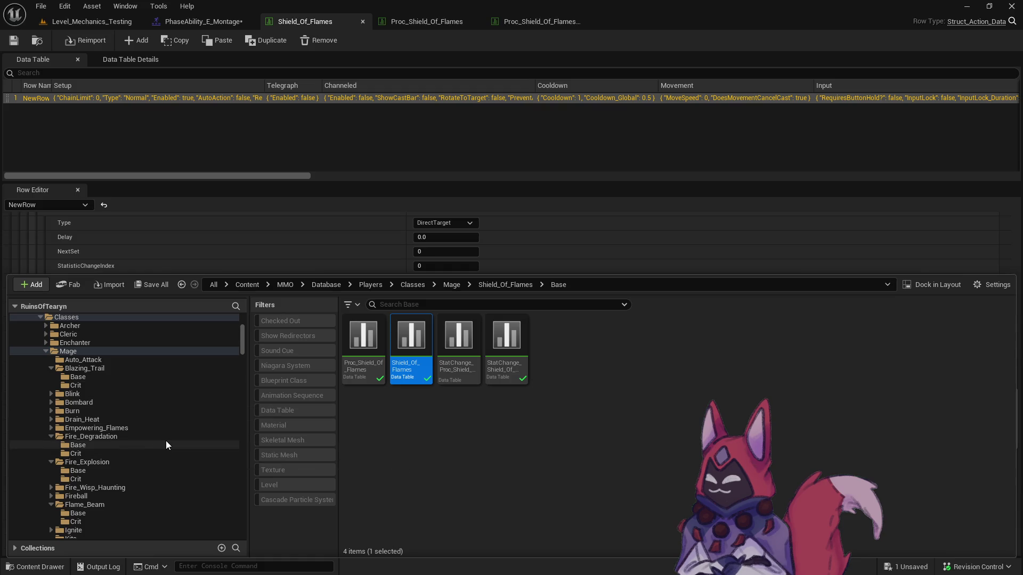
pyautogui.scroll(-3, 165, 440)
pyautogui.click(51, 360)
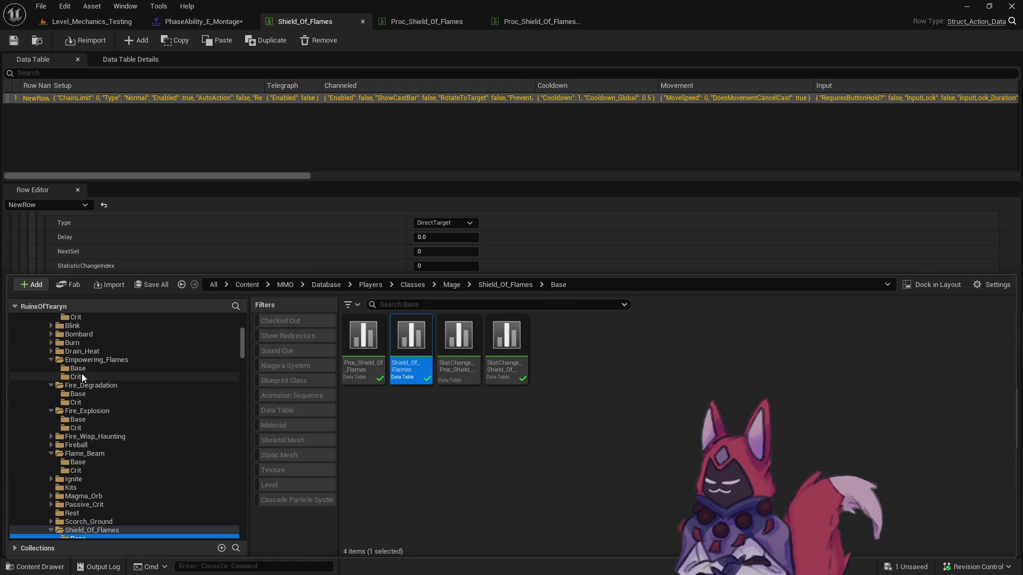
pyautogui.click(105, 373)
pyautogui.doubleClick(352, 348)
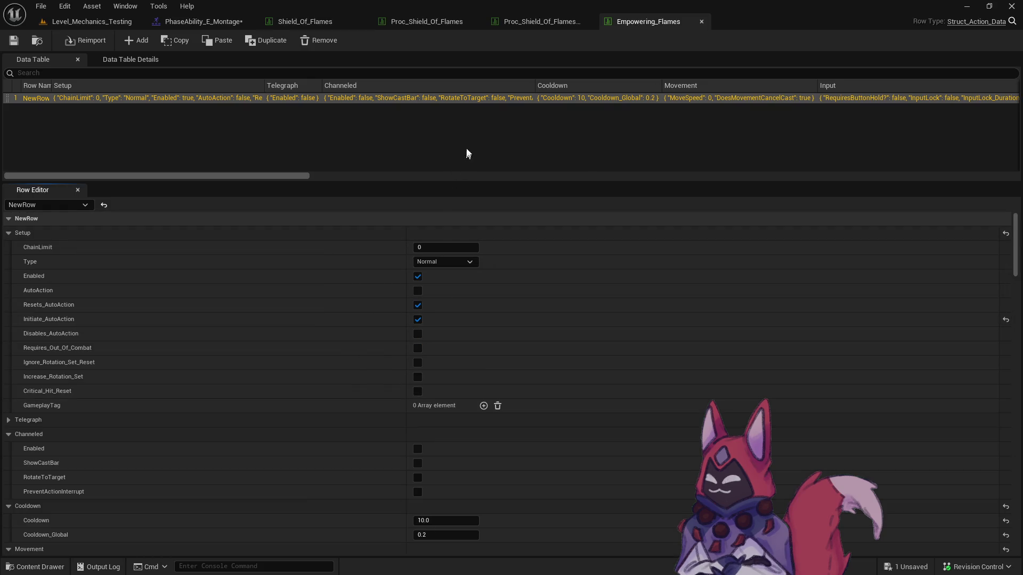
# Select PhaseAbility_E_Montage and assign it as the table's Start_Animation.
pyautogui.click(196, 19)
pyautogui.click(31, 44)
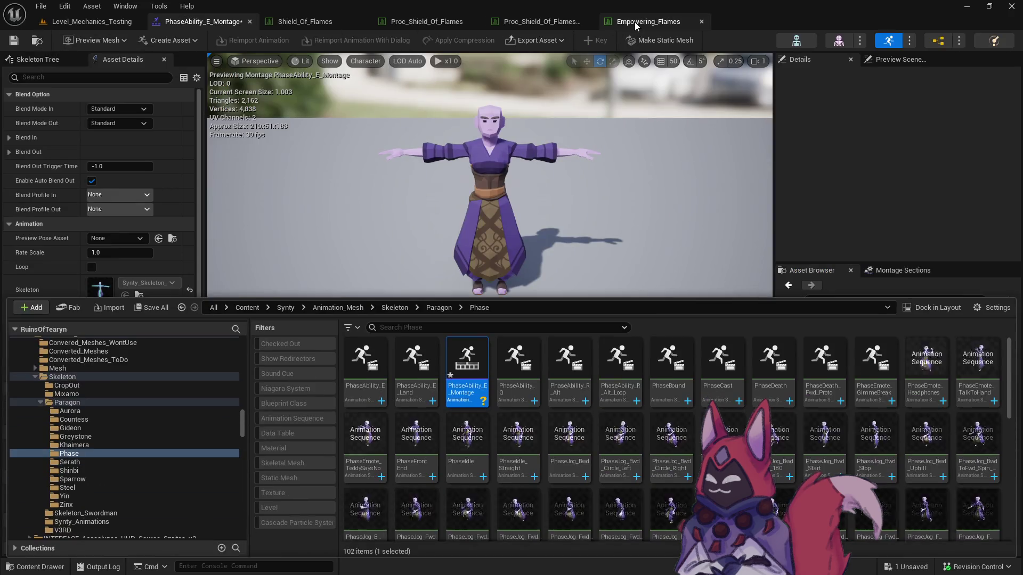
pyautogui.click(634, 21)
pyautogui.scroll(-2, 461, 424)
pyautogui.scroll(-15, 461, 424)
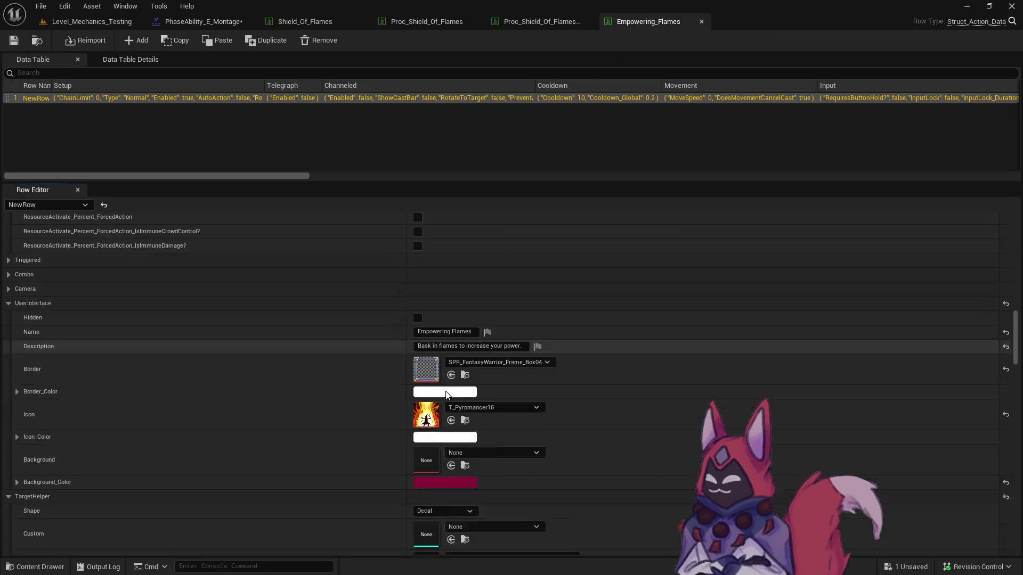
pyautogui.scroll(-5, 445, 389)
pyautogui.click(448, 398)
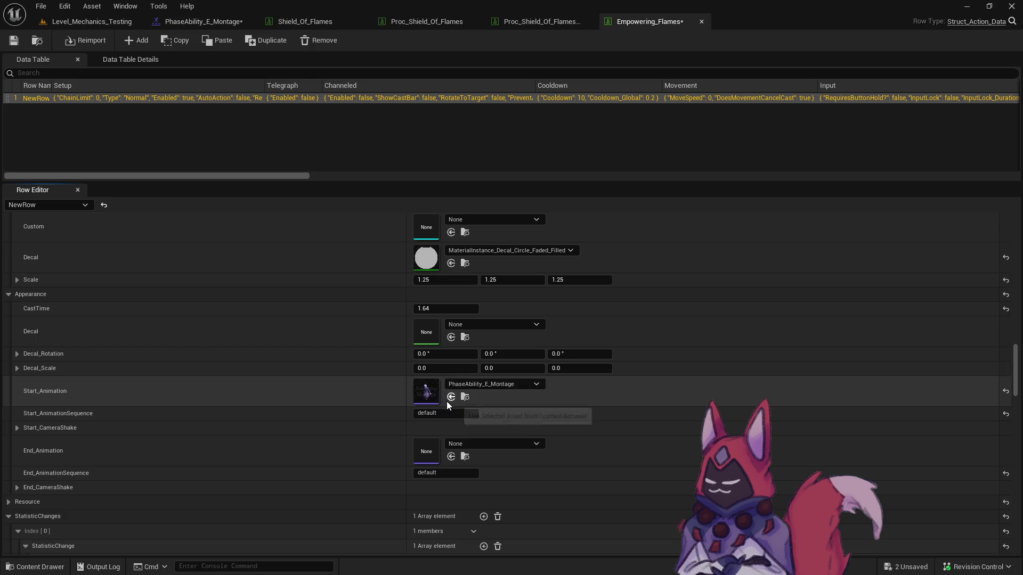
pyautogui.click(213, 23)
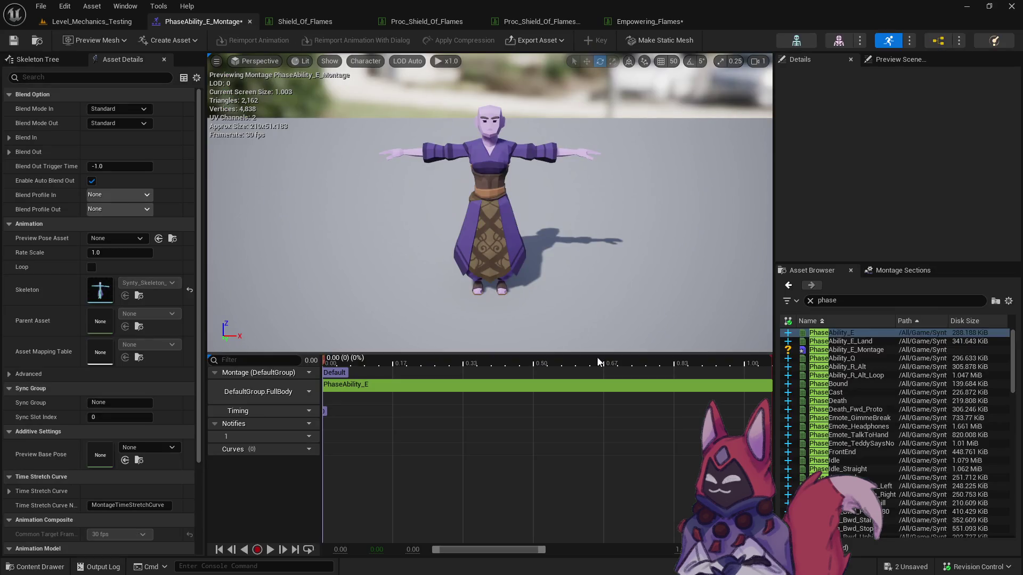
# Set the montage segment's play rate to -0.7, then return to Level_Mechanics_Testing.
pyautogui.click(593, 384)
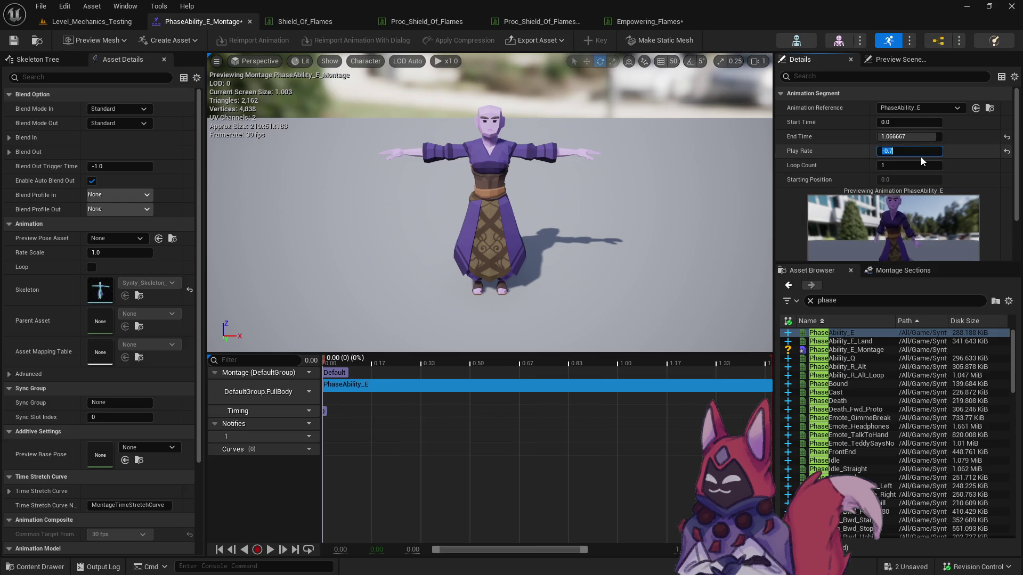
pyautogui.click(93, 23)
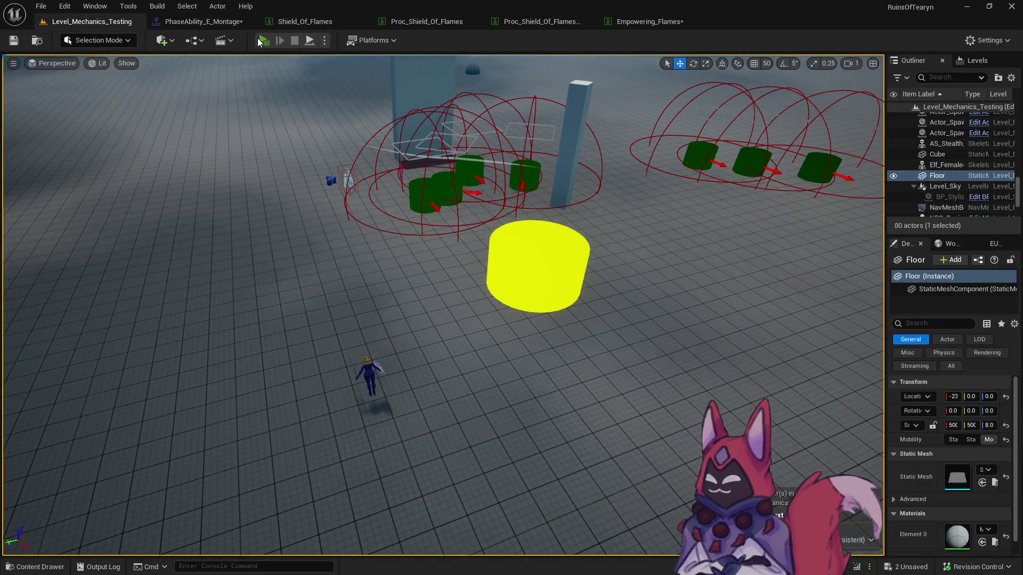
# Launch the game preview, run to the target dummies and cast Empowering Flames on them.
pyautogui.click(260, 41)
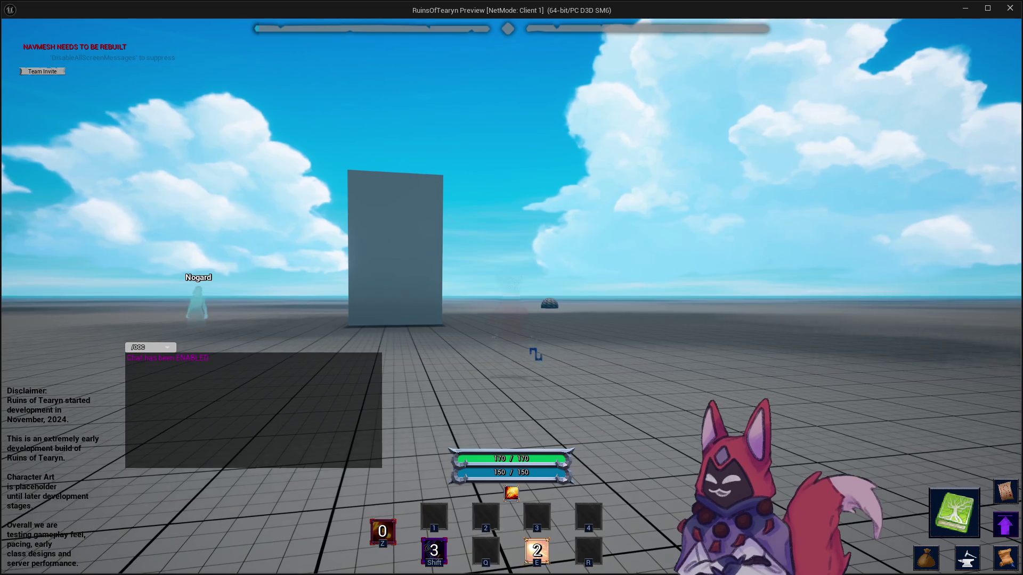
pyautogui.press('w')
pyautogui.press('d')
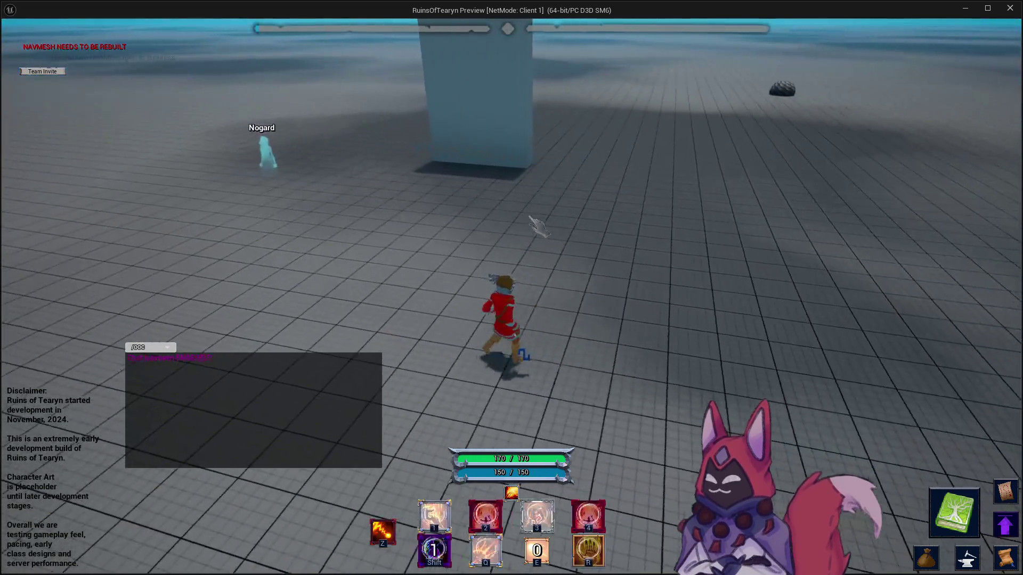
pyautogui.press('a')
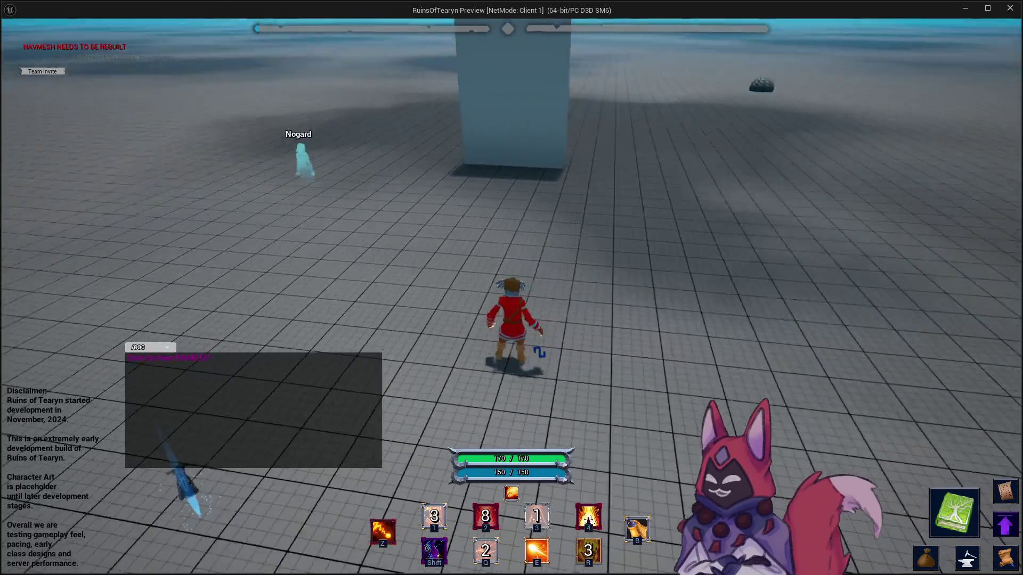
pyautogui.press('d')
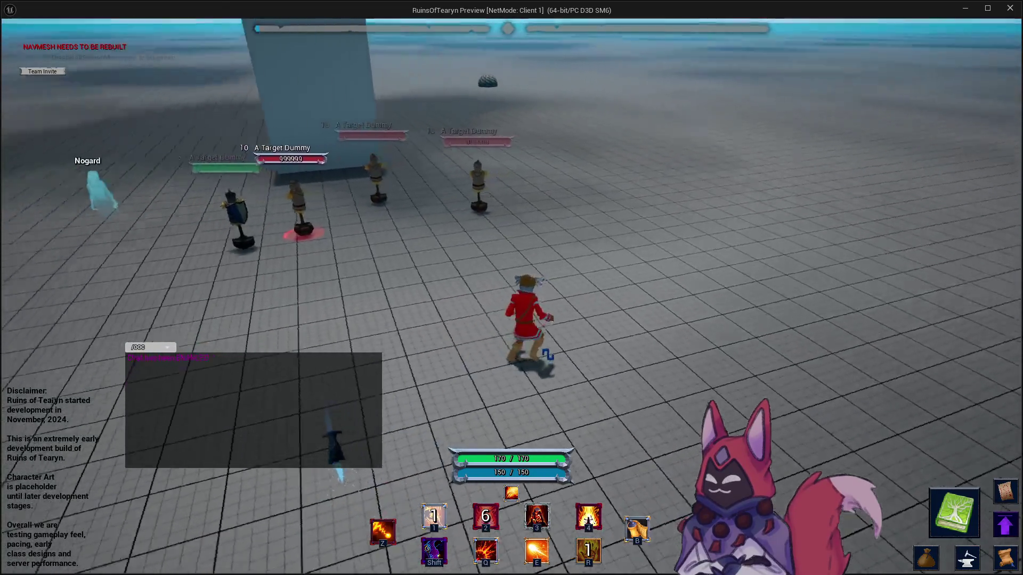
pyautogui.press('w')
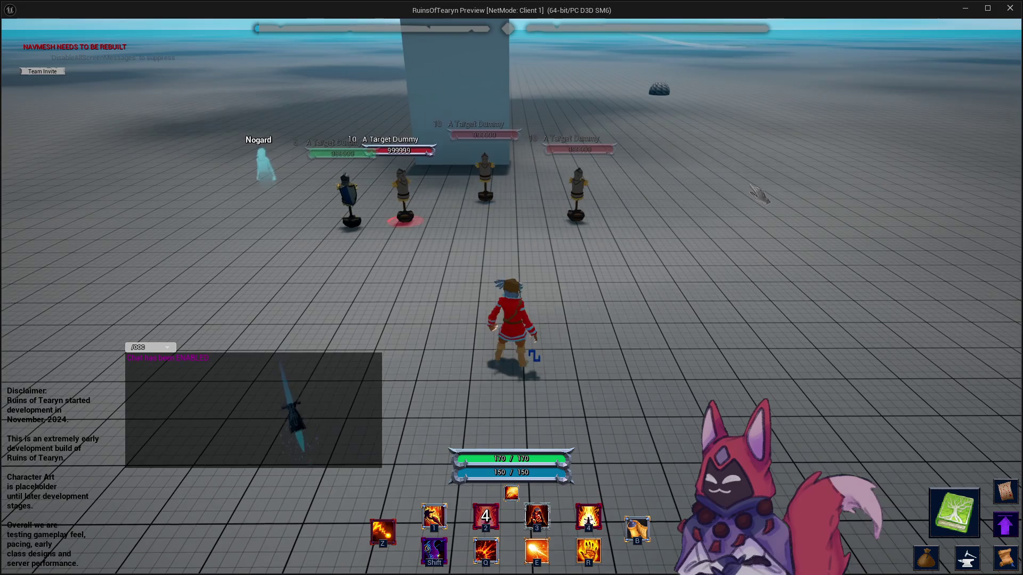
pyautogui.press('a')
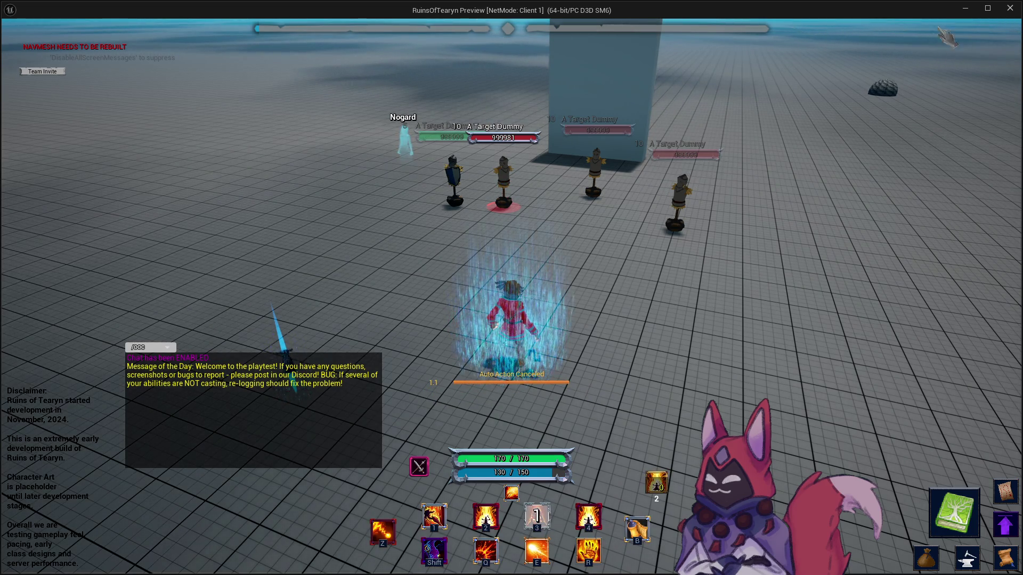
pyautogui.hotkey('alt', 'Tab')
pyautogui.click(228, 25)
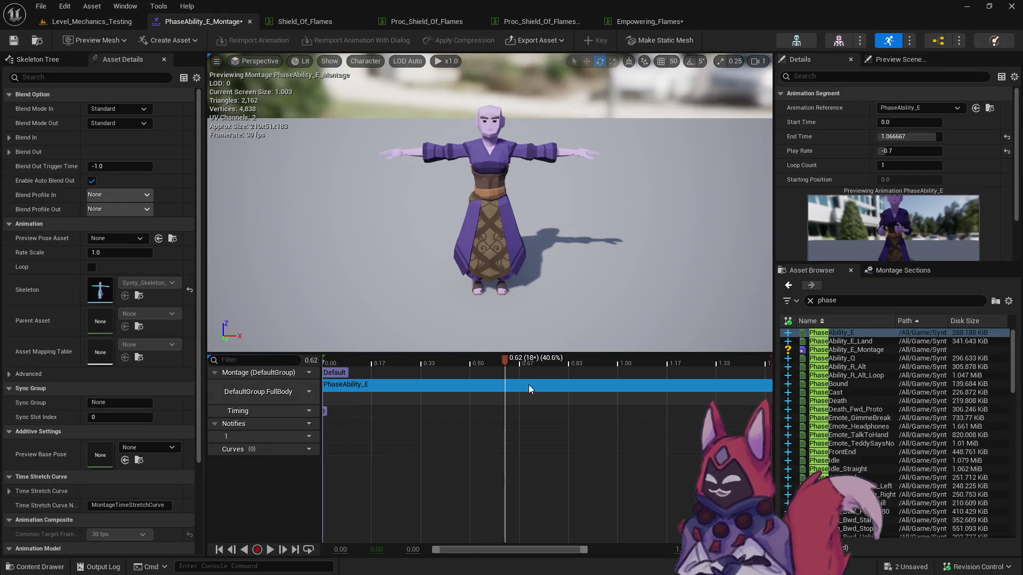
# Set the PhaseAbility_E_Montage segment's play rate back to 1.0.
pyautogui.press('Left')
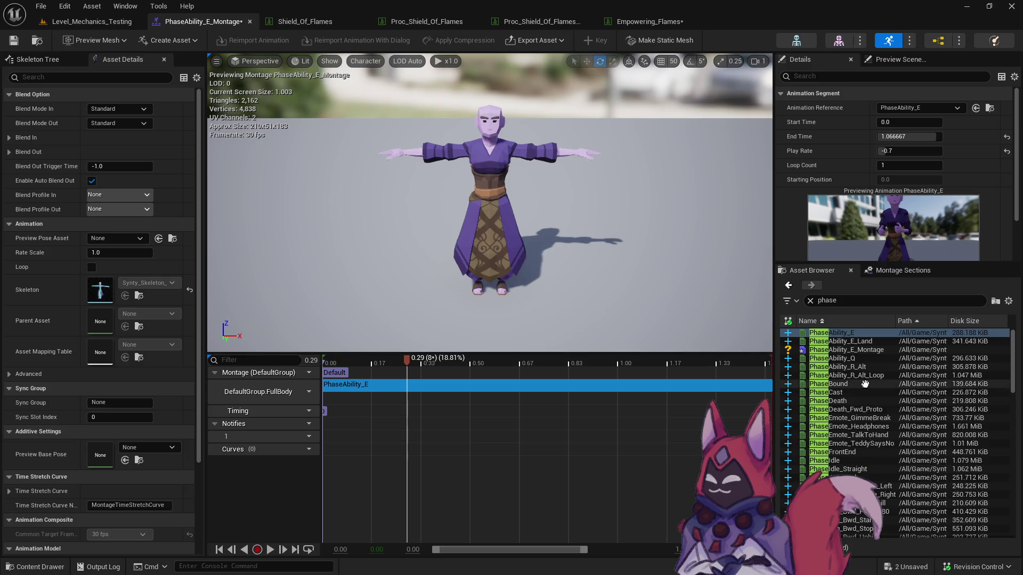
pyautogui.doubleClick(850, 332)
pyautogui.doubleClick(846, 349)
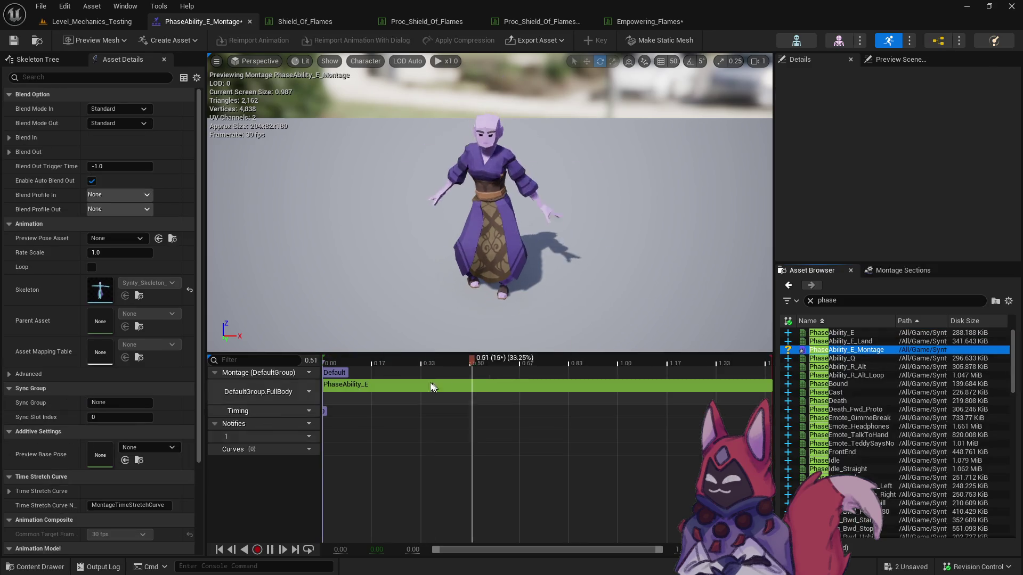
pyautogui.moveTo(378, 363)
pyautogui.mouseDown()
pyautogui.moveTo(344, 364)
pyautogui.moveTo(479, 372)
pyautogui.moveTo(607, 398)
pyautogui.moveTo(673, 389)
pyautogui.moveTo(562, 392)
pyautogui.mouseUp()
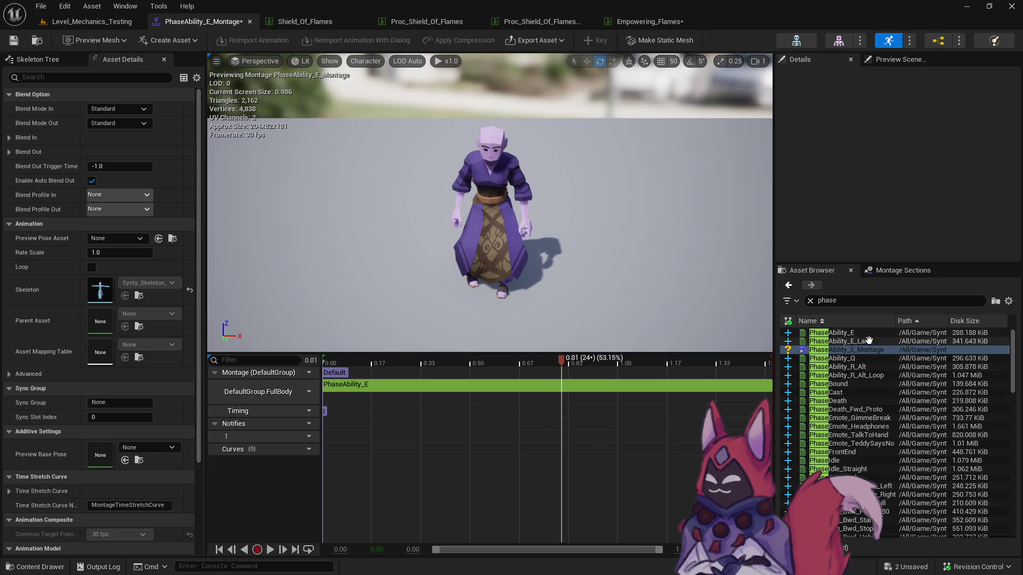
pyautogui.click(756, 385)
pyautogui.click(909, 151)
pyautogui.write('1')
pyautogui.press('Return')
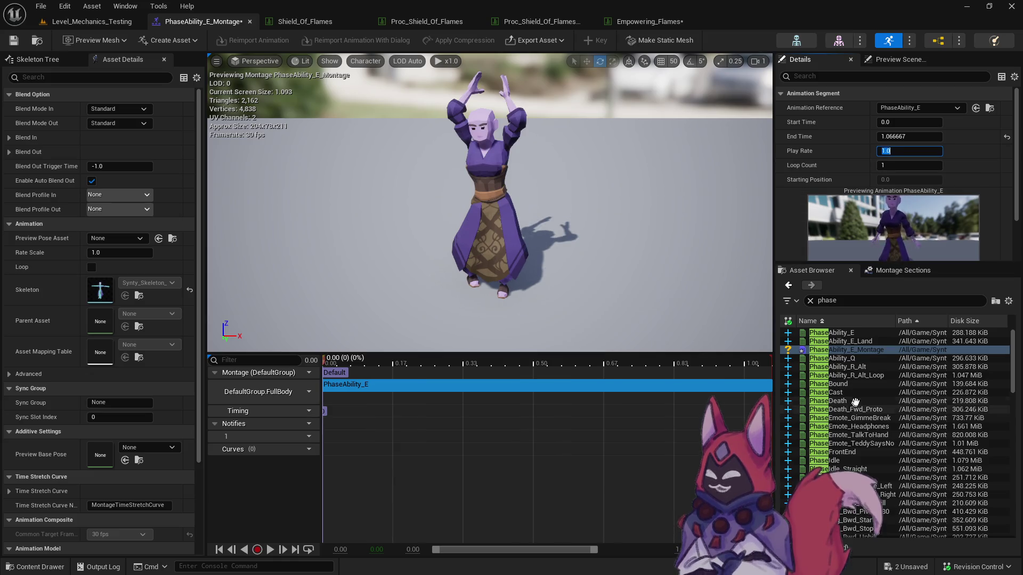
# Append two more PhaseAbility_E segments so the montage chains three back to back.
pyautogui.click(874, 333)
pyautogui.moveTo(874, 332)
pyautogui.mouseDown()
pyautogui.moveTo(767, 389)
pyautogui.moveTo(693, 389)
pyautogui.mouseUp()
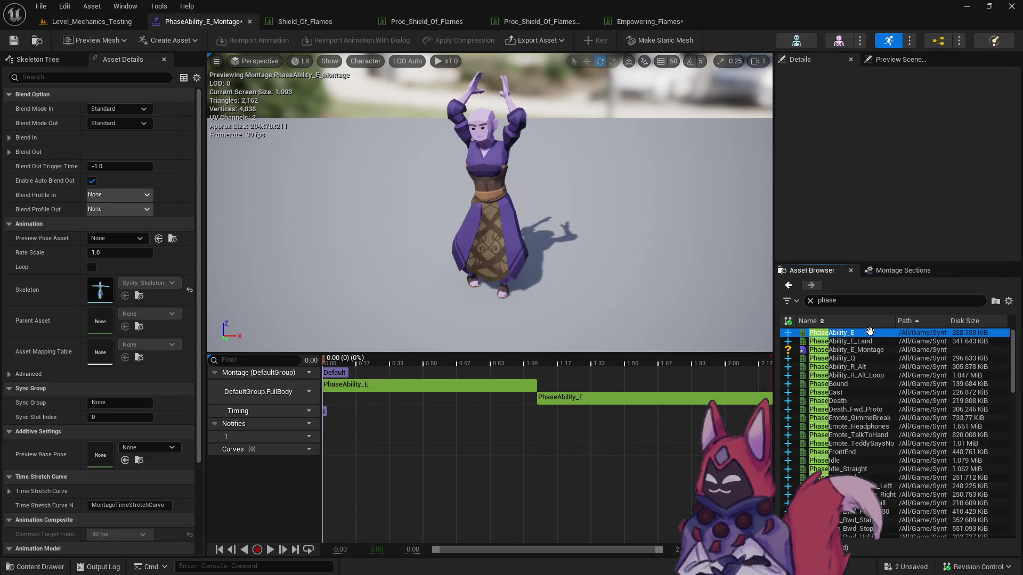
pyautogui.moveTo(865, 333); pyautogui.dragTo(747, 390)
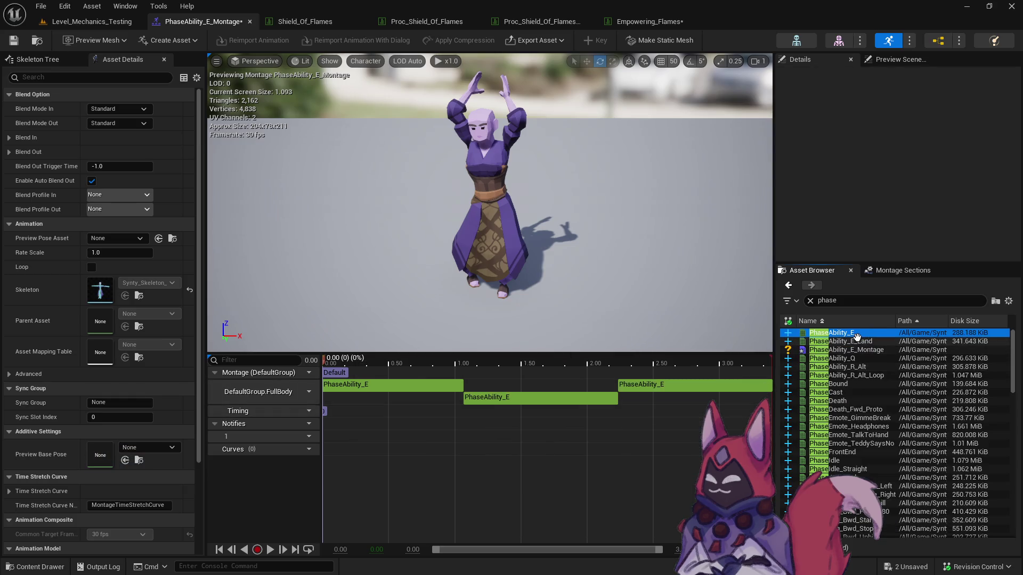
pyautogui.doubleClick(850, 340)
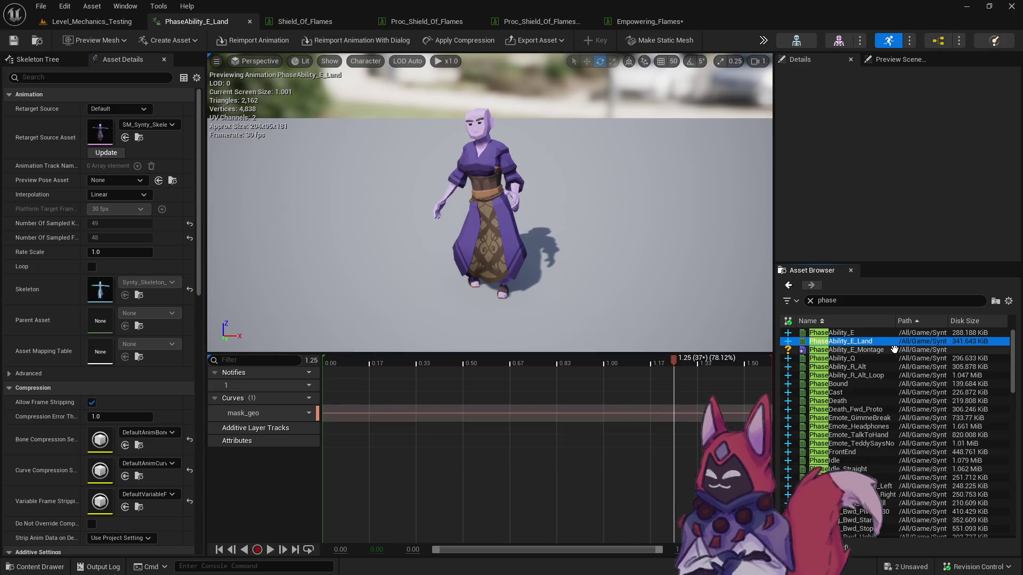
pyautogui.doubleClick(847, 349)
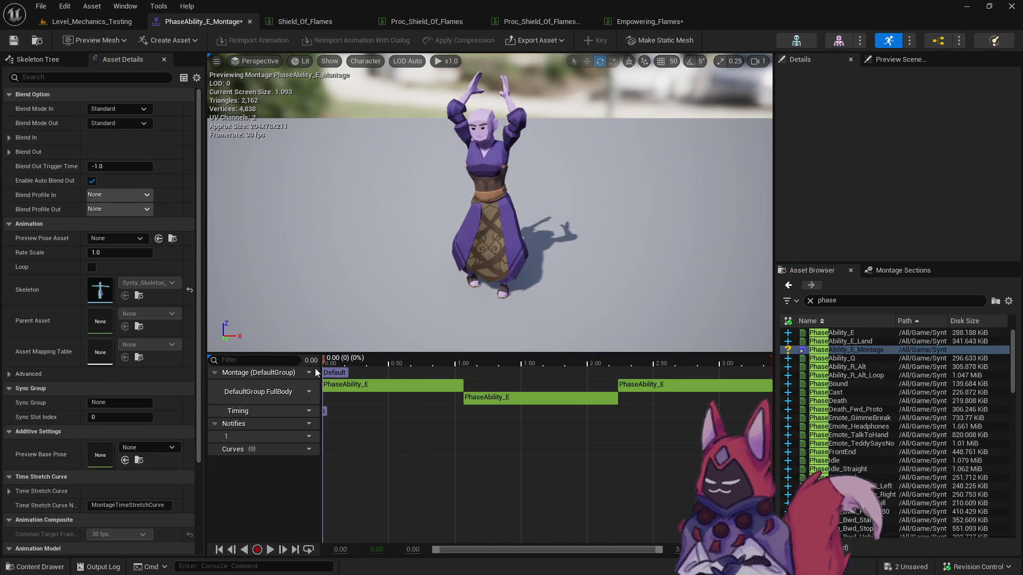
pyautogui.moveTo(339, 369); pyautogui.dragTo(356, 365)
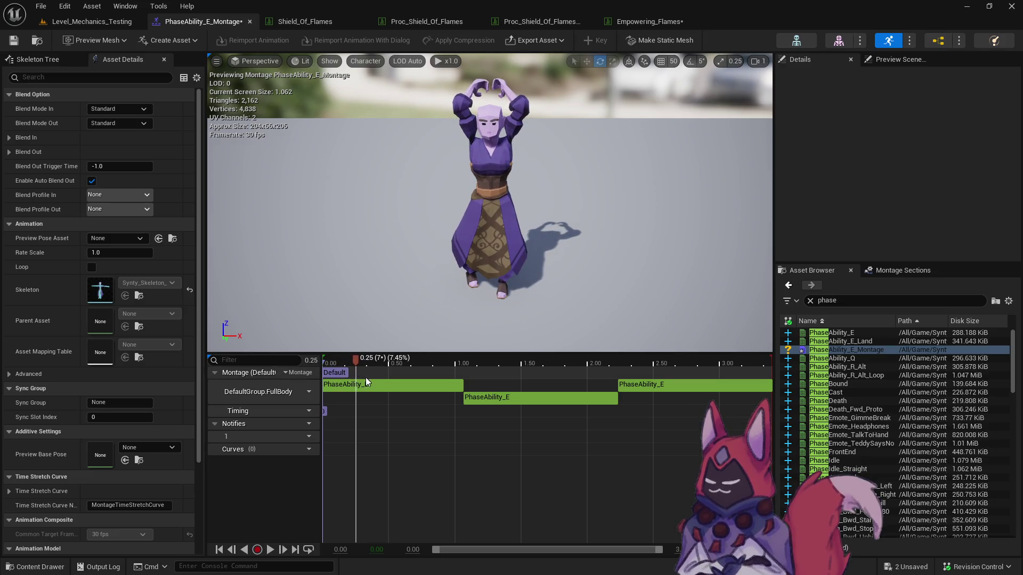
# Commit the first segment's end time and start the middle segment at 0.25 s.
pyautogui.click(365, 383)
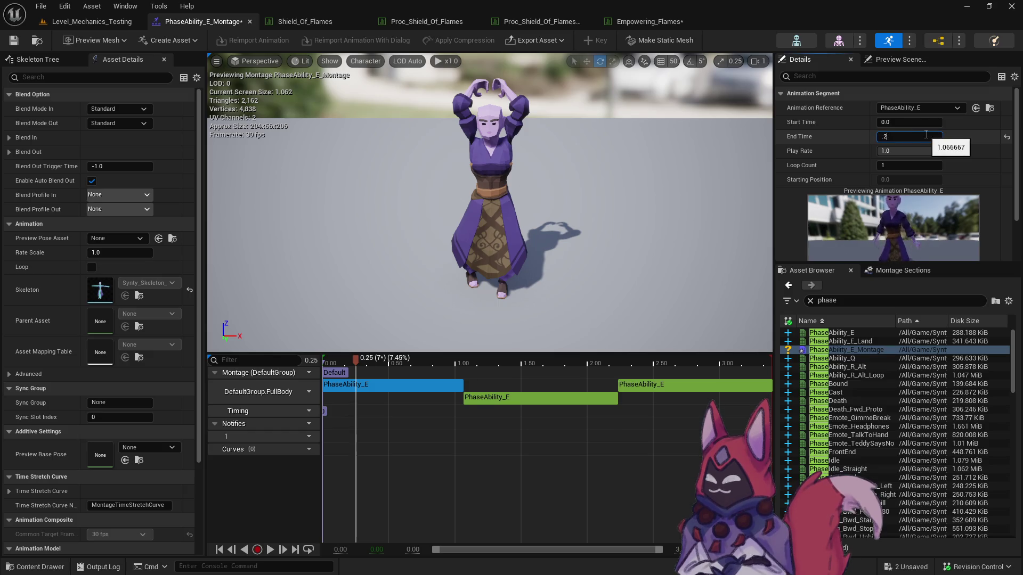
pyautogui.press('Return')
pyautogui.click(480, 387)
pyautogui.click(413, 395)
pyautogui.click(914, 123)
pyautogui.write('0.25')
pyautogui.press('Tab')
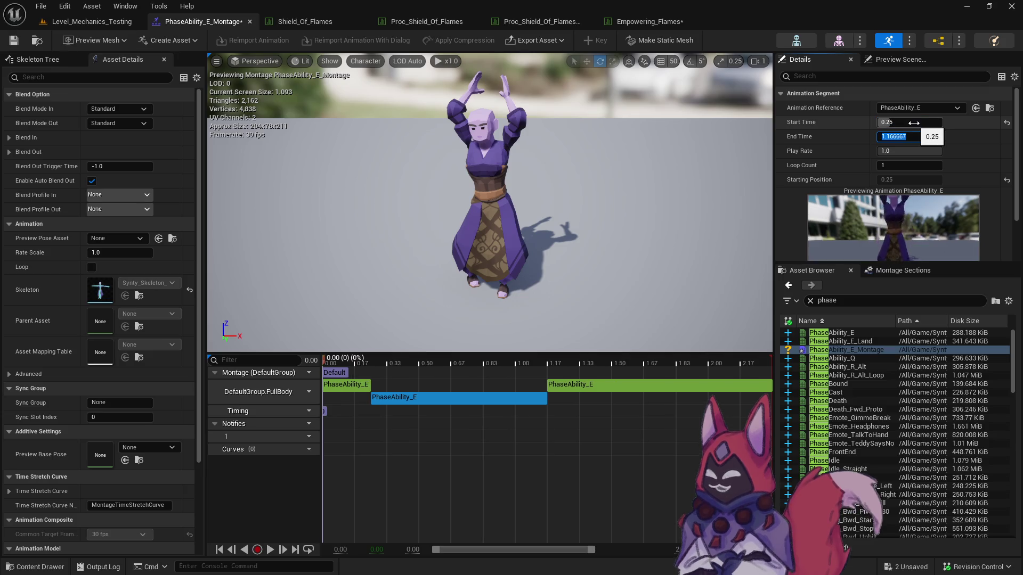
# Set the middle segment's end time to 0.5 s after trying 0.4 and 0.6.
pyautogui.press('BackSpace')
pyautogui.write('4')
pyautogui.press('Return')
pyautogui.moveTo(383, 362); pyautogui.dragTo(510, 371)
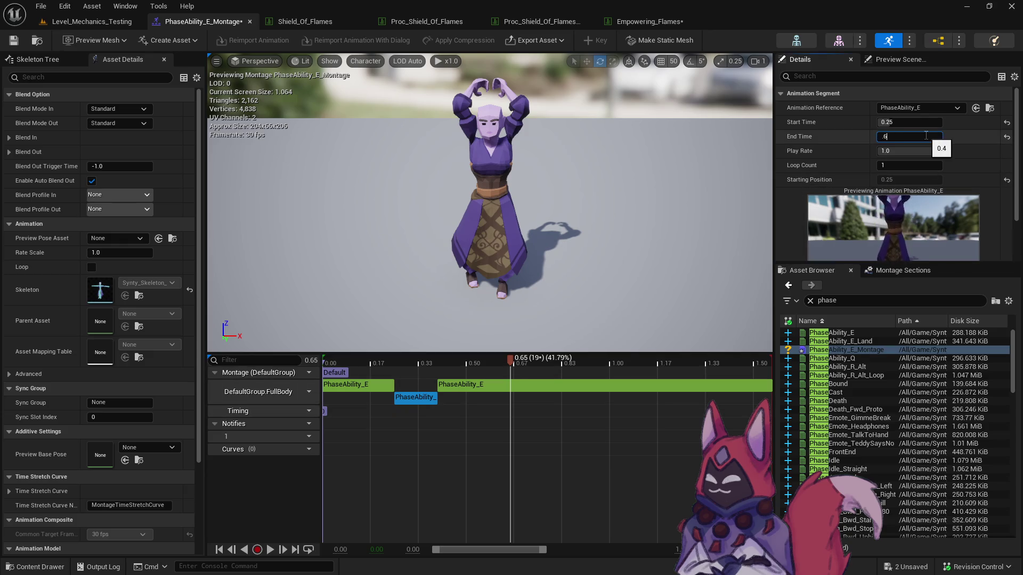
pyautogui.press('Return')
pyautogui.moveTo(368, 362); pyautogui.dragTo(471, 372)
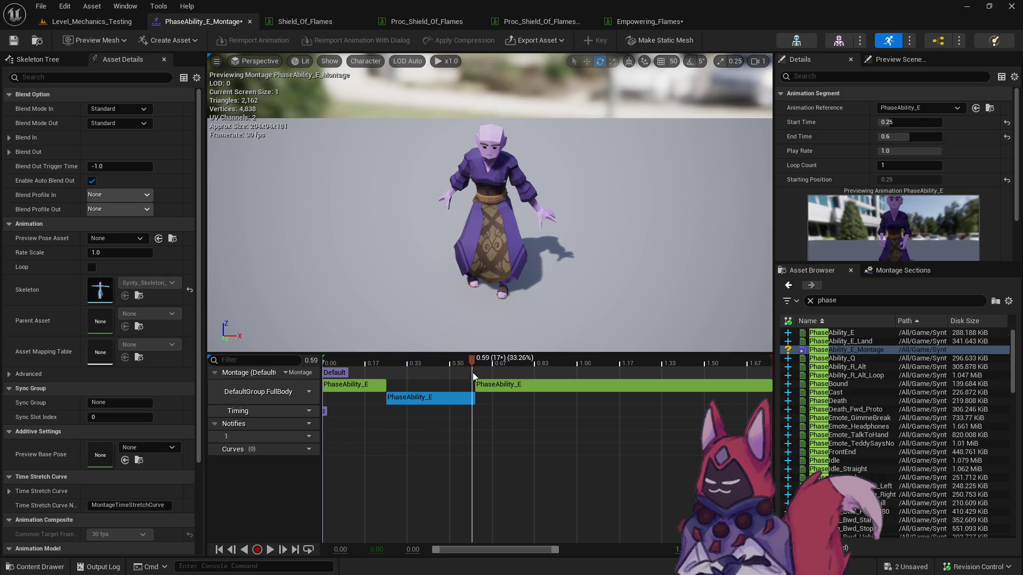
pyautogui.click(911, 137)
pyautogui.write('.5')
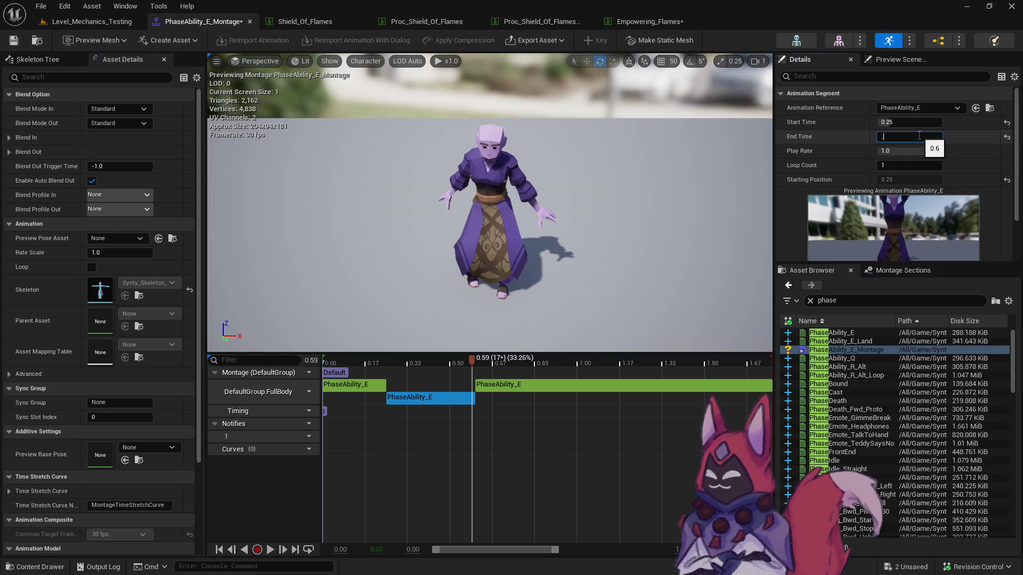
pyautogui.press('Return')
# Start the third PhaseAbility_E segment at 0.5 s.
pyautogui.click(588, 382)
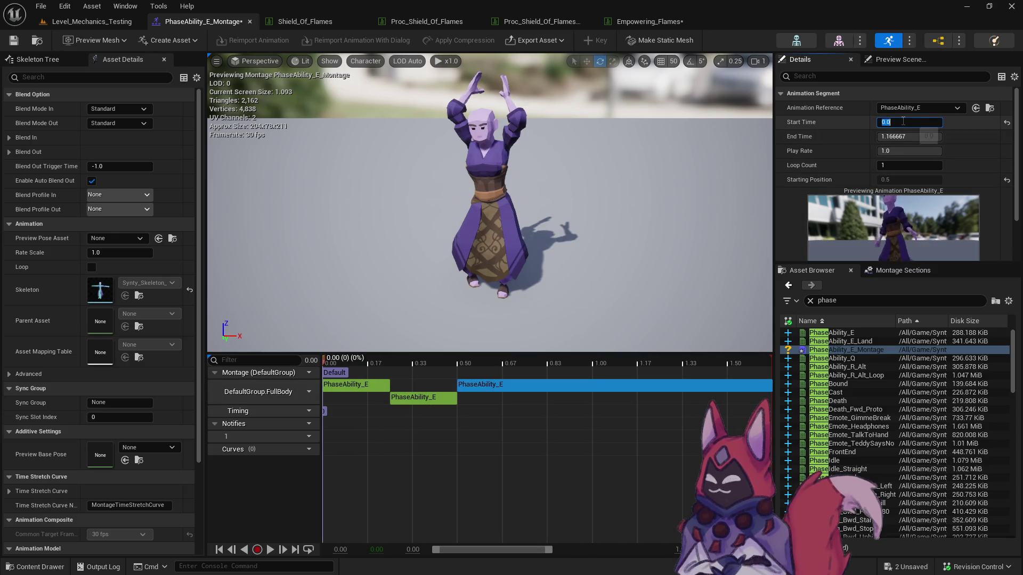
pyautogui.write('.5')
pyautogui.press('Return')
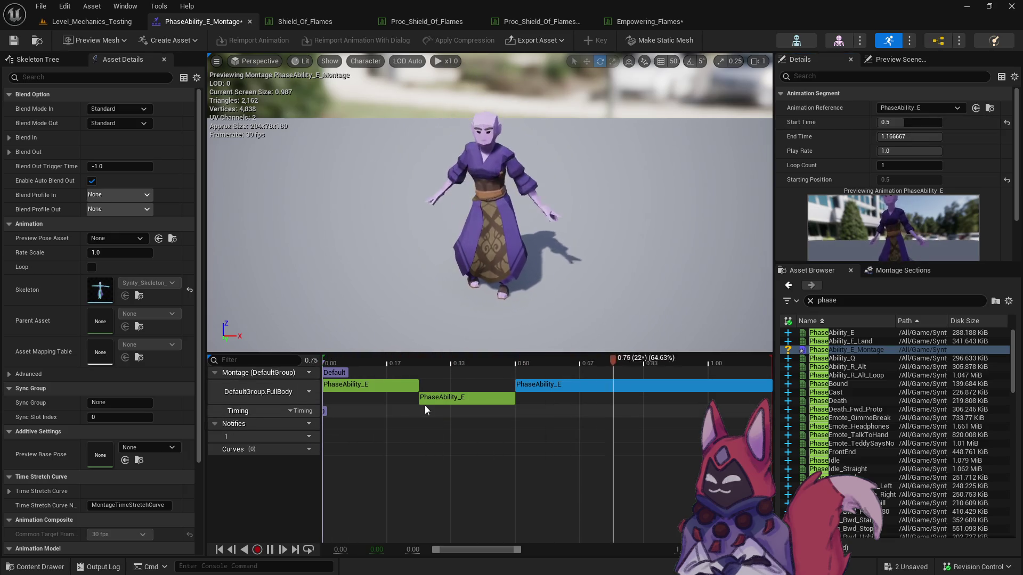
pyautogui.press('space')
# Slow the first segment's play rate, trying 0.5 then 0.3.
pyautogui.click(368, 384)
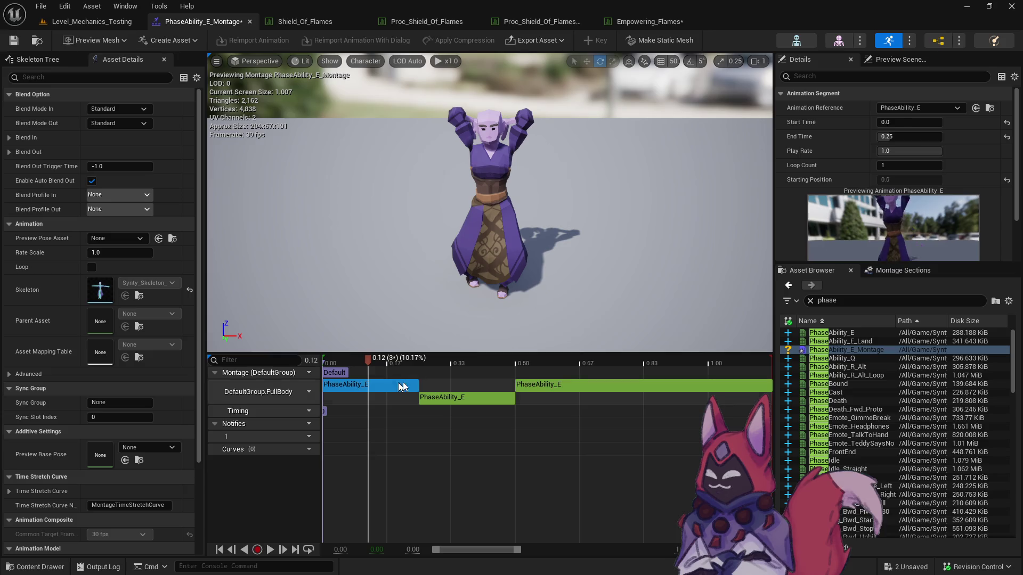
pyautogui.click(921, 151)
pyautogui.write('.5')
pyautogui.press('Return')
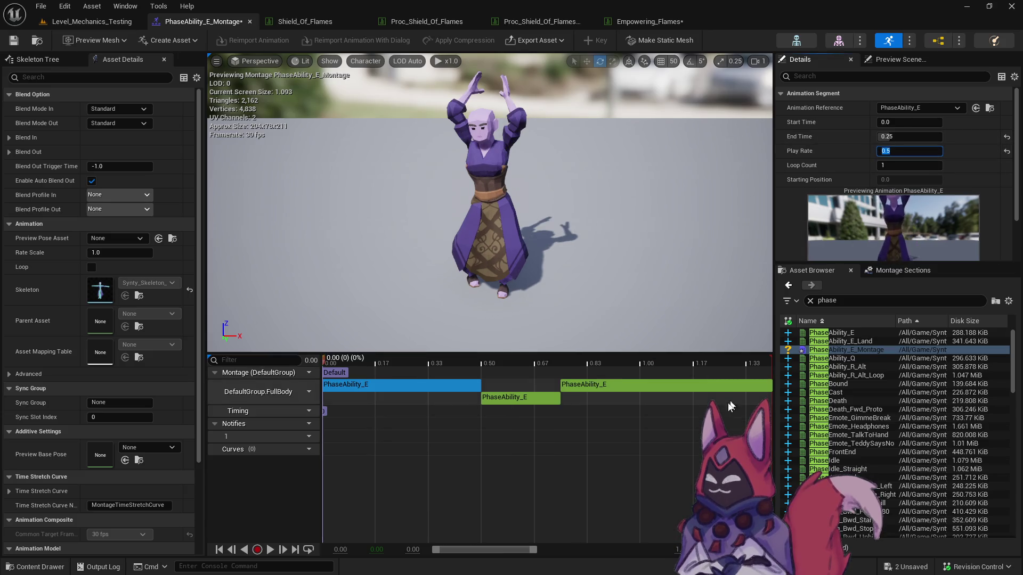
pyautogui.write('0.3')
pyautogui.press('Return')
pyautogui.click(585, 435)
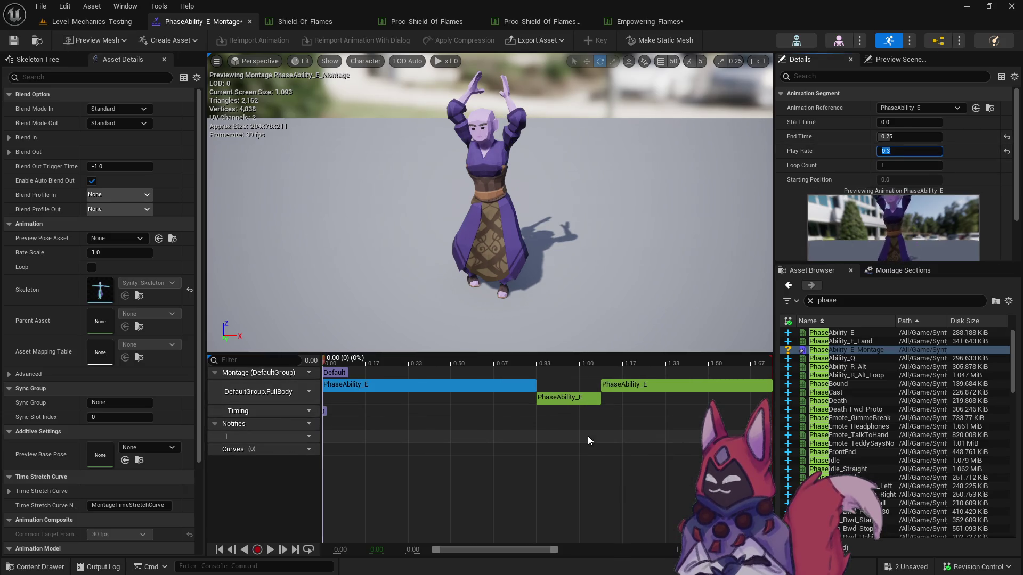
pyautogui.press('space')
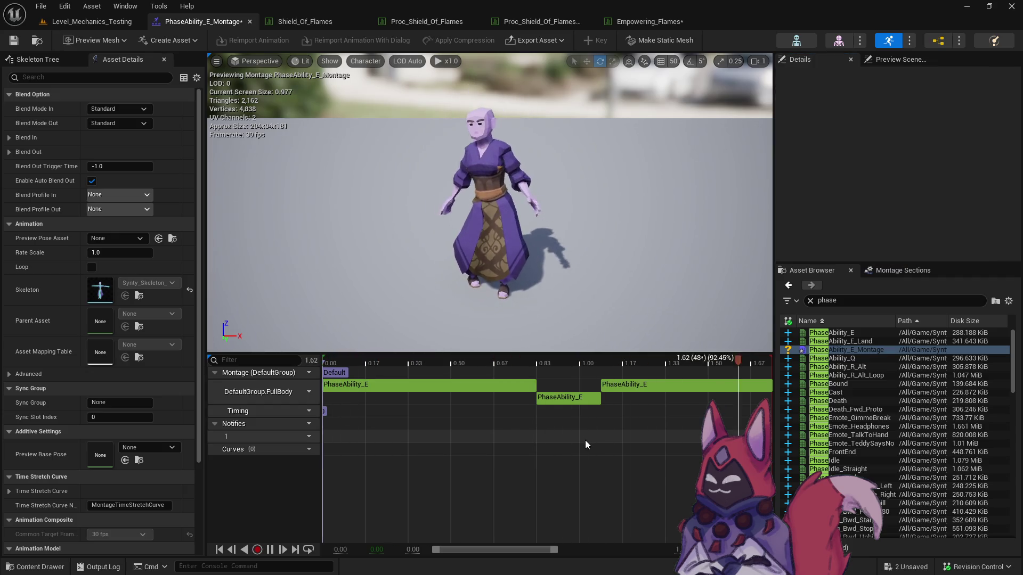
# Set the middle segment's play rate to 2.0 and preview the montage.
pyautogui.click(567, 399)
pyautogui.click(909, 151)
pyautogui.write('2')
pyautogui.press('Return')
pyautogui.press('space')
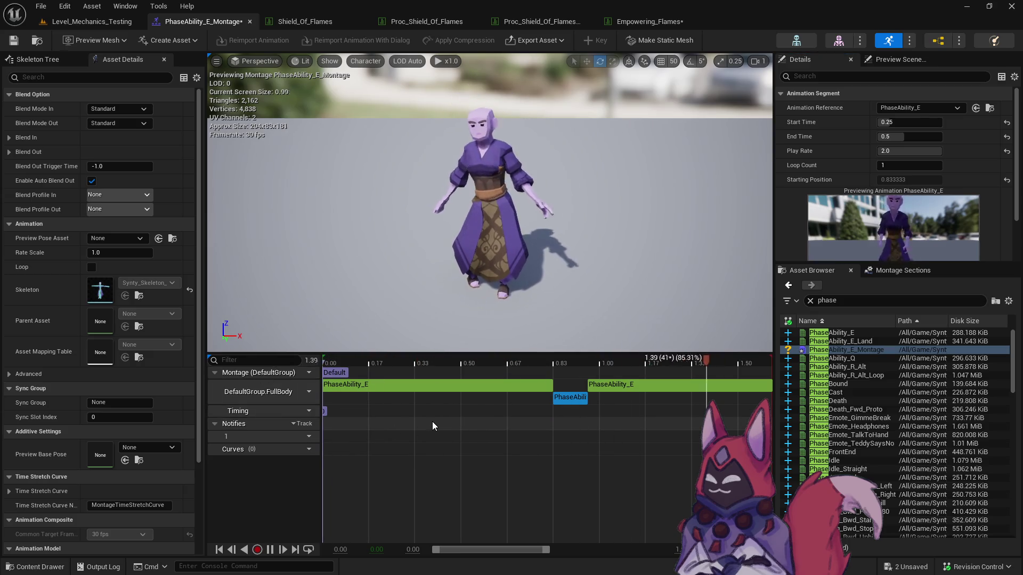
pyautogui.click(446, 433)
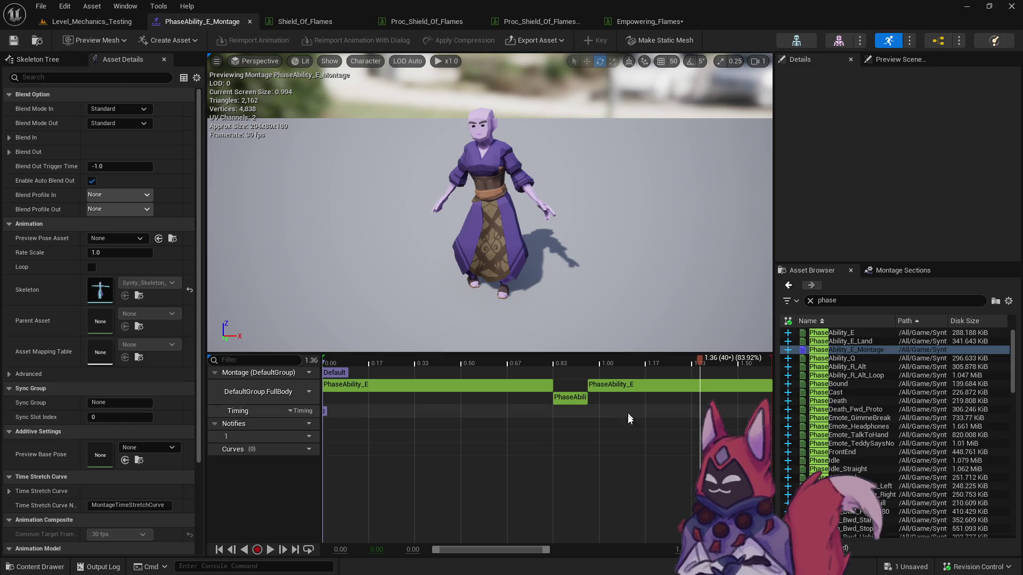
# Fine-tune the first segment's play rate to 0.17 after trying 0.2 and 0.15.
pyautogui.click(520, 385)
pyautogui.click(901, 151)
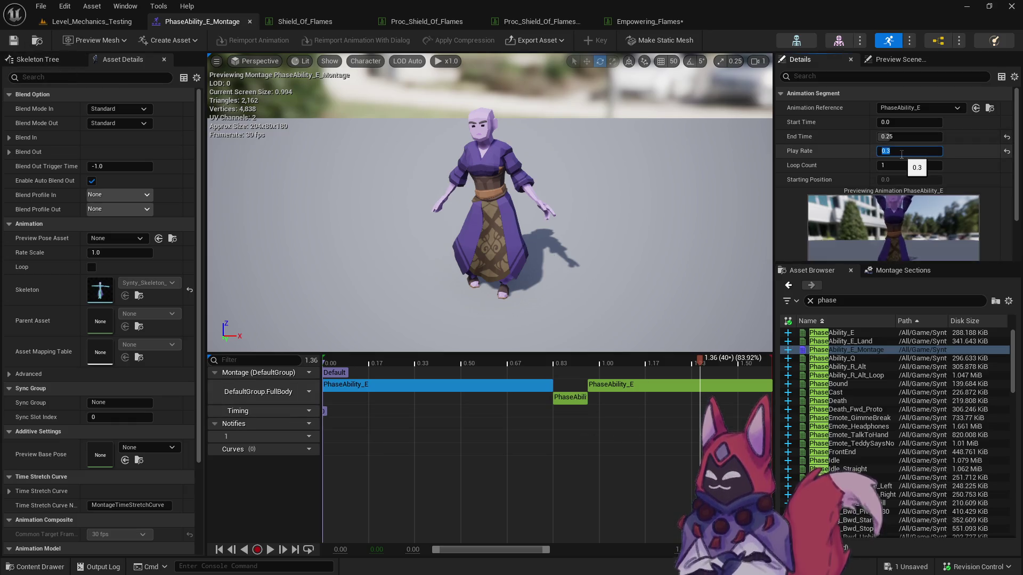
pyautogui.write('0.2')
pyautogui.press('Return')
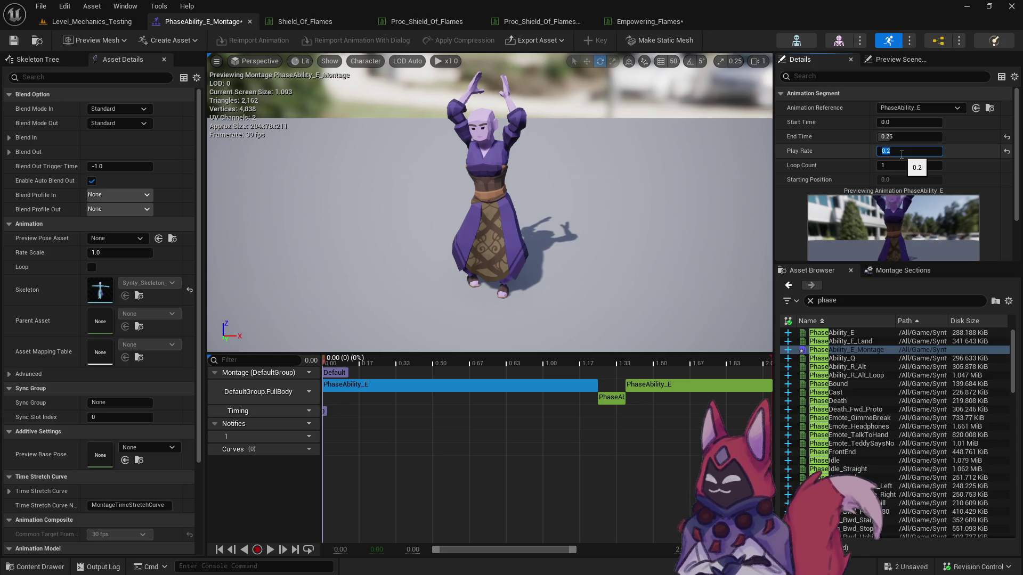
pyautogui.write('5')
pyautogui.press('Return')
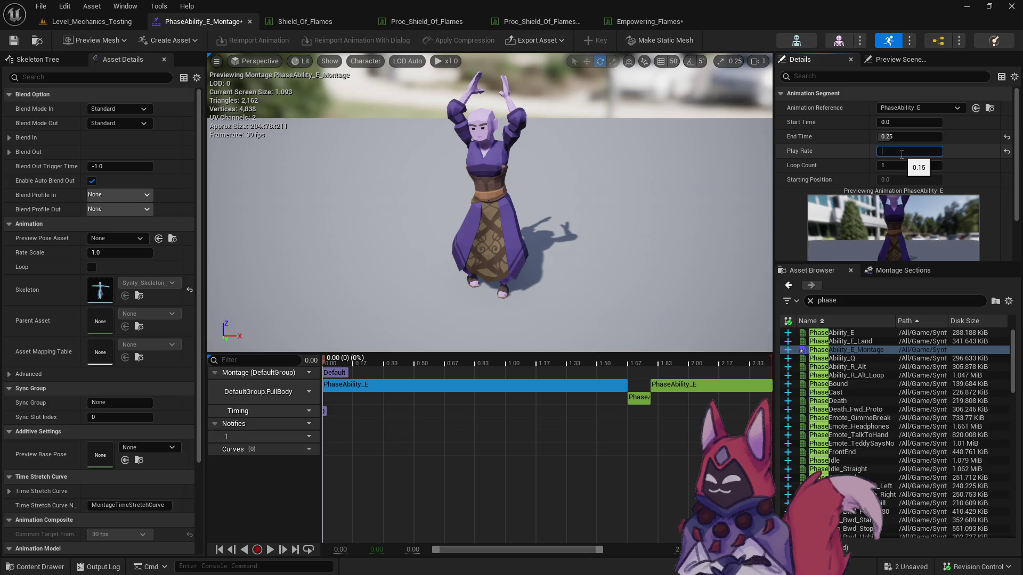
pyautogui.write('0.17')
pyautogui.press('Return')
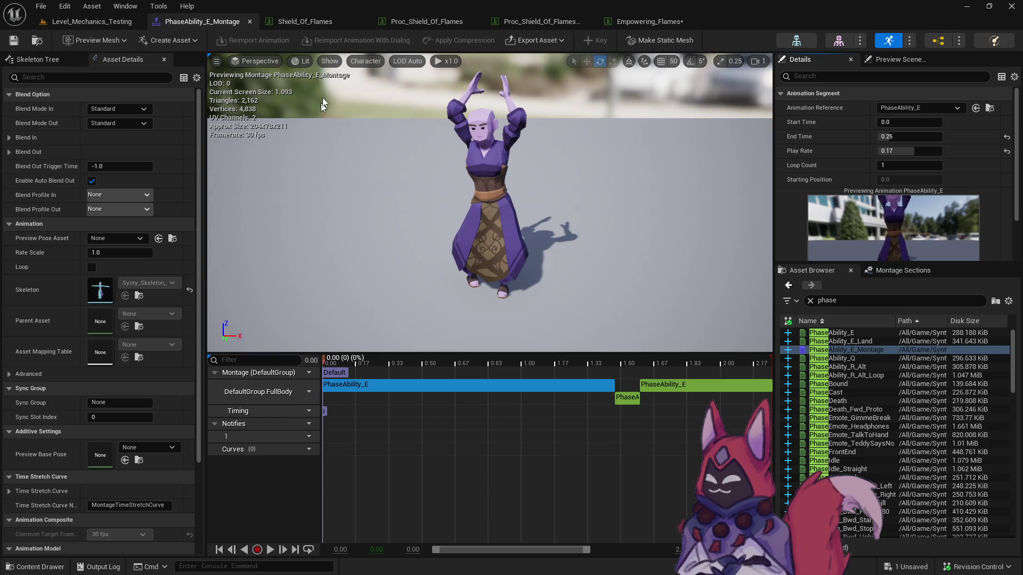
pyautogui.hotkey('ctrl', 'space')
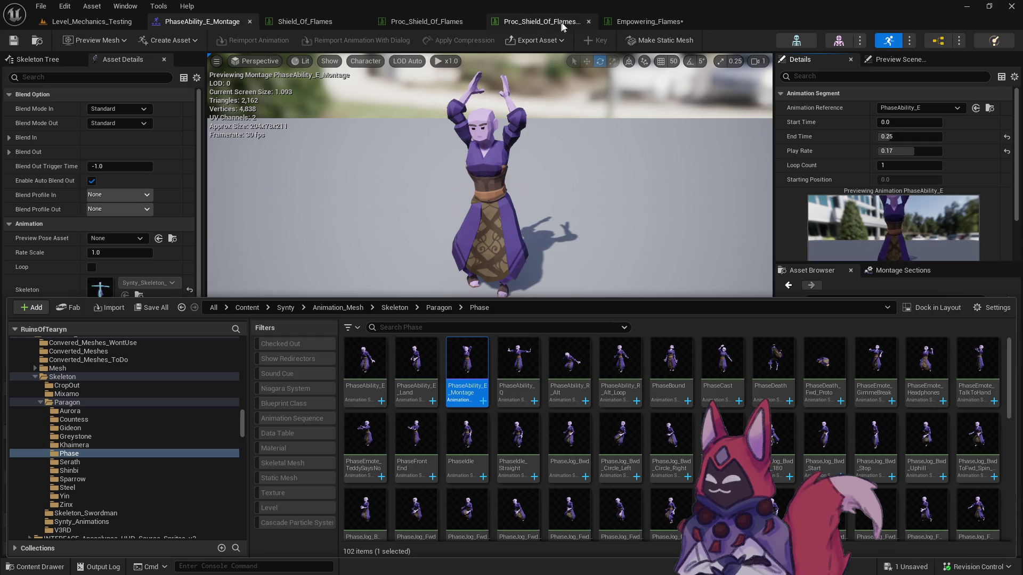
# Turn on InputLock for Empowering_Flames with an InputLock_Duration of 0.25.
pyautogui.click(647, 27)
pyautogui.click(457, 308)
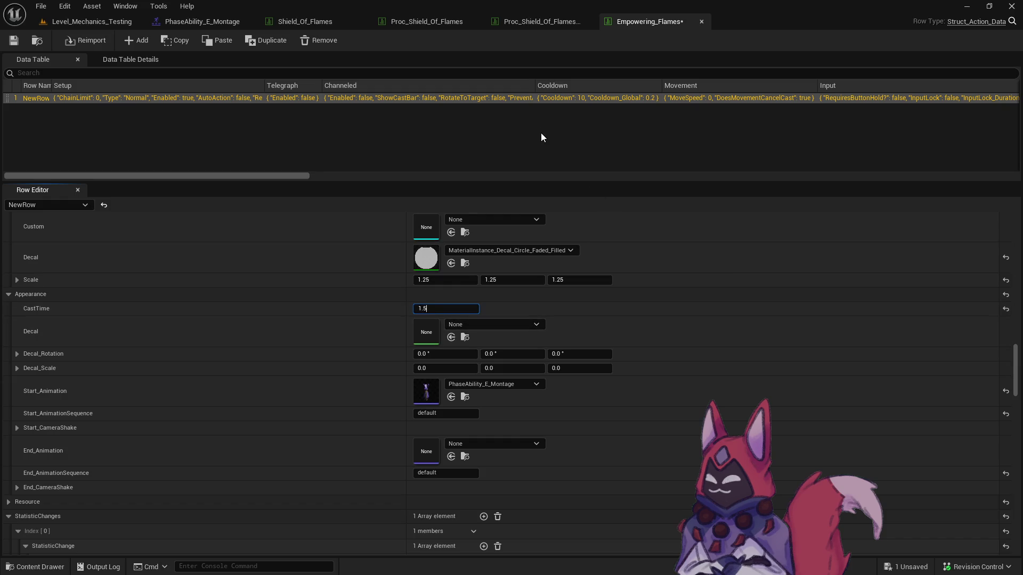
pyautogui.moveTo(1017, 379); pyautogui.dragTo(1017, 307)
pyautogui.scroll(3, 503, 279)
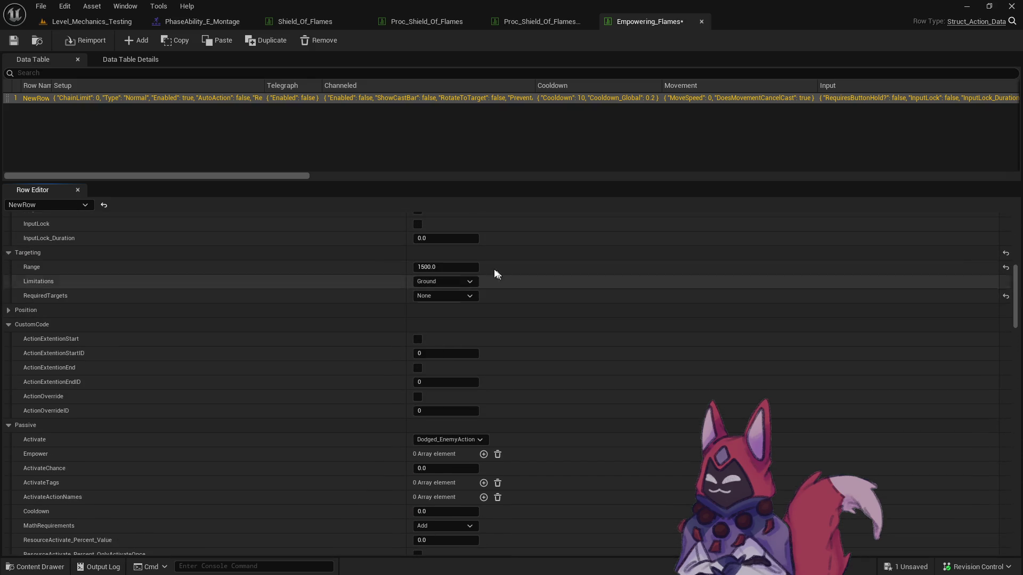
pyautogui.scroll(2, 276, 231)
pyautogui.click(418, 258)
pyautogui.click(422, 272)
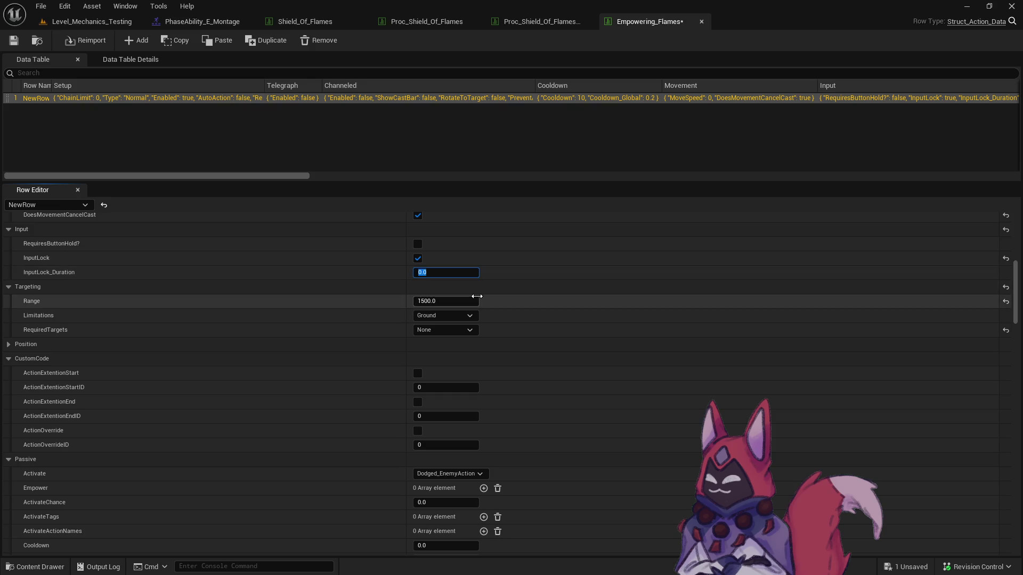
pyautogui.write('0.25')
pyautogui.hotkey('ctrl', 'space')
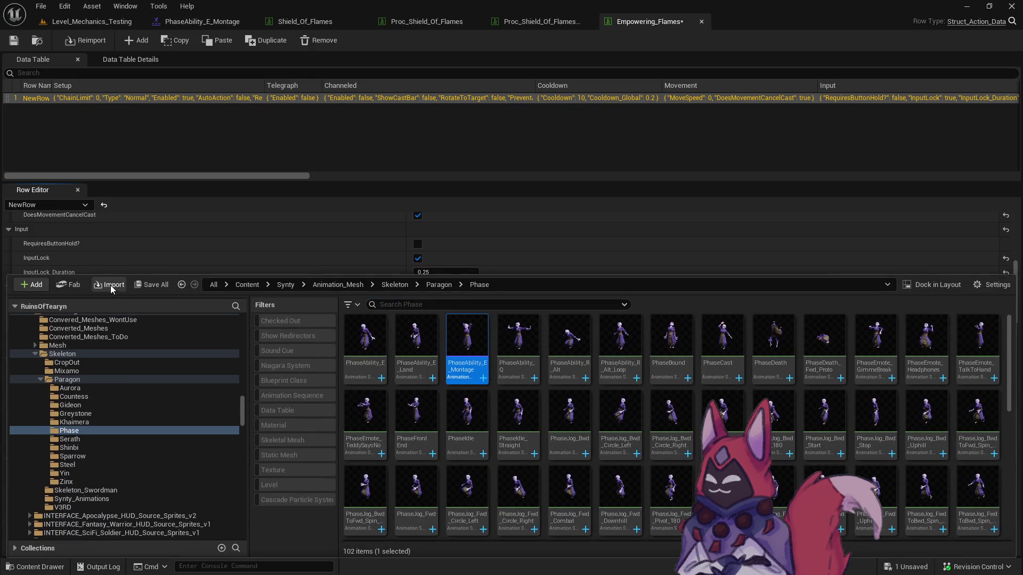
# Save all assets, checking out the data table, and browse to the Empowering_Flames/Crit folder.
pyautogui.click(112, 285)
pyautogui.click(813, 424)
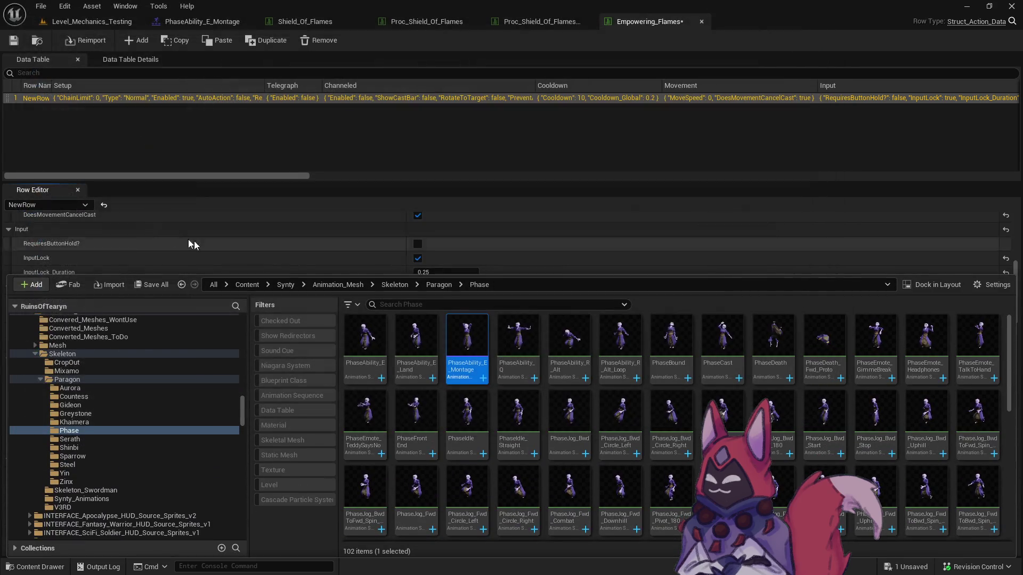
pyautogui.click(153, 285)
pyautogui.click(585, 415)
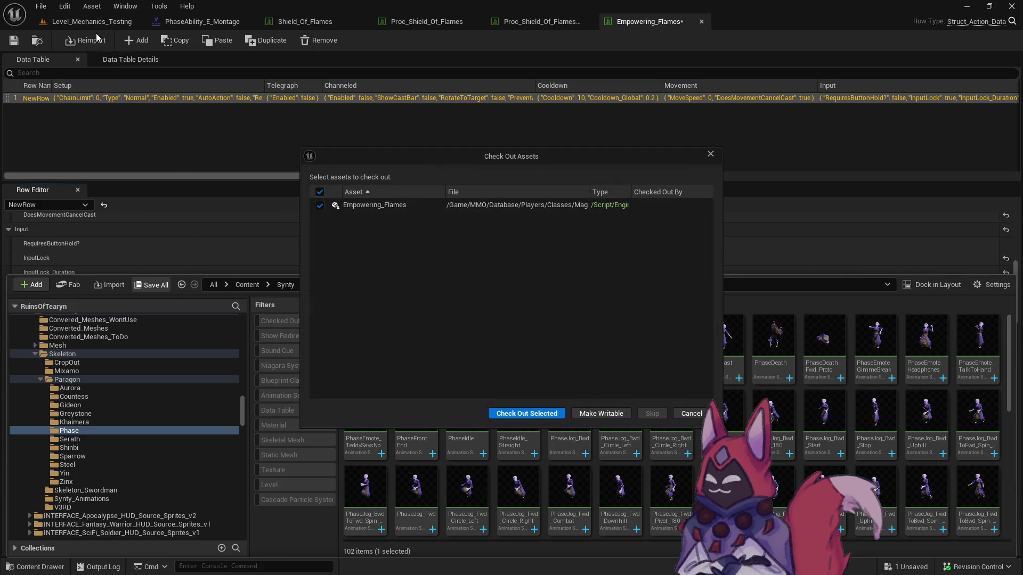
pyautogui.click(510, 413)
pyautogui.click(37, 40)
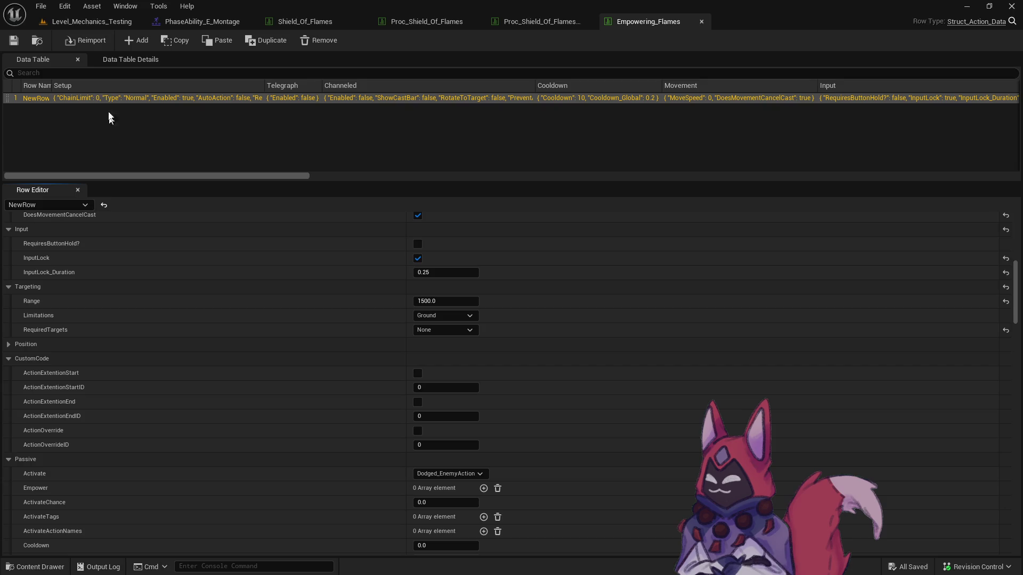
pyautogui.click(159, 439)
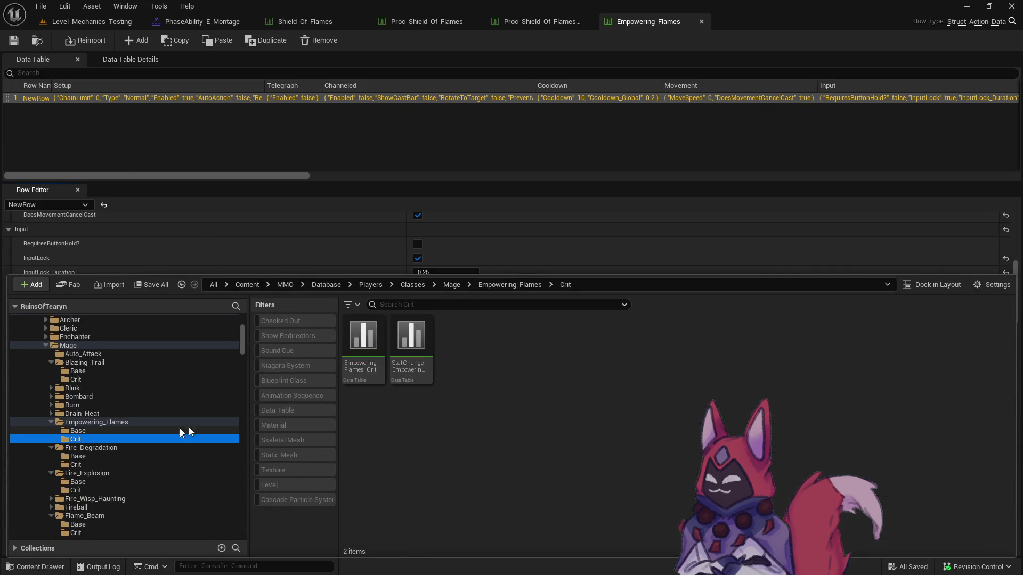
# Open Empowering_Flames_Crit and turn on InputLock with a 0.25 duration.
pyautogui.doubleClick(376, 376)
pyautogui.click(660, 21)
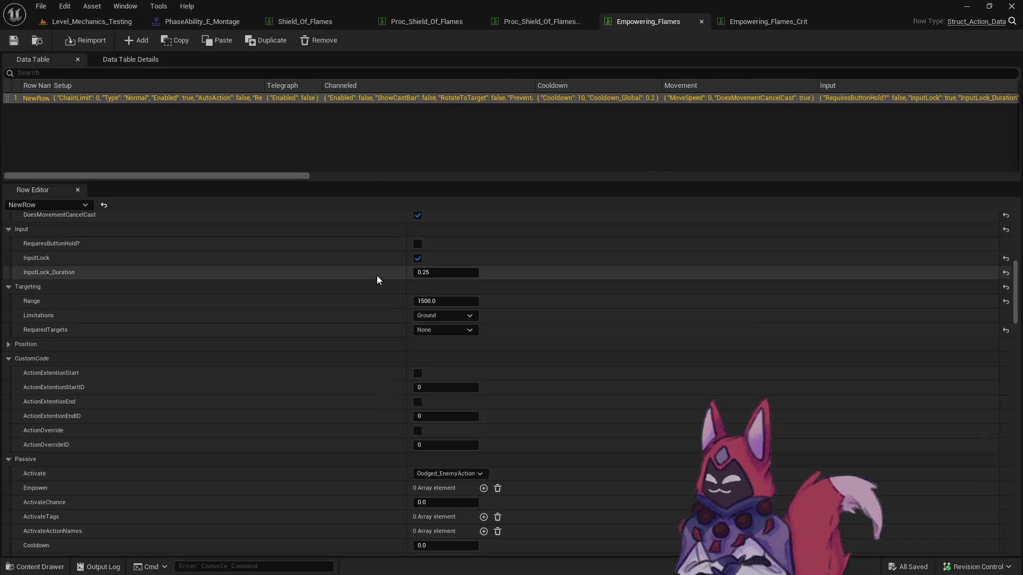
pyautogui.click(763, 21)
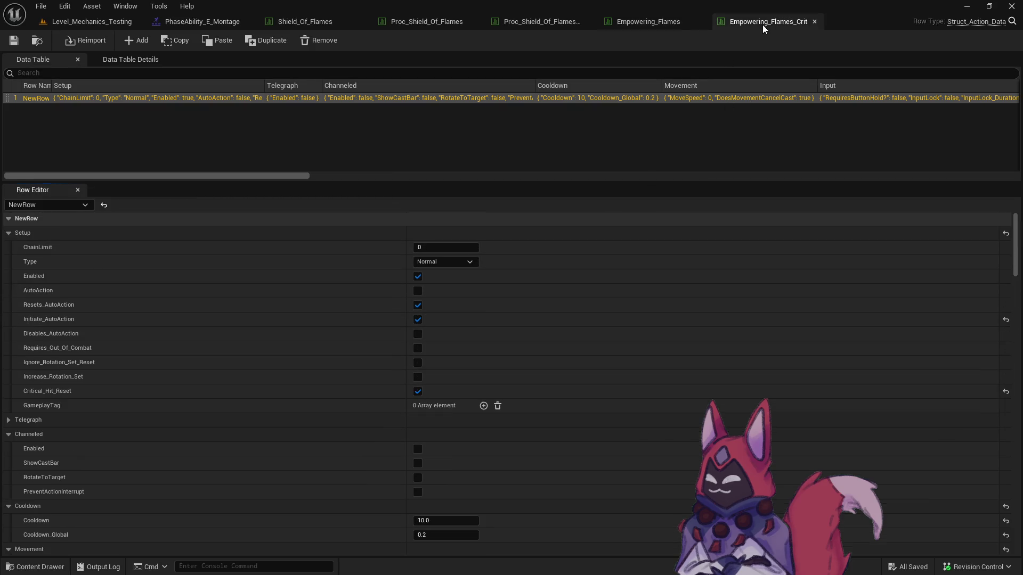
pyautogui.scroll(-5, 388, 359)
pyautogui.scroll(-3, 388, 359)
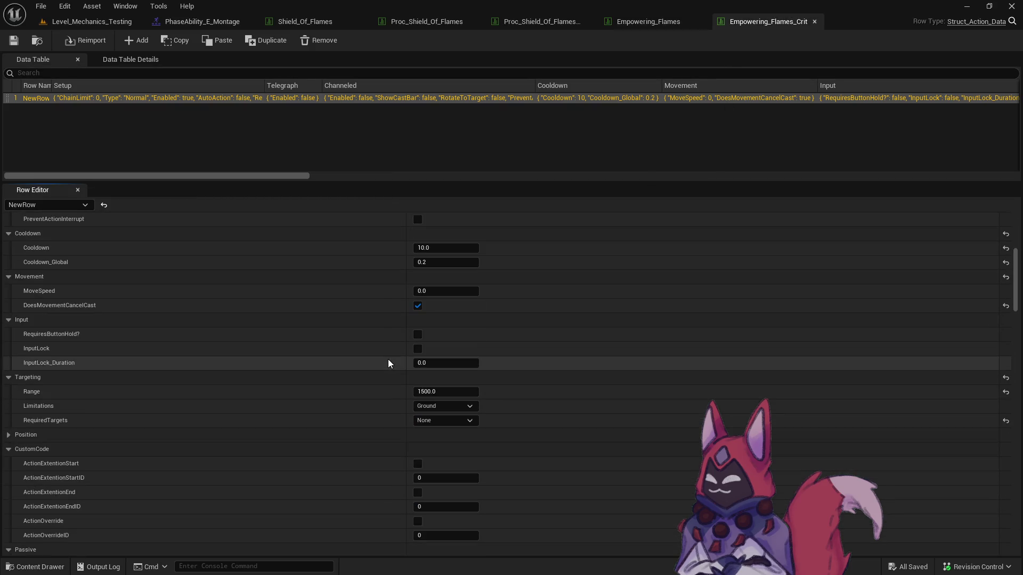
pyautogui.click(417, 348)
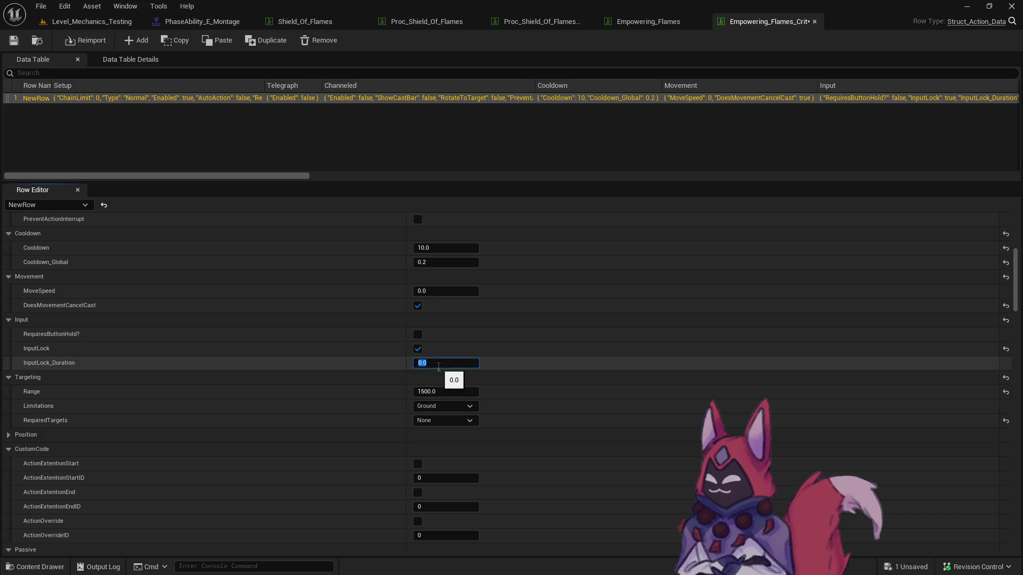
# Rename the Crit row to 'Empowering Flames (Crit)'.
pyautogui.scroll(-15, 498, 373)
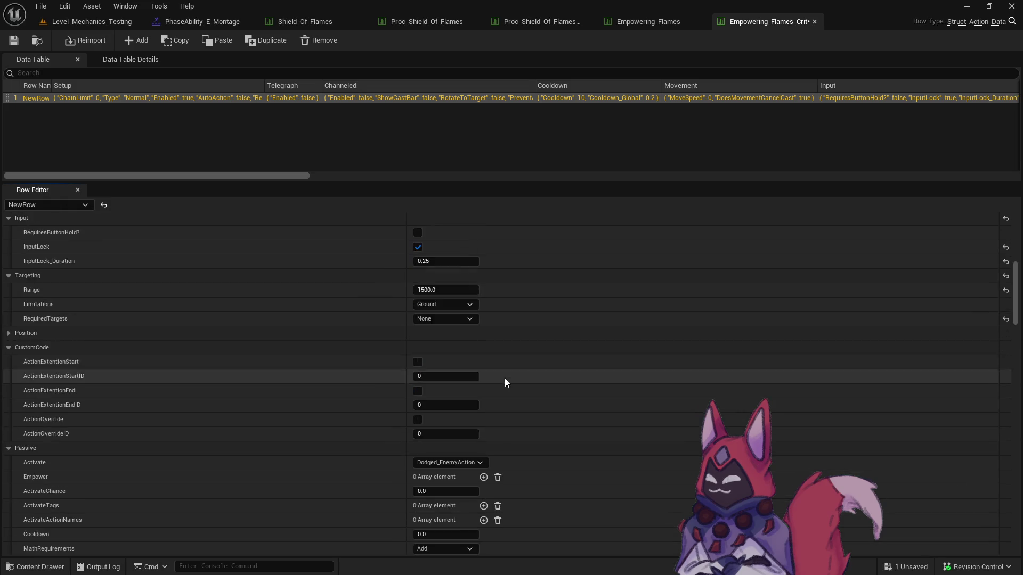
pyautogui.scroll(-4, 497, 377)
pyautogui.scroll(2, 498, 377)
pyautogui.scroll(-7, 497, 377)
pyautogui.scroll(8, 498, 379)
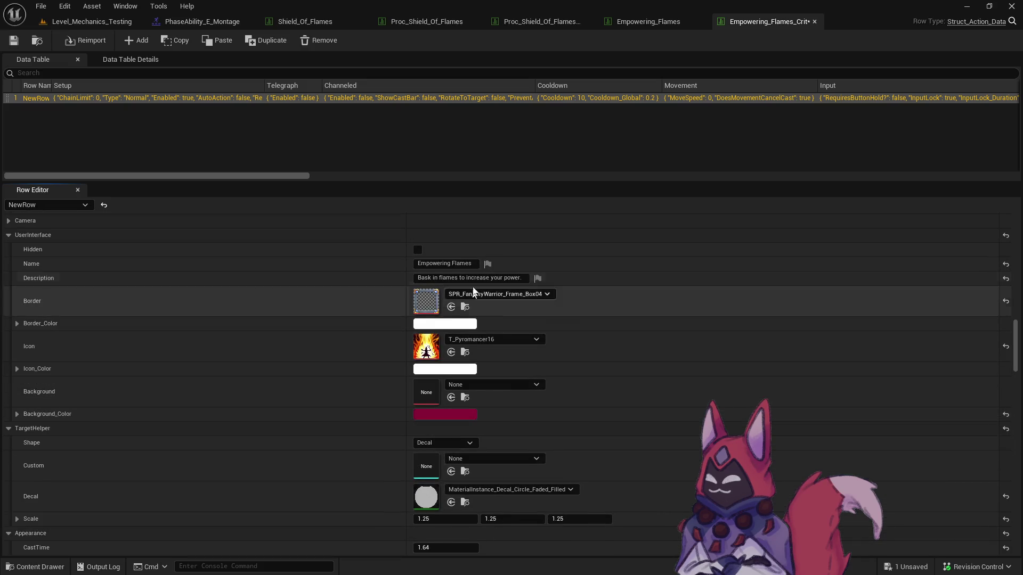
pyautogui.write(' (Crit)')
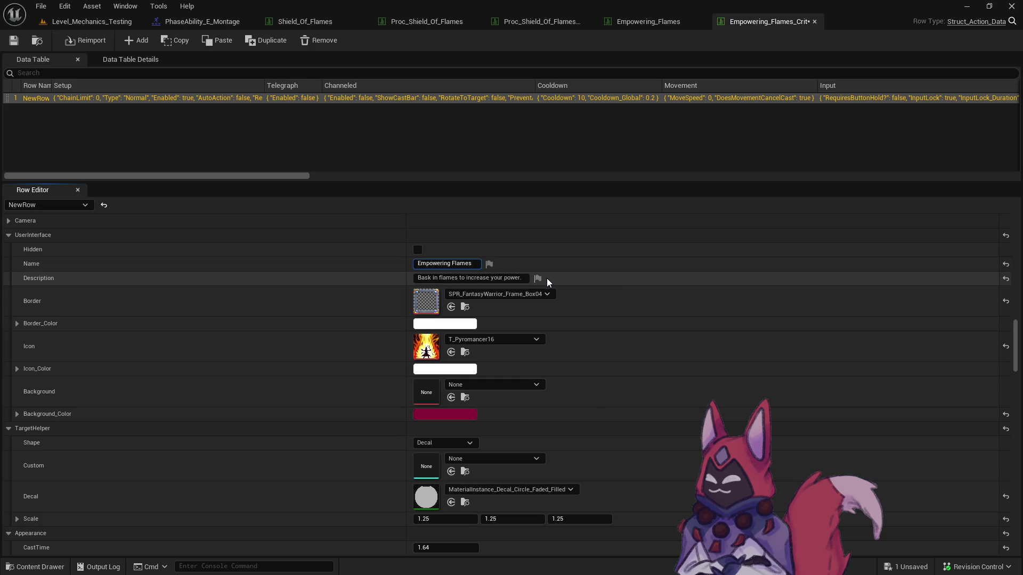
pyautogui.press('Return')
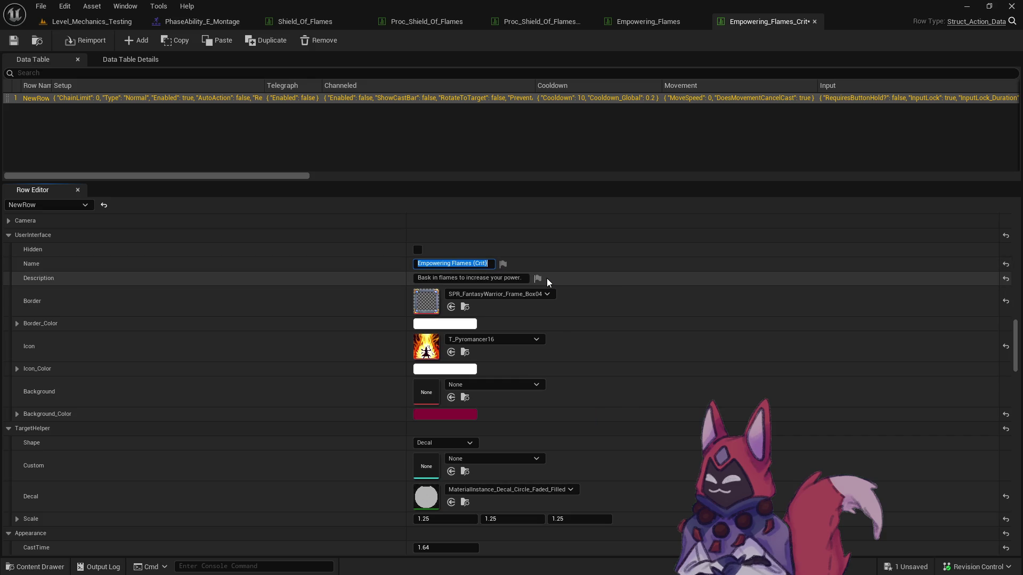
# Set Start_Animation to PhaseAbility_E_Montage and save the Crit table.
pyautogui.scroll(-6, 691, 421)
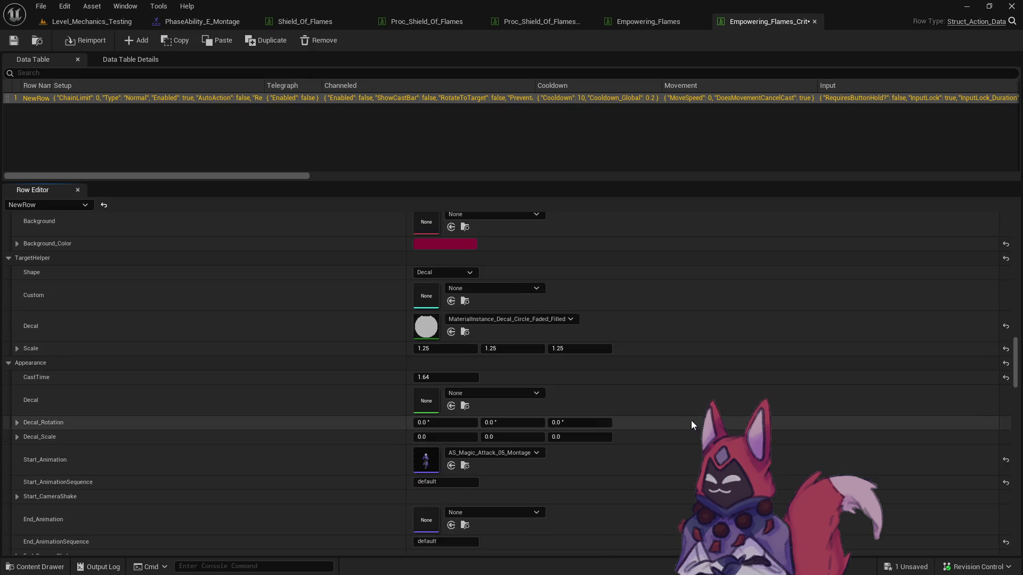
pyautogui.click(203, 22)
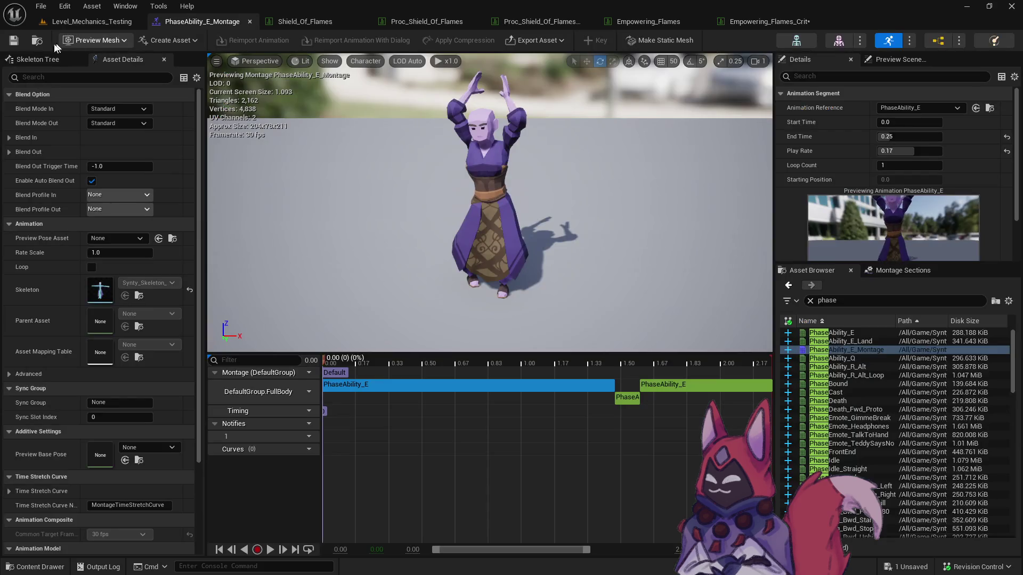
pyautogui.hotkey('ctrl', 'b')
pyautogui.click(769, 21)
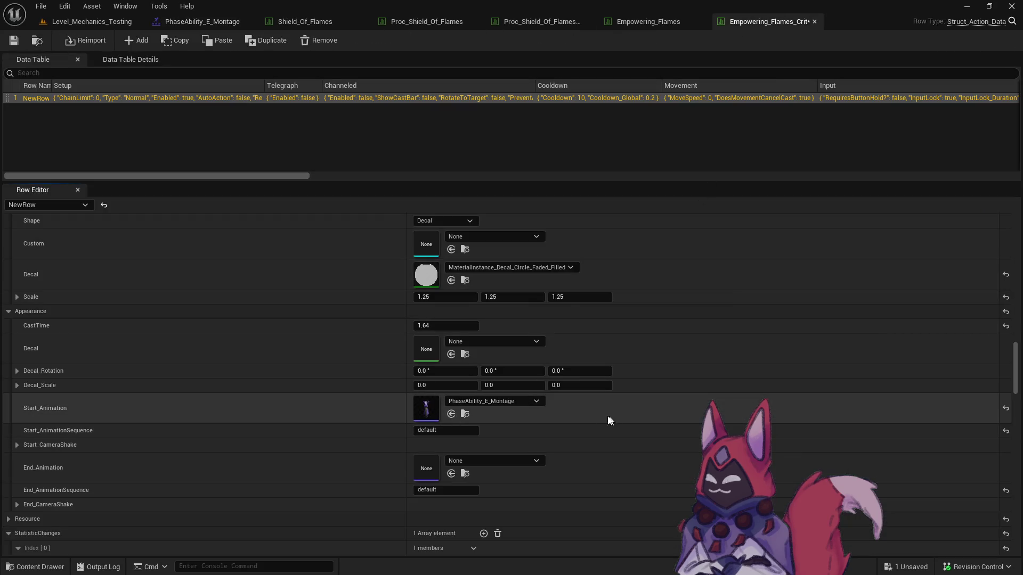
pyautogui.click(14, 40)
pyautogui.click(536, 414)
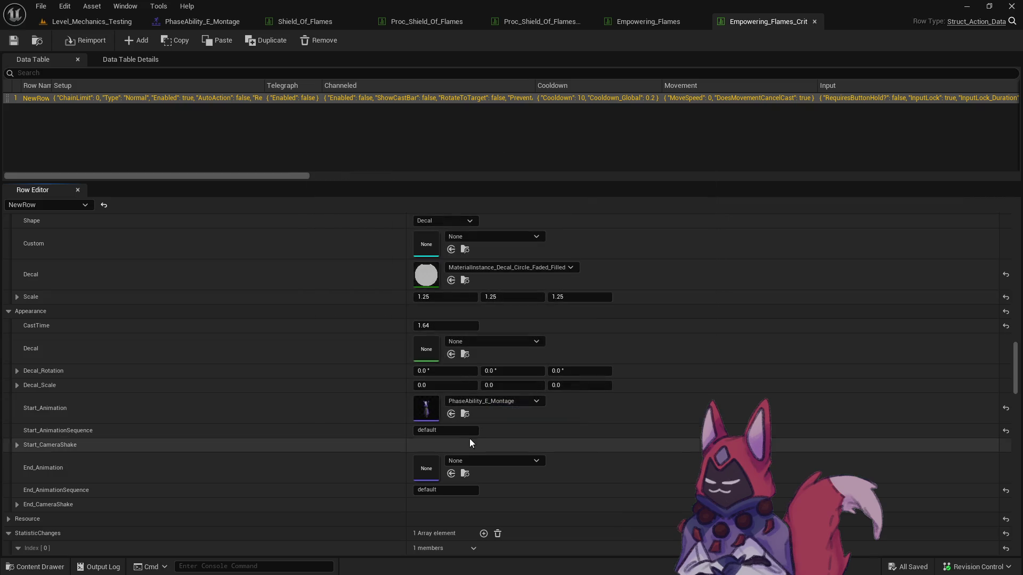
pyautogui.click(465, 414)
pyautogui.rightClick(472, 367)
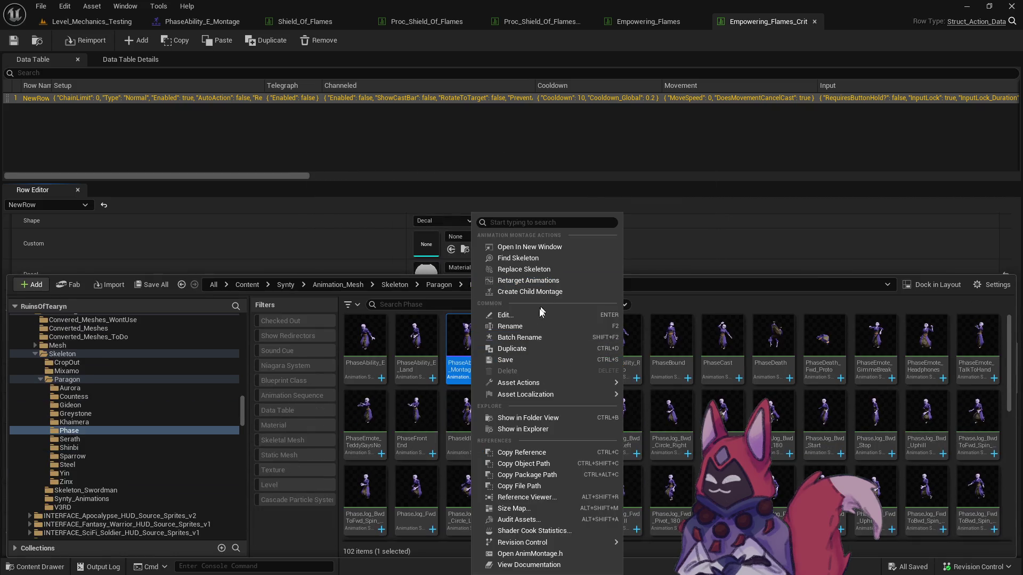
# Duplicate the montage as PhaseAbility_E_Montage_Crit and make it the Crit Start_Animation.
pyautogui.click(512, 349)
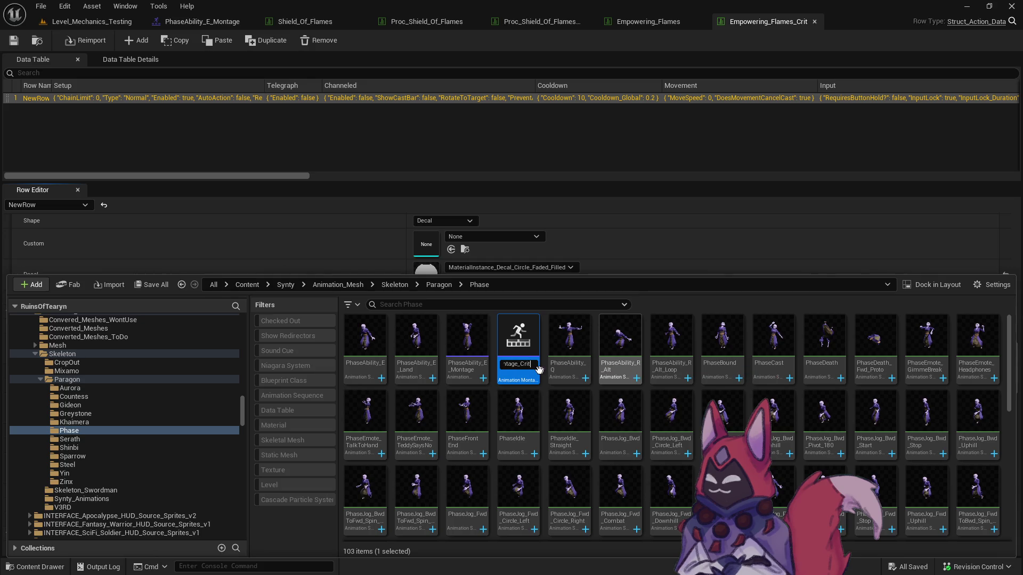
pyautogui.press('Return')
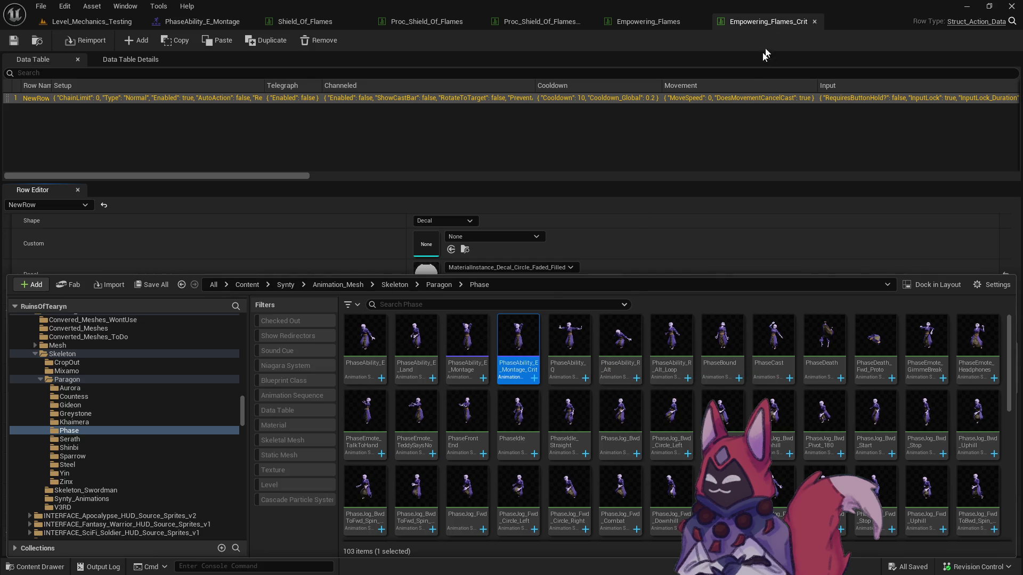
pyautogui.hotkey('ctrl', 'space')
pyautogui.click(451, 417)
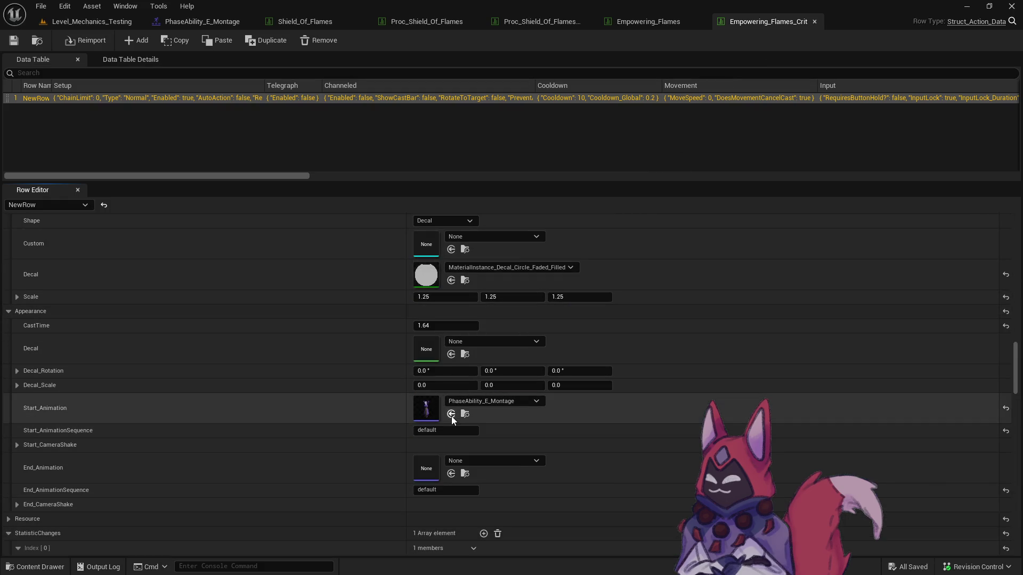
pyautogui.hotkey('ctrl', 'space')
# Save the Crit table and open PhaseAbility_E_Montage_Crit in the montage editor.
pyautogui.click(169, 286)
pyautogui.click(631, 423)
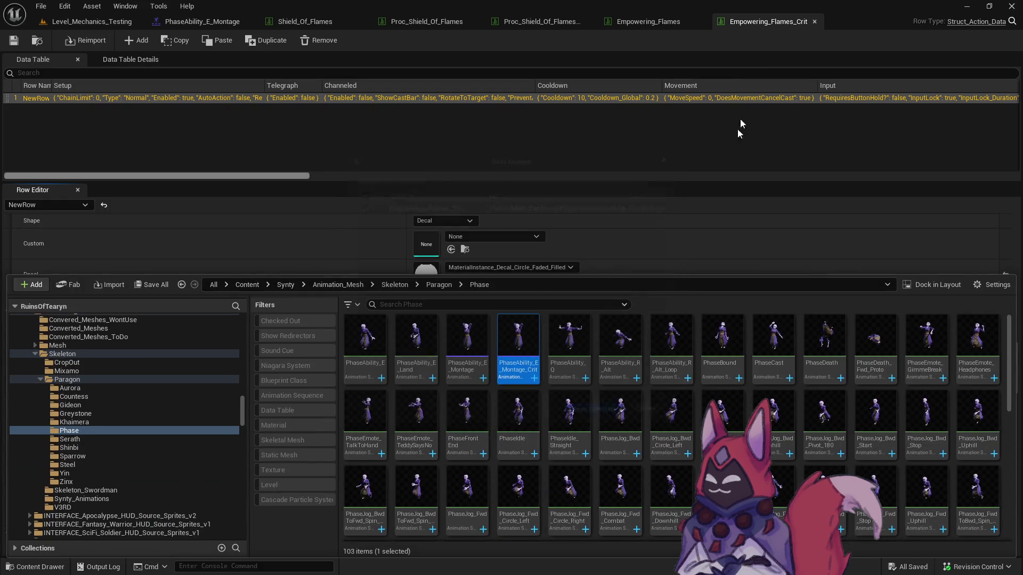
pyautogui.click(730, 155)
pyautogui.click(468, 416)
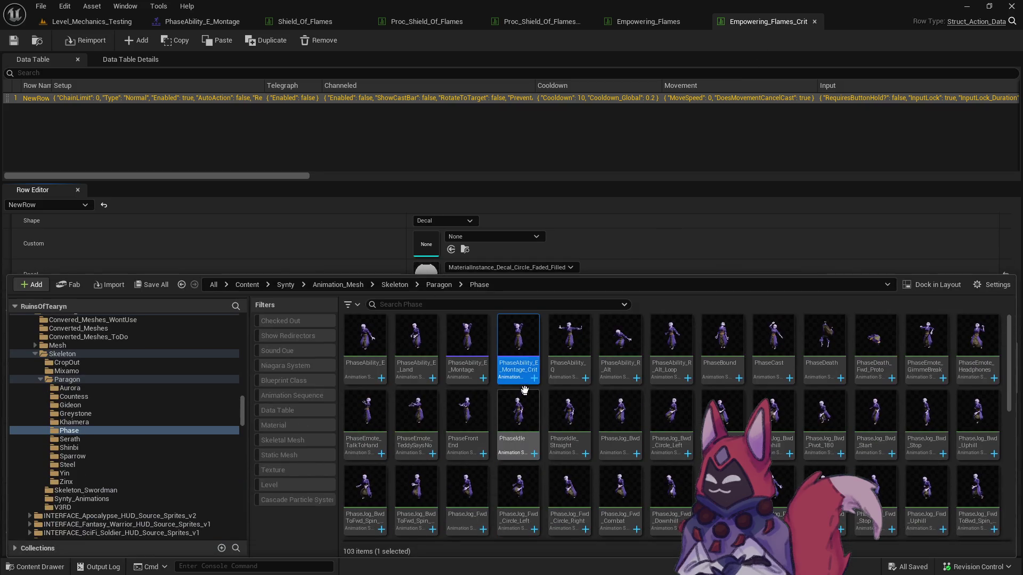
pyautogui.doubleClick(518, 343)
pyautogui.click(413, 386)
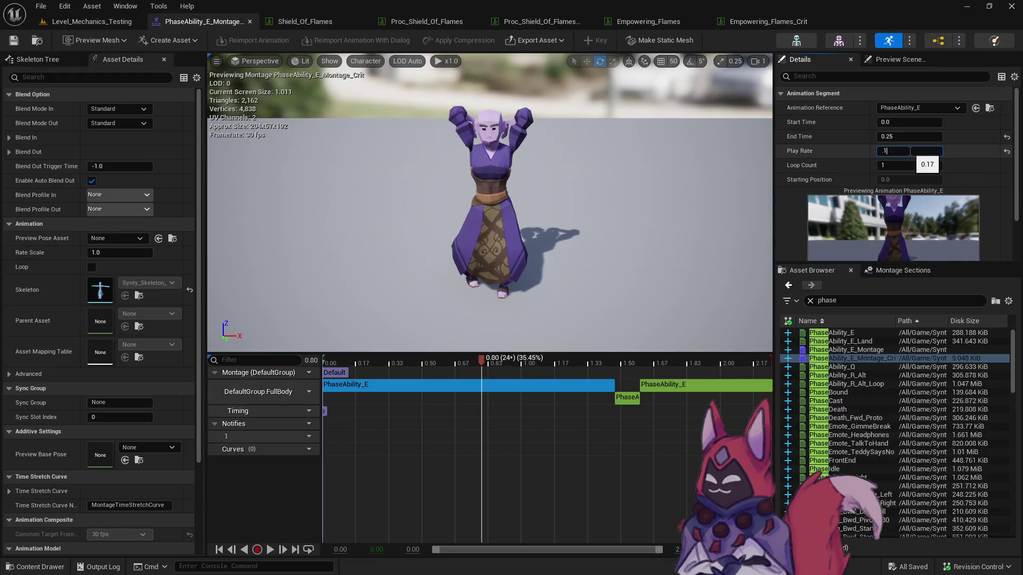
# Set the Crit montage segment's Play Rate to 0.11 and save the montage.
pyautogui.press('Return')
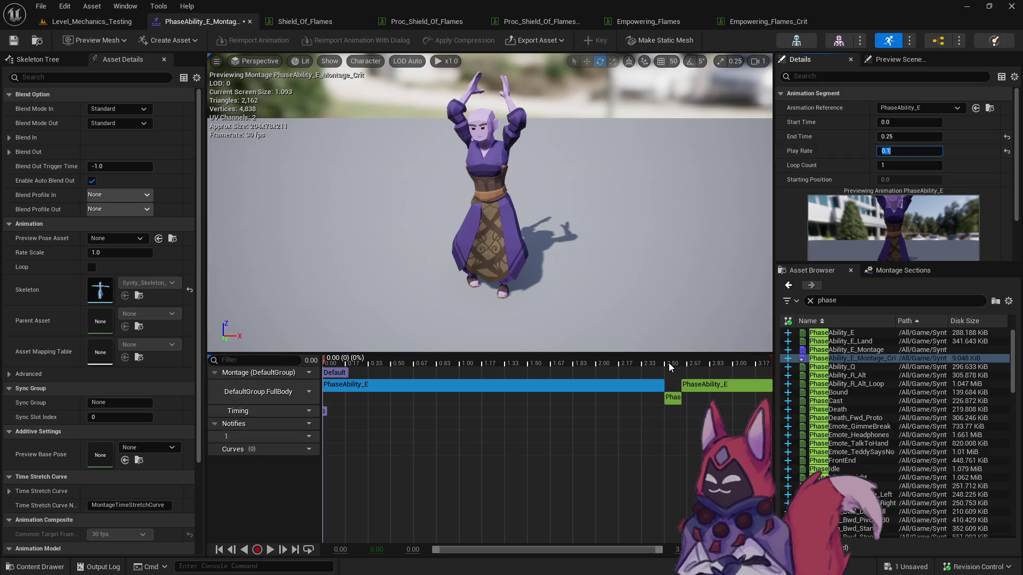
pyautogui.click(675, 363)
pyautogui.moveTo(675, 363); pyautogui.dragTo(671, 362)
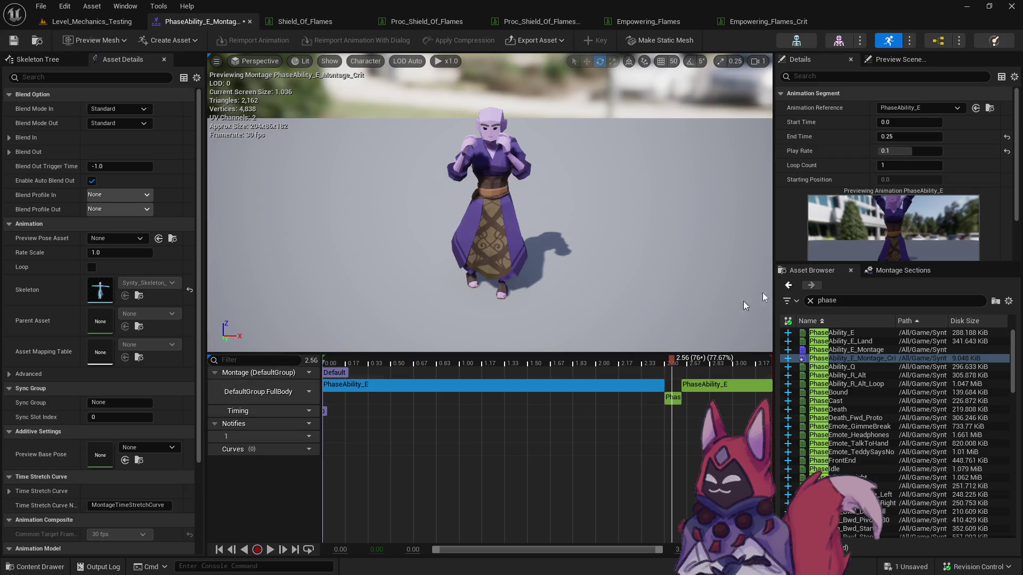
pyautogui.write('1')
pyautogui.press('Return')
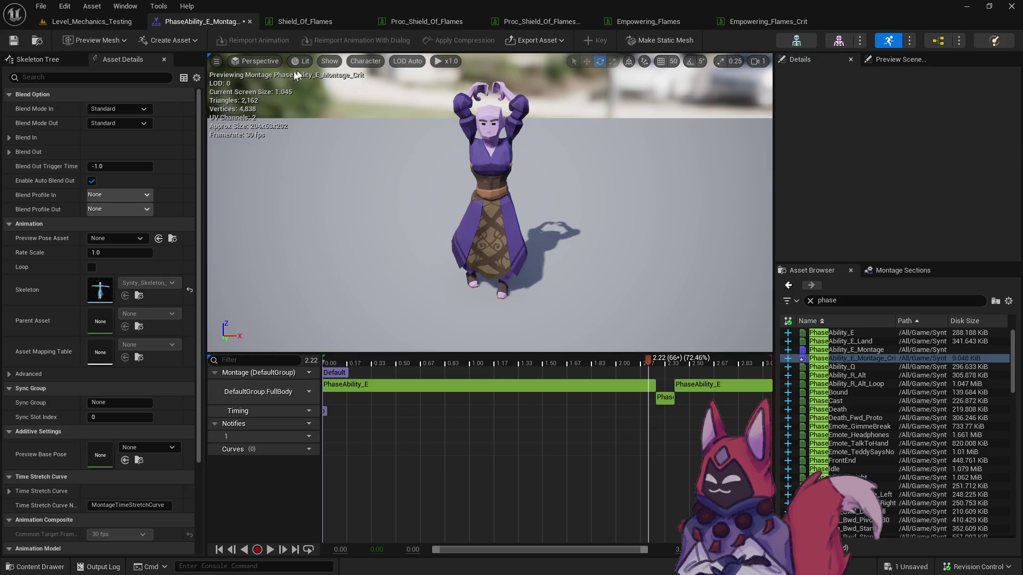
pyautogui.click(22, 43)
# Set Empowering_Flames_Crit's CastTime to 2.5.
pyautogui.hotkey('ctrl', 'space')
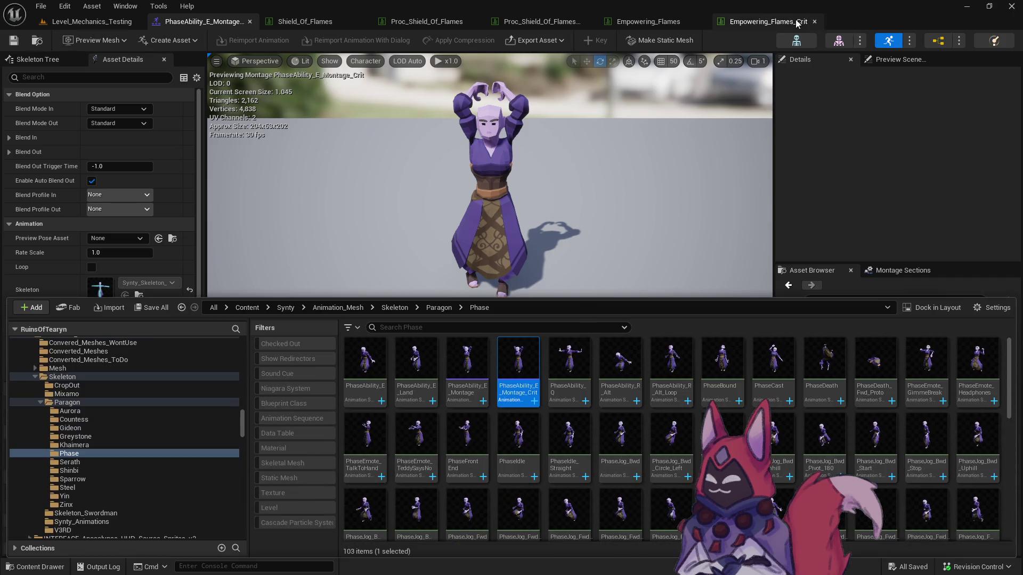
pyautogui.click(789, 21)
pyautogui.click(456, 329)
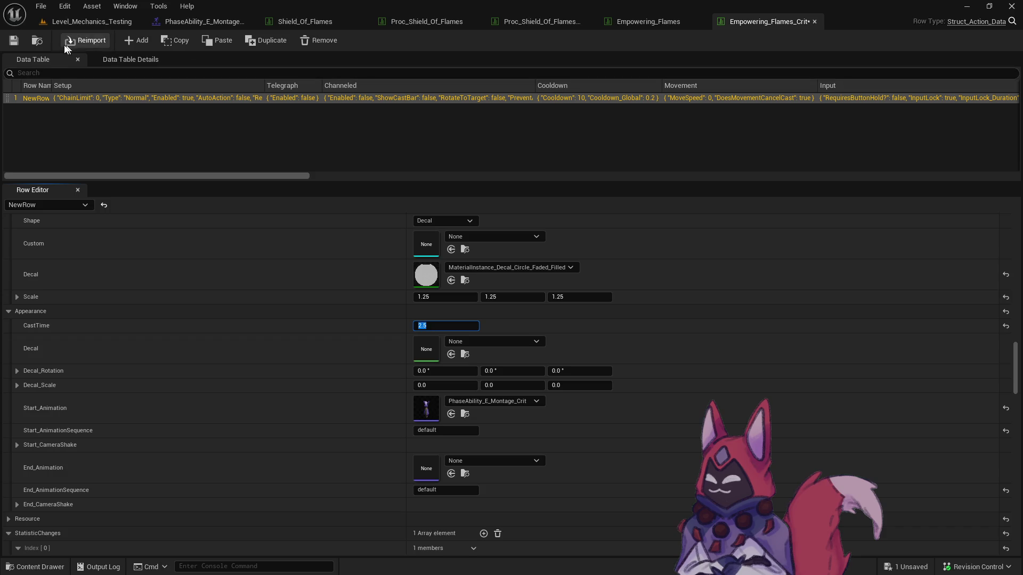
# Save Empowering_Flames_Crit and reopen PhaseAbility_E_Montage from the Content Drawer.
pyautogui.click(15, 43)
pyautogui.click(648, 23)
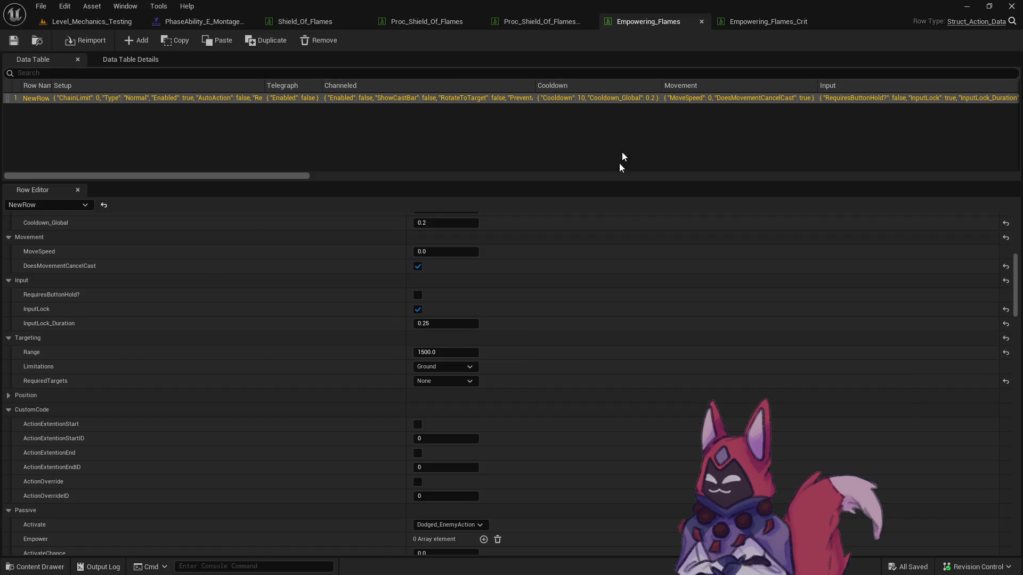
pyautogui.click(775, 21)
pyautogui.click(464, 412)
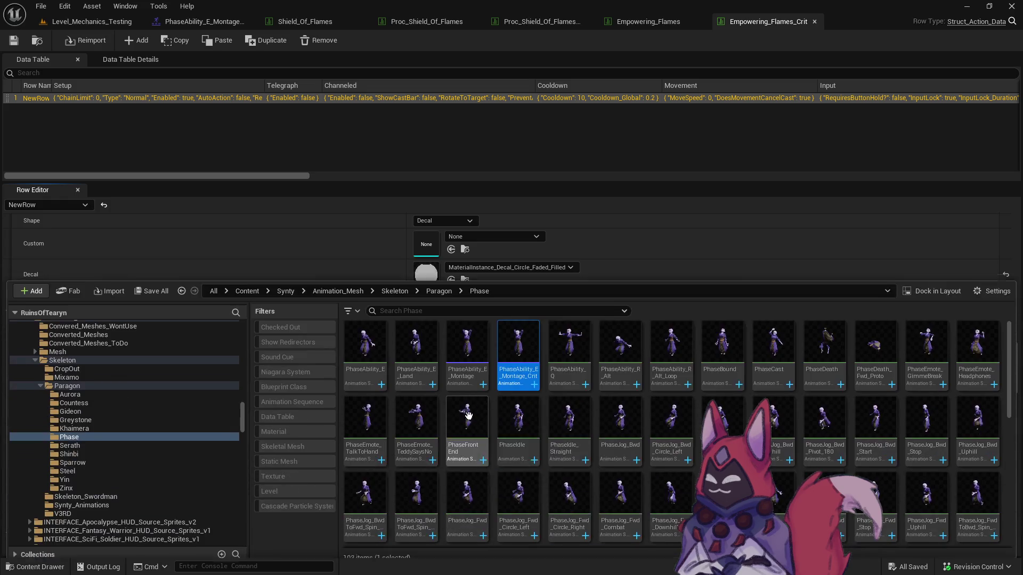
pyautogui.doubleClick(484, 364)
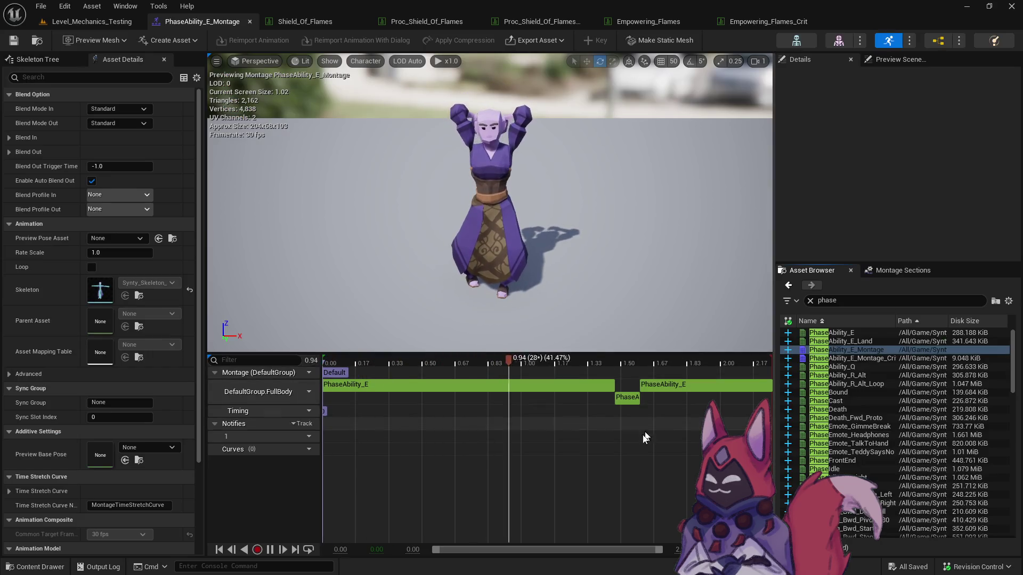
# Review the Empowering_Flames row settings, then bring the running game preview forward.
pyautogui.click(630, 19)
pyautogui.scroll(-5, 506, 373)
pyautogui.moveTo(1018, 259); pyautogui.dragTo(1019, 353)
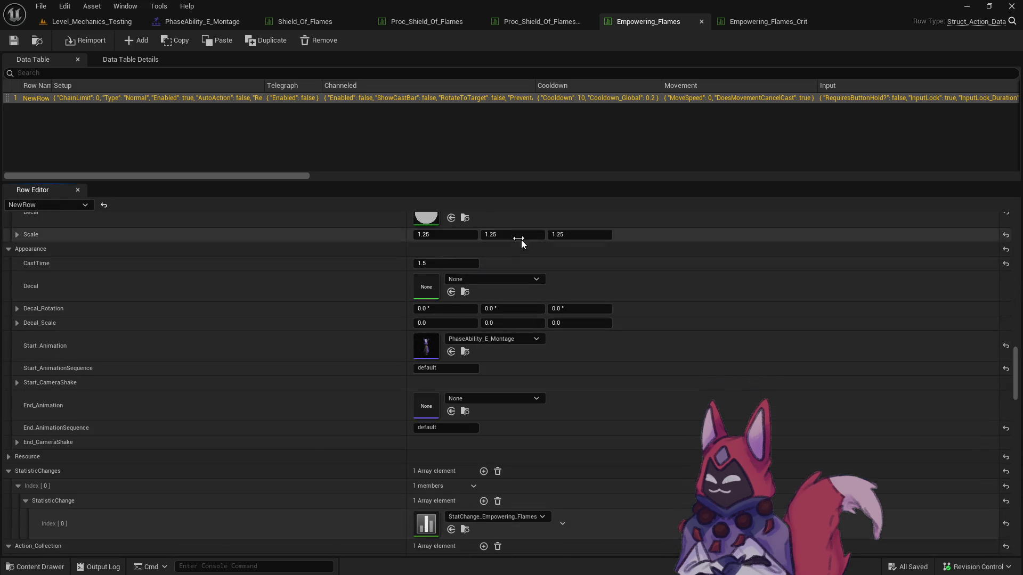
pyautogui.click(107, 21)
pyautogui.hotkey('alt', 'Tab')
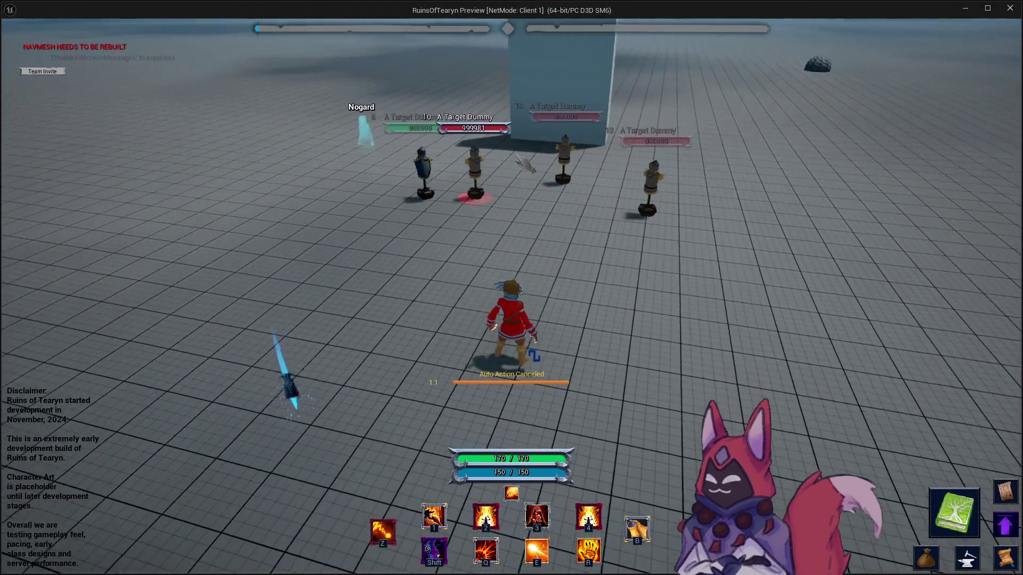
# Turn the character toward the target dummies and cast Empowering Flames.
pyautogui.hotkey('alt', 'Tab')
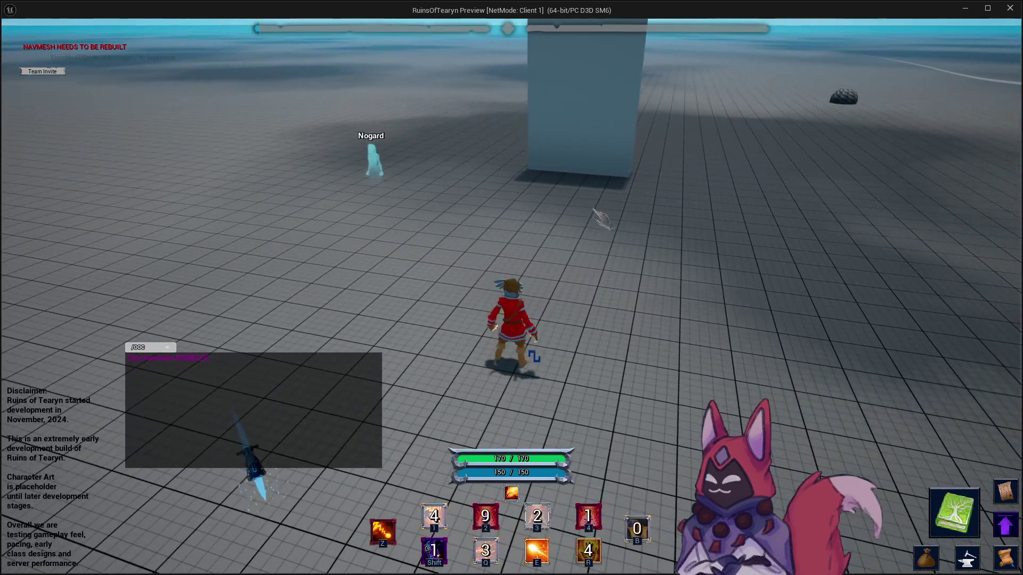
pyautogui.press('a')
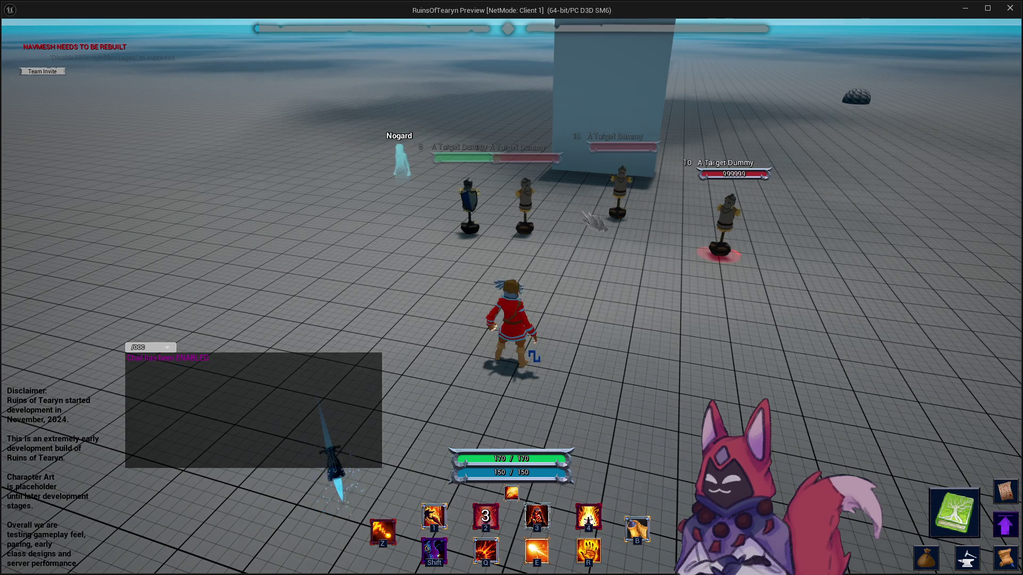
pyautogui.press('d')
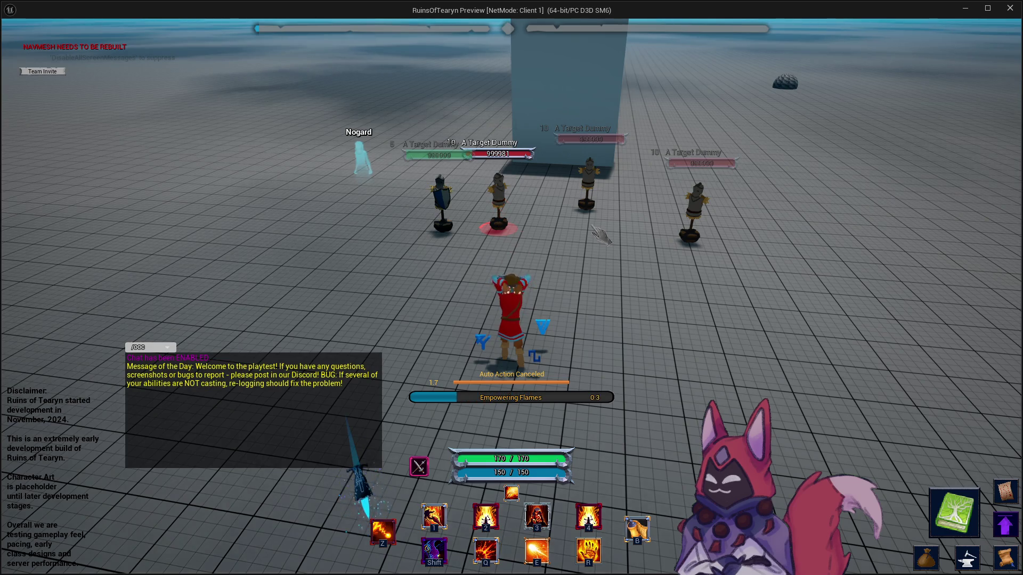
pyautogui.press('3')
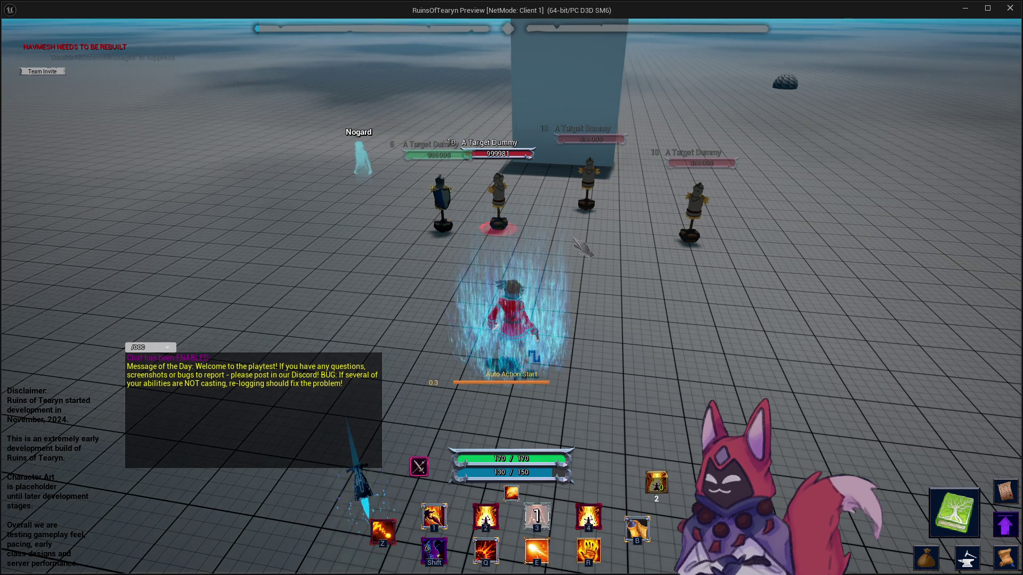
pyautogui.press('w')
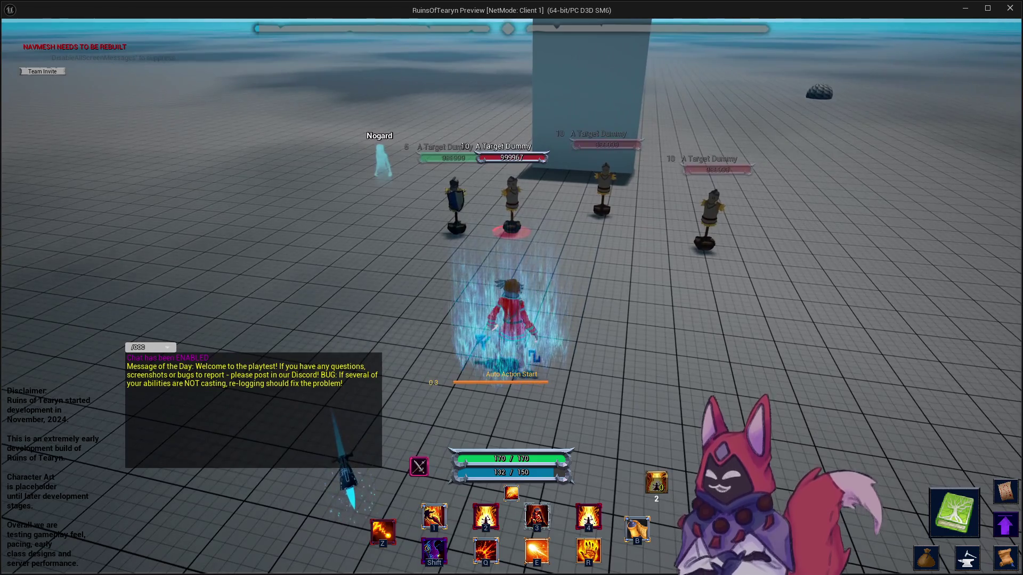
pyautogui.press('d')
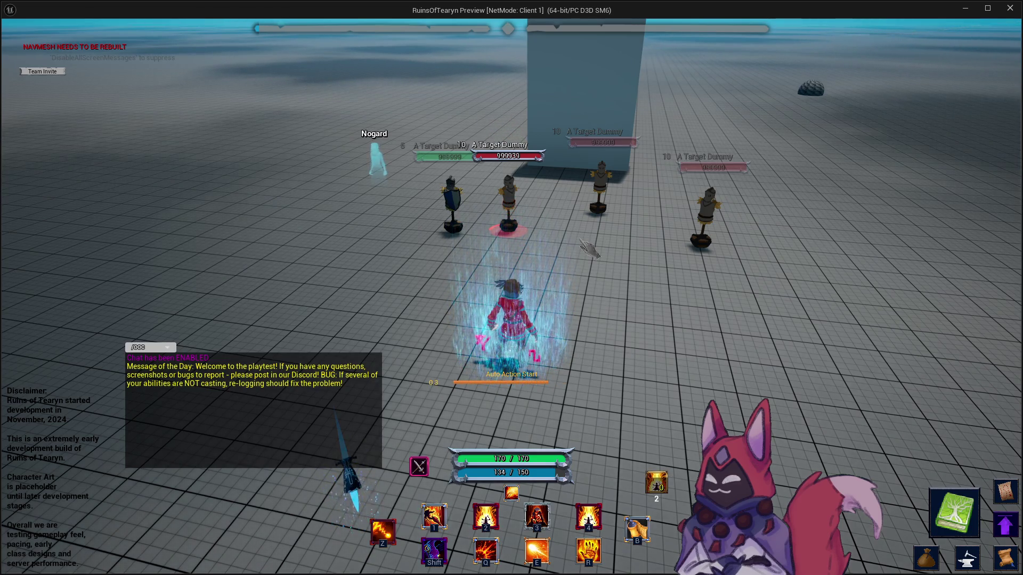
# Cast the Crit variant, then close the preview and return to PhaseAbility_E_Montage.
pyautogui.press('2')
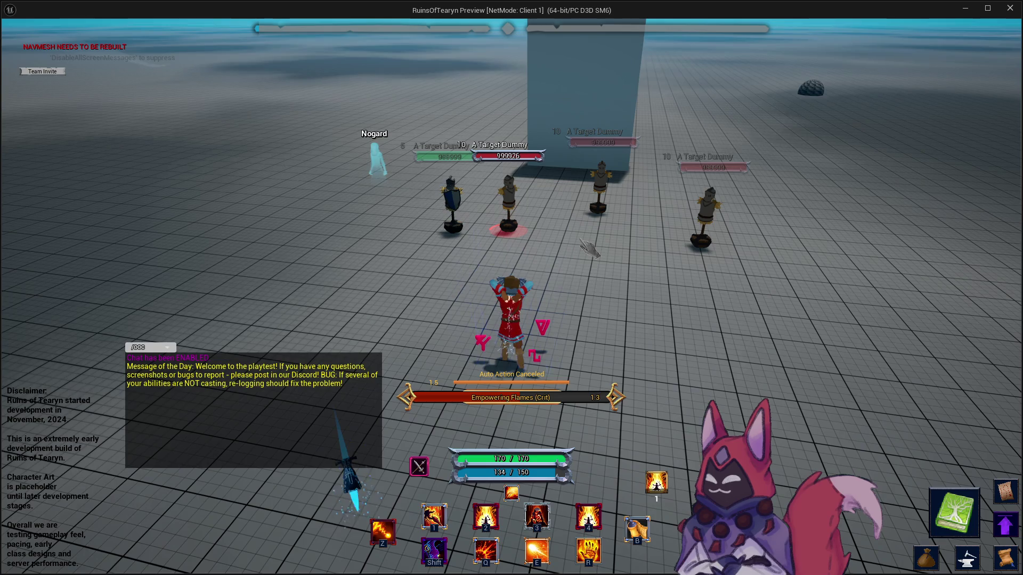
pyautogui.press('3')
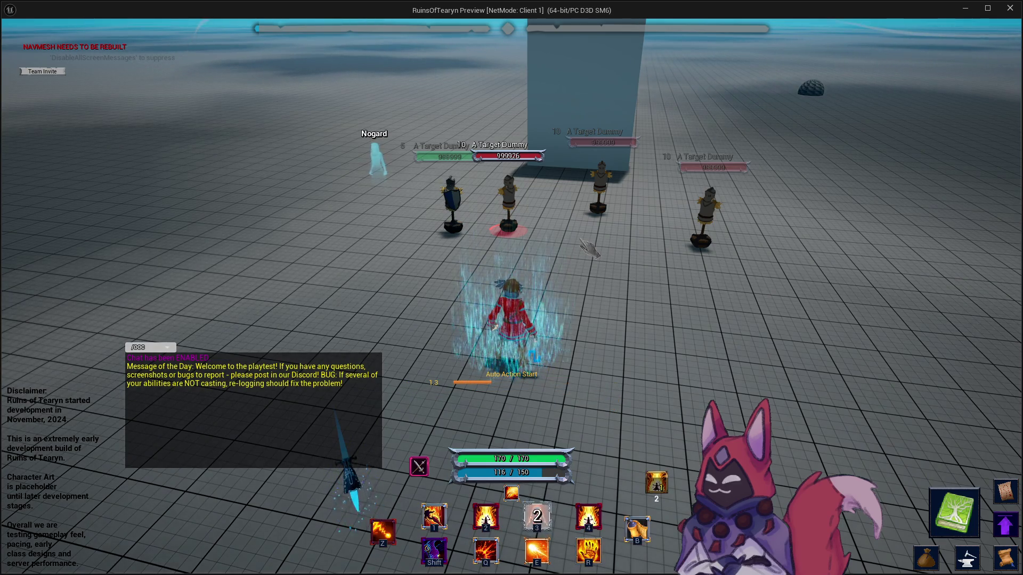
pyautogui.press('z')
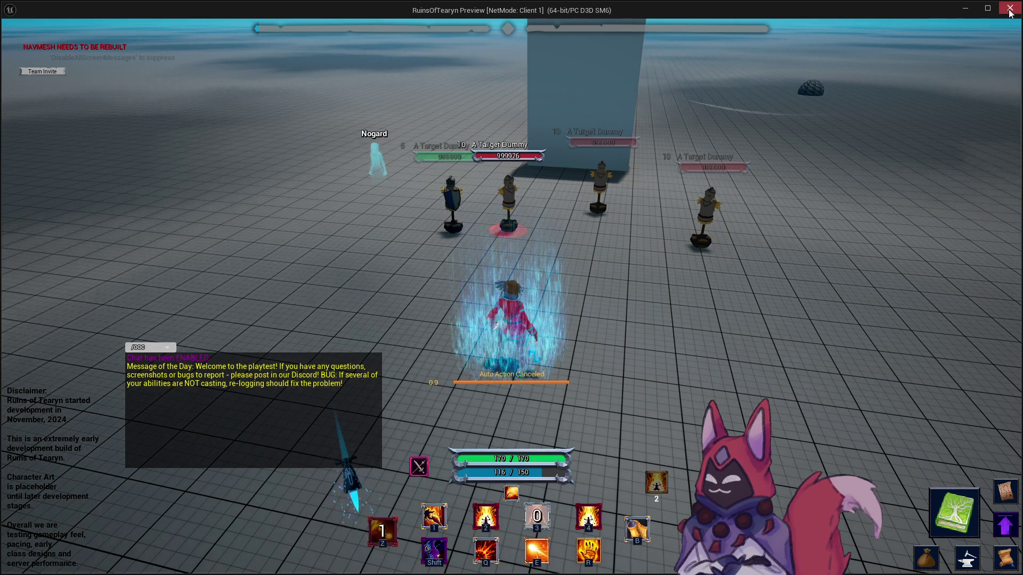
pyautogui.click(1010, 9)
pyautogui.click(153, 27)
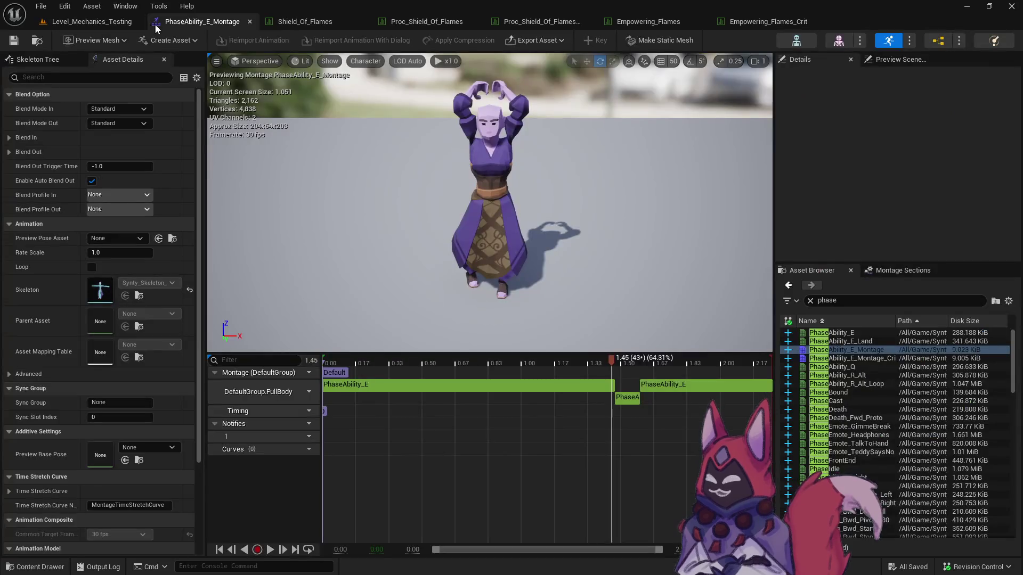
# Tune the base montage's first PhaseAbility_E segment to a 0.18 Play Rate, previewing each value.
pyautogui.moveTo(571, 359); pyautogui.dragTo(635, 366)
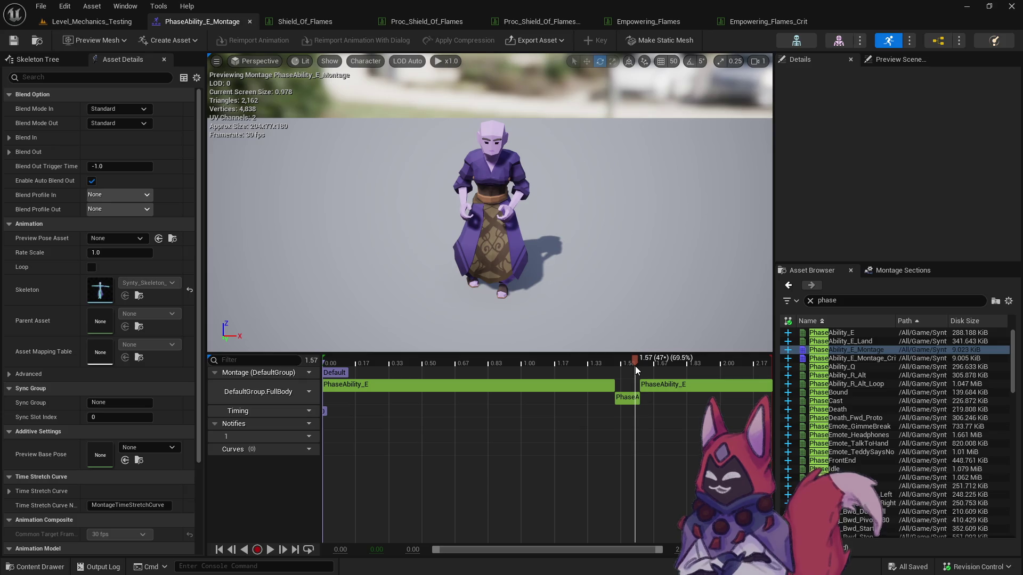
pyautogui.click(589, 388)
pyautogui.moveTo(906, 151); pyautogui.dragTo(939, 160)
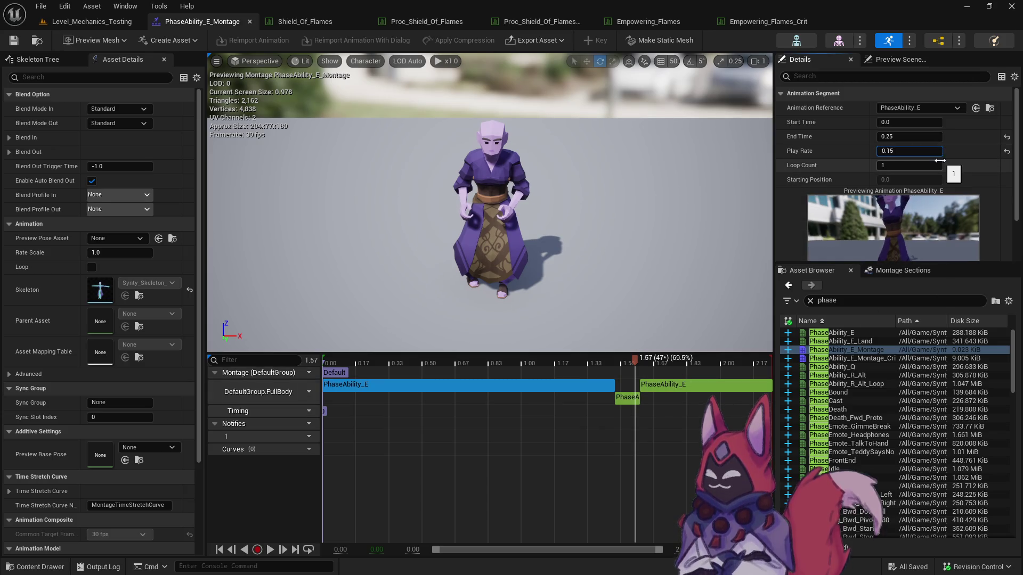
pyautogui.write('6')
pyautogui.press('Return')
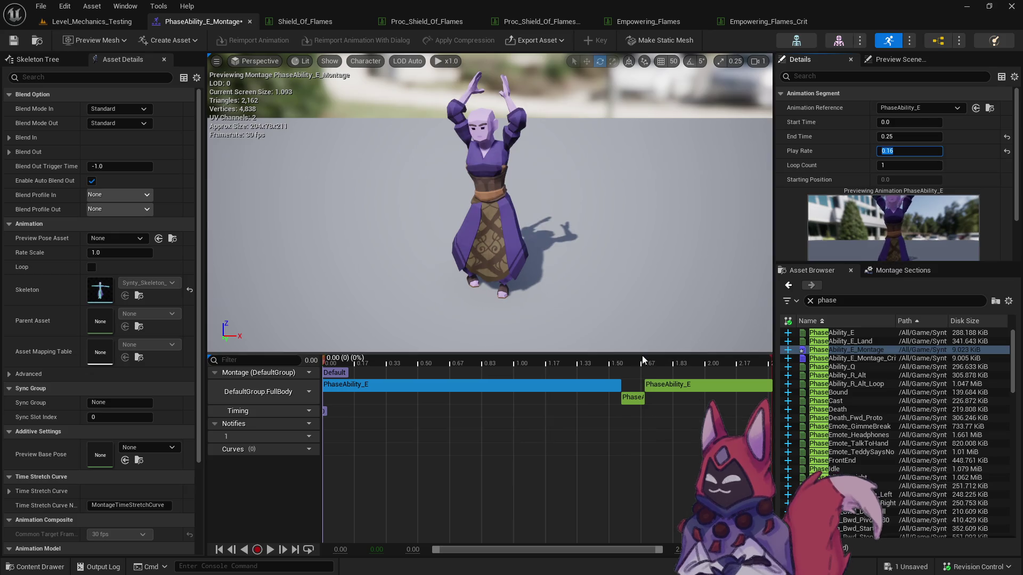
pyautogui.click(617, 364)
pyautogui.click(927, 151)
pyautogui.write('0.175')
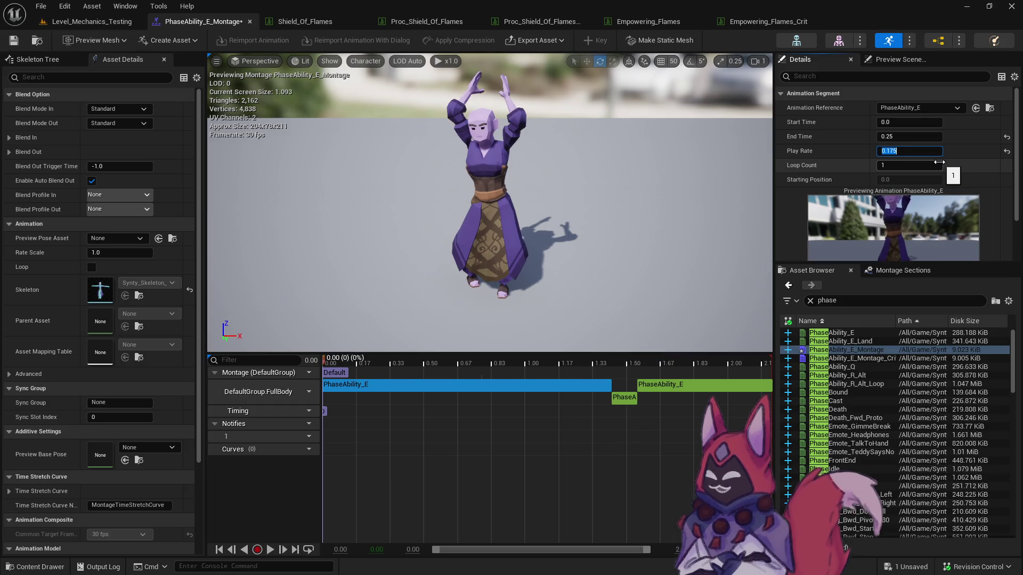
pyautogui.press('Return')
pyautogui.click(925, 153)
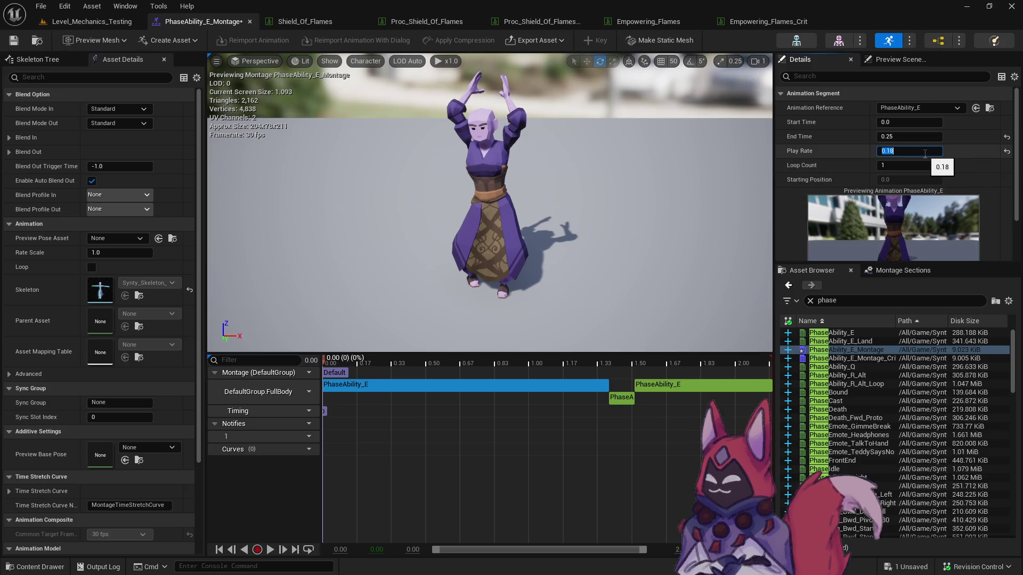
pyautogui.click(604, 366)
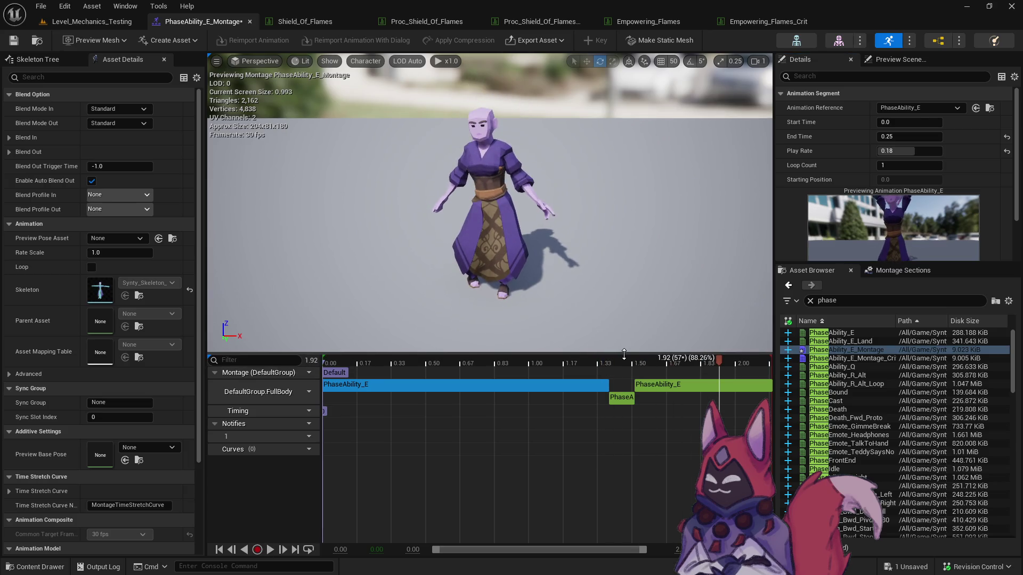
pyautogui.moveTo(612, 366); pyautogui.dragTo(631, 369)
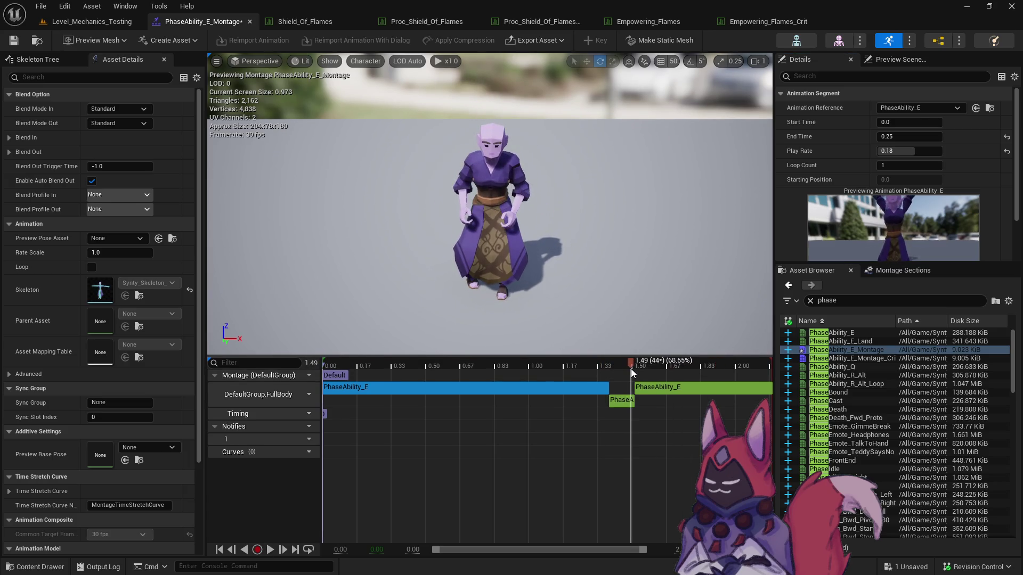
# Open PhaseAbility_E_Montage_Crit and set its first segment's Play Rate to about 0.1-0.11.
pyautogui.click(852, 358)
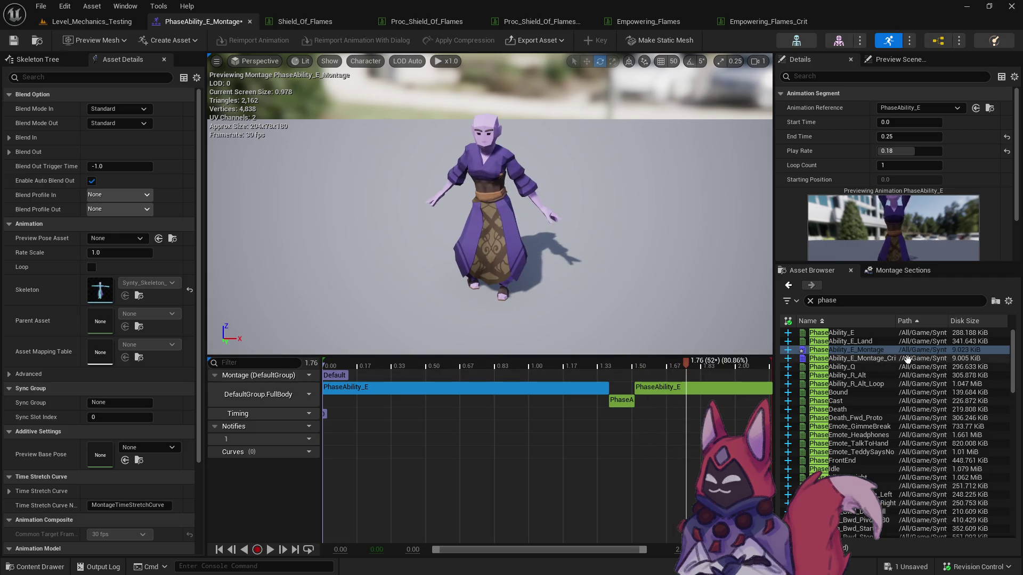
pyautogui.moveTo(628, 374); pyautogui.dragTo(690, 365)
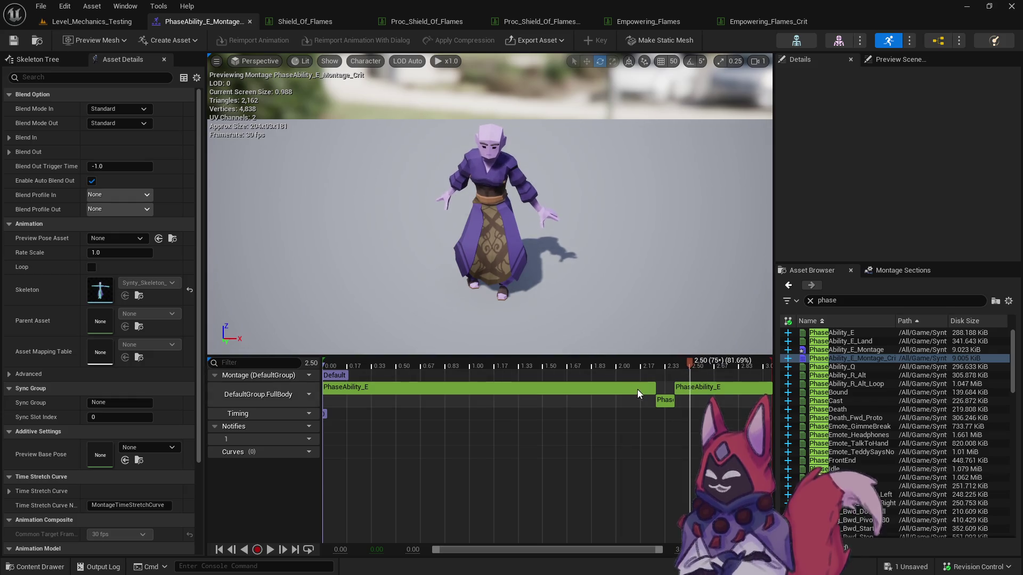
pyautogui.click(641, 390)
pyautogui.click(924, 150)
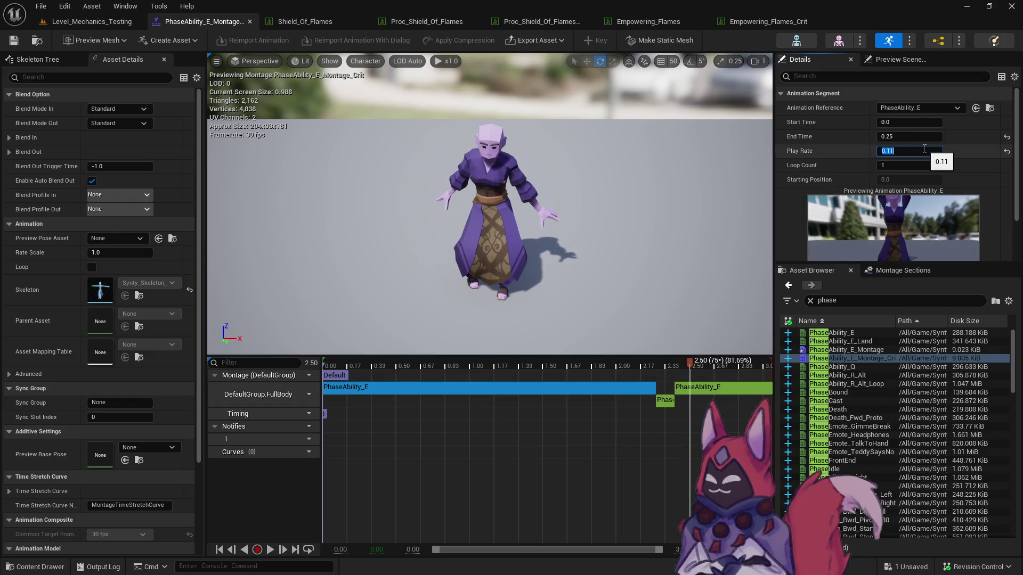
pyautogui.write('0.1')
pyautogui.press('Return')
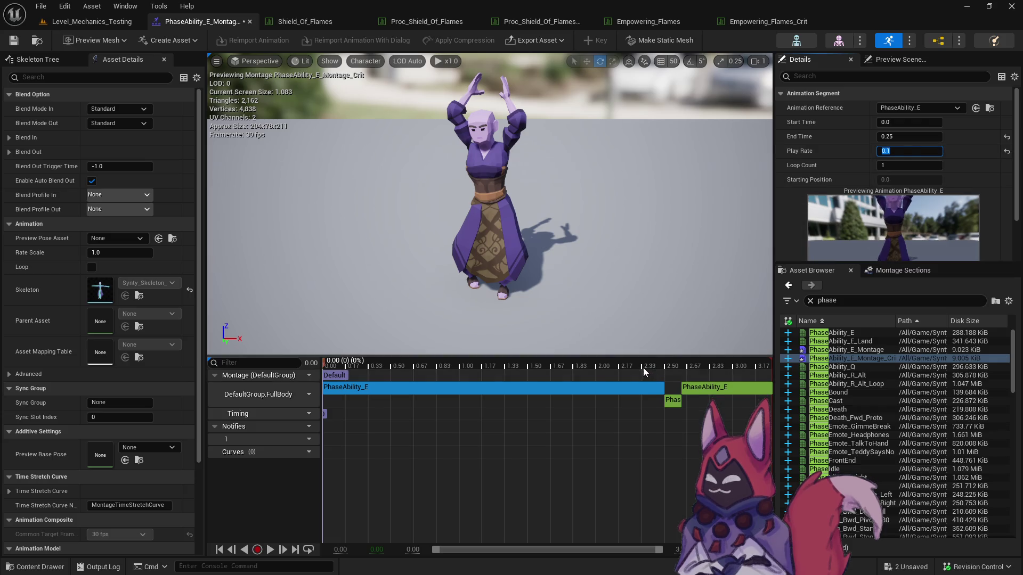
pyautogui.click(649, 366)
pyautogui.moveTo(924, 151); pyautogui.dragTo(928, 151)
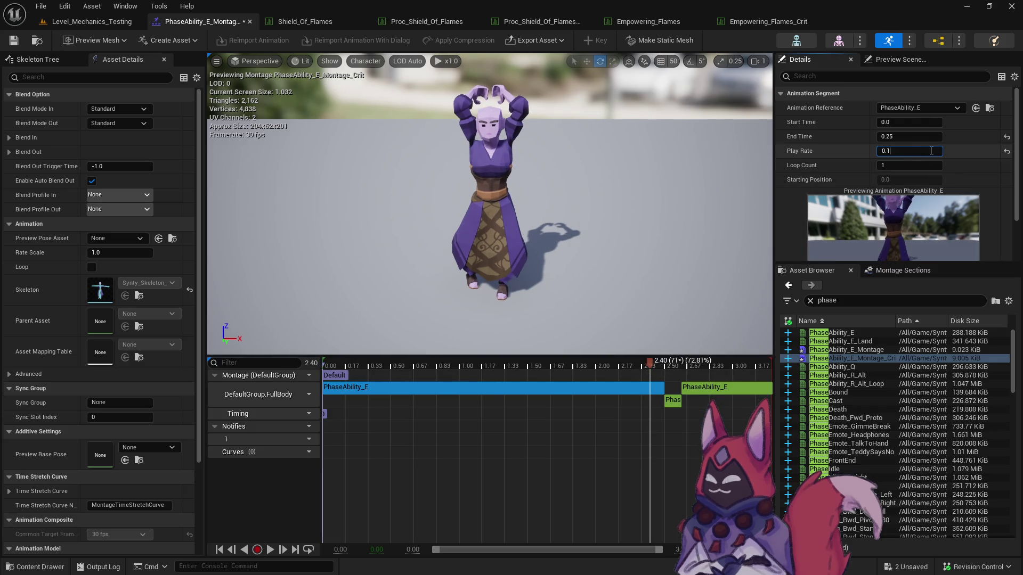
# Fine-tune the Crit segment's Play Rate to 0.104 and return to Level_Mechanics_Testing.
pyautogui.click(925, 153)
pyautogui.write('05')
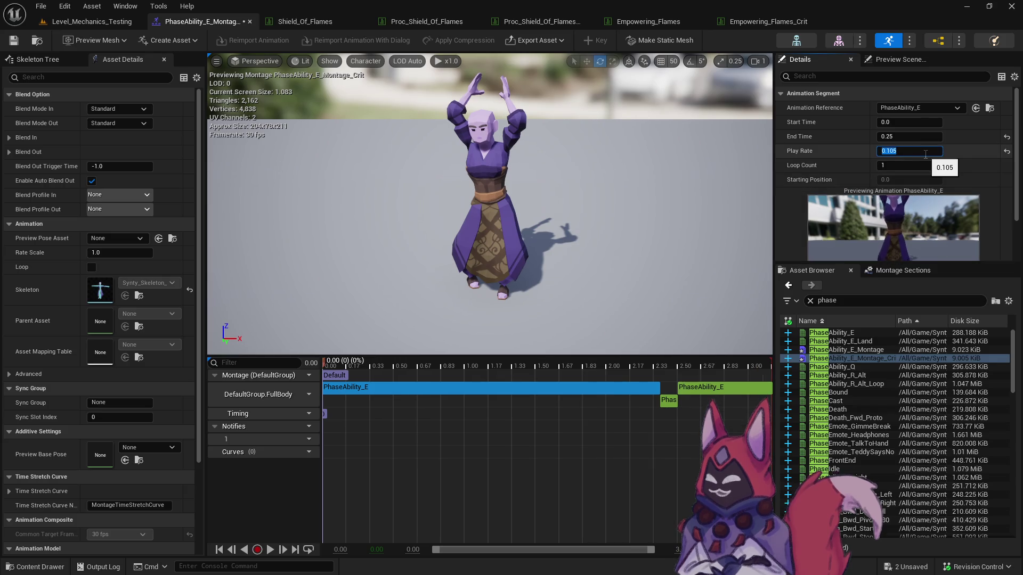
pyautogui.press('Return')
pyautogui.moveTo(658, 367); pyautogui.dragTo(673, 368)
pyautogui.click(926, 152)
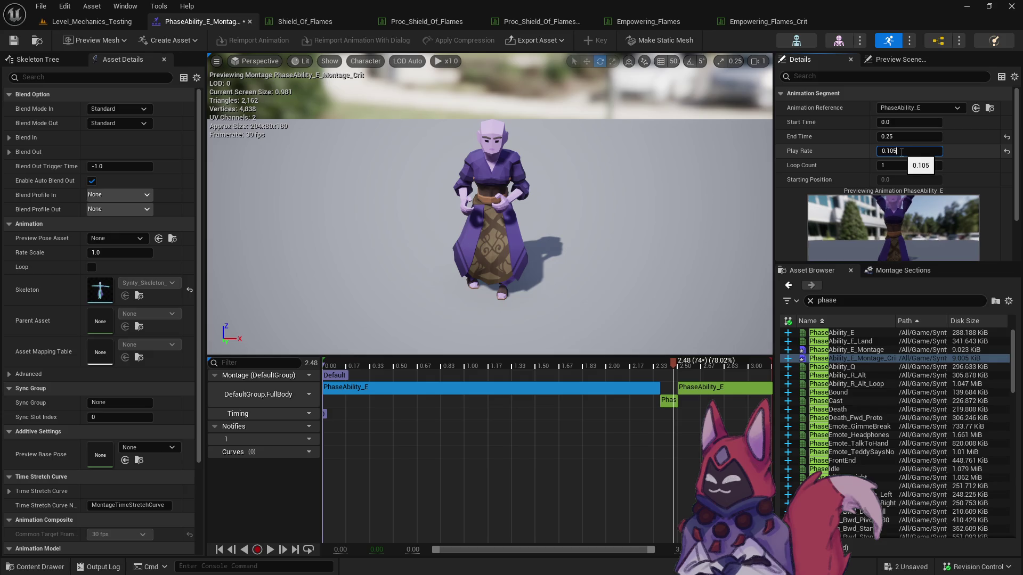
pyautogui.write('0.106')
pyautogui.press('Return')
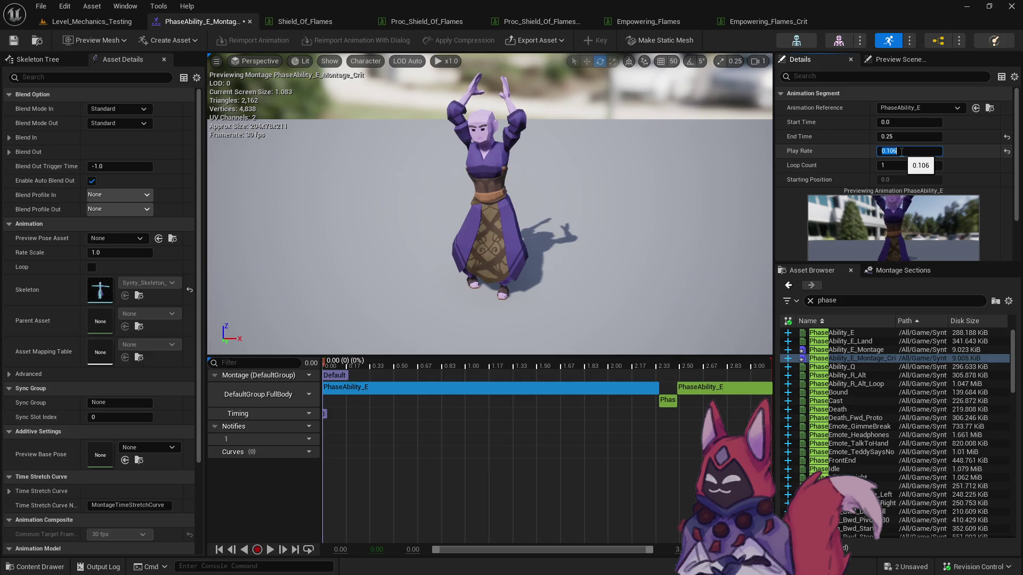
pyautogui.click(901, 152)
pyautogui.write('0.104')
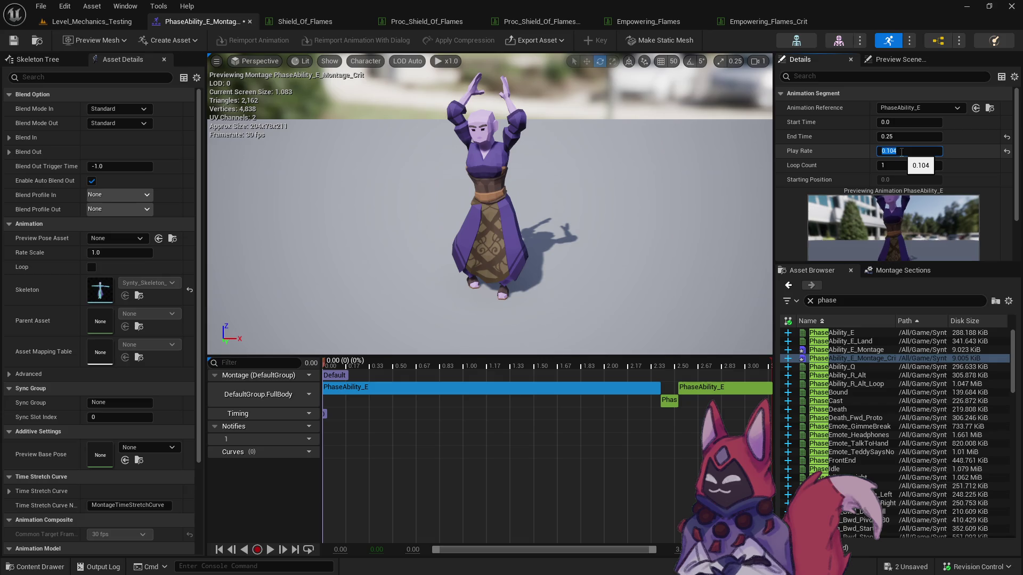
pyautogui.click(666, 364)
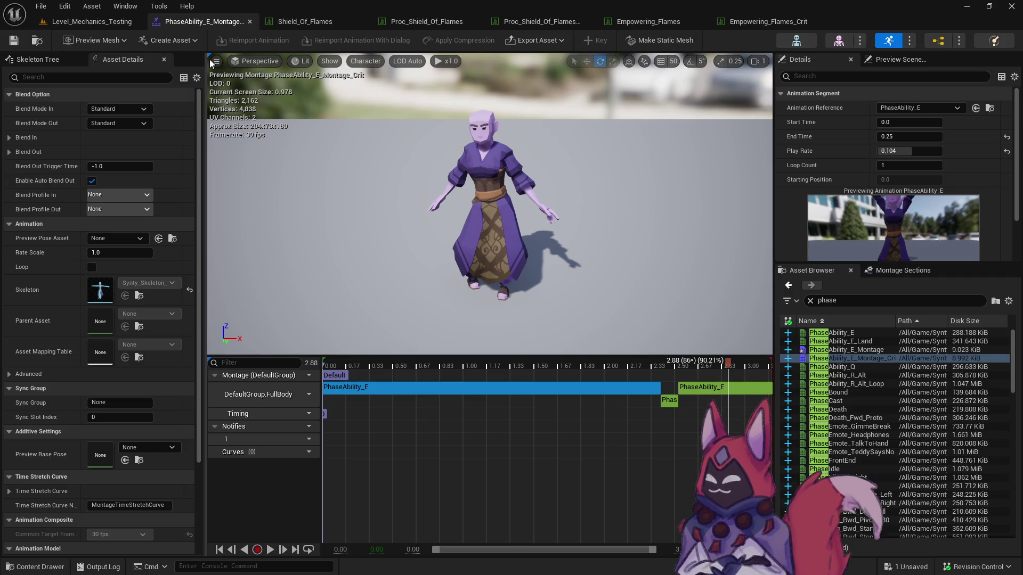
pyautogui.click(109, 24)
pyautogui.hotkey('ctrl', 's')
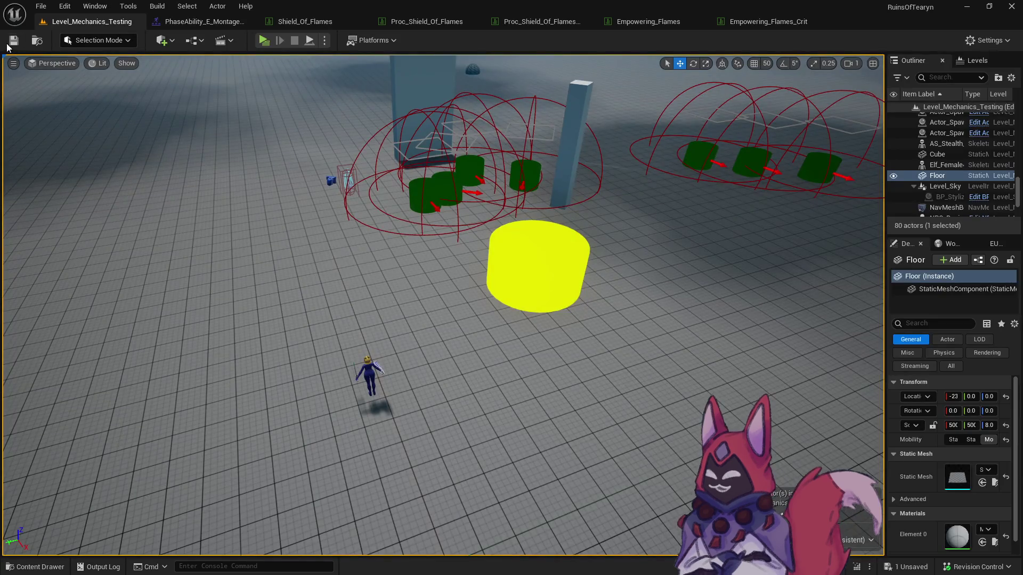
# Launch the level's game preview and run the character toward the dummies, targeting one.
pyautogui.click(263, 41)
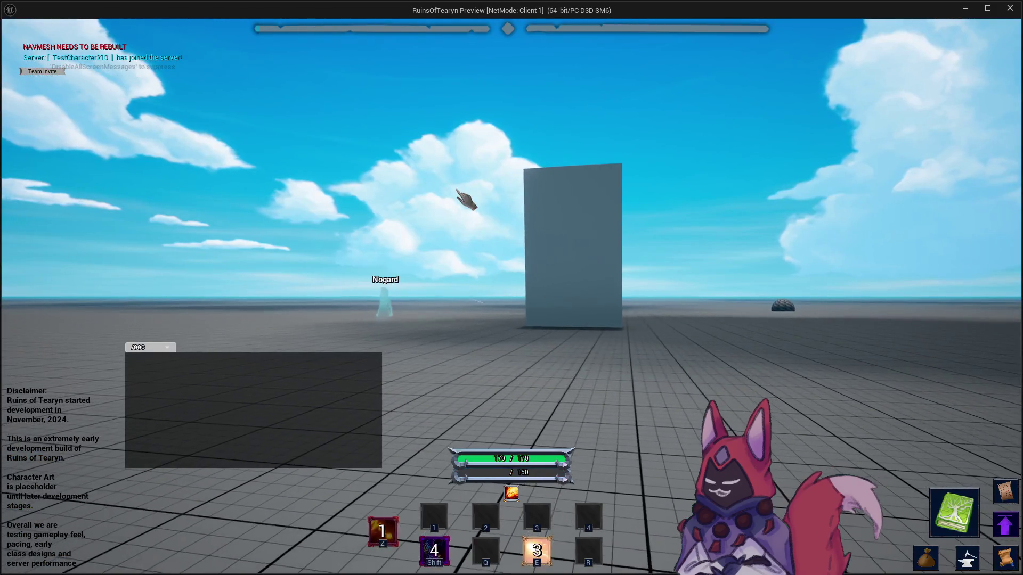
pyautogui.press('w')
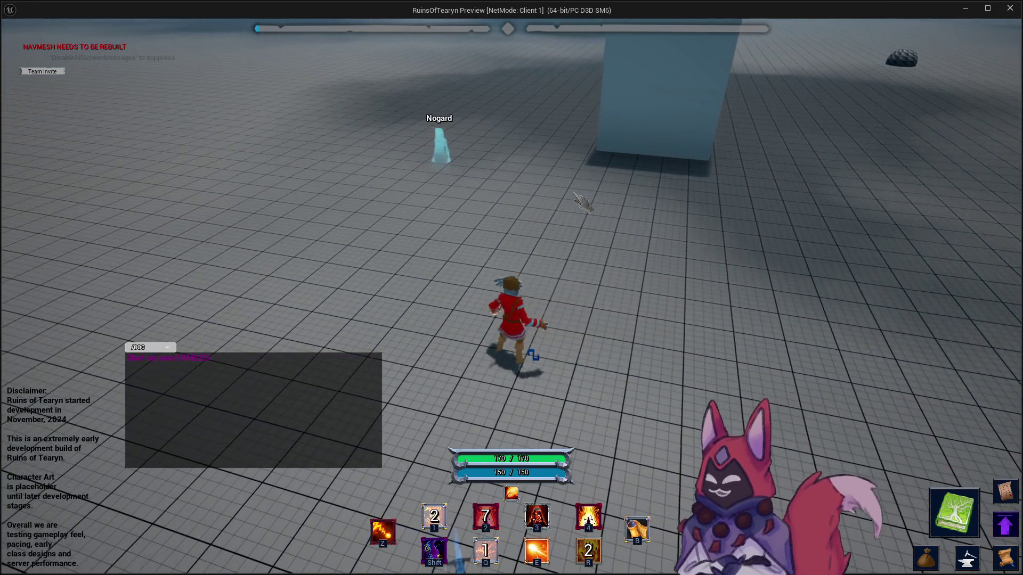
pyautogui.press('a')
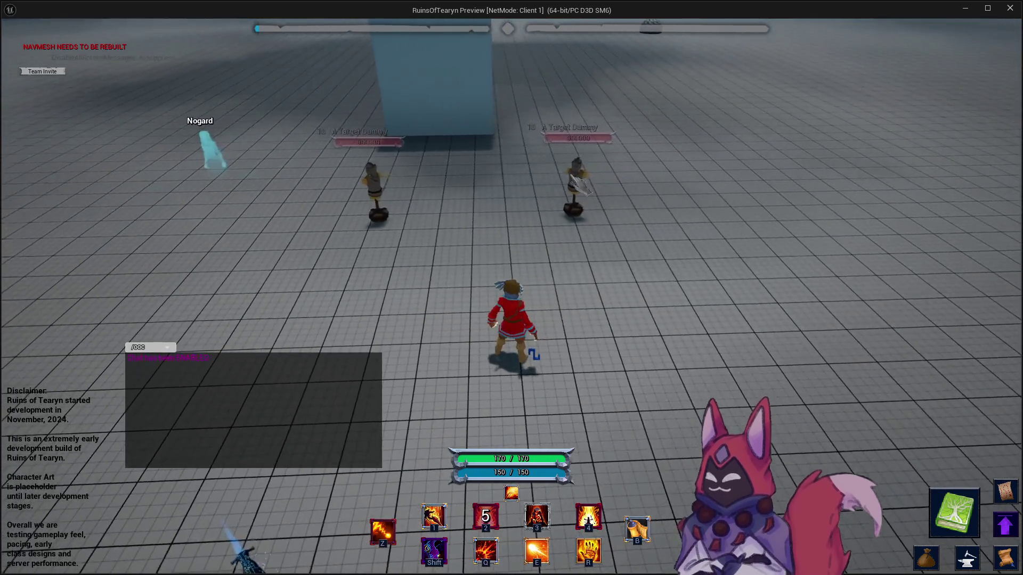
pyautogui.press('Tab')
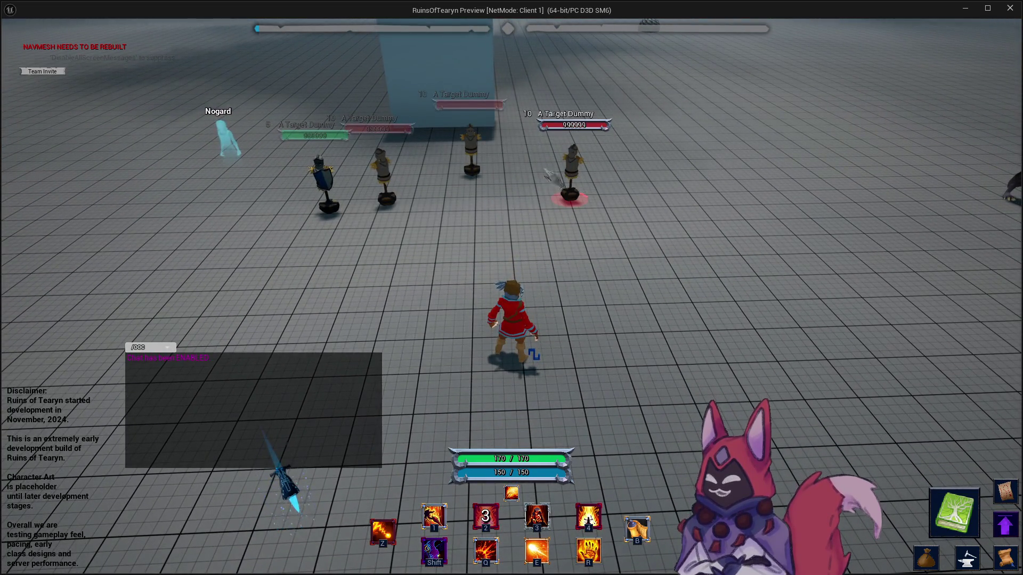
# Reframe the camera on the dummies and switch target to the middle-back dummy.
pyautogui.moveTo(687, 189); pyautogui.dragTo(426, 212)
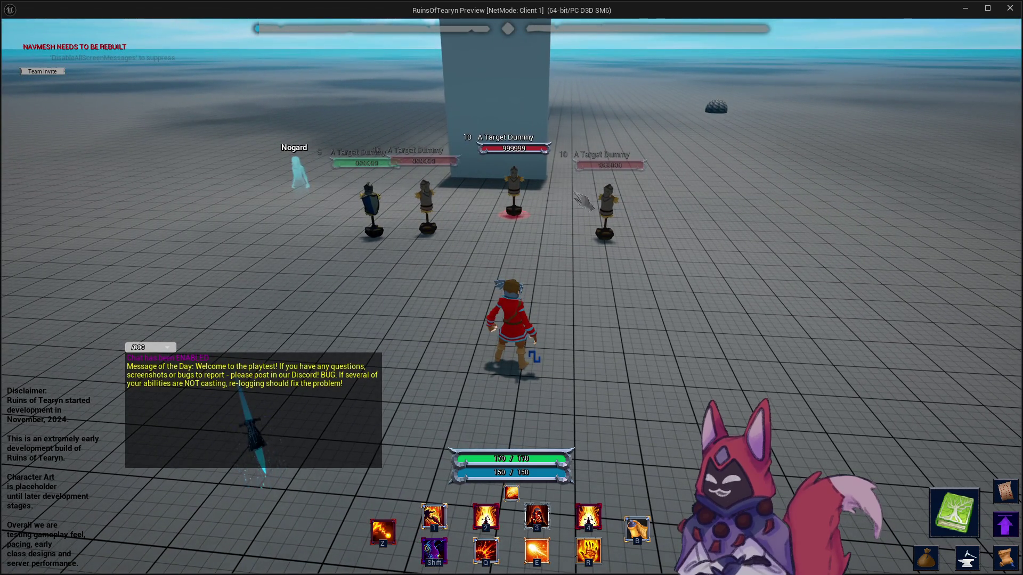
pyautogui.moveTo(486, 220); pyautogui.dragTo(515, 240)
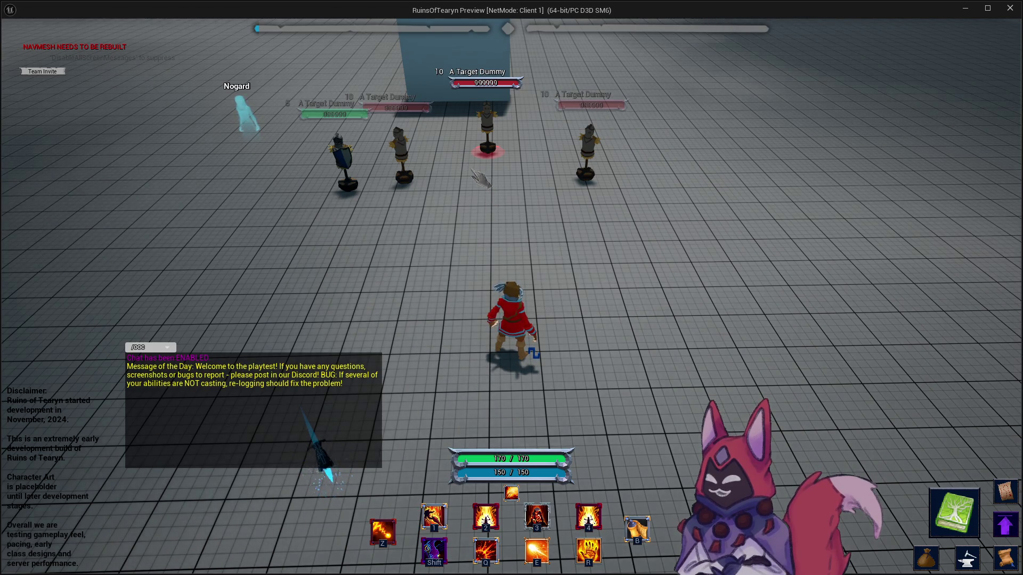
pyautogui.press('a')
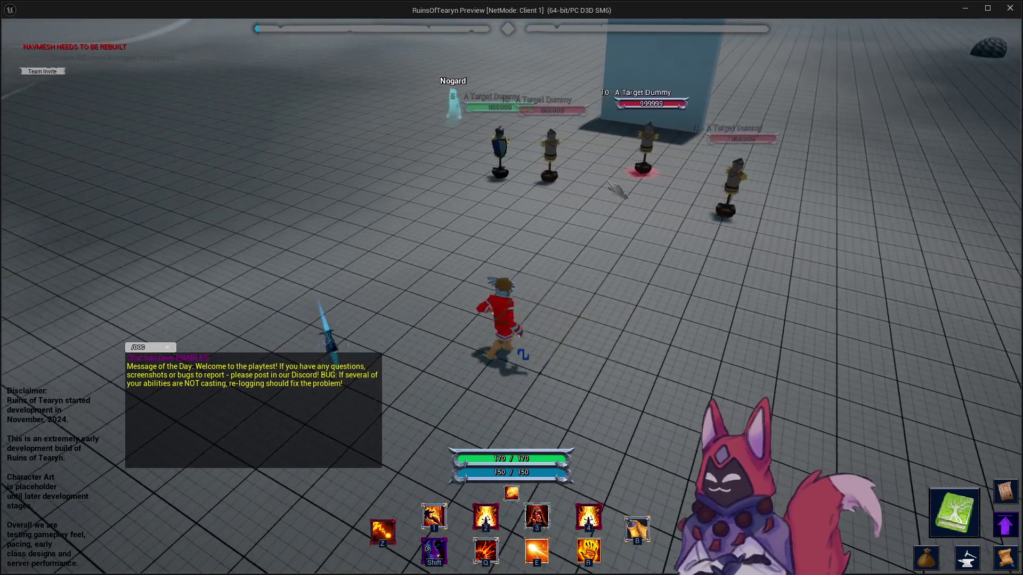
pyautogui.press('d')
pyautogui.press('Tab')
pyautogui.press('Tab')
pyautogui.press('Tab')
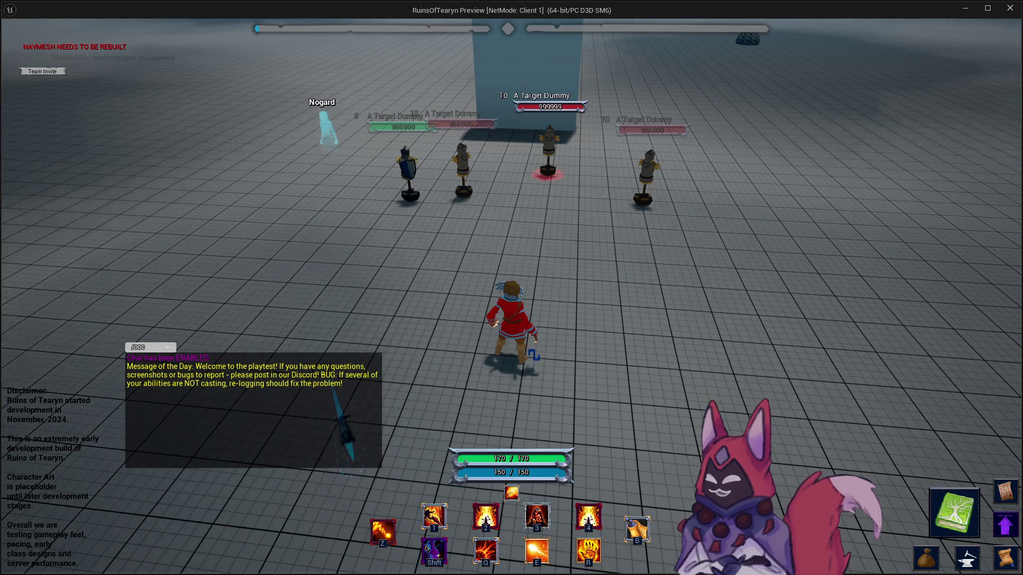
pyautogui.press('d')
pyautogui.press('a')
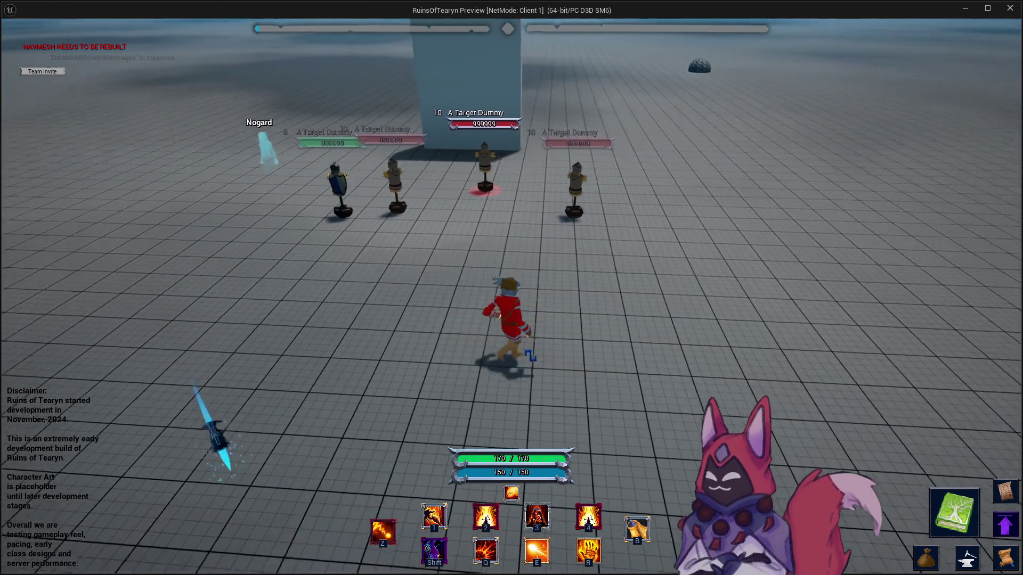
pyautogui.press('`')
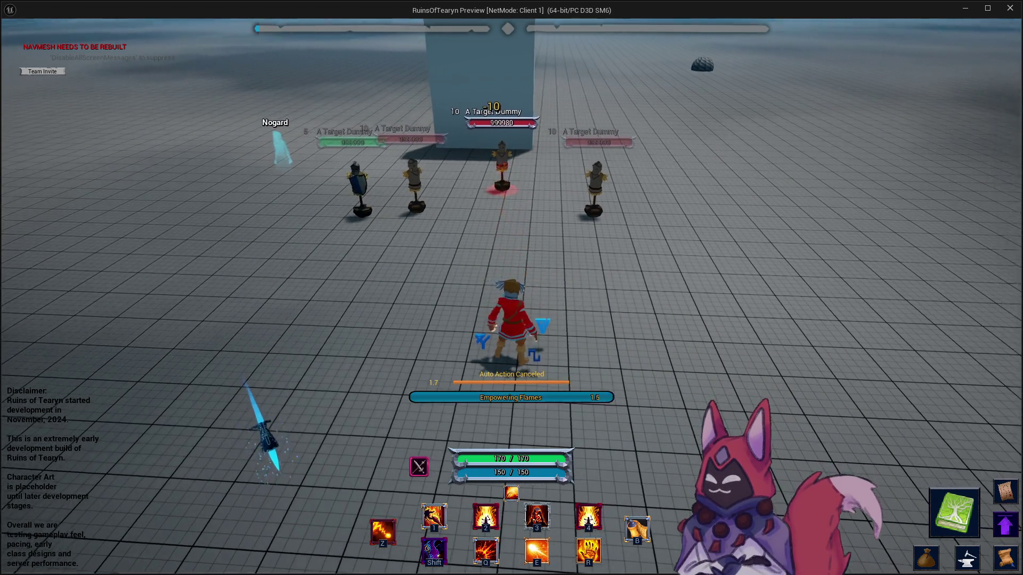
# Cast Empowering Flames with its aura, then cast the Crit variant.
pyautogui.press('2')
pyautogui.press('3')
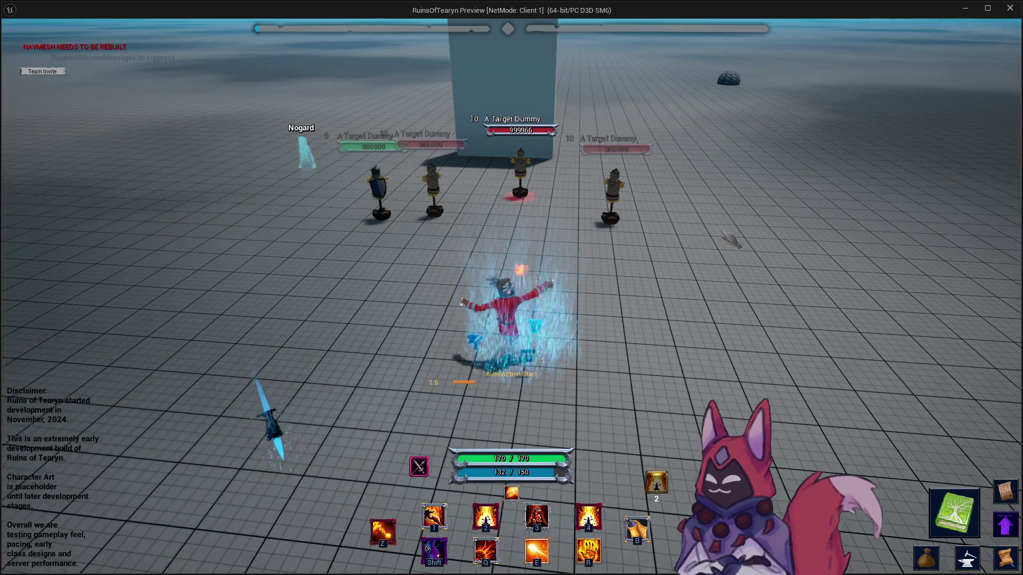
pyautogui.press('a')
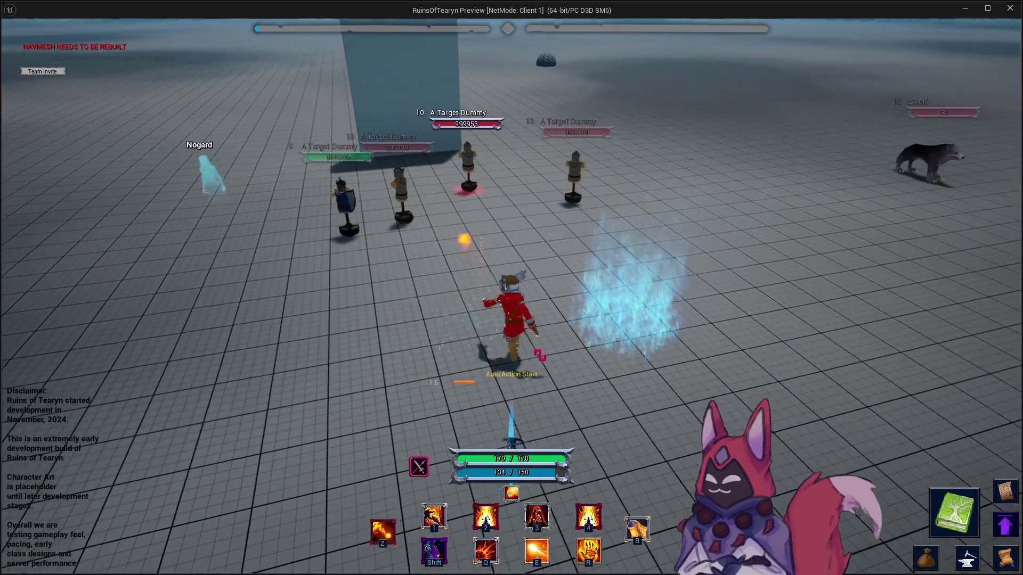
pyautogui.press('a')
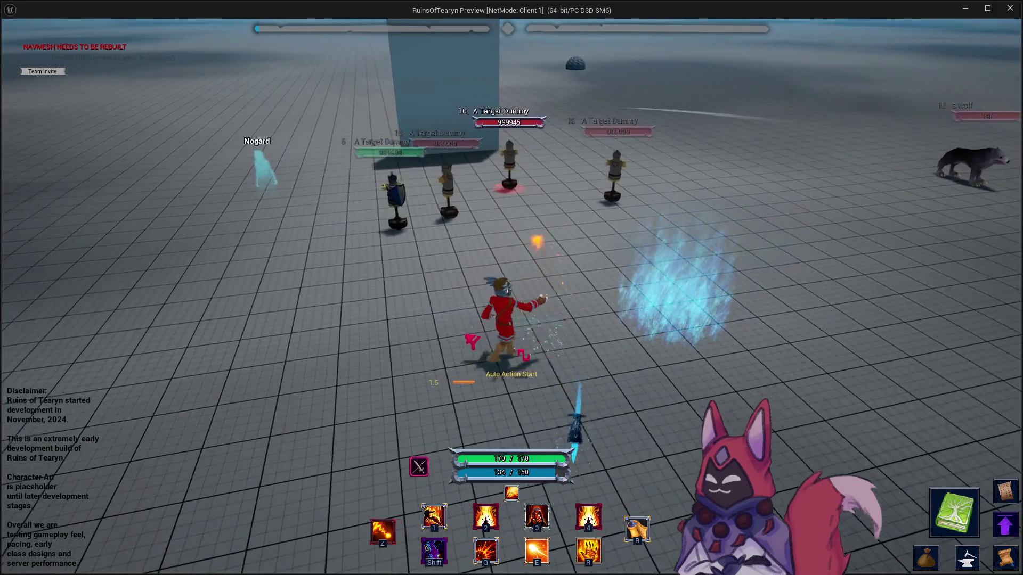
pyautogui.press('2')
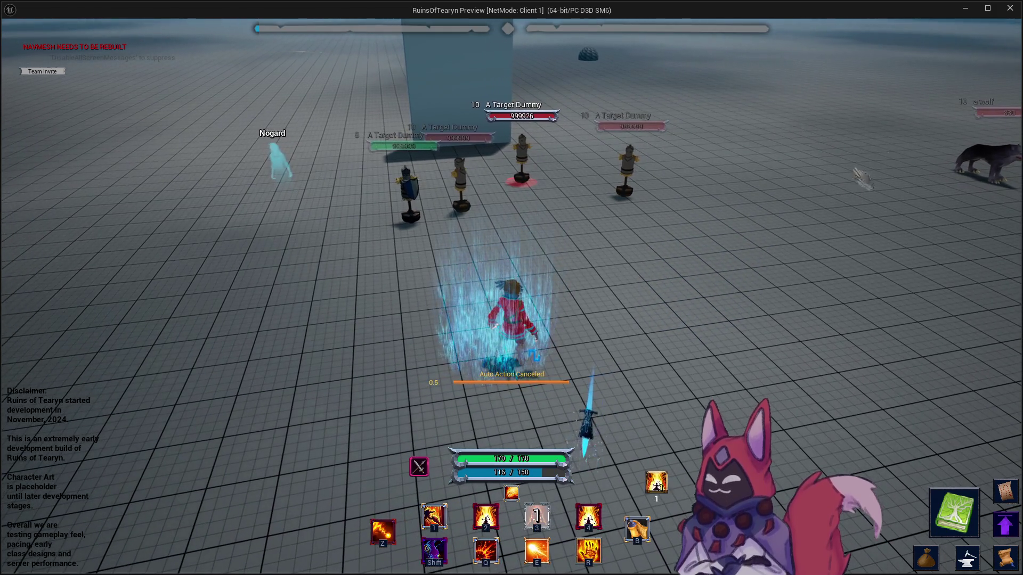
# Stop the game preview and reopen the Empowering_Flames_Crit data table.
pyautogui.press('Escape')
pyautogui.hotkey('ctrl', 'space')
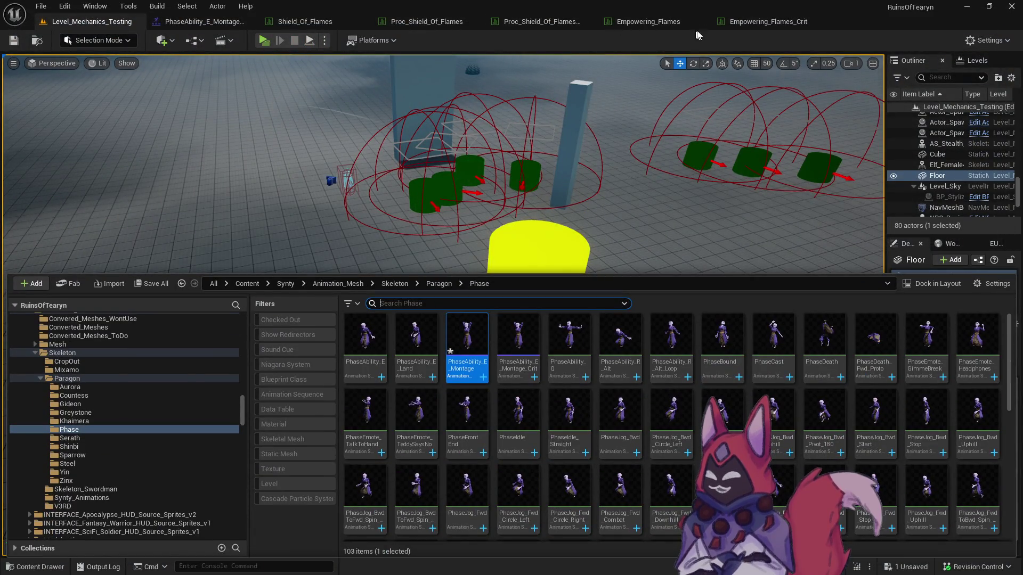
pyautogui.click(760, 29)
# Open NiagaraSystem_AOE_Fire_Blue_Crit from the Crit row and dock its editor with the other tabs.
pyautogui.scroll(-15, 401, 401)
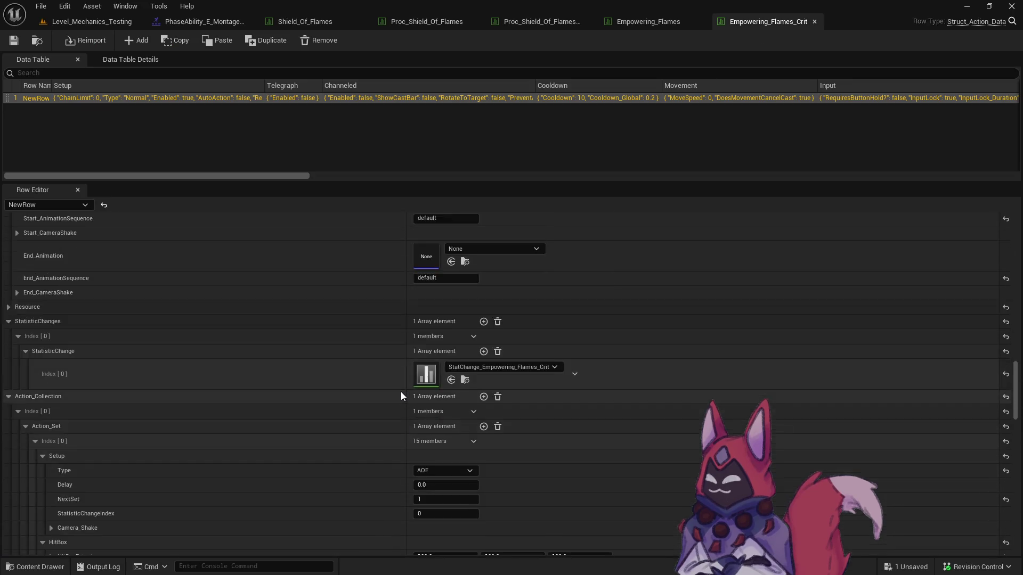
pyautogui.click(465, 259)
pyautogui.click(540, 362)
pyautogui.doubleClick(539, 362)
pyautogui.moveTo(288, 135)
pyautogui.mouseDown()
pyautogui.moveTo(767, 80)
pyautogui.moveTo(878, 21)
pyautogui.mouseUp()
pyautogui.scroll(5, 501, 347)
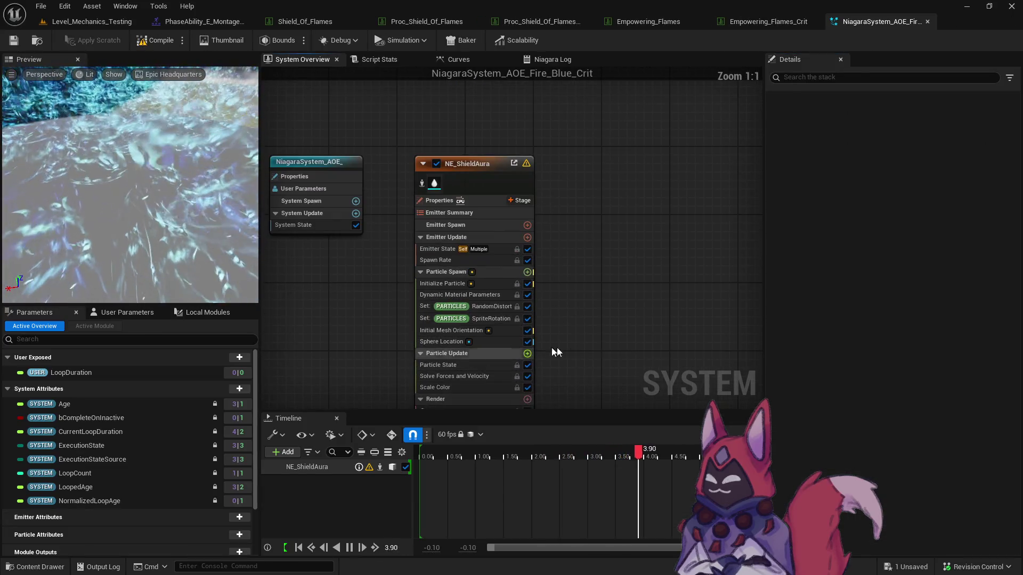
# Recolour NE_ShieldAura's Scale Color gradient: add an orange stop and make the light-blue stop pale pink.
pyautogui.click(485, 343)
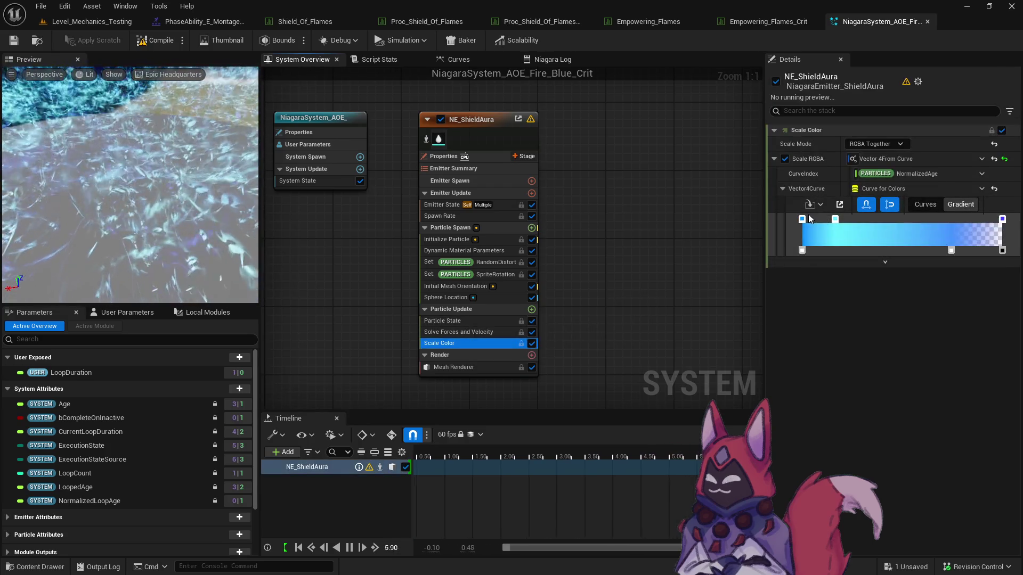
pyautogui.click(802, 220)
pyautogui.doubleClick(802, 220)
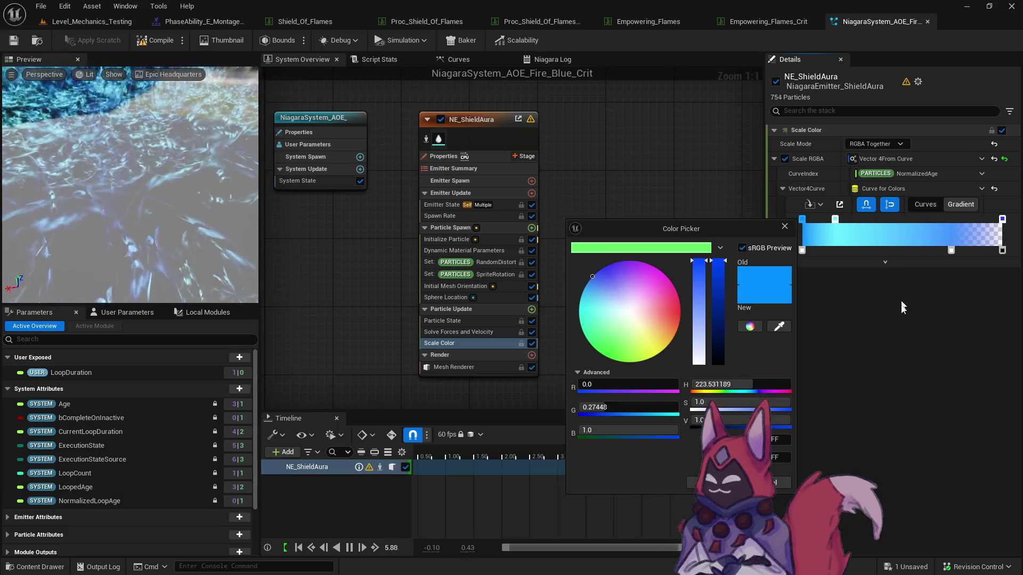
pyautogui.click(864, 214)
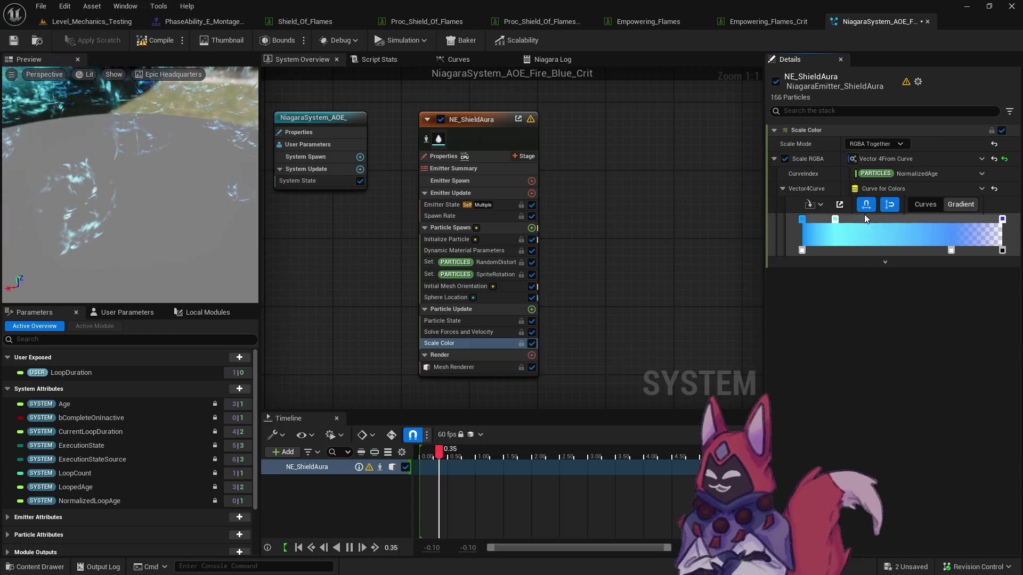
pyautogui.click(899, 219)
pyautogui.doubleClick(899, 219)
pyautogui.moveTo(778, 315); pyautogui.dragTo(777, 324)
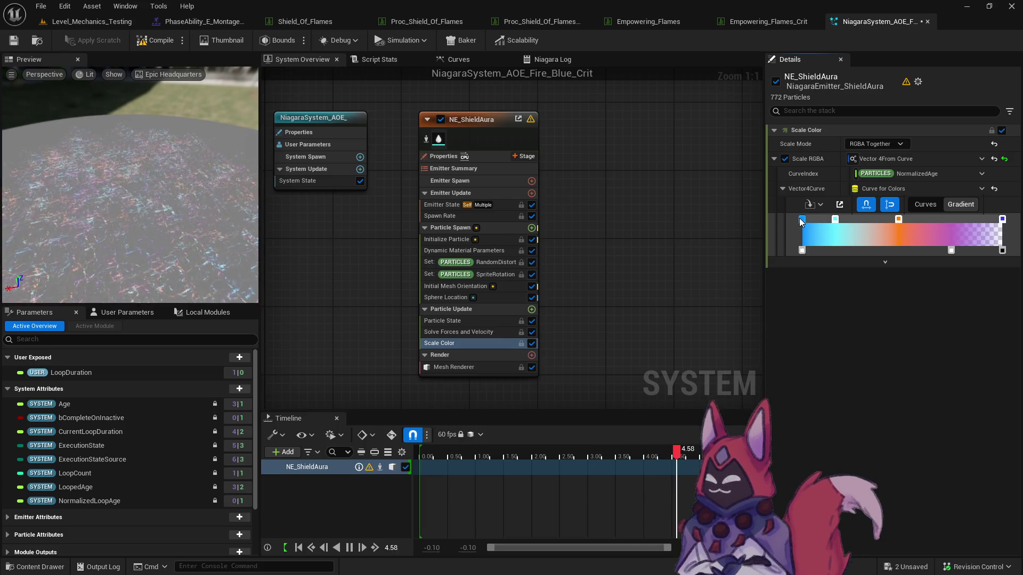
pyautogui.doubleClick(834, 219)
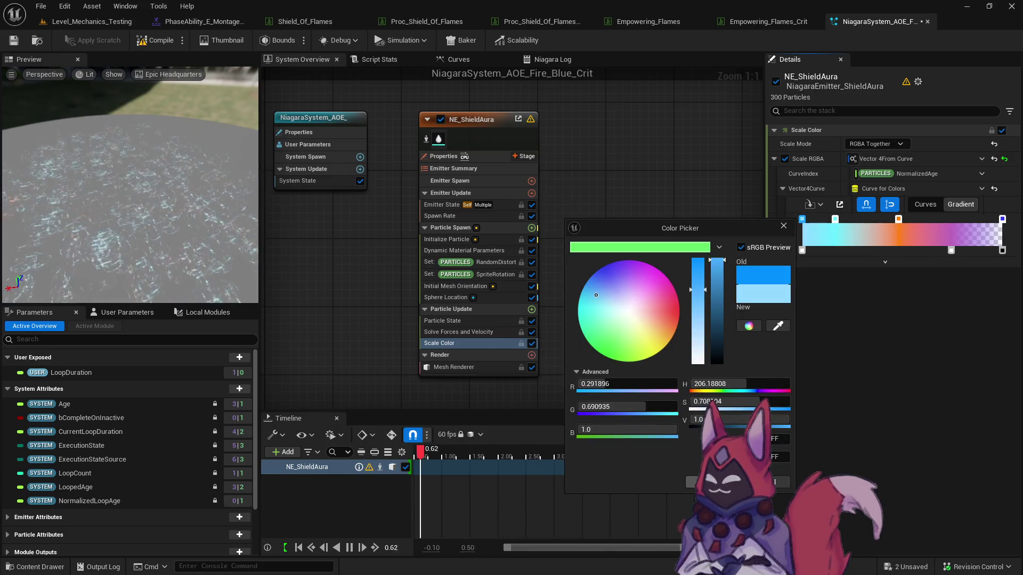
pyautogui.click(835, 220)
pyautogui.doubleClick(835, 220)
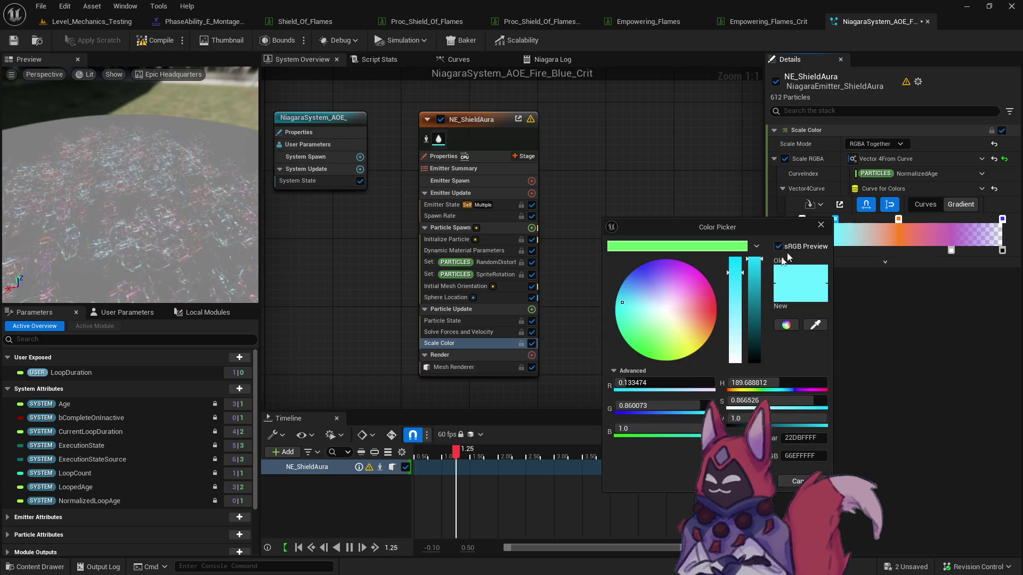
pyautogui.click(687, 301)
pyautogui.click(510, 301)
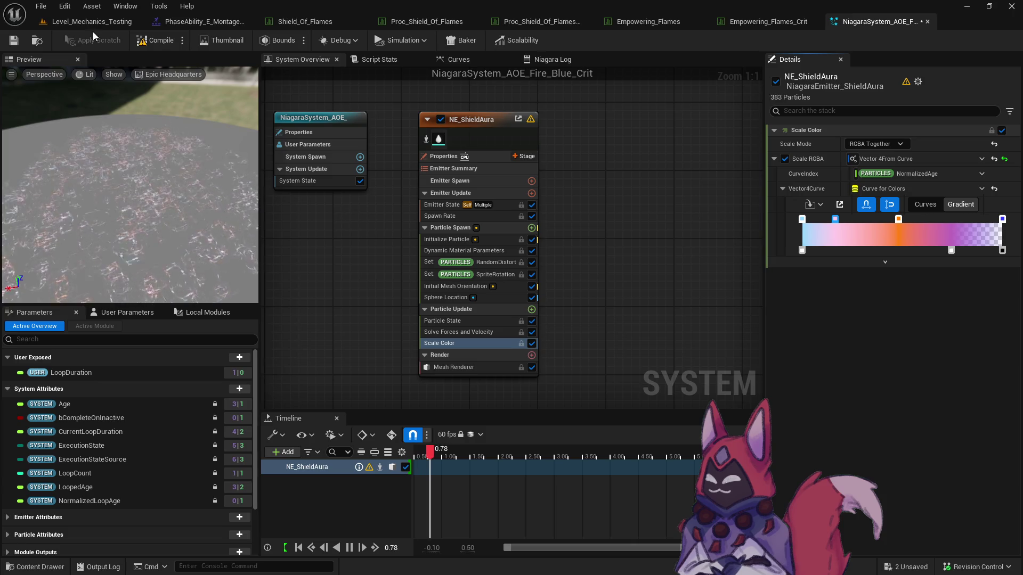
# Save the recoloured Niagara effect and return to the Crit data table.
pyautogui.click(13, 41)
pyautogui.click(37, 40)
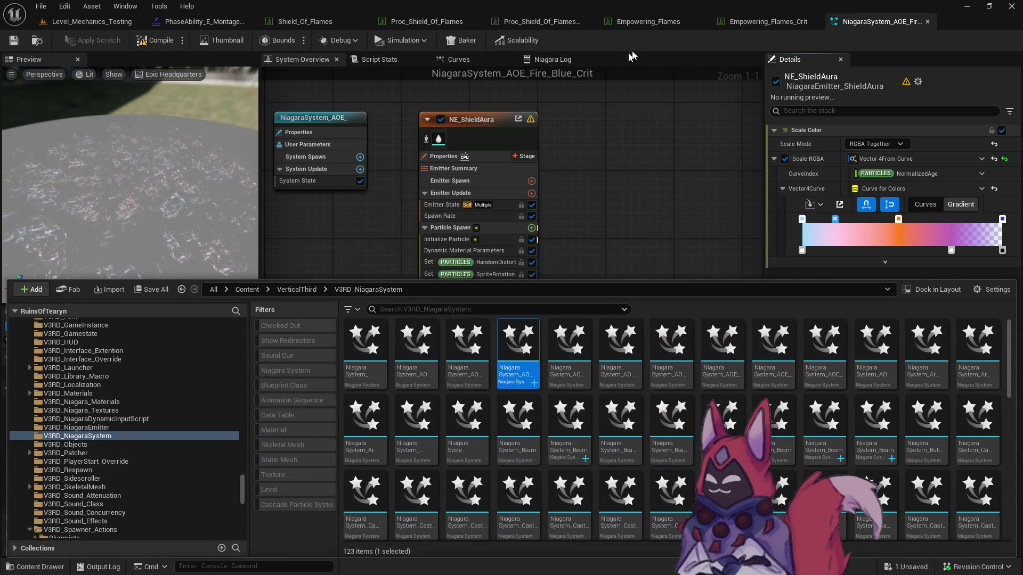
pyautogui.click(741, 22)
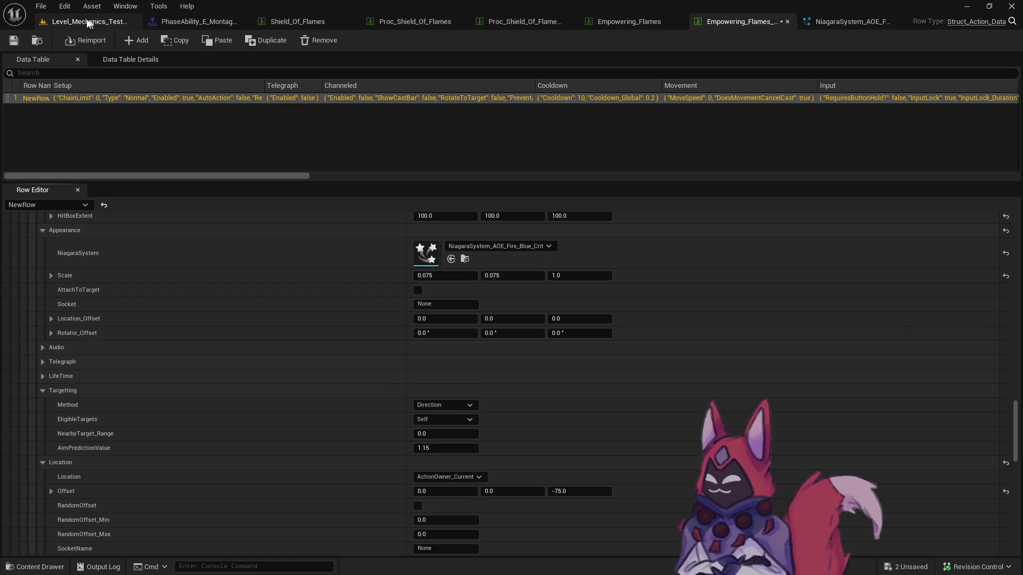
# Switch to the Level_Mechanics_Testing level and launch a new Play-in-Editor session.
pyautogui.click(90, 21)
pyautogui.click(204, 40)
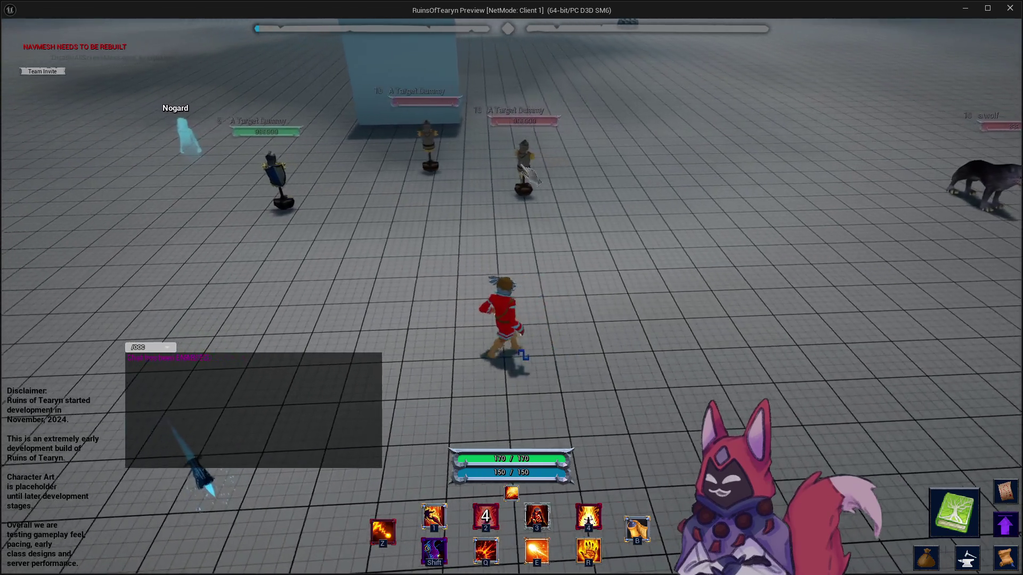
# Target a dummy with Tab and orbit the camera around the character.
pyautogui.press('Tab')
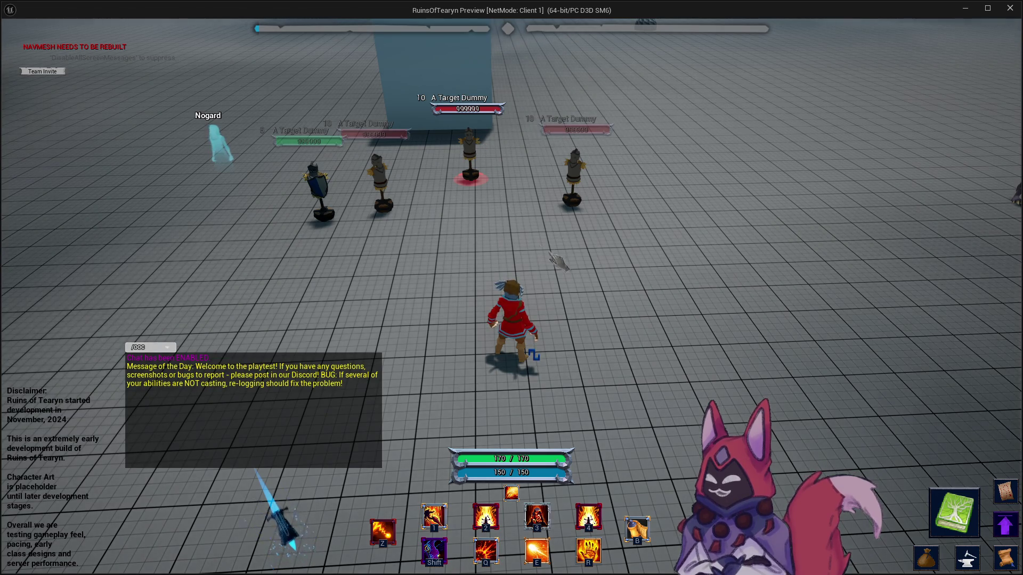
pyautogui.moveTo(593, 266)
pyautogui.mouseDown()
pyautogui.moveTo(527, 269)
pyautogui.moveTo(575, 281)
pyautogui.mouseUp()
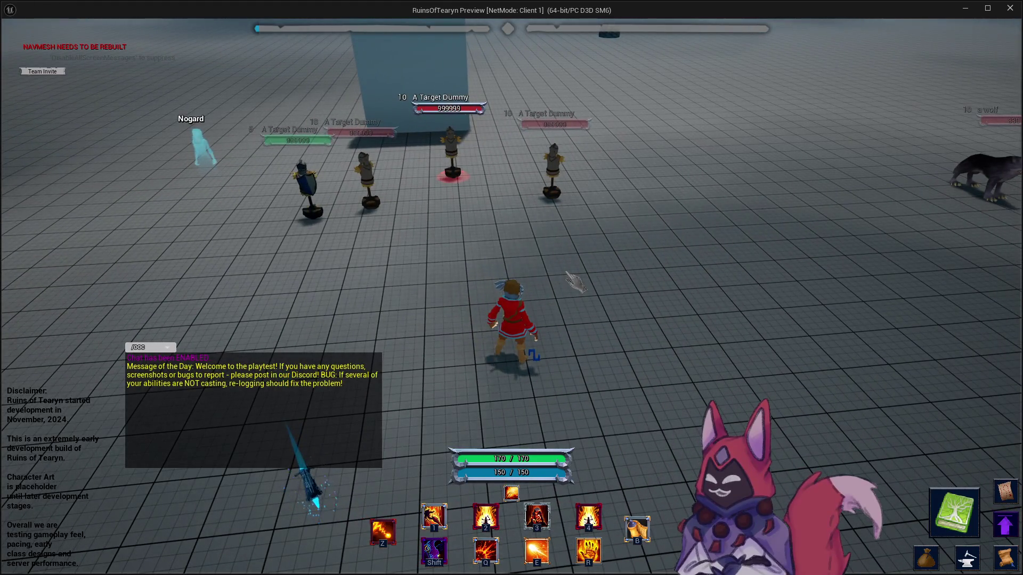
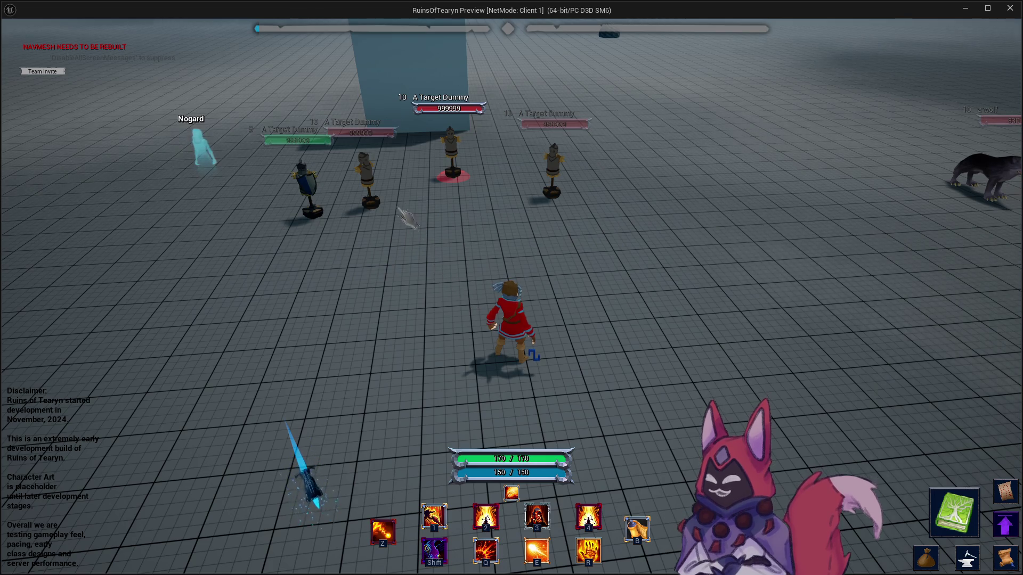
# Cycle the target through the training dummies, end on the rightmost one, and orbit the camera.
pyautogui.click(375, 186)
pyautogui.click(553, 168)
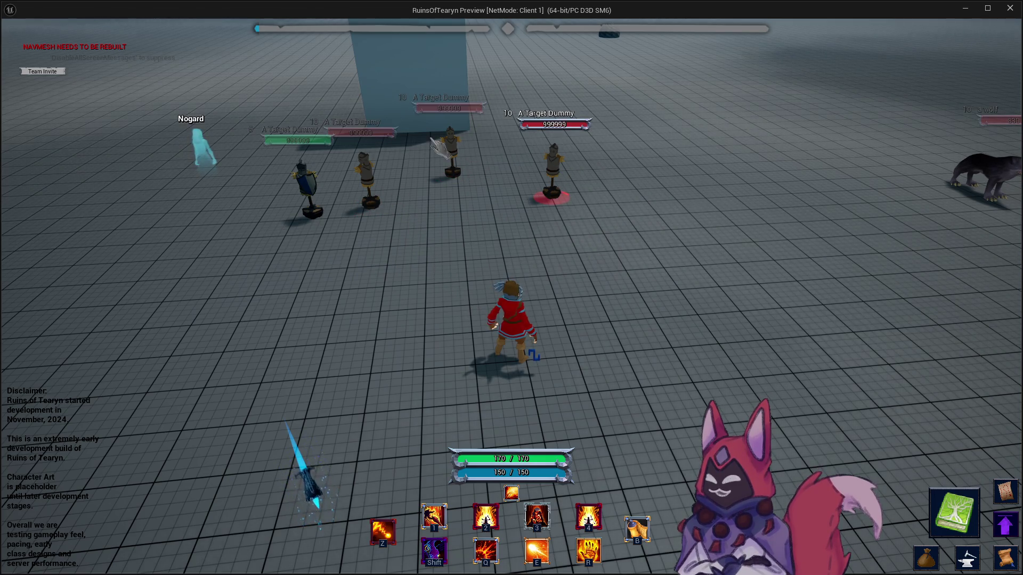
pyautogui.click(450, 153)
pyautogui.click(373, 178)
pyautogui.click(462, 157)
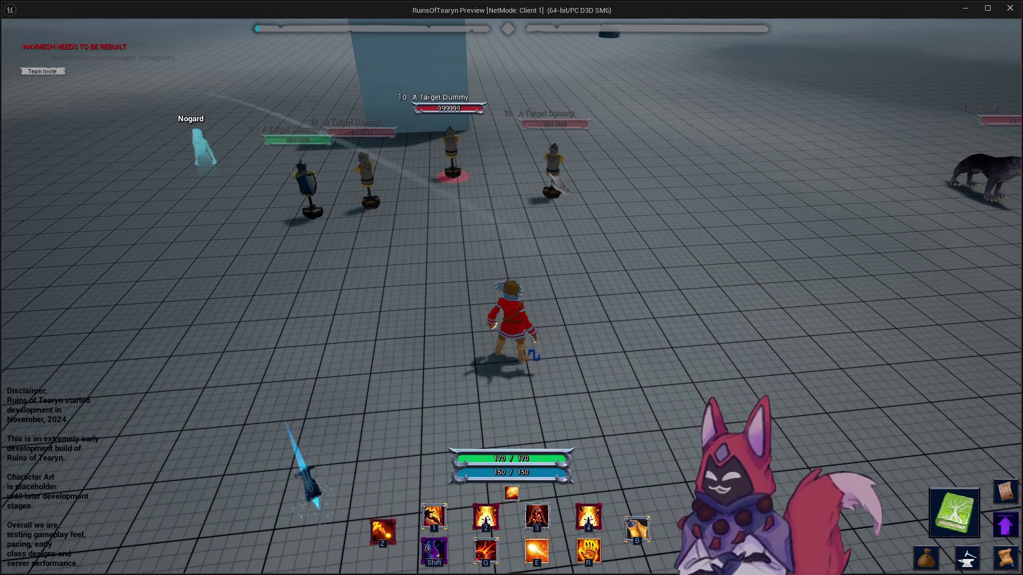
pyautogui.click(557, 178)
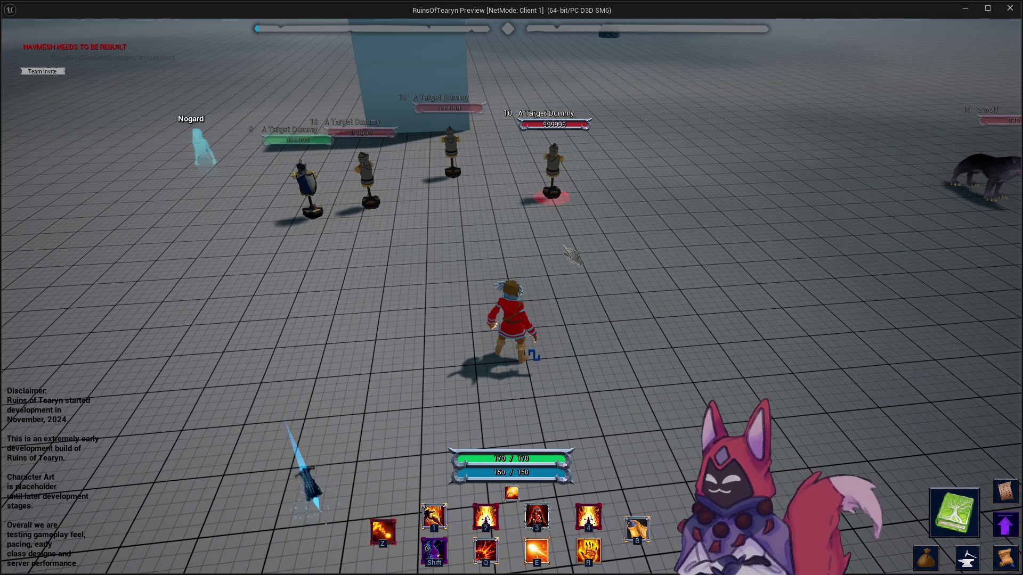
pyautogui.moveTo(572, 256); pyautogui.dragTo(559, 246)
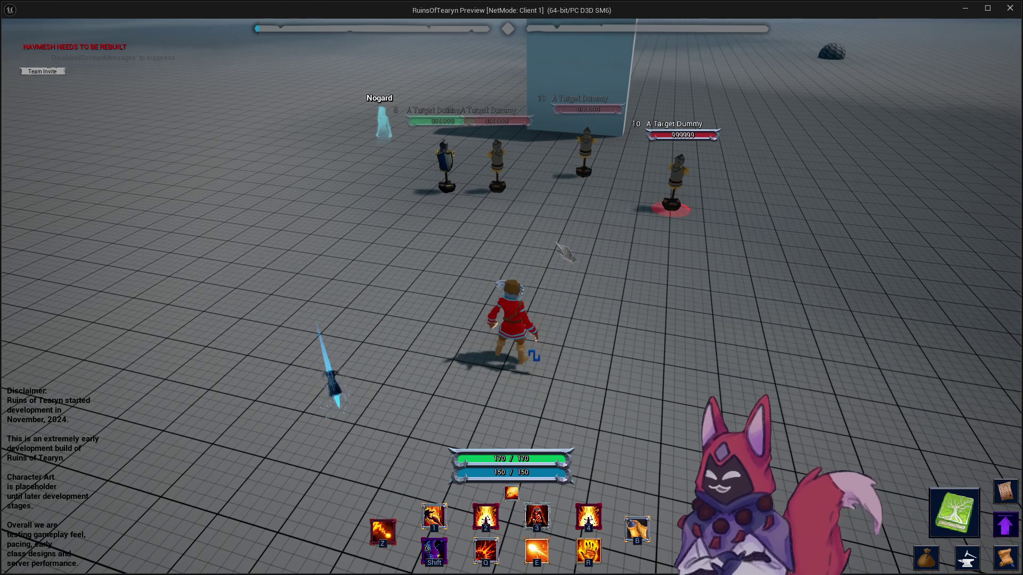
# Run the character left and right across the arena.
pyautogui.press('d')
pyautogui.press('a')
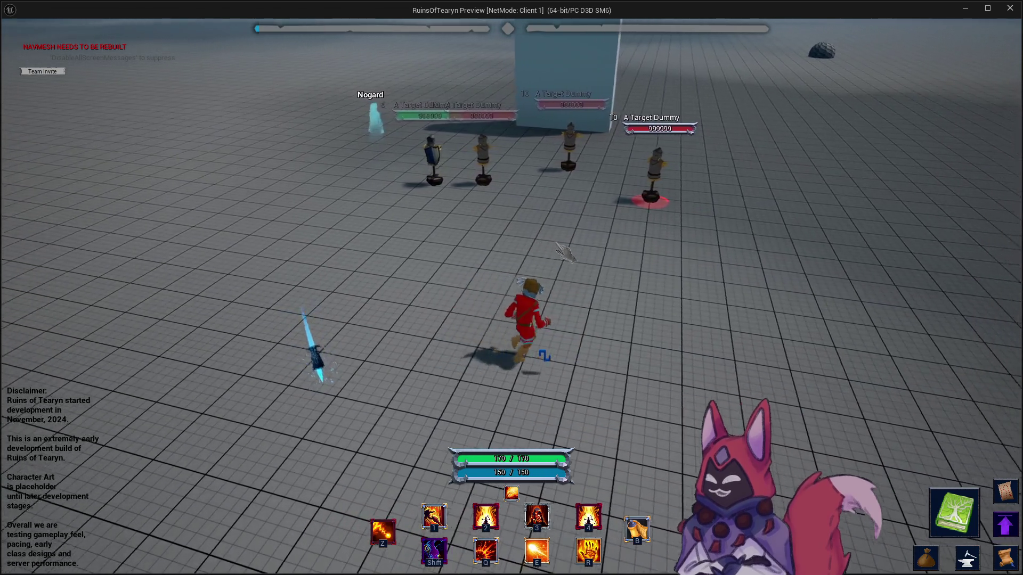
pyautogui.press('d')
pyautogui.press('d')
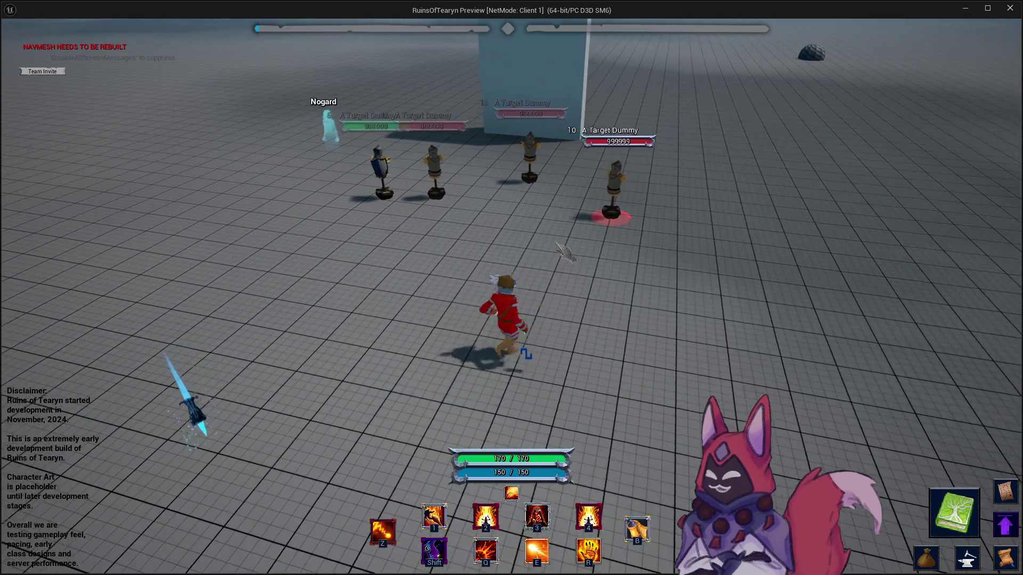
pyautogui.press('a')
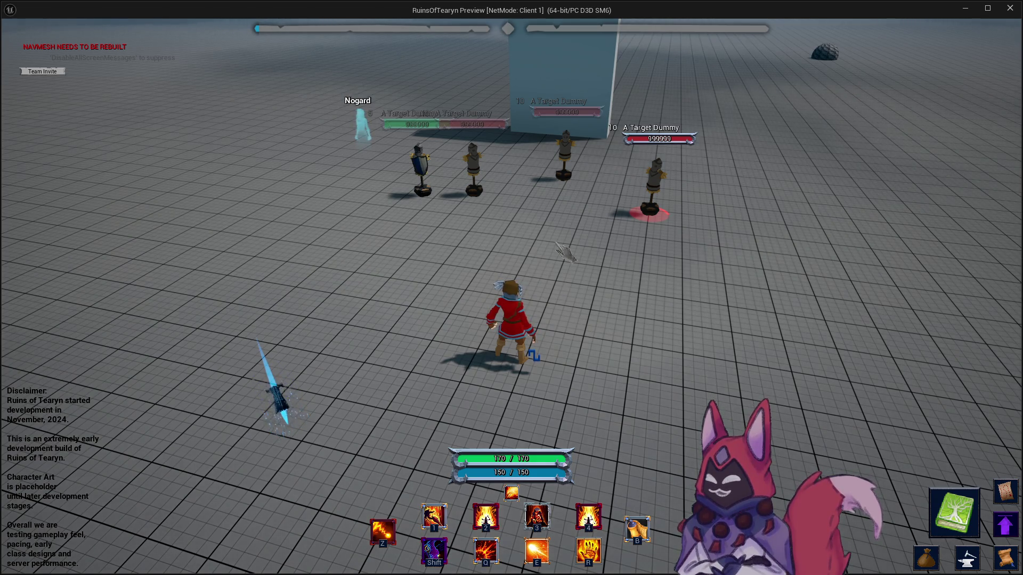
pyautogui.press('d')
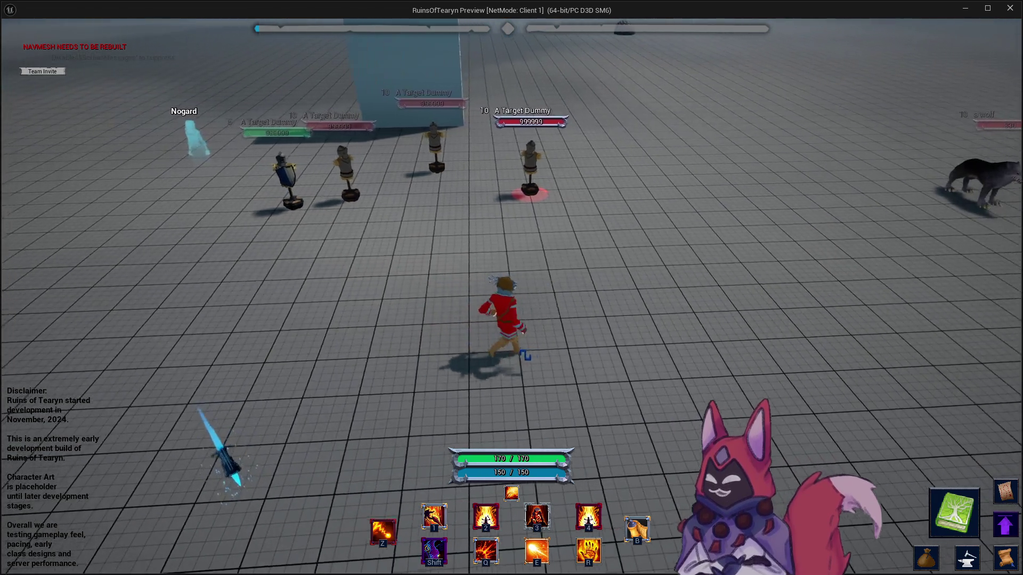
pyautogui.press('a')
pyautogui.press('d')
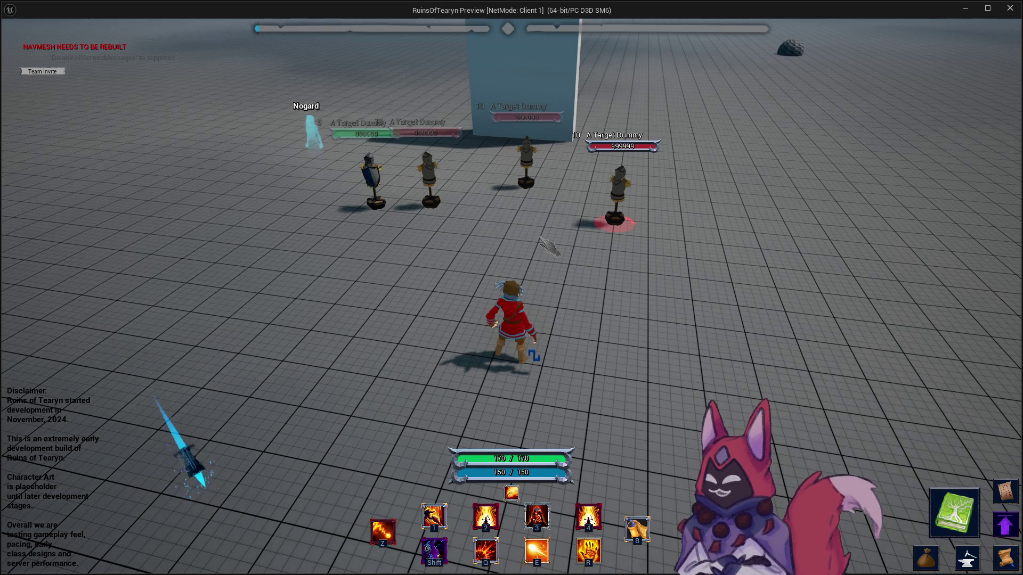
# Switch the target from the middle dummy to the right training dummy.
pyautogui.press('a')
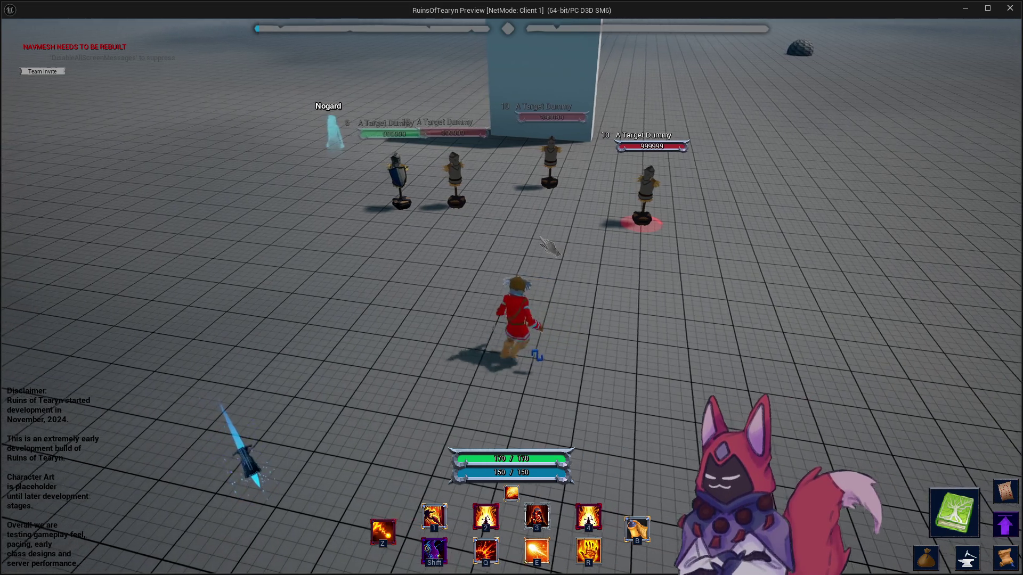
pyautogui.press('d')
pyautogui.press('Tab')
pyautogui.click(438, 185)
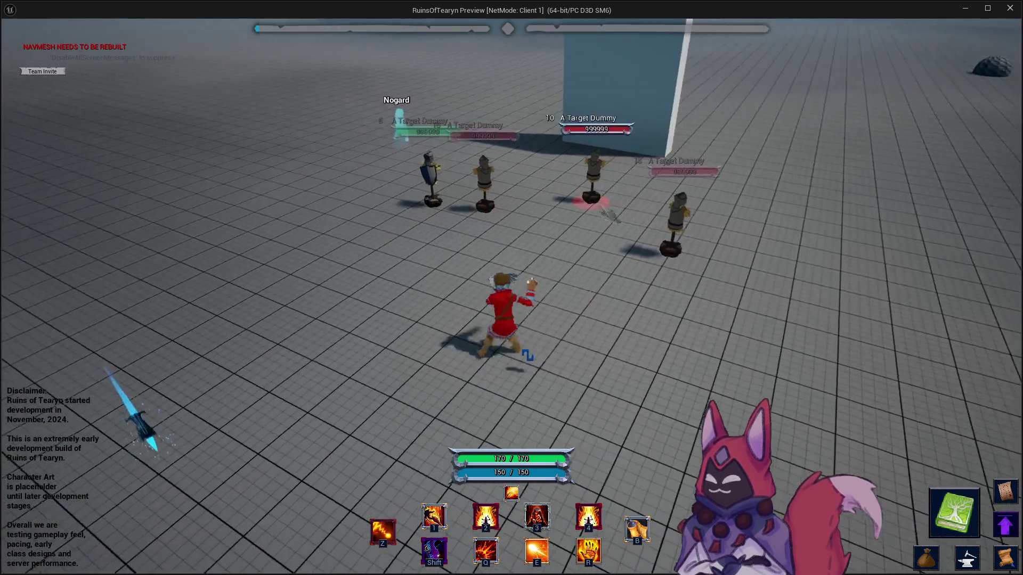
pyautogui.click(681, 228)
# Run the character back toward the dummies while turning right.
pyautogui.press('Tab')
pyautogui.press('d')
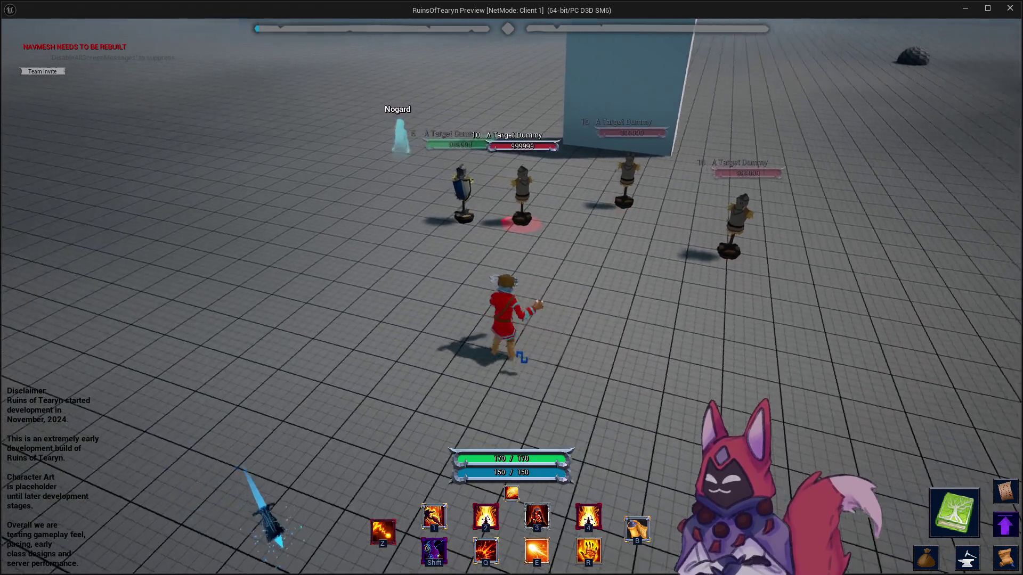
pyautogui.press('a')
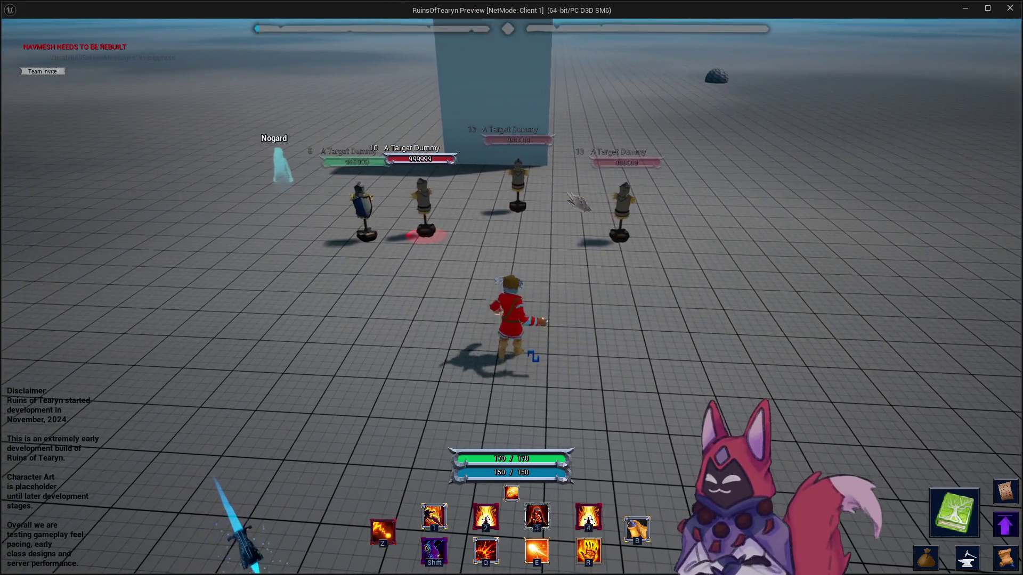
pyautogui.press('w')
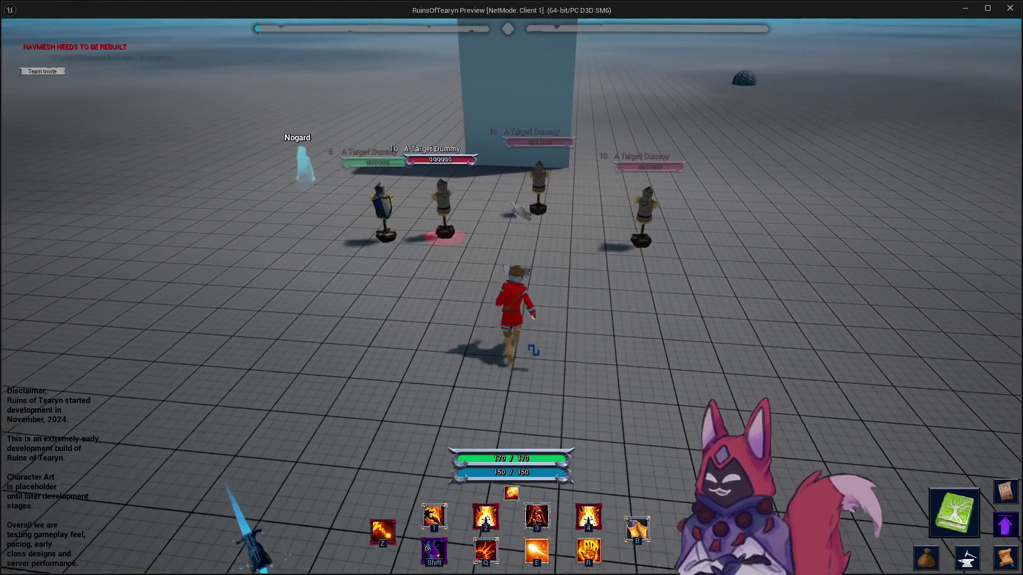
pyautogui.press('d')
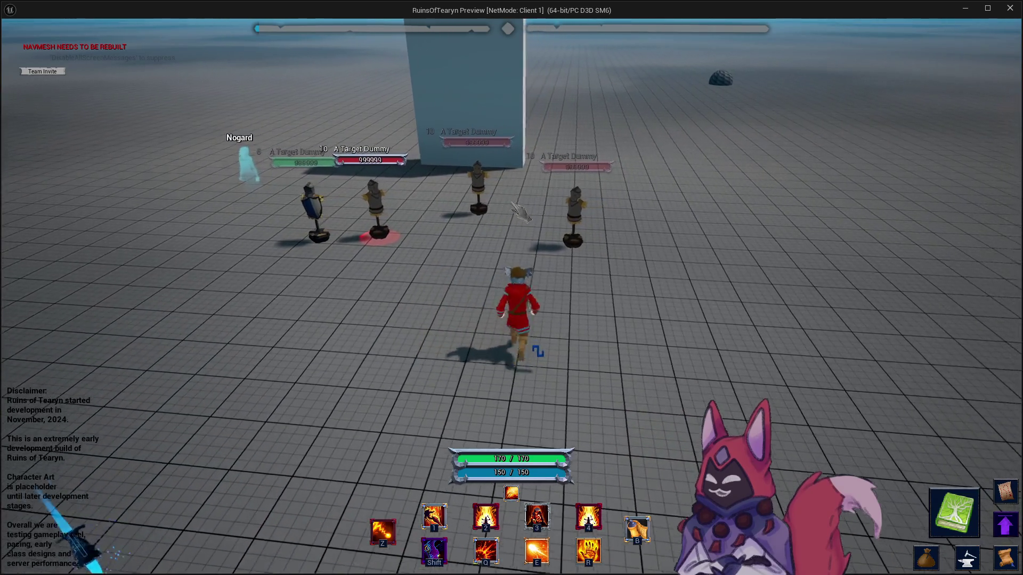
pyautogui.press('a')
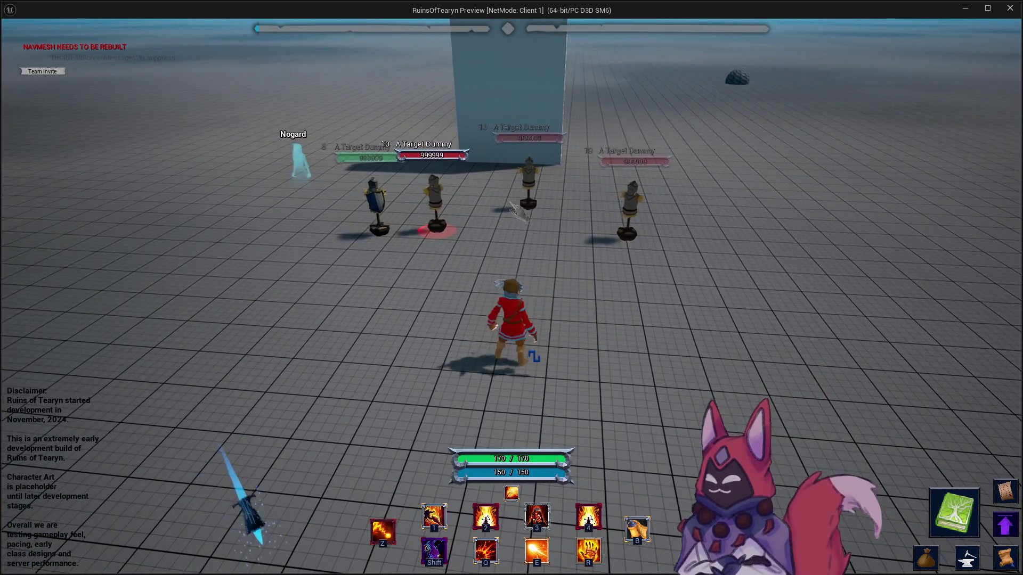
pyautogui.press('a')
pyautogui.press('d')
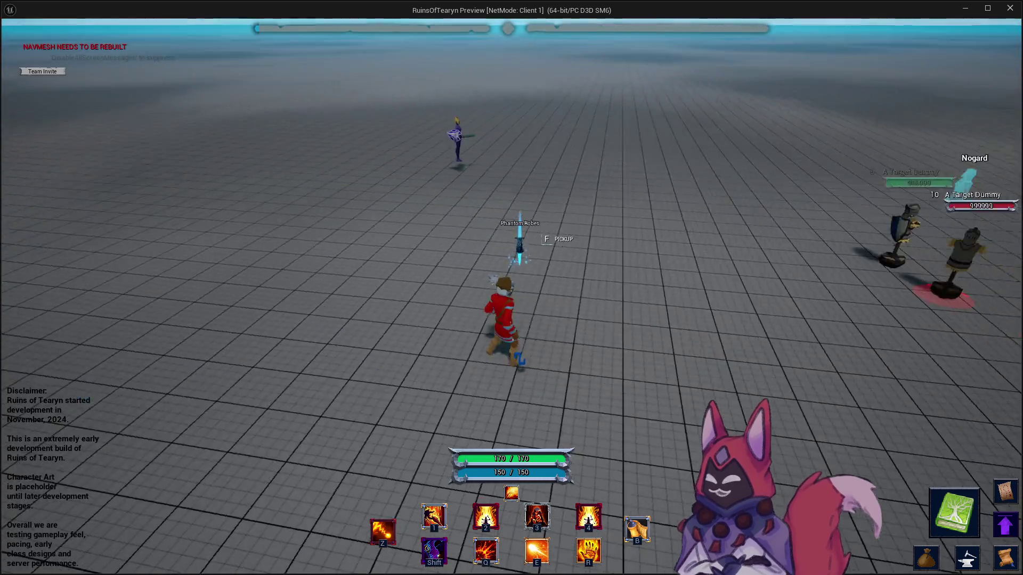
# Keep running forward toward the dummy line.
pyautogui.press('d')
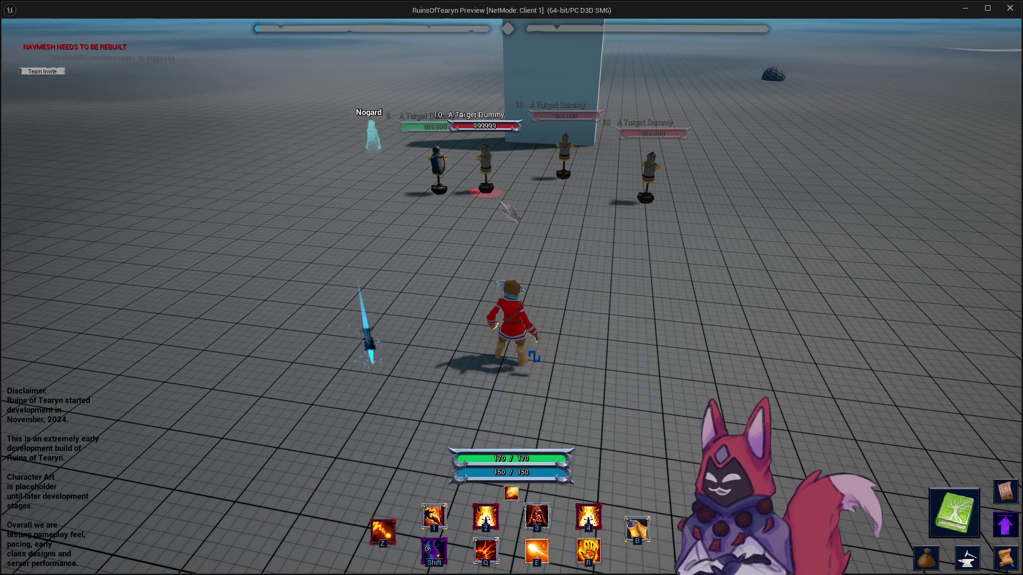
pyautogui.press('w')
pyautogui.press('d')
pyautogui.press('a')
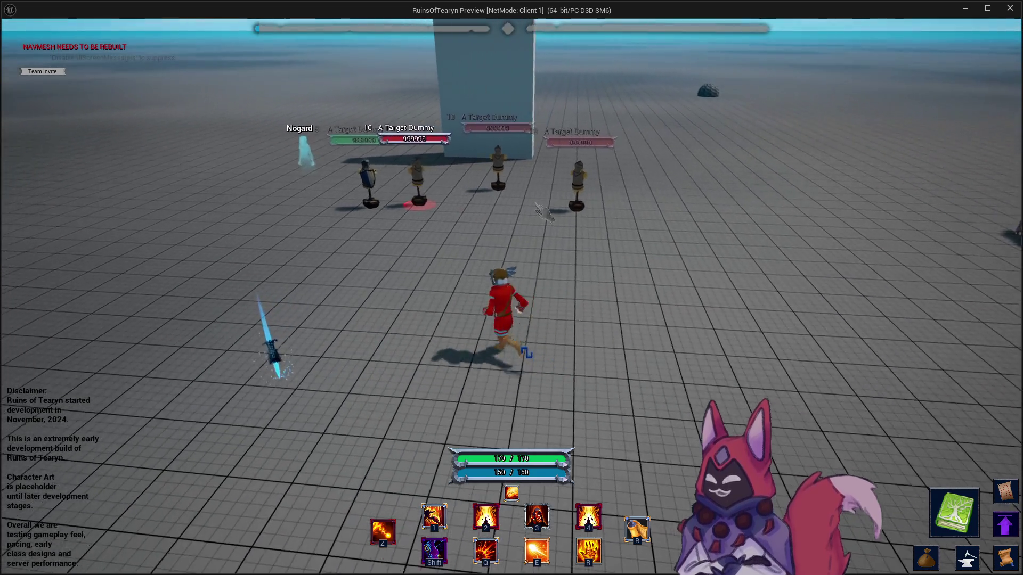
pyautogui.press('w')
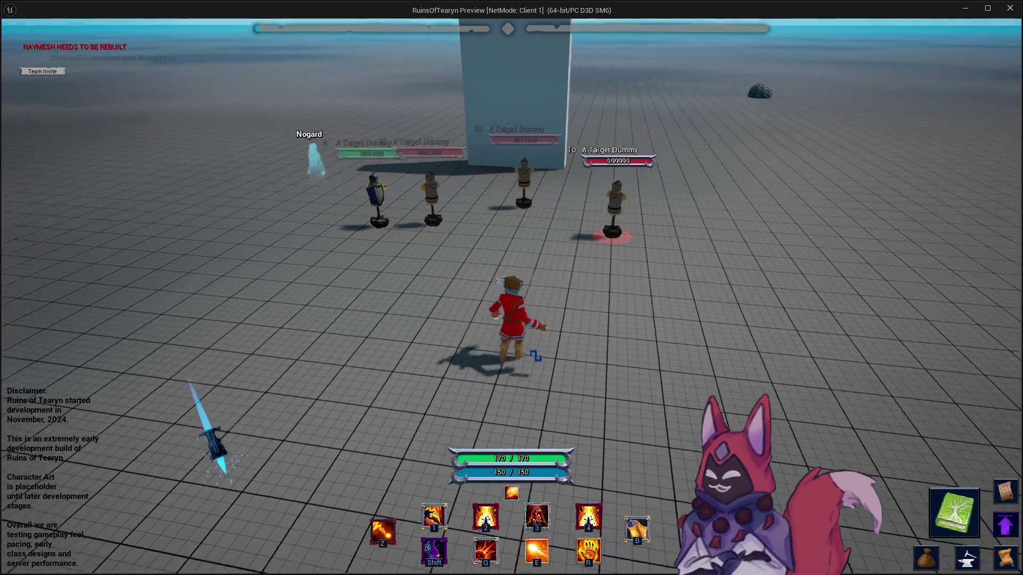
pyautogui.press('a')
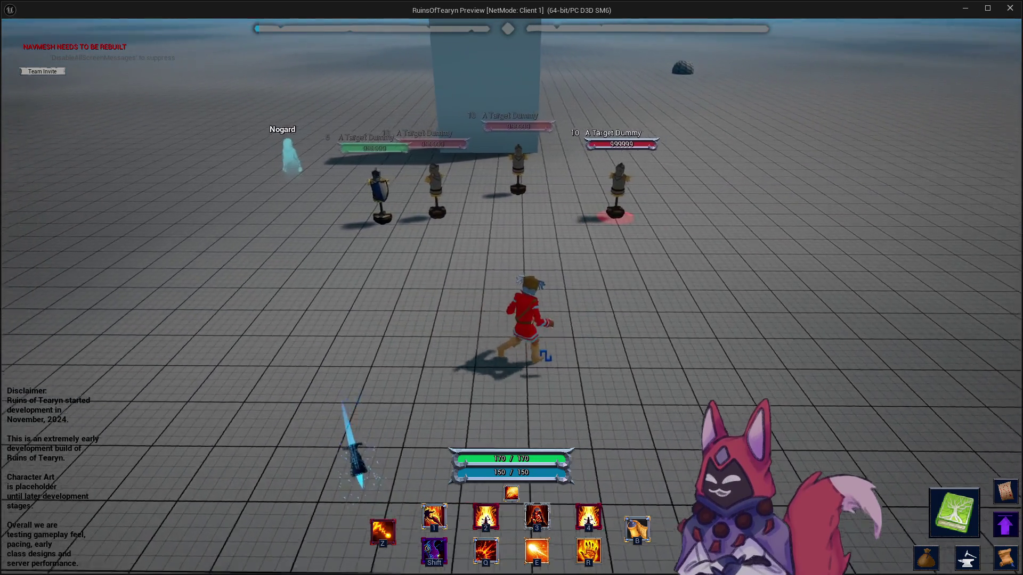
# Strafe left and right in front of the dummies while Tab-cycling targets.
pyautogui.press('Tab')
pyautogui.press('a')
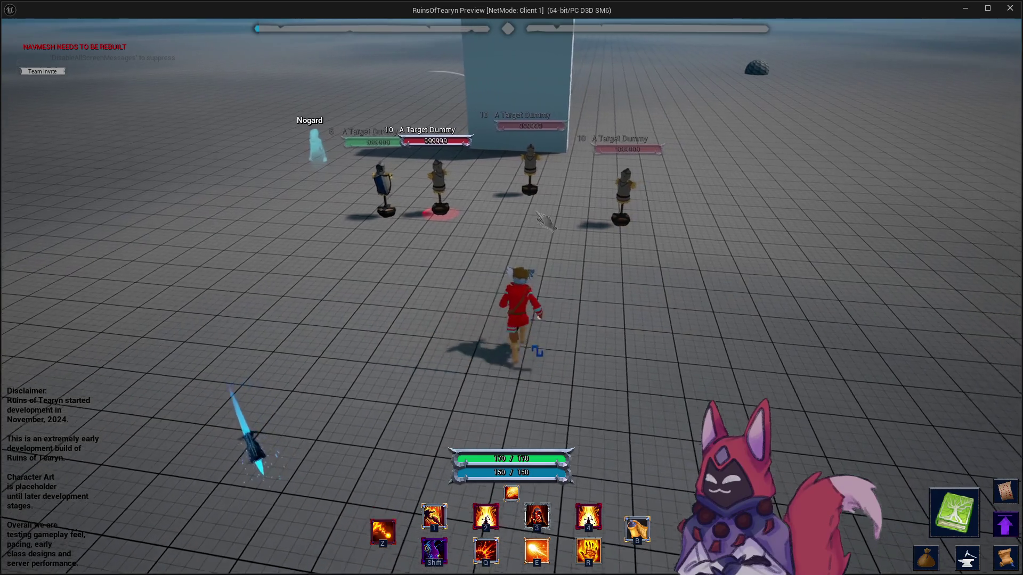
pyautogui.press('w')
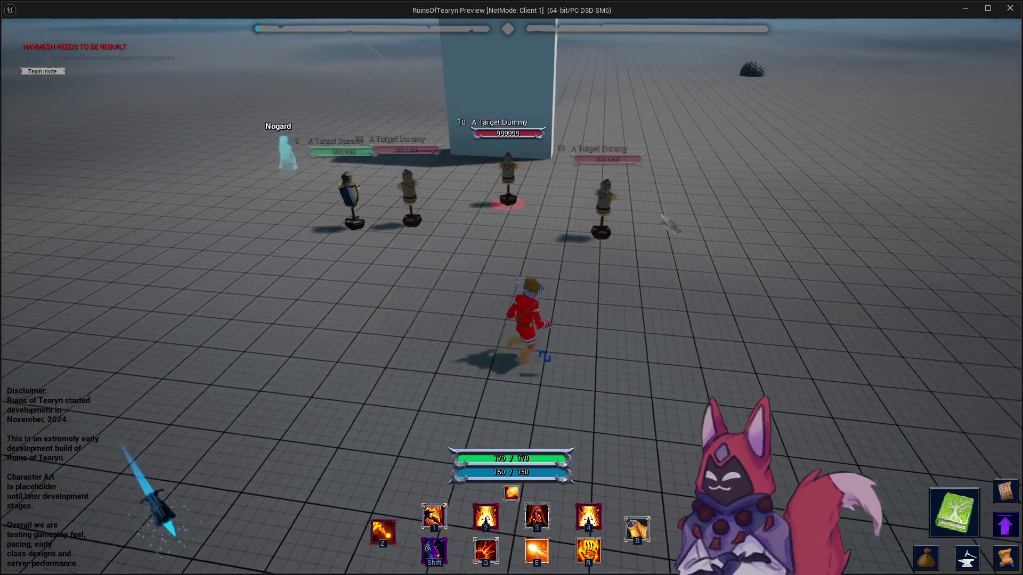
pyautogui.press('Tab')
pyautogui.press('Tab')
pyautogui.press('w')
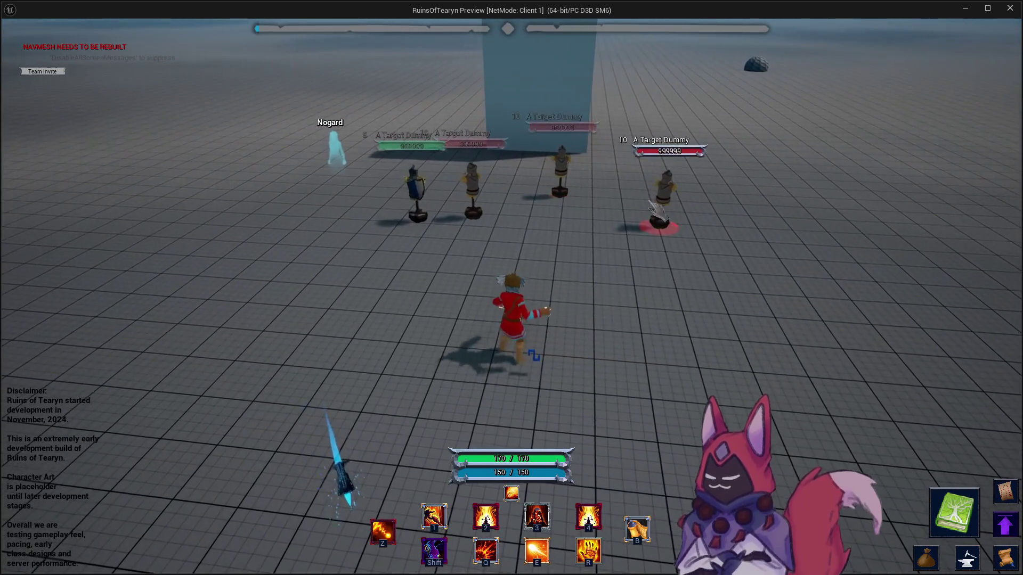
pyautogui.press('a')
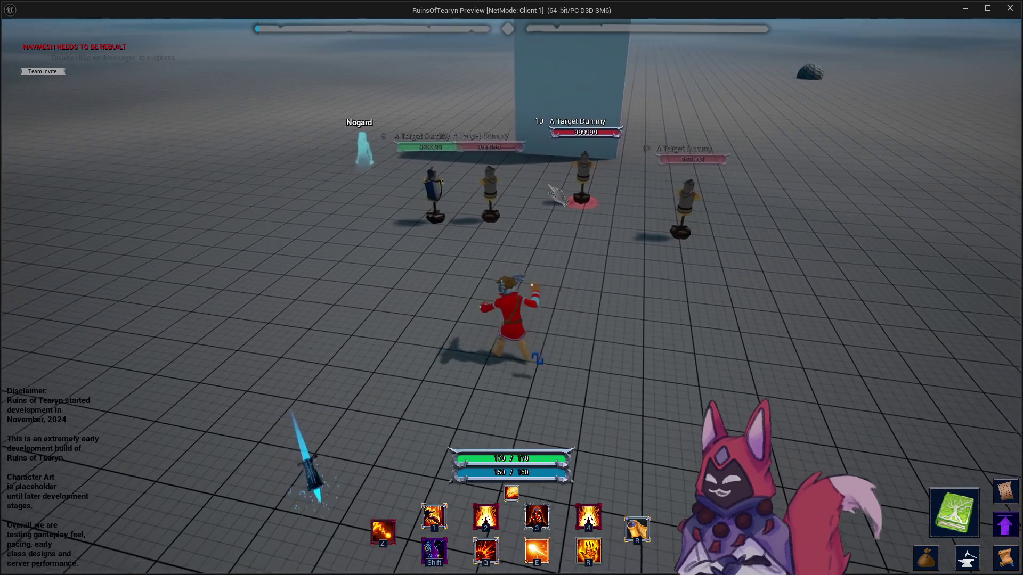
pyautogui.press('d')
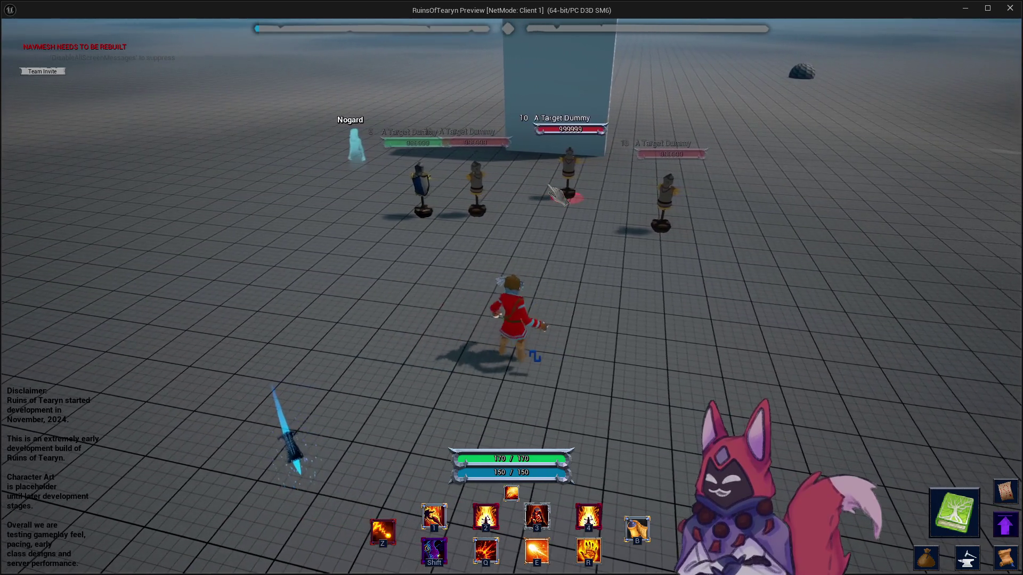
pyautogui.press('d')
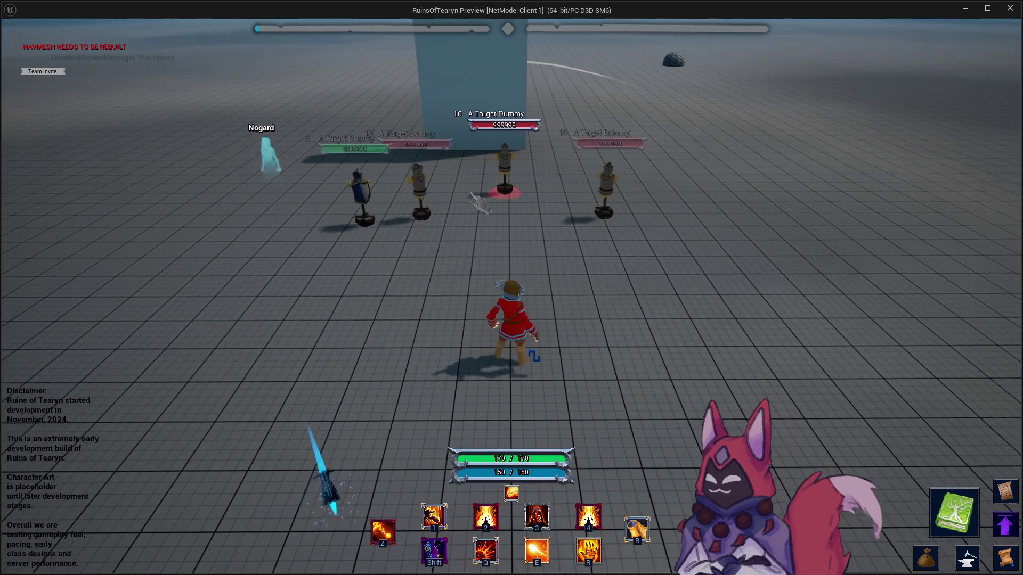
# Target the third dummy, swing the camera toward it, and run in to auto-attack.
pyautogui.press('Tab')
pyautogui.press('Tab')
pyautogui.press('Tab')
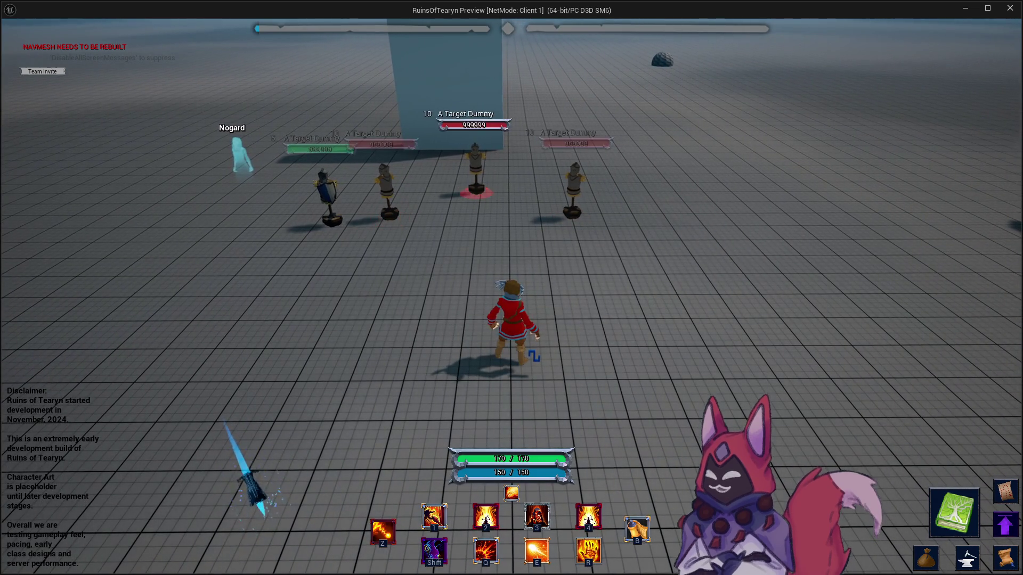
pyautogui.press('Tab')
pyautogui.press('Tab')
pyautogui.press('a')
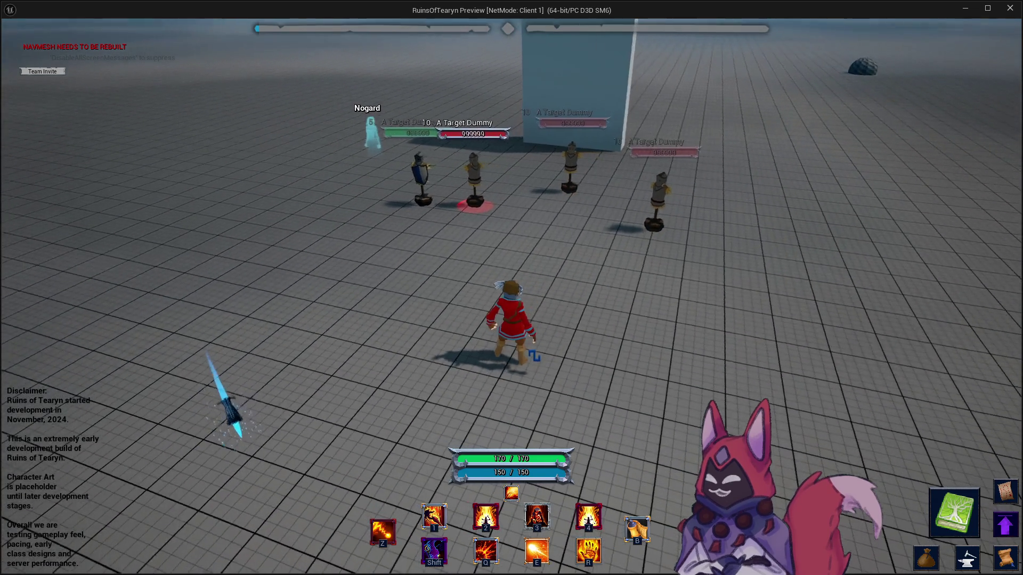
pyautogui.press('d')
pyautogui.press('a')
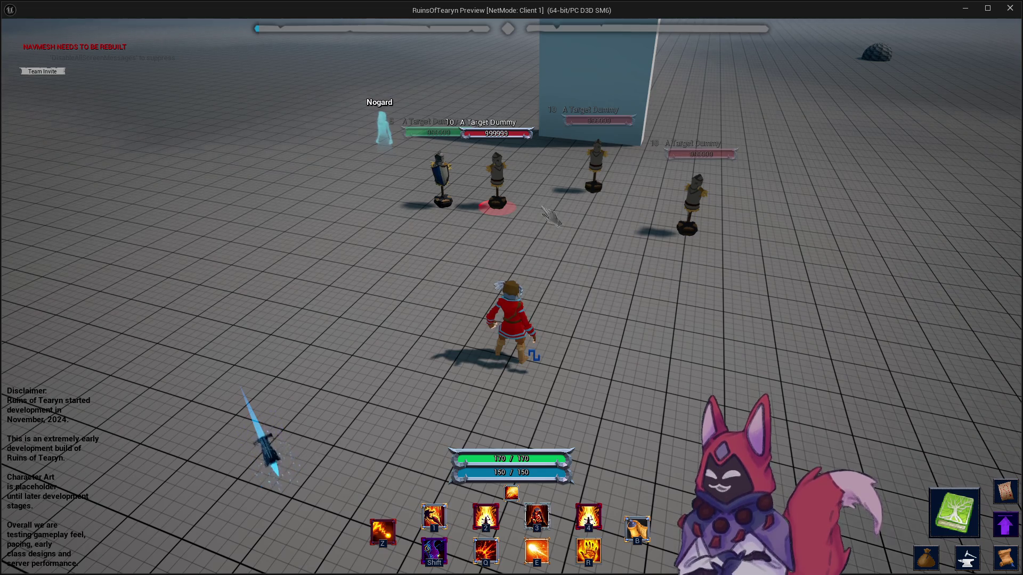
pyautogui.click(612, 190)
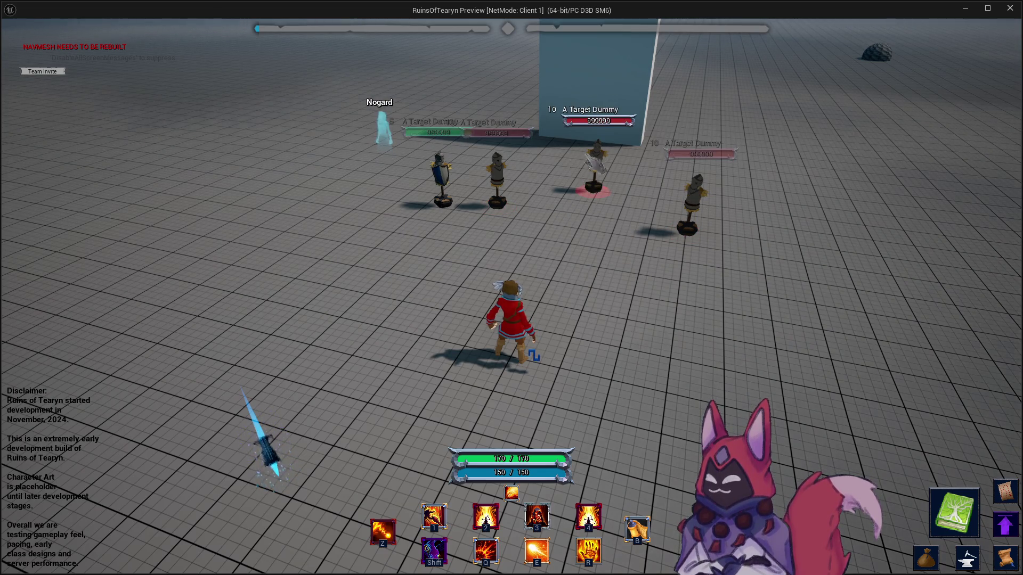
pyautogui.press('Tab')
pyautogui.press('w')
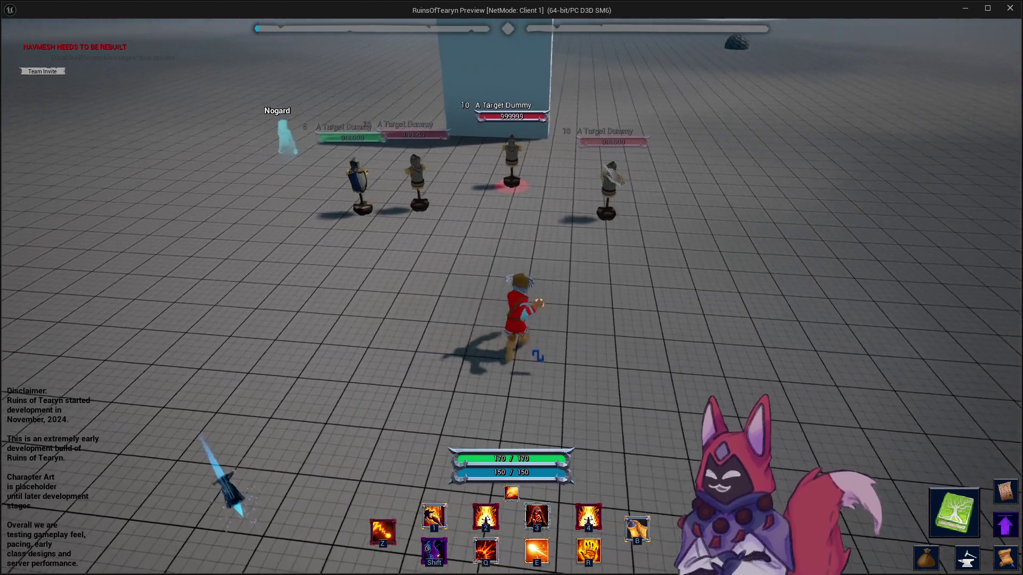
pyautogui.moveTo(646, 212)
pyautogui.mouseDown()
pyautogui.moveTo(852, 213)
pyautogui.moveTo(459, 206)
pyautogui.mouseUp()
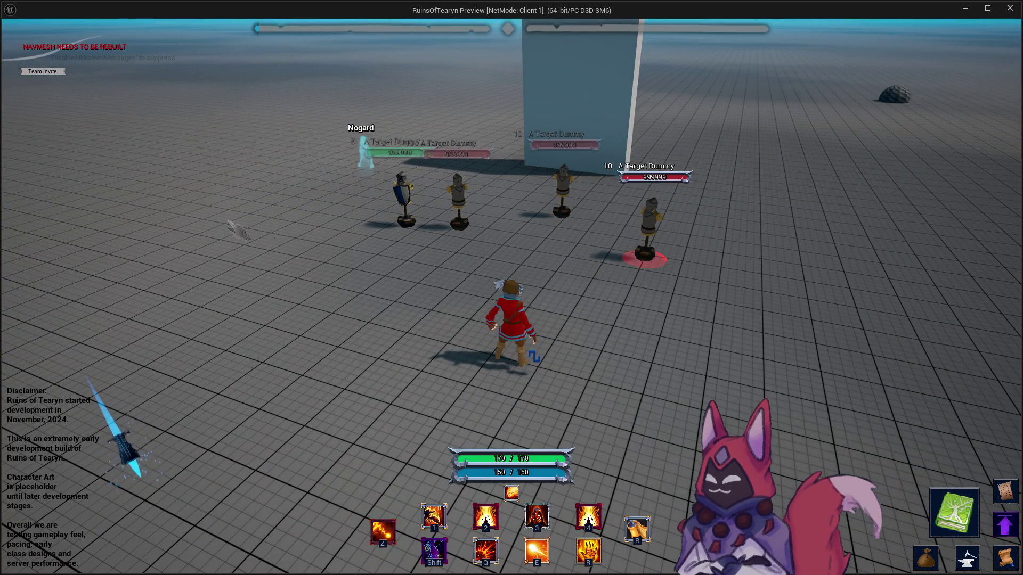
pyautogui.press('w')
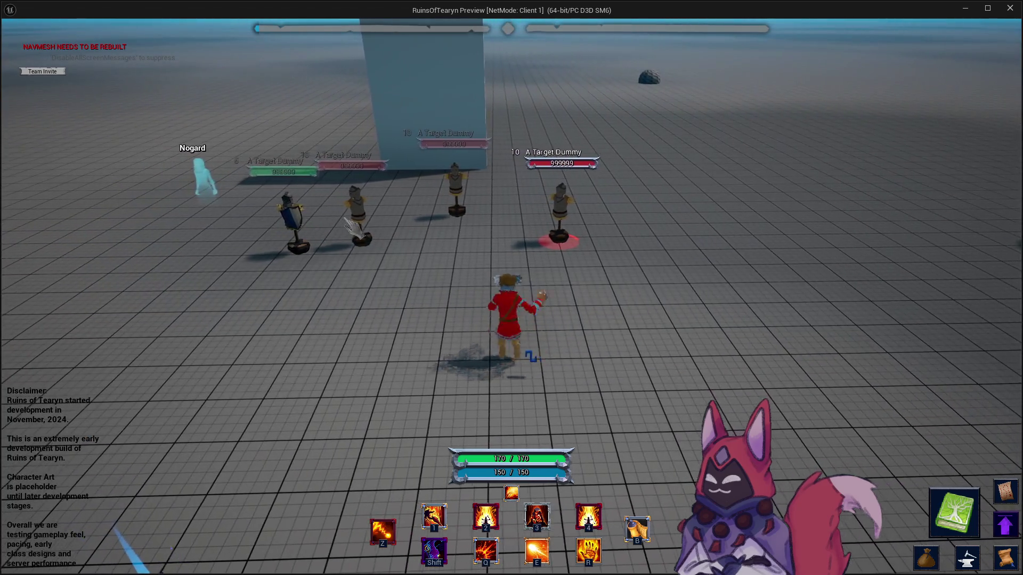
# Test Empowering Flames with keys 3 and 2 for base and crit versions, then exit with Esc.
pyautogui.press('a')
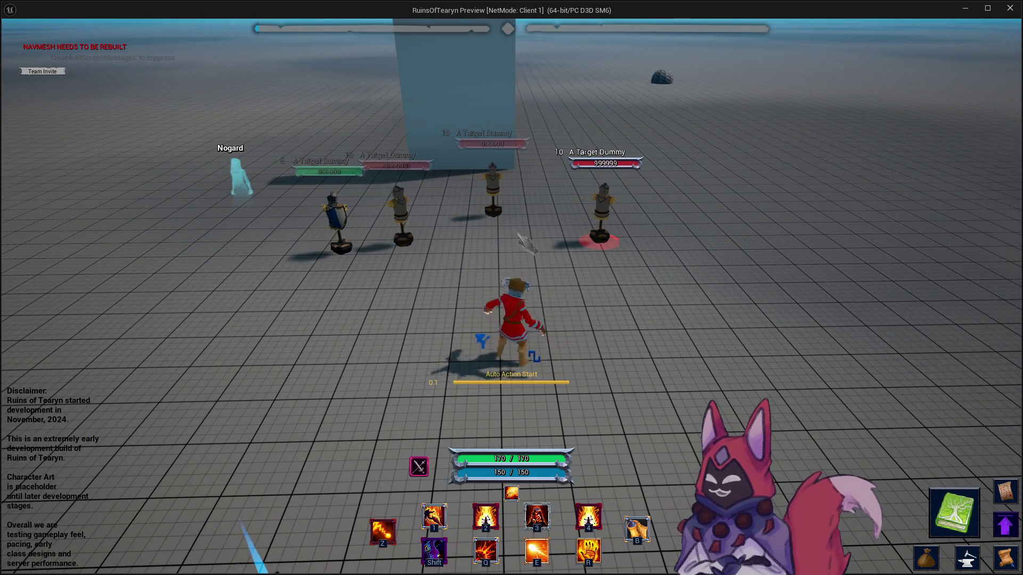
pyautogui.moveTo(508, 244); pyautogui.dragTo(564, 242)
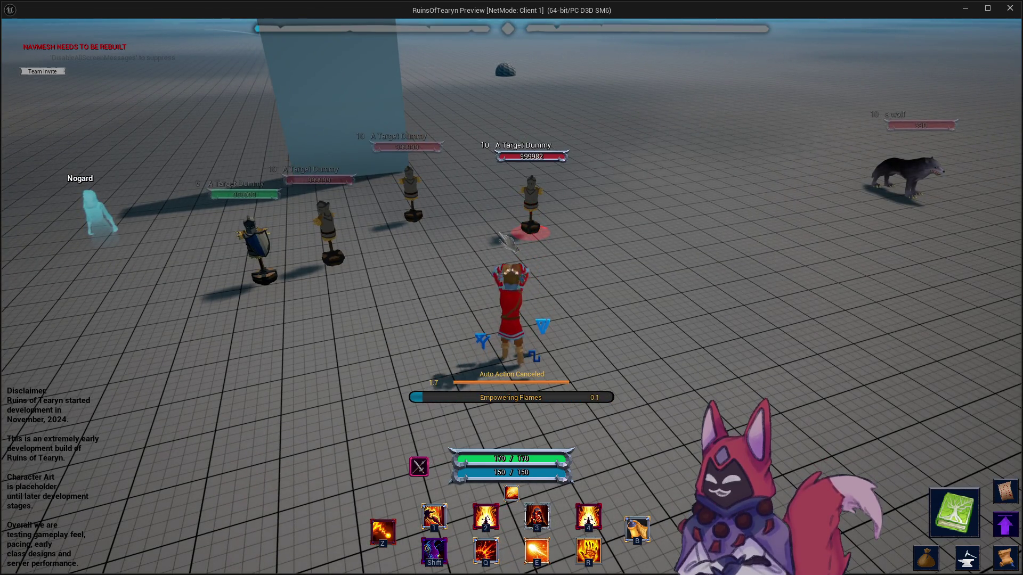
pyautogui.press('3')
pyautogui.moveTo(553, 262)
pyautogui.mouseDown()
pyautogui.moveTo(623, 259)
pyautogui.moveTo(561, 259)
pyautogui.moveTo(595, 259)
pyautogui.mouseUp()
pyautogui.press('2')
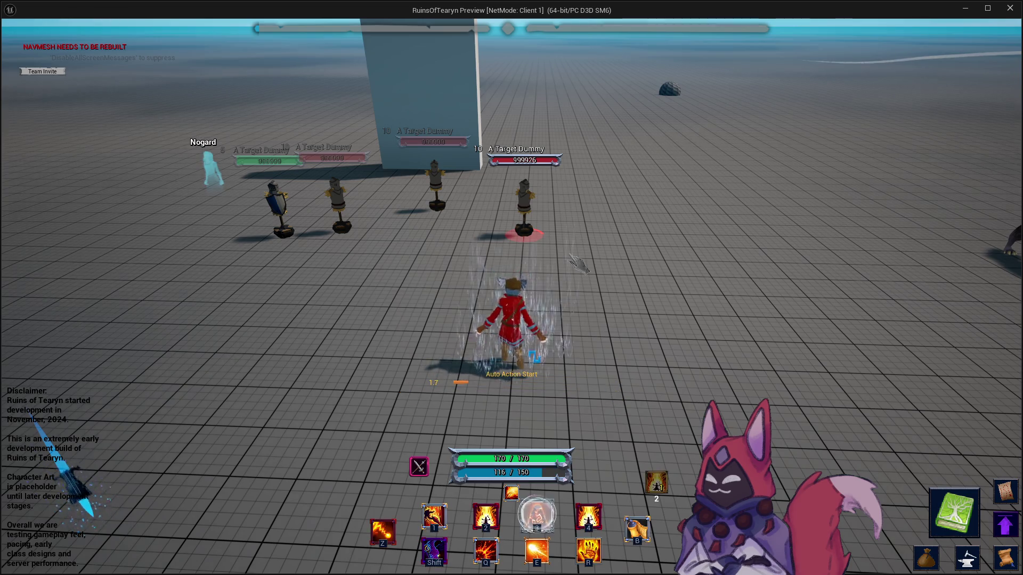
pyautogui.press('3')
pyautogui.moveTo(578, 263)
pyautogui.mouseDown()
pyautogui.moveTo(538, 264)
pyautogui.moveTo(645, 281)
pyautogui.moveTo(612, 282)
pyautogui.moveTo(591, 307)
pyautogui.moveTo(634, 295)
pyautogui.moveTo(569, 290)
pyautogui.mouseUp()
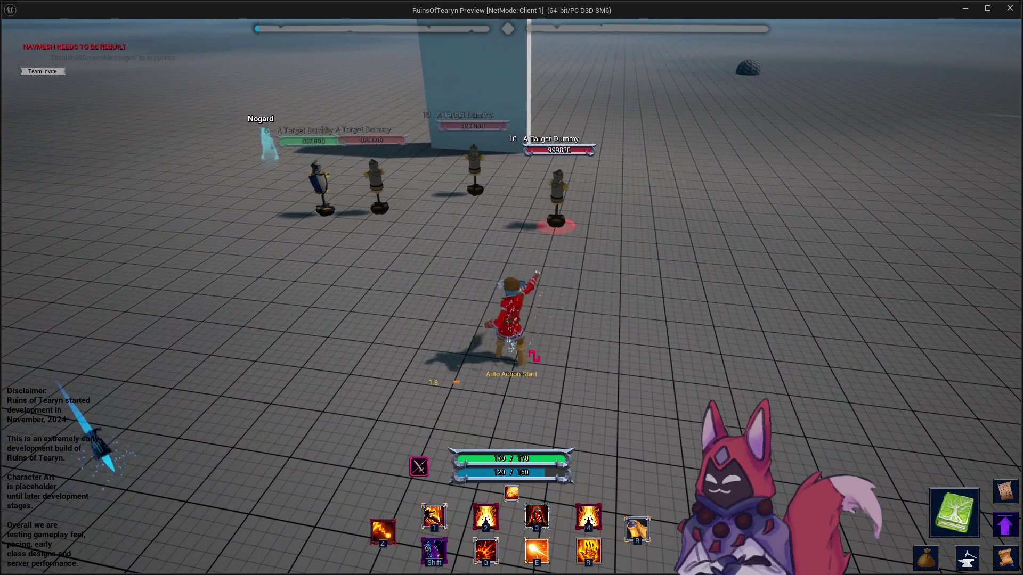
pyautogui.press('Escape')
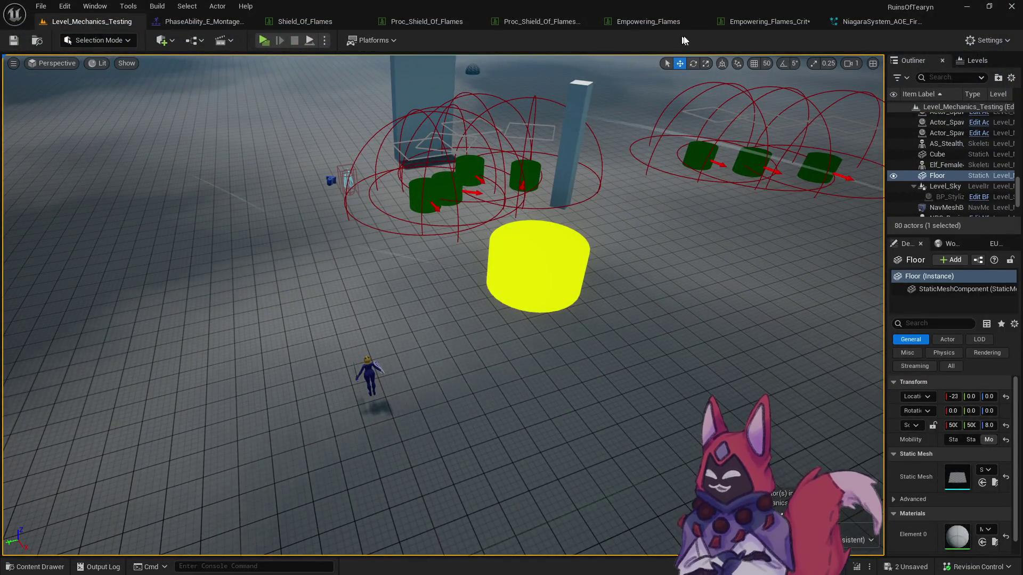
# Set ApplyStacks to 0 in the Crit StatChange_Empowering data table.
pyautogui.click(730, 22)
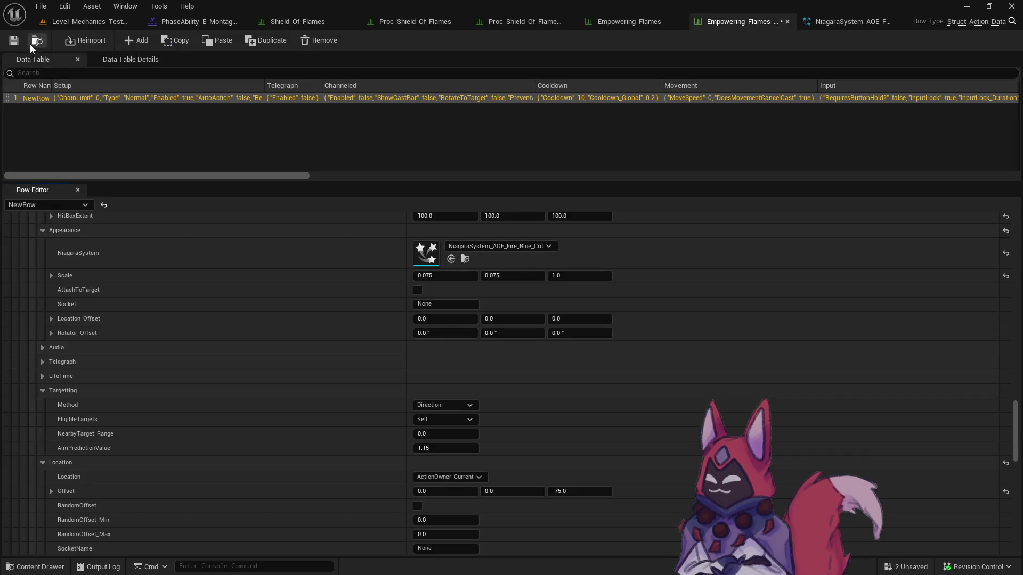
pyautogui.click(31, 45)
pyautogui.doubleClick(421, 379)
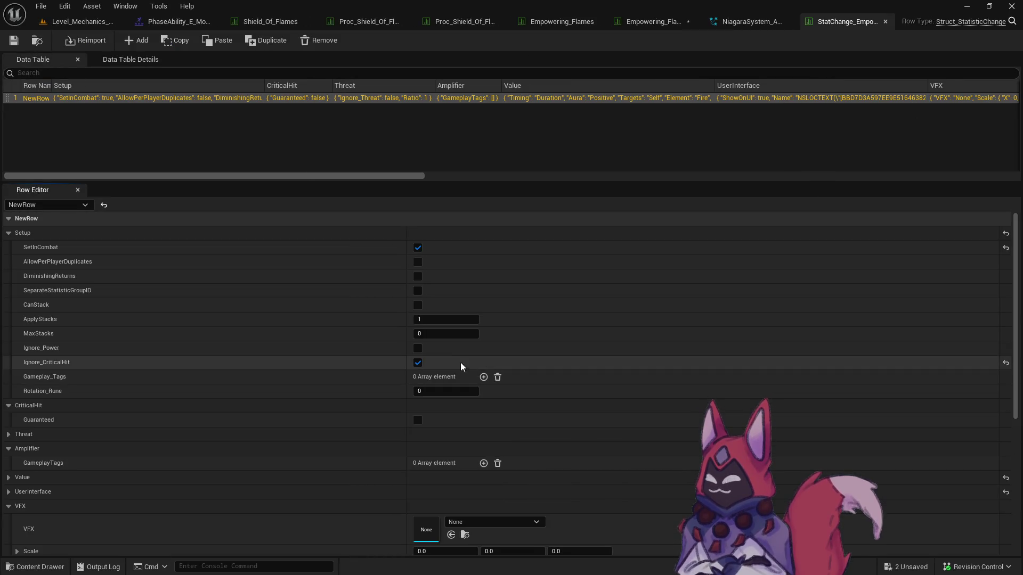
pyautogui.click(437, 320)
pyautogui.write('0')
pyautogui.press('Return')
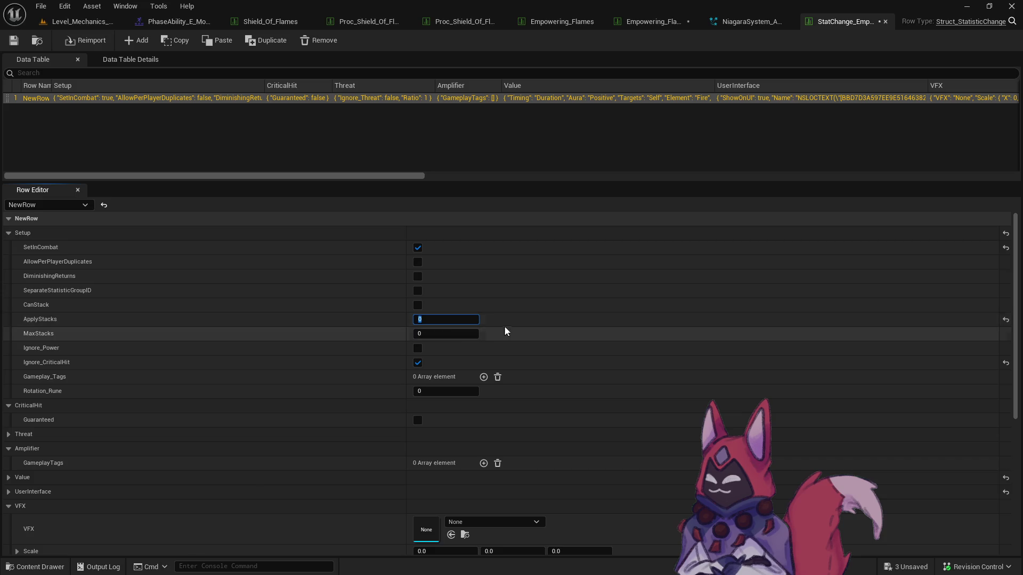
# Set ApplyStacks to 0 in the Base StatChange_Empowering data table.
pyautogui.hotkey('ctrl', 'space')
pyautogui.click(159, 420)
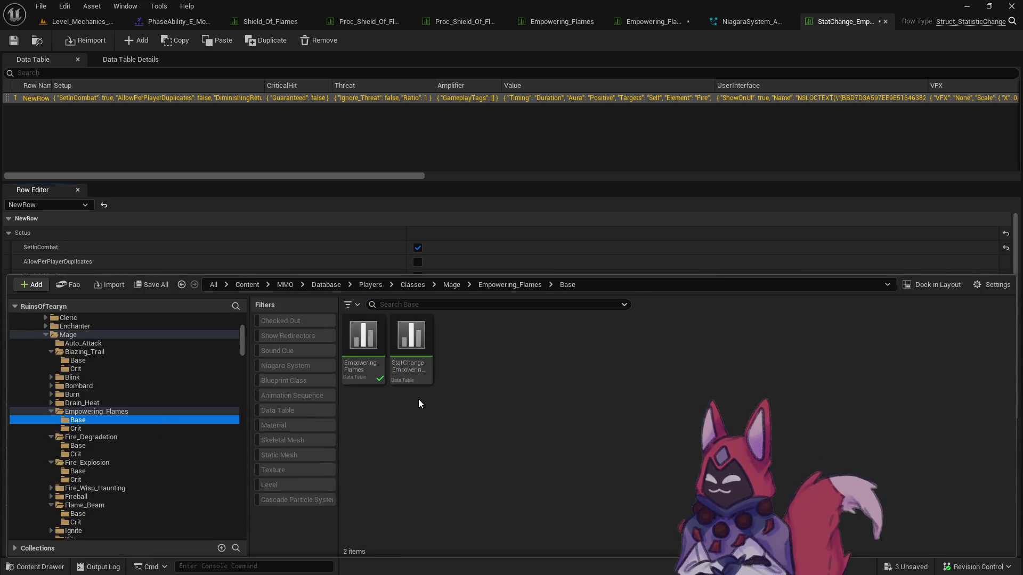
pyautogui.doubleClick(416, 367)
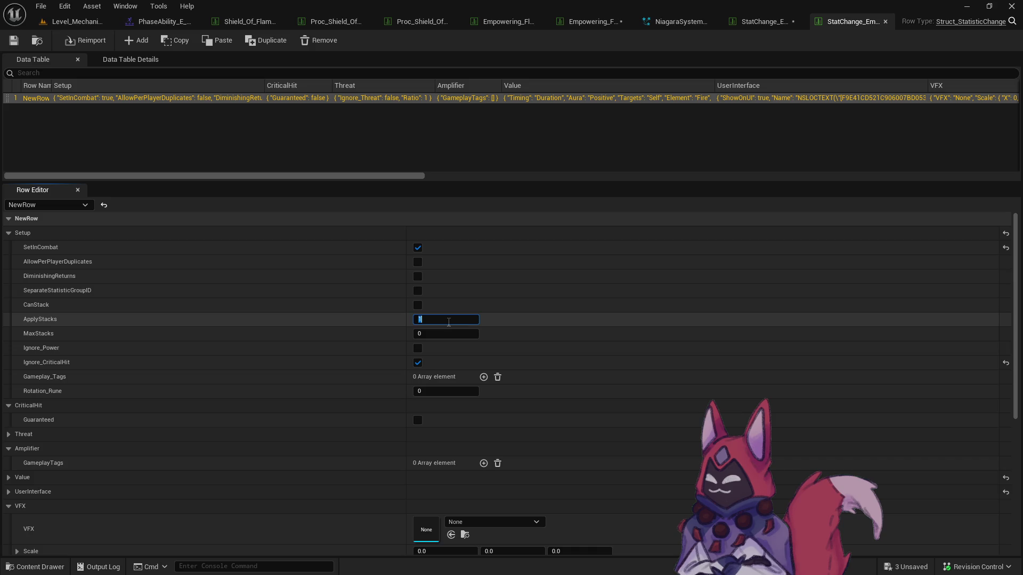
pyautogui.hotkey('ctrl', 'space')
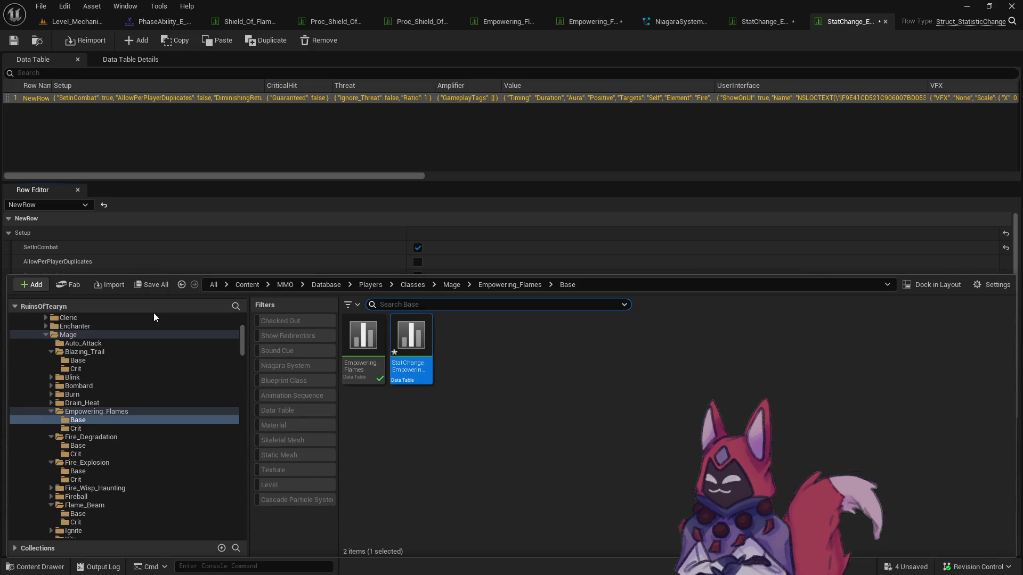
# Save all modified assets, checking out the selected files.
pyautogui.hotkey('ctrl', 'shift', 's')
pyautogui.click(585, 413)
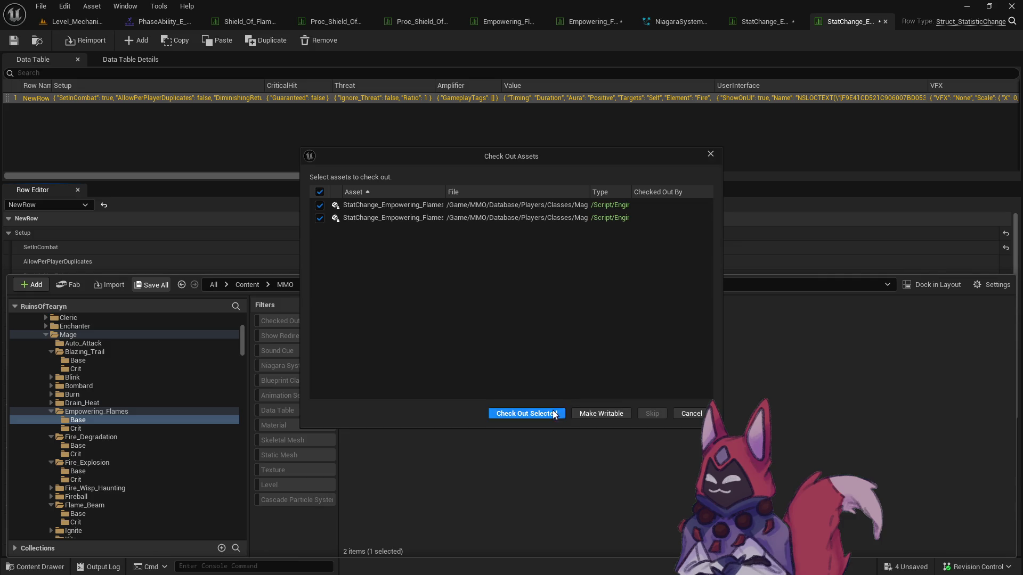
pyautogui.click(526, 414)
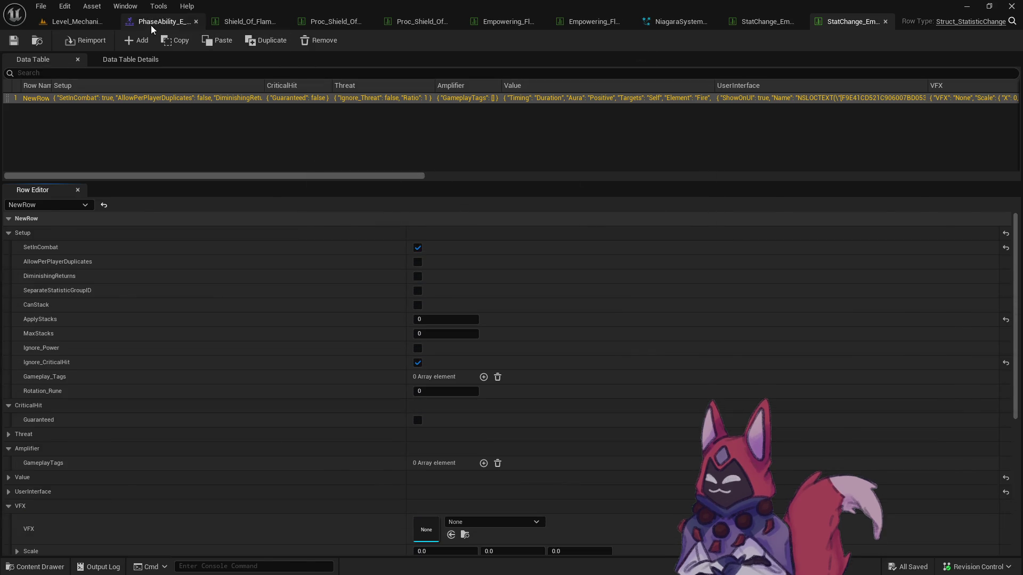
pyautogui.click(154, 24)
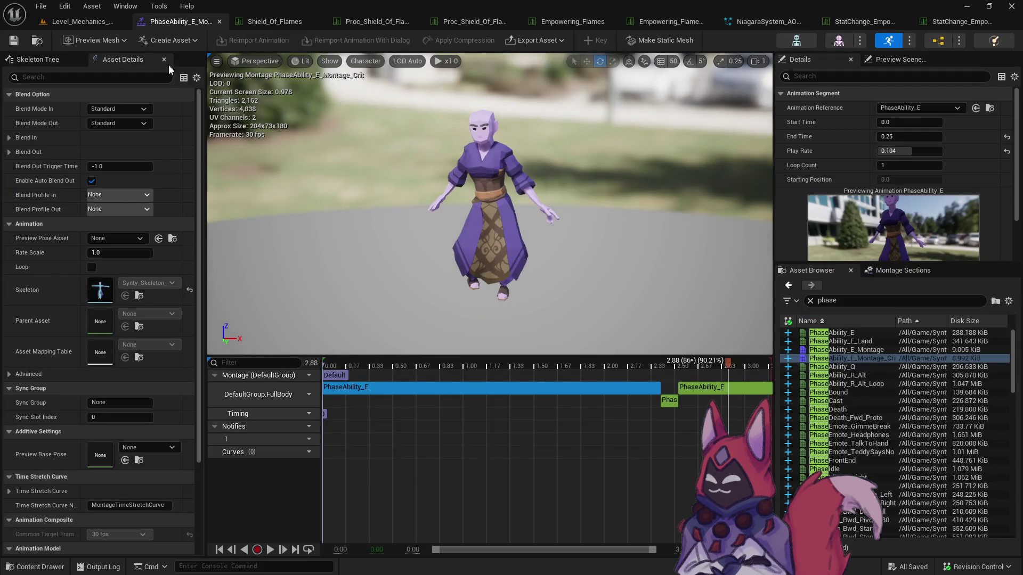
# Close all tabs to the right of PhaseAbility_E_Montage and switch to the Obsidian playtest notes.
pyautogui.rightClick(176, 21)
pyautogui.click(161, 94)
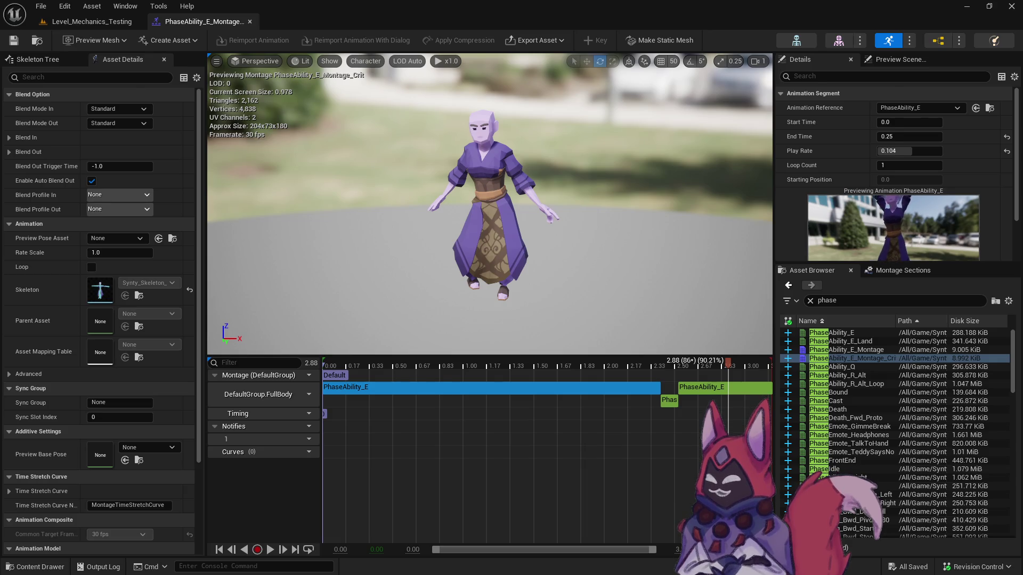
pyautogui.hotkey('alt', 'Tab')
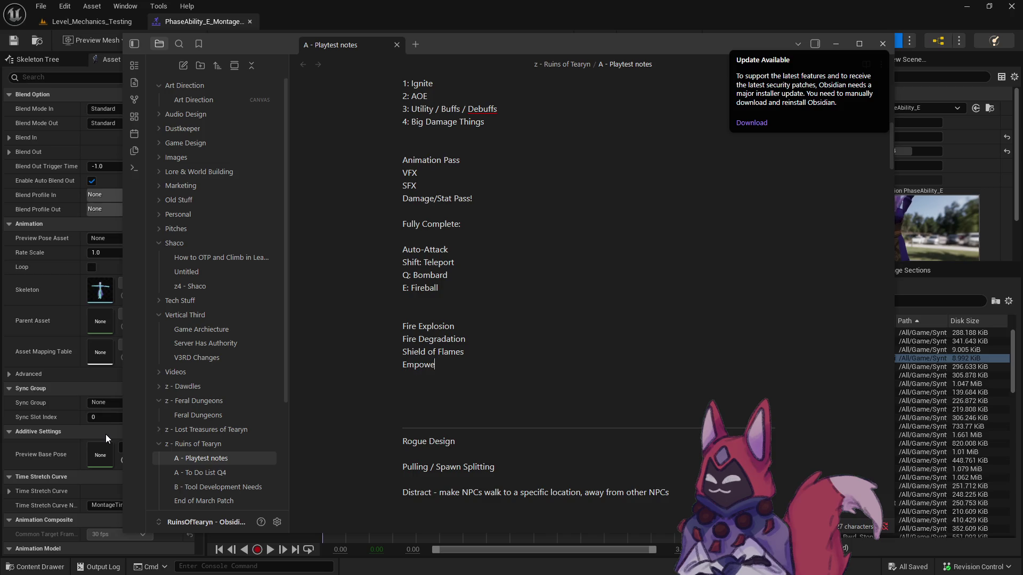
# Select and delete the finished Fire spell lines in the playtest note.
pyautogui.write('es')
pyautogui.scroll(1, 478, 364)
pyautogui.hotkey('shift', 'Up')
pyautogui.hotkey('shift', 'Up')
pyautogui.hotkey('shift', 'Up')
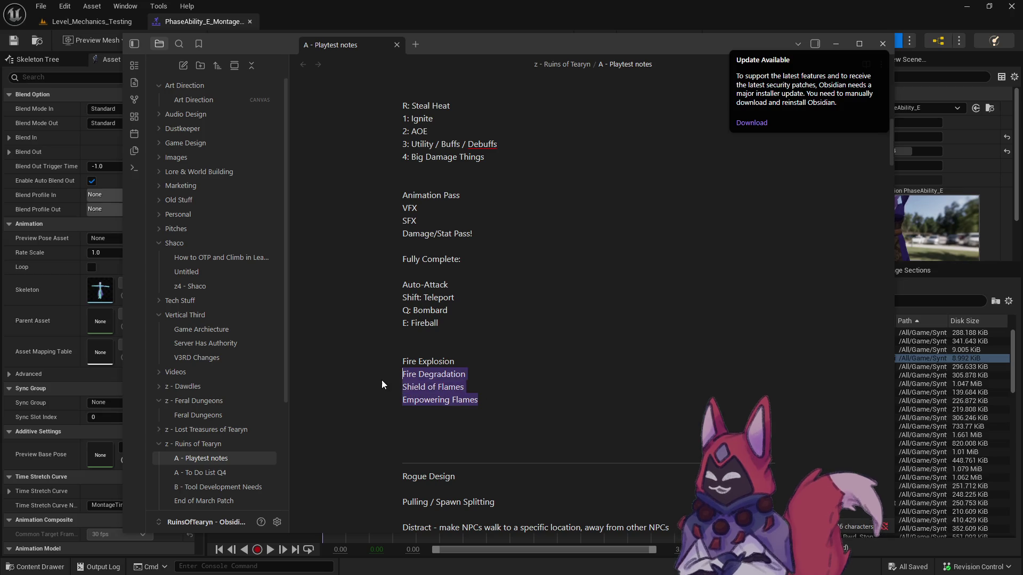
pyautogui.press('BackSpace')
# Add R:, 1:, 2: and 3: Done lines below E: Fireball, then return to Unreal.
pyautogui.click(475, 332)
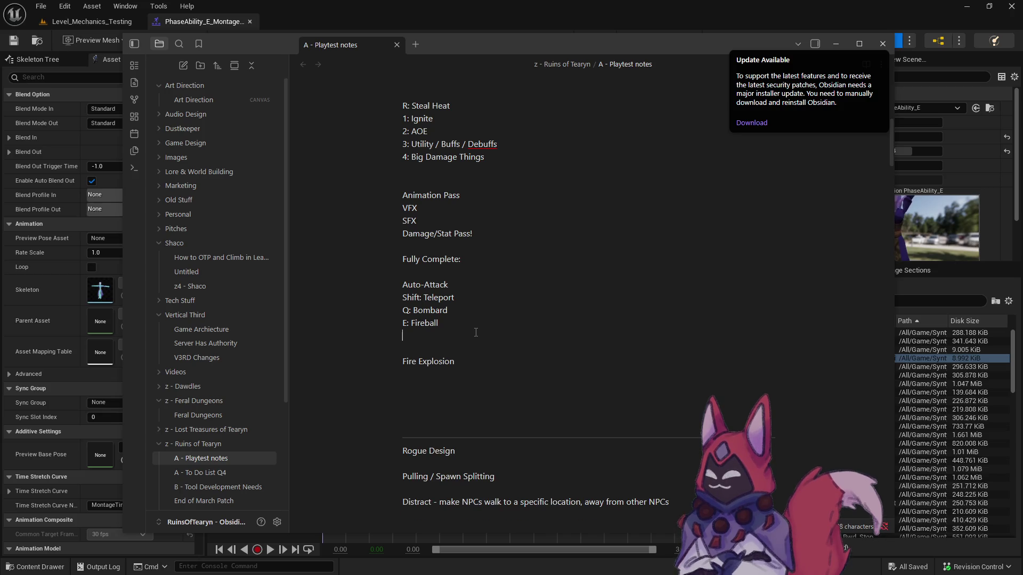
pyautogui.write('R')
pyautogui.press('Return')
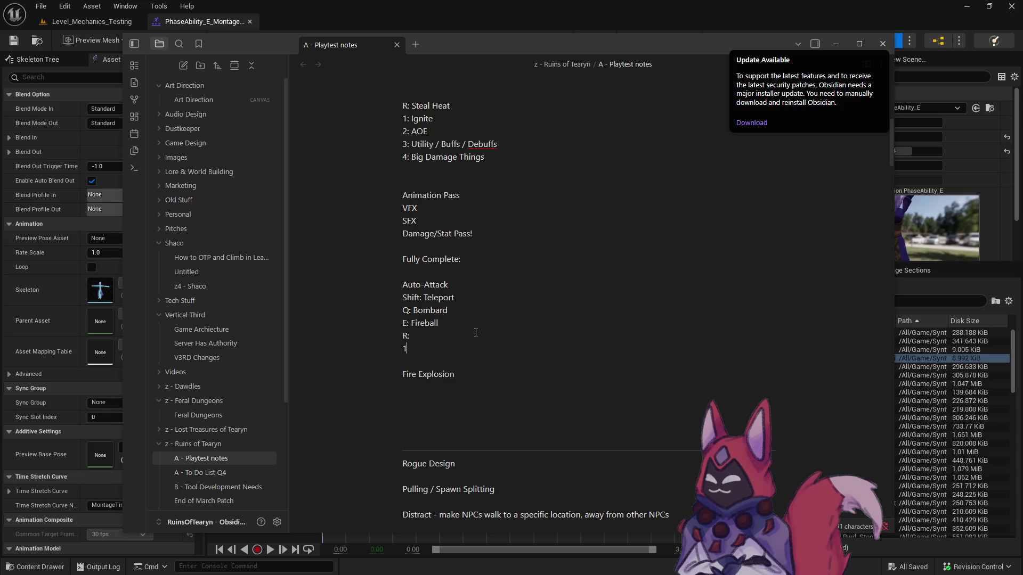
pyautogui.press('Return')
pyautogui.write('2:')
pyautogui.write('3: Done')
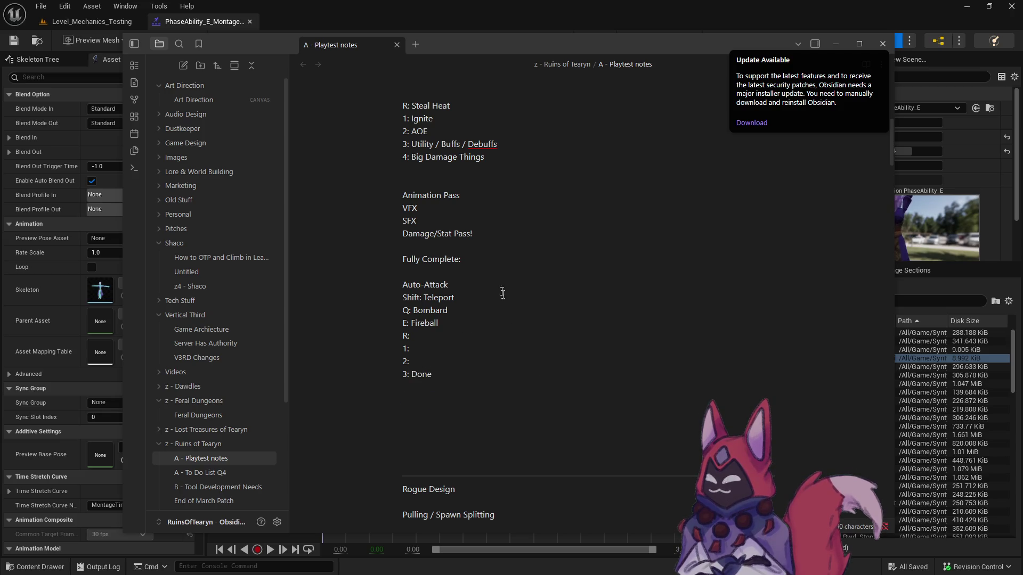
pyautogui.click(207, 12)
pyautogui.hotkey('ctrl', 'Tab')
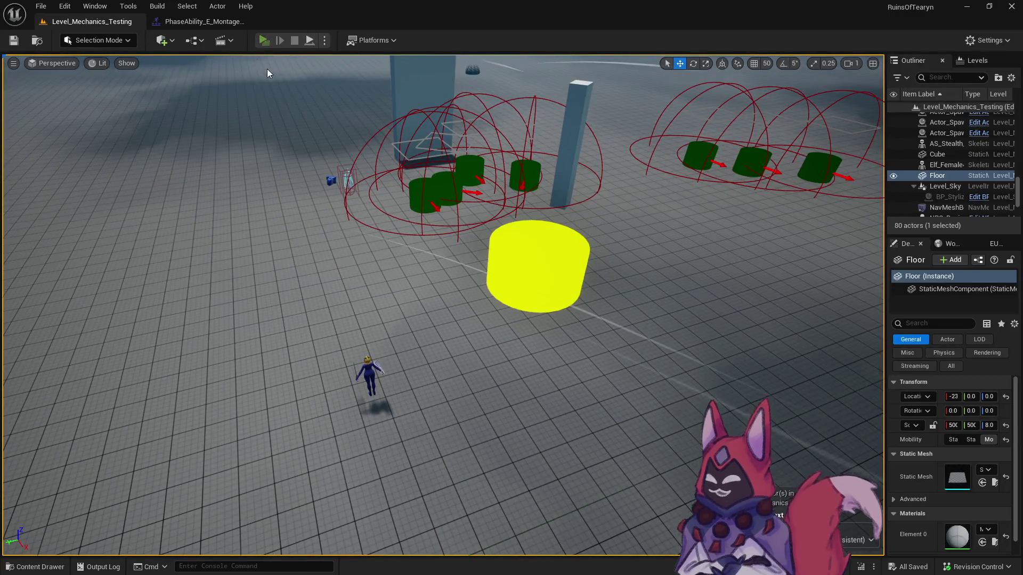
# Relaunch Play-in-Editor with Alt+P, cast the key-2 fire trail at the dummies, then close the preview.
pyautogui.hotkey('alt', 'p')
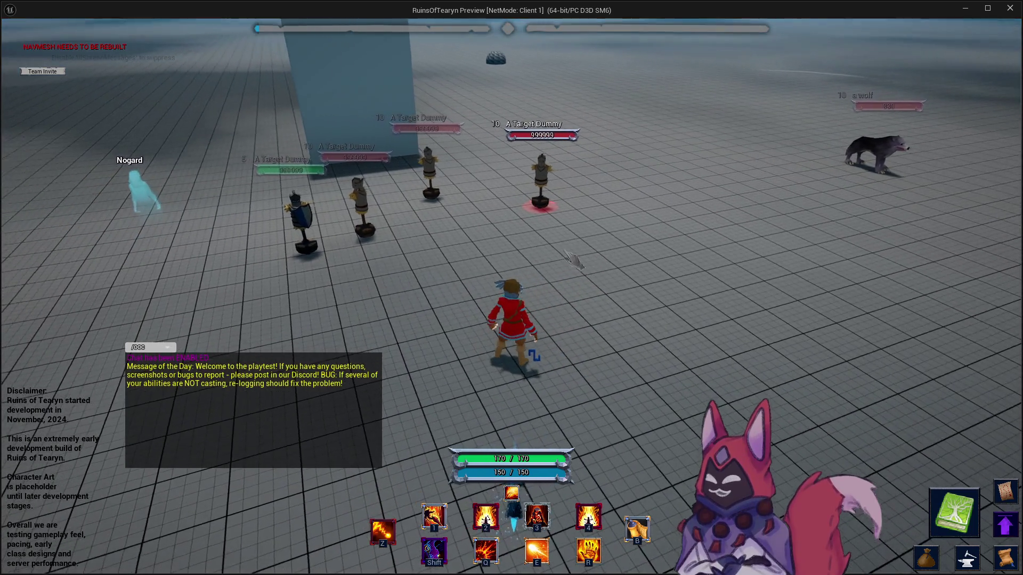
pyautogui.press('2')
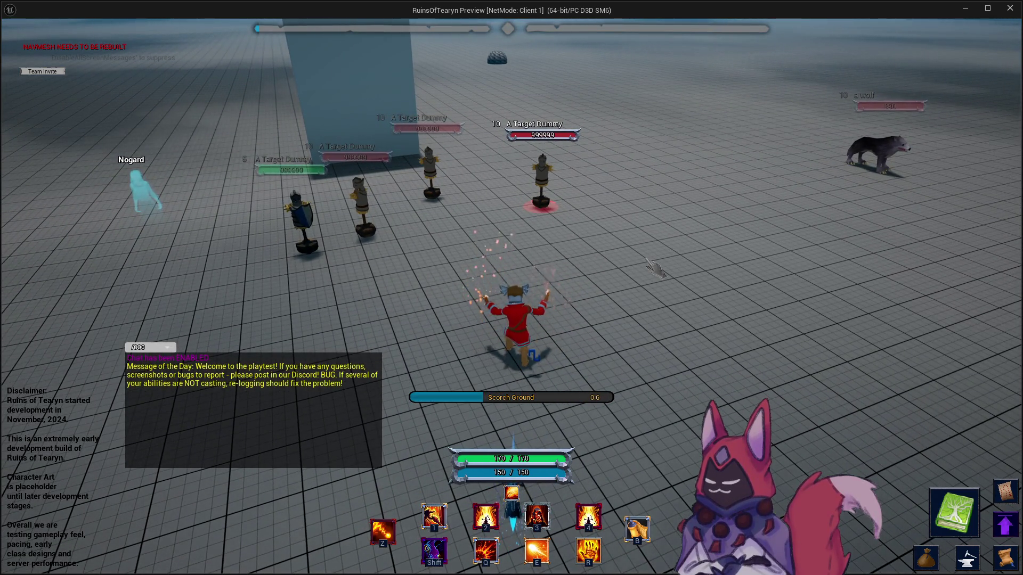
pyautogui.press('a')
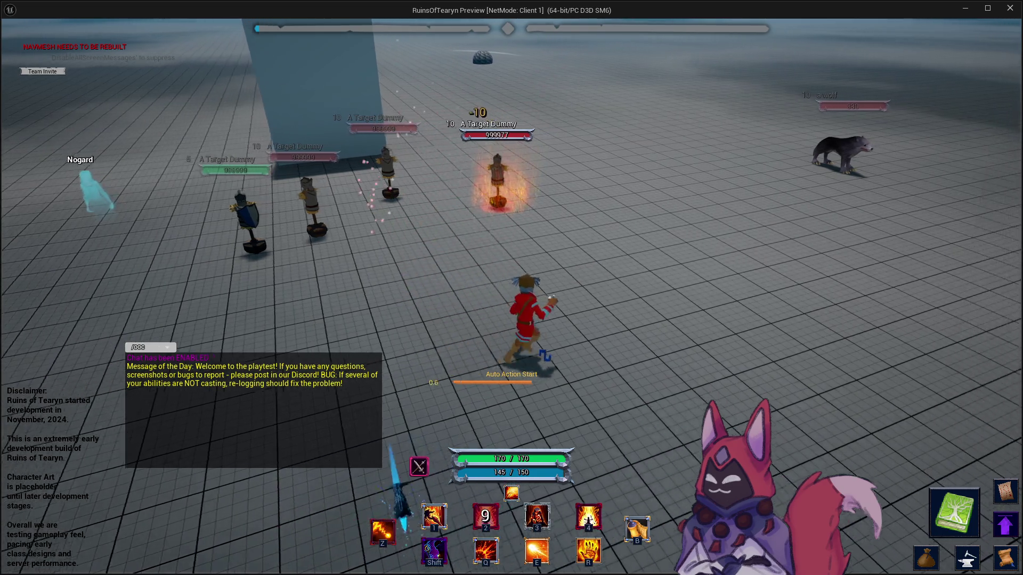
pyautogui.press('w')
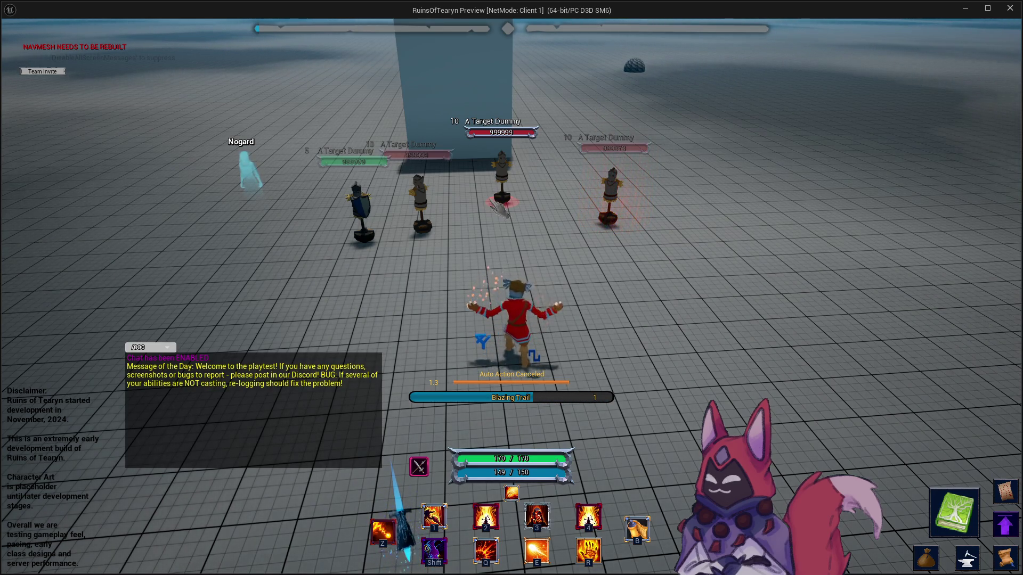
pyautogui.press('2')
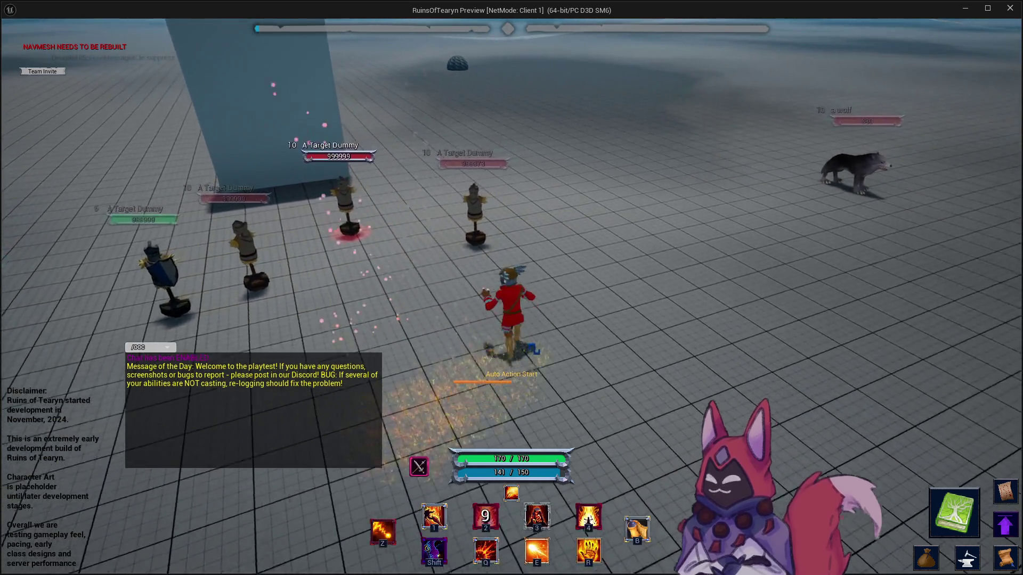
pyautogui.press('a')
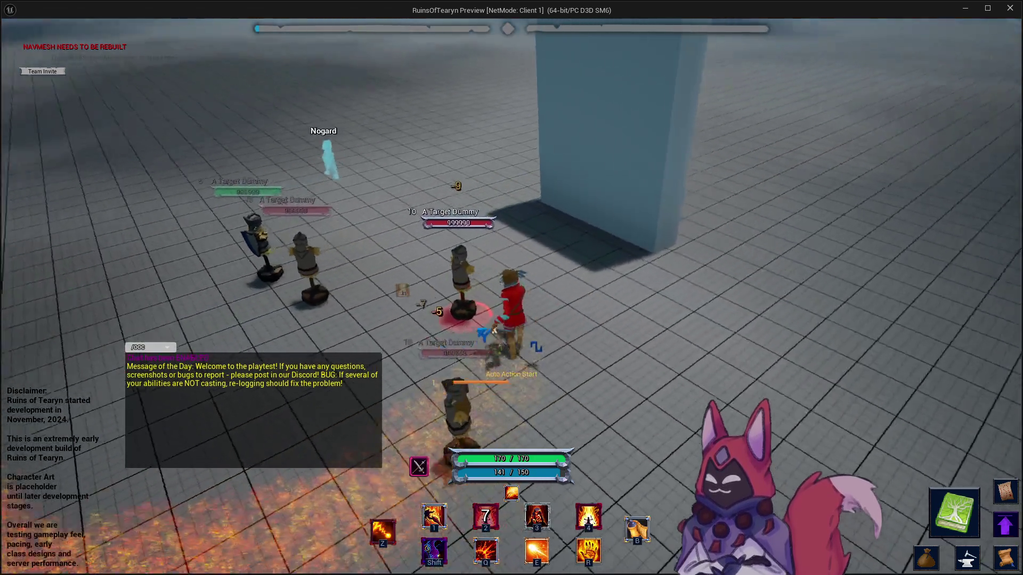
pyautogui.press('w')
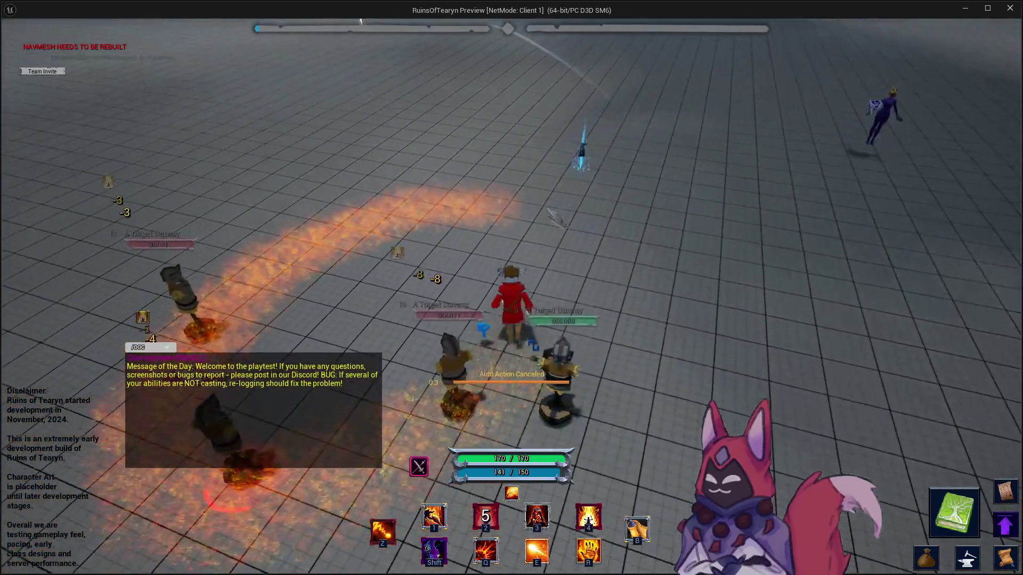
pyautogui.press('a')
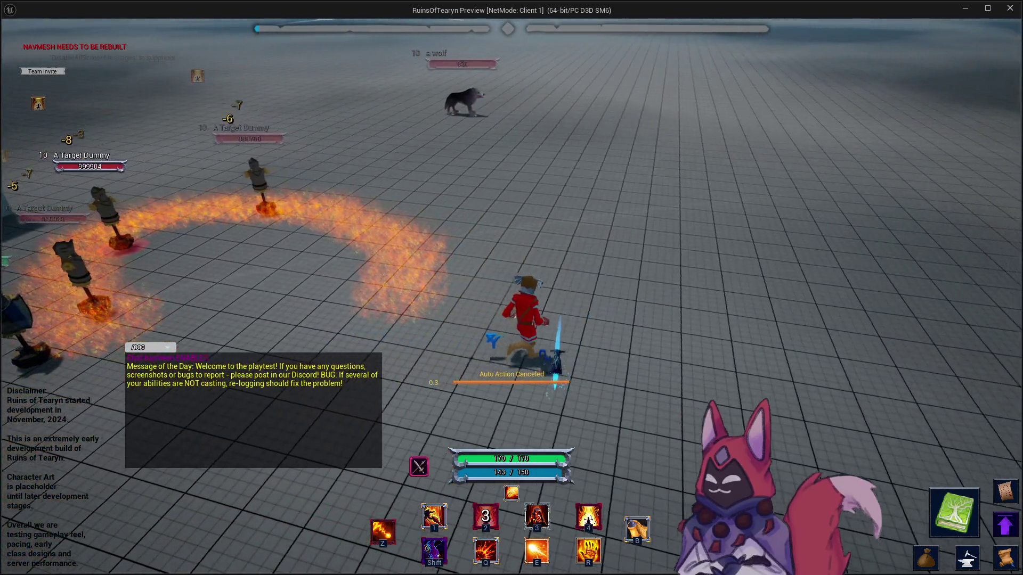
pyautogui.press('a')
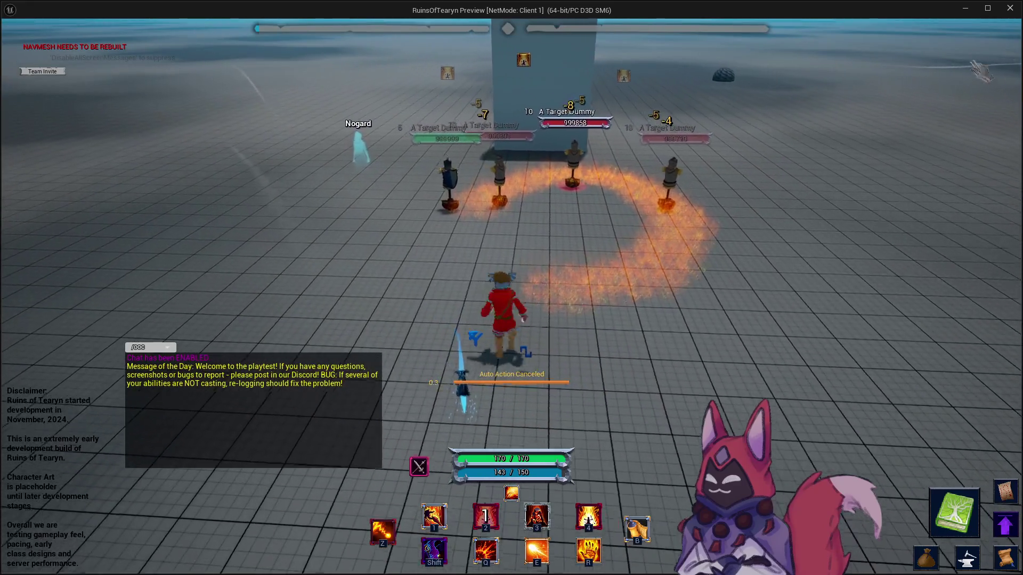
pyautogui.click(1009, 9)
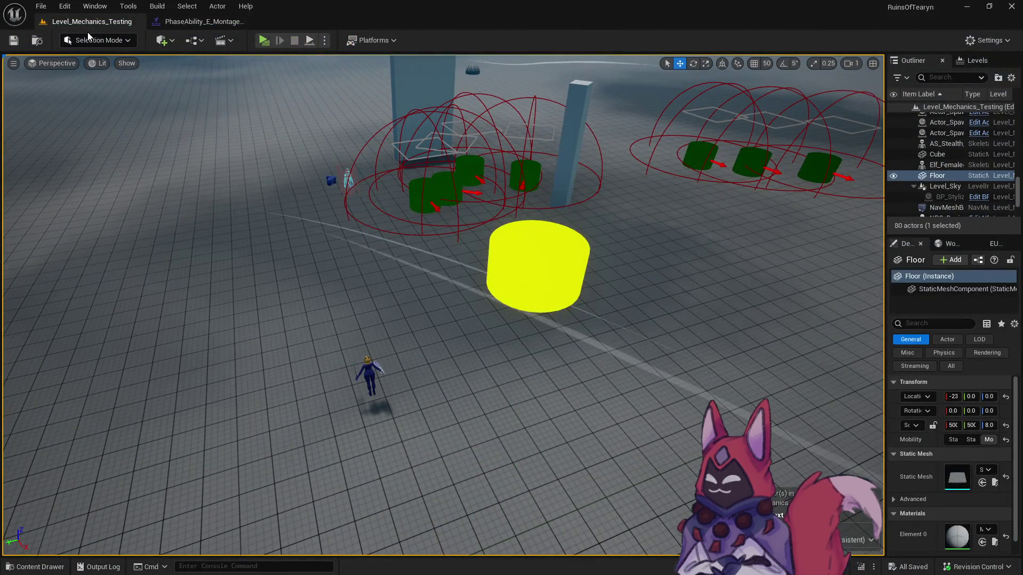
# Preview the PhaseAbility_E, PhaseAbility_Q, PhaseCast and PhaseIdle animations in the montage Asset Browser.
pyautogui.hotkey('ctrl', 'space')
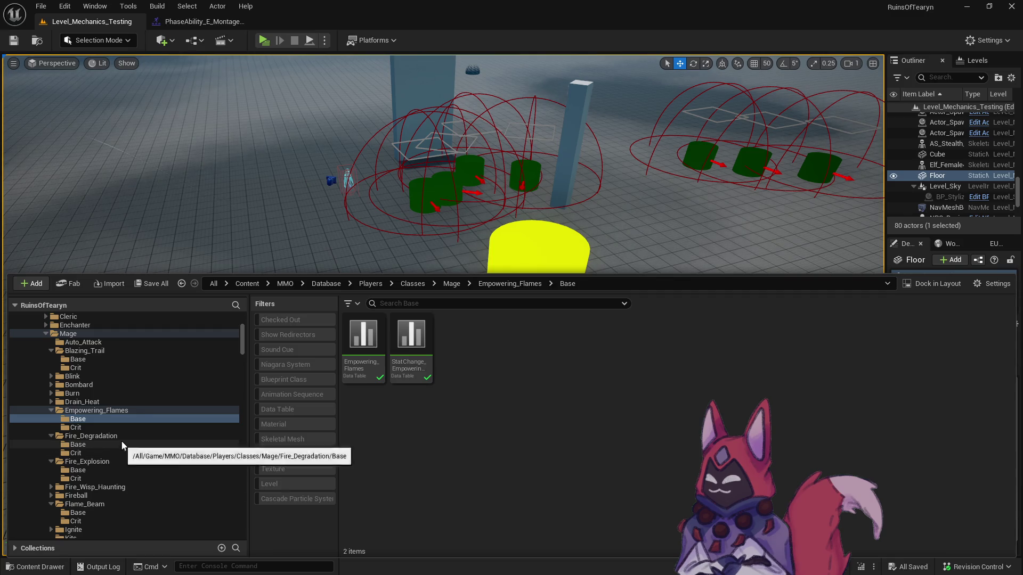
pyautogui.click(203, 21)
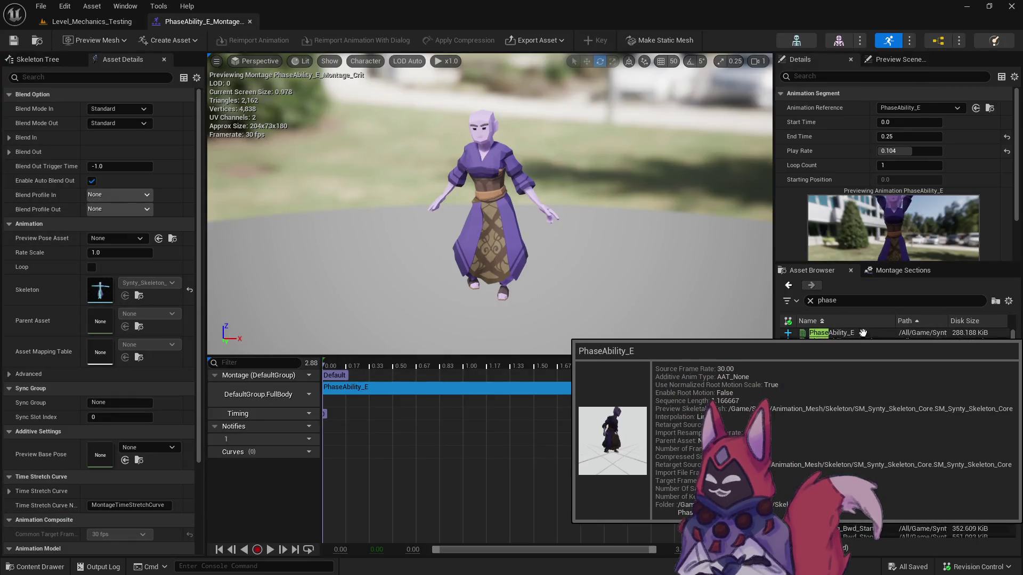
pyautogui.doubleClick(852, 333)
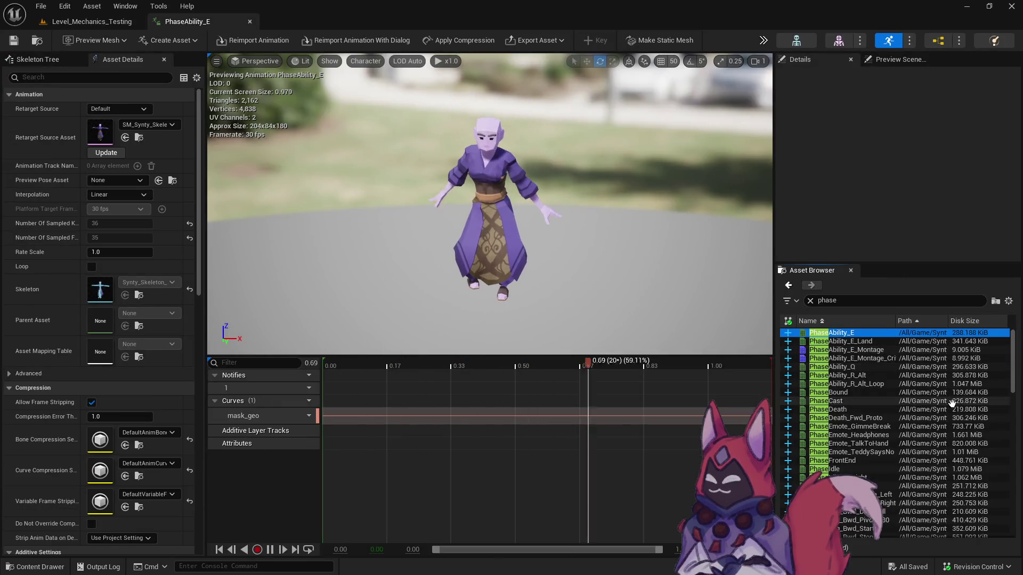
pyautogui.click(850, 367)
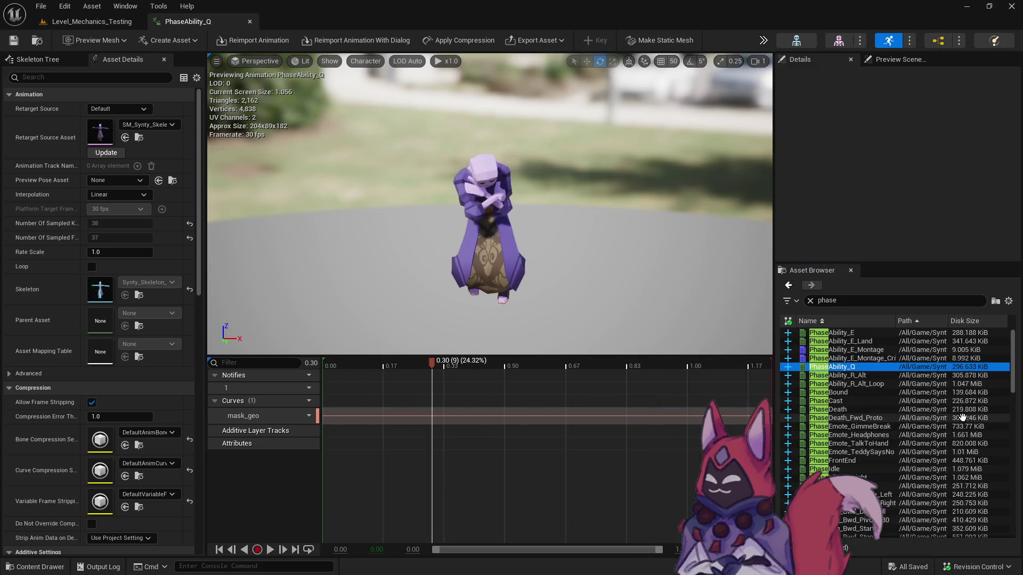
pyautogui.click(881, 401)
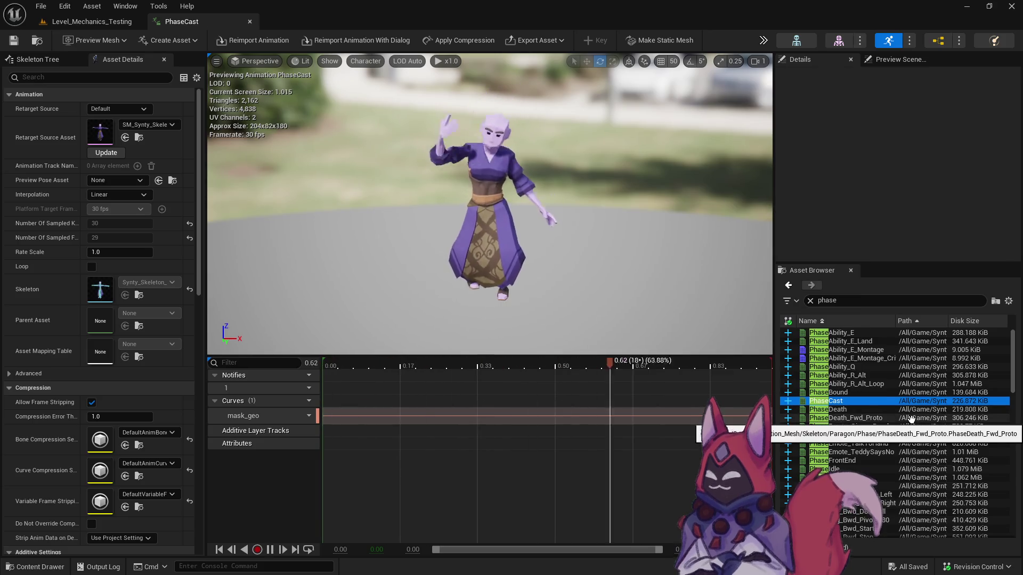
pyautogui.scroll(-2, 938, 426)
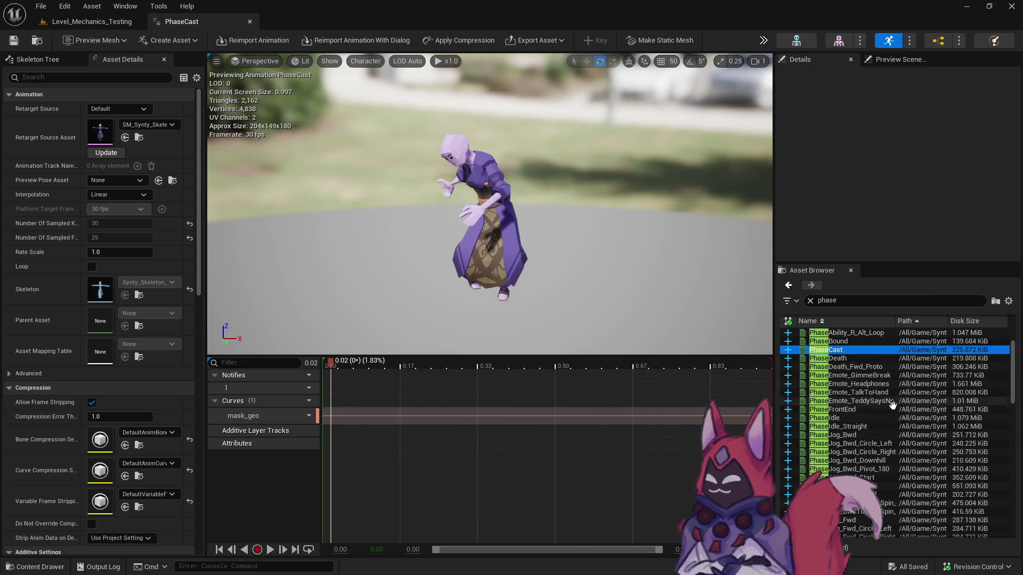
pyautogui.click(886, 418)
pyautogui.click(906, 426)
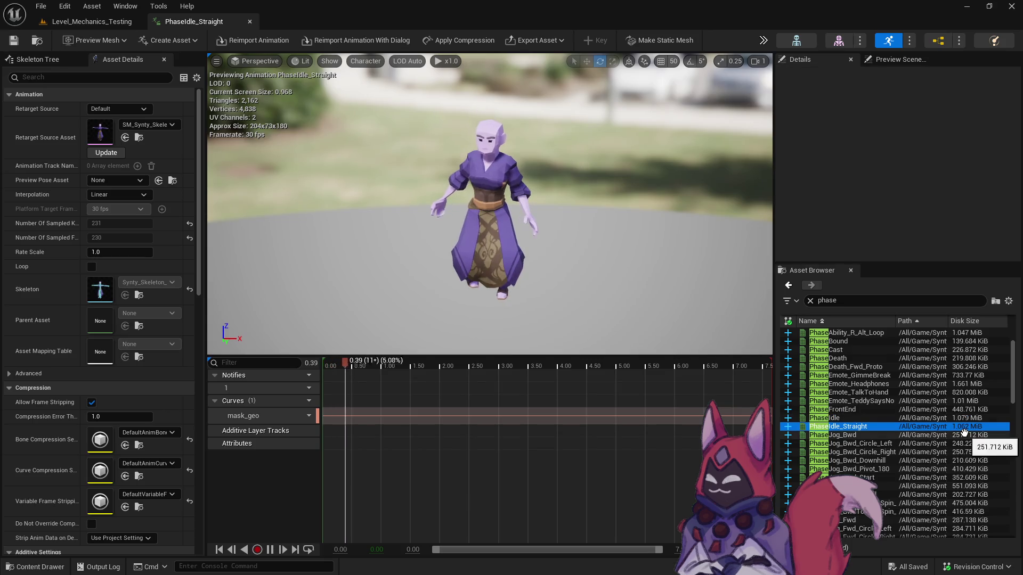
# Preview PhaseJump_Apex and the PhaseLevelStart animation variants.
pyautogui.scroll(-4, 964, 432)
pyautogui.scroll(-6, 905, 435)
pyautogui.scroll(-4, 877, 436)
pyautogui.click(873, 367)
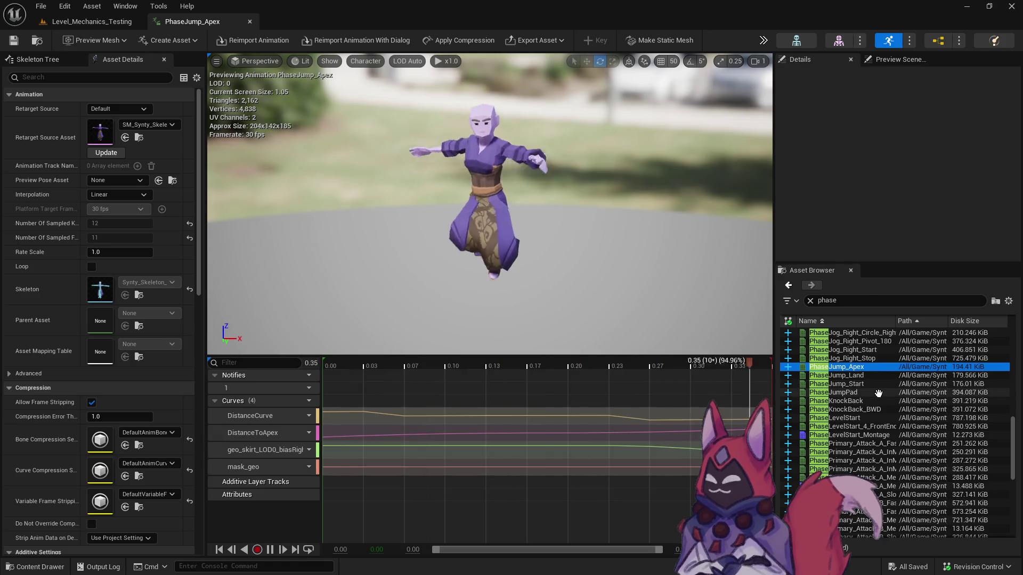
pyautogui.click(934, 421)
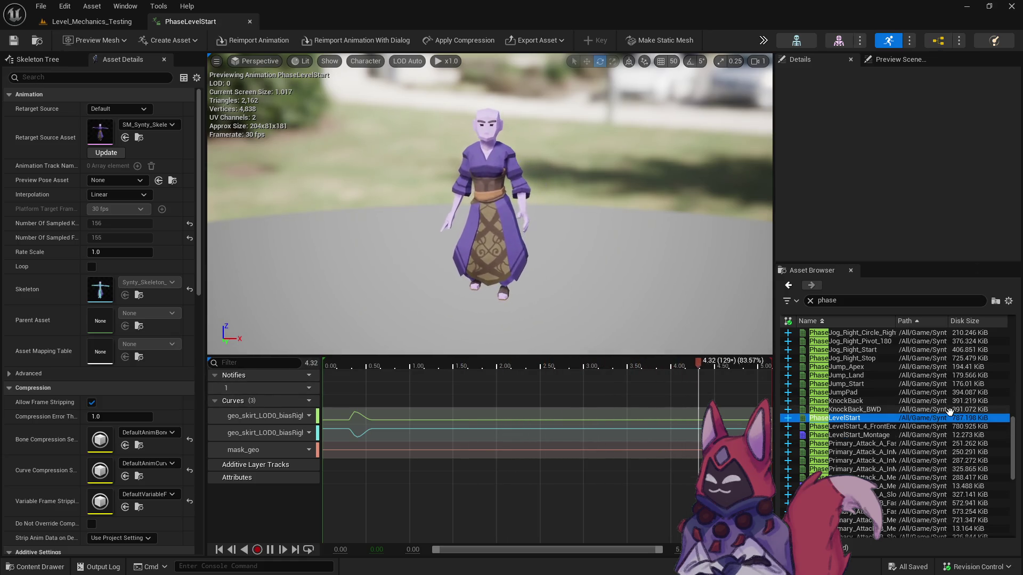
pyautogui.click(935, 427)
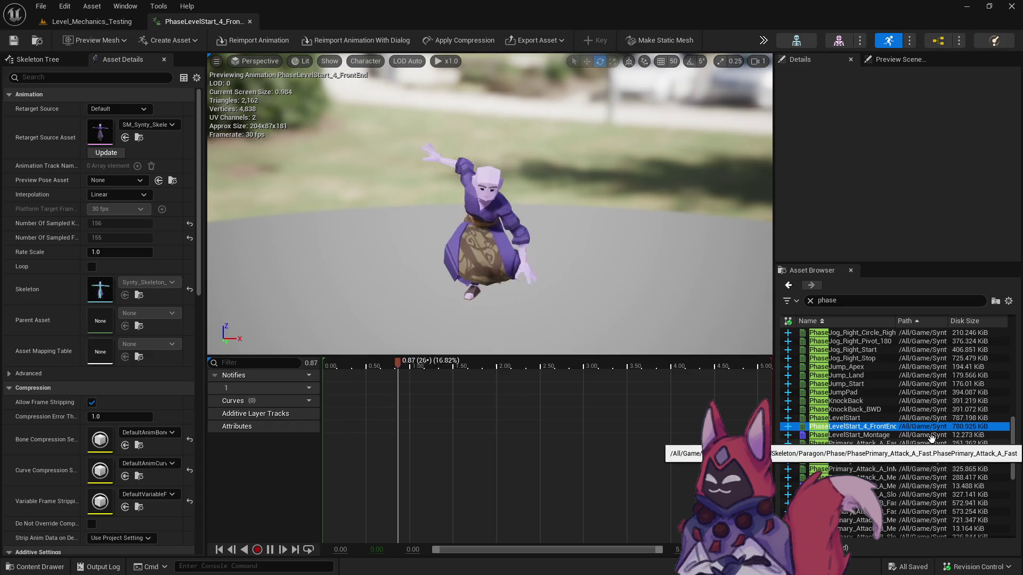
pyautogui.click(926, 419)
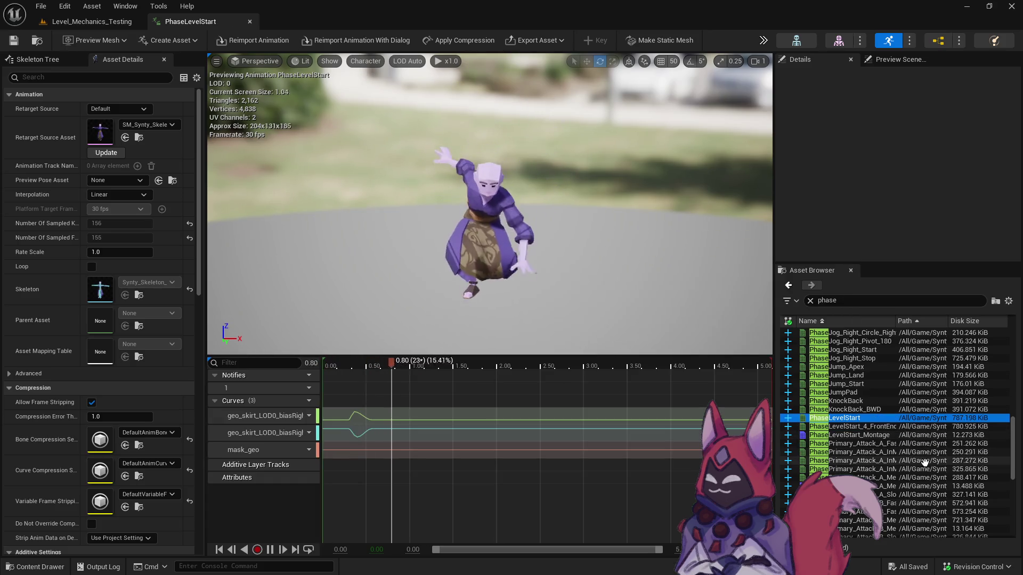
pyautogui.scroll(-5, 918, 460)
pyautogui.scroll(3, 905, 447)
# Preview PhasePrimary_Attack_A_Fast and use Browse to Asset to locate it.
pyautogui.click(887, 392)
pyautogui.click(886, 401)
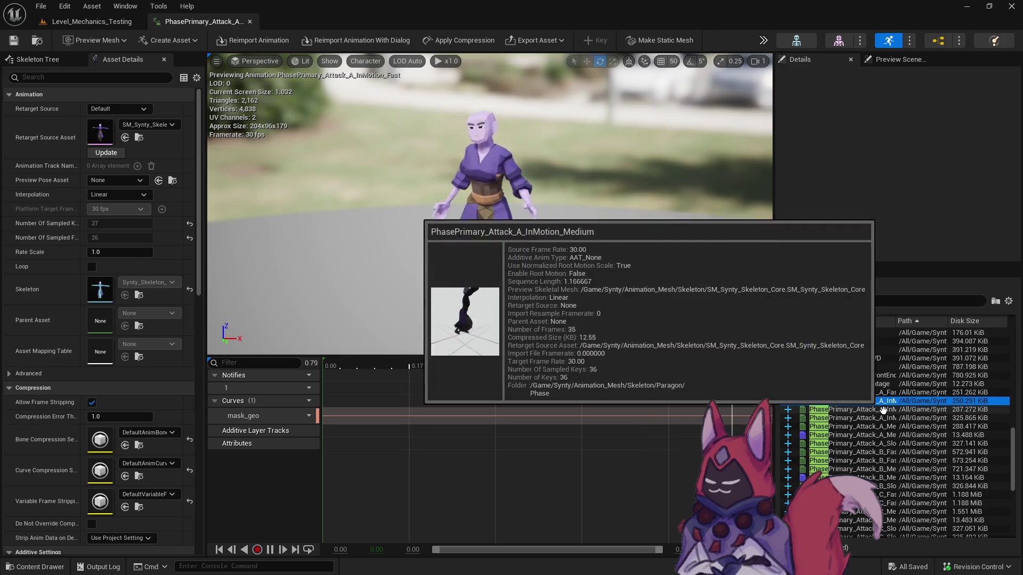
pyautogui.press('Up')
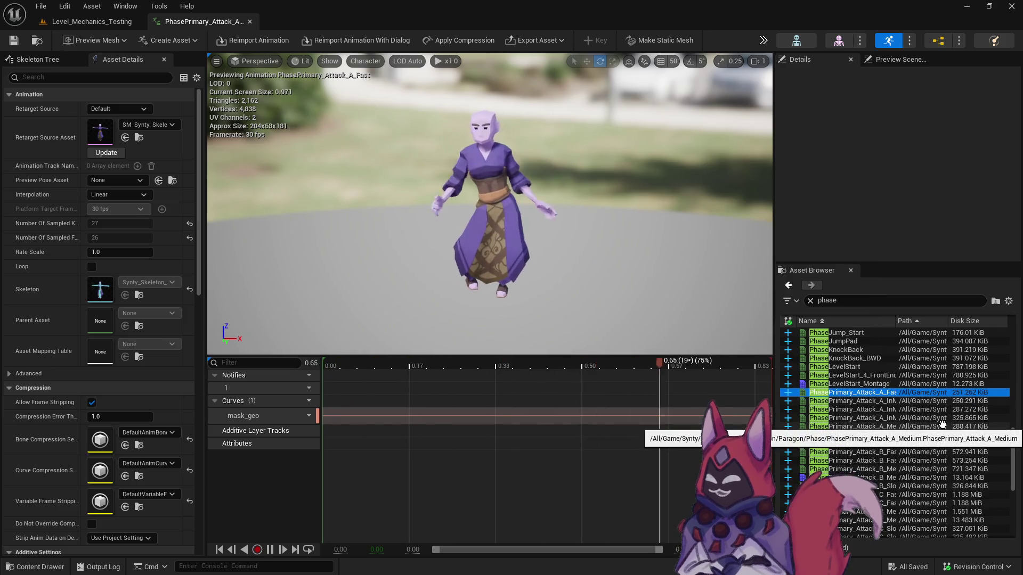
pyautogui.rightClick(876, 395)
pyautogui.click(906, 510)
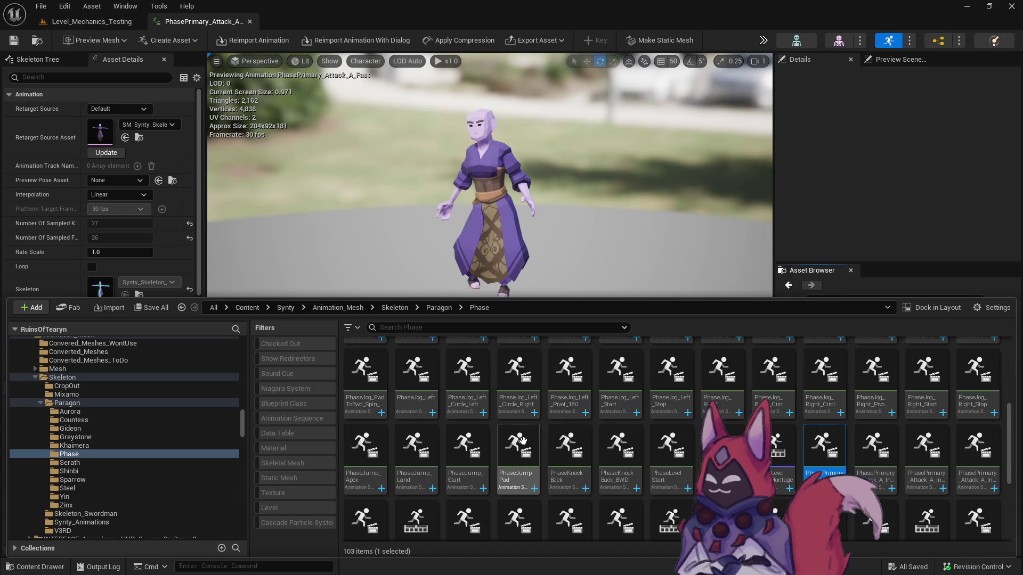
pyautogui.rightClick(823, 450)
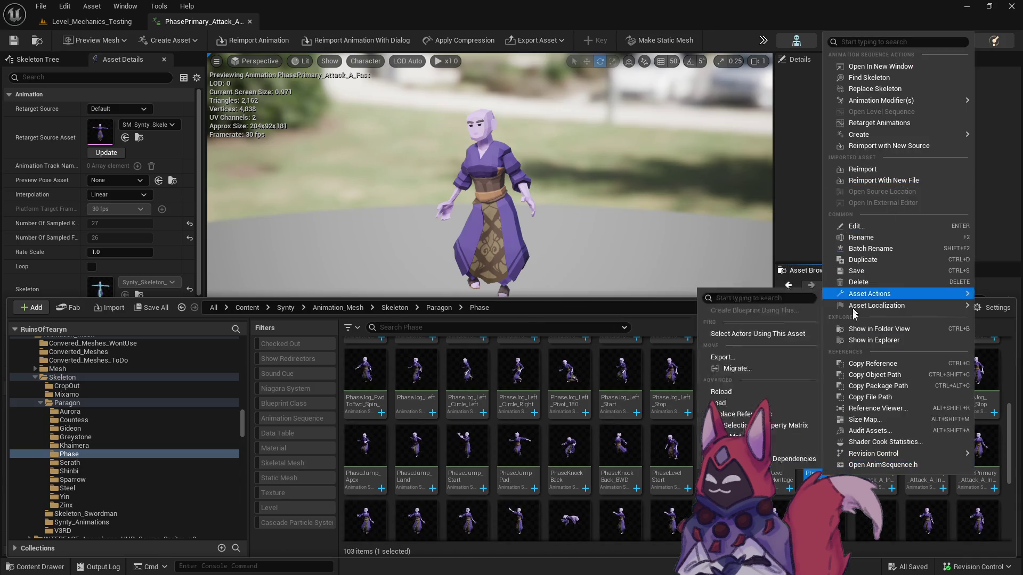
pyautogui.click(824, 450)
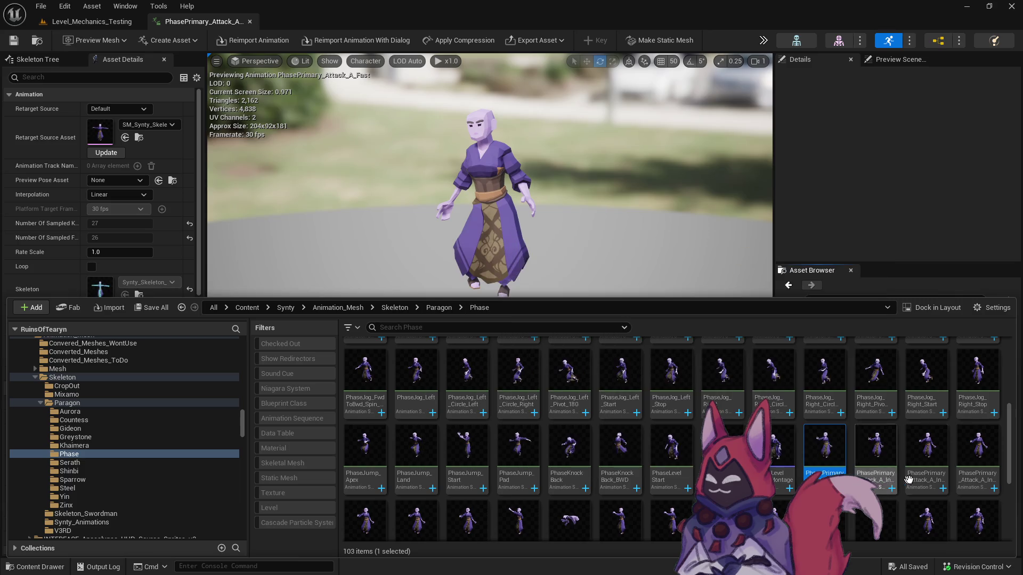
pyautogui.click(876, 196)
# Compare InMotion Fast/Medium/Slow and Attack_A_Medium, then browse to PhasePrimary_Attack_A_Fast again.
pyautogui.click(875, 400)
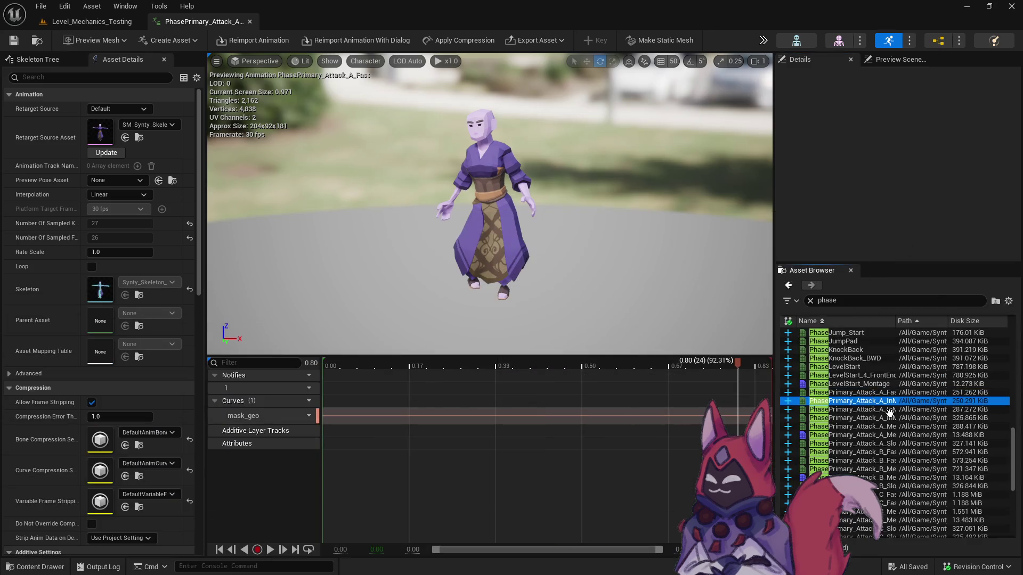
pyautogui.click(873, 409)
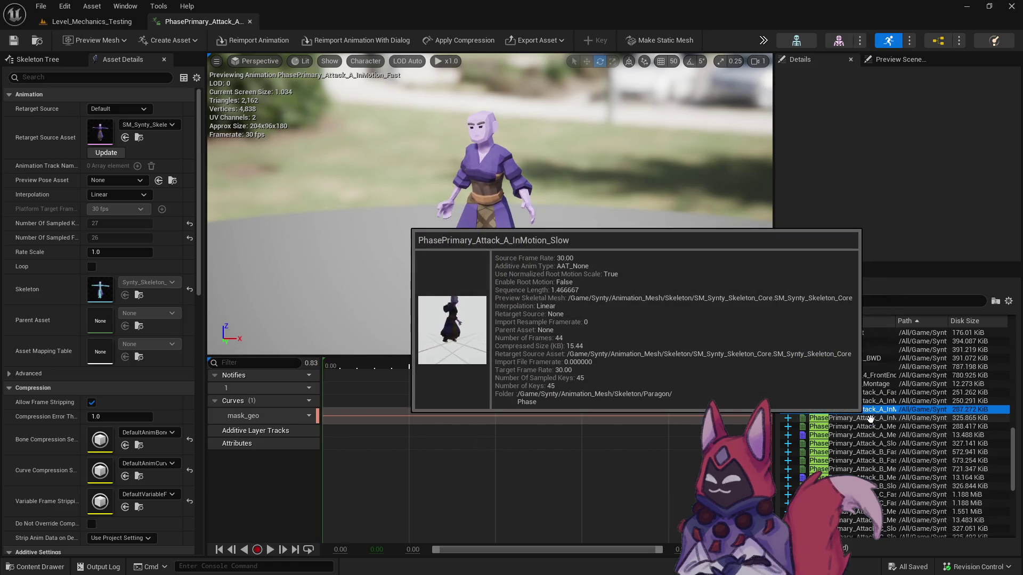
pyautogui.click(870, 419)
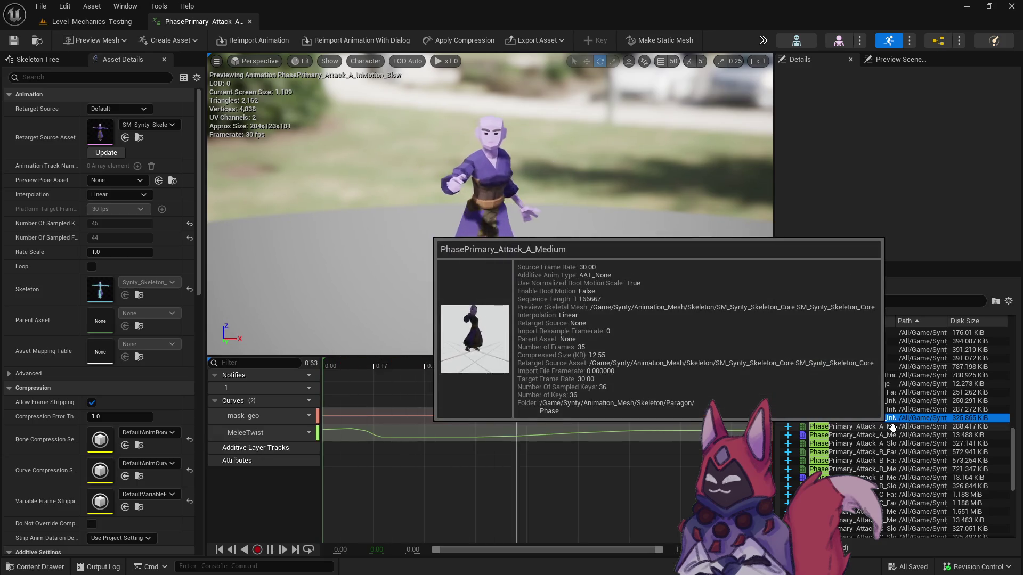
pyautogui.click(877, 426)
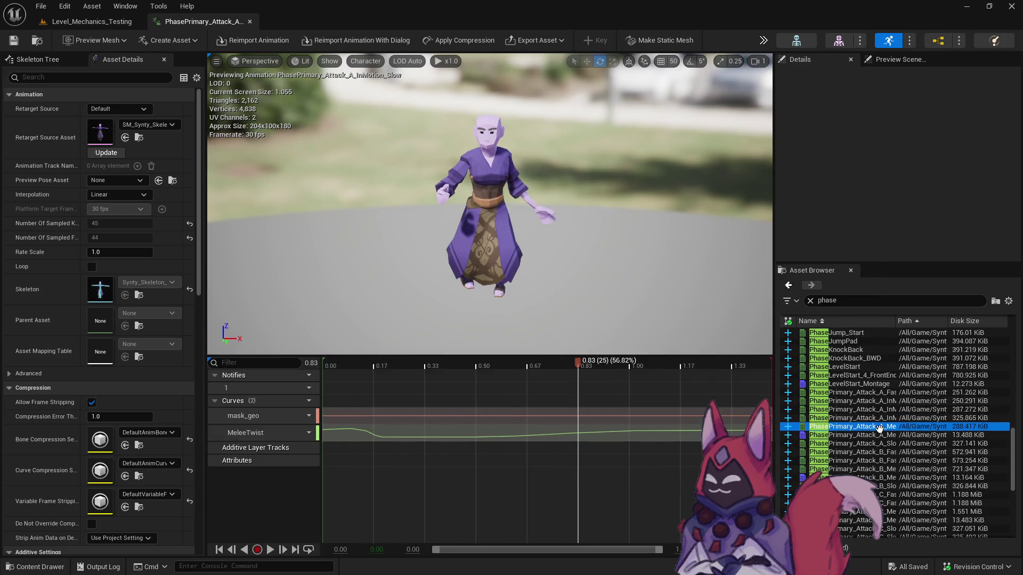
pyautogui.click(859, 392)
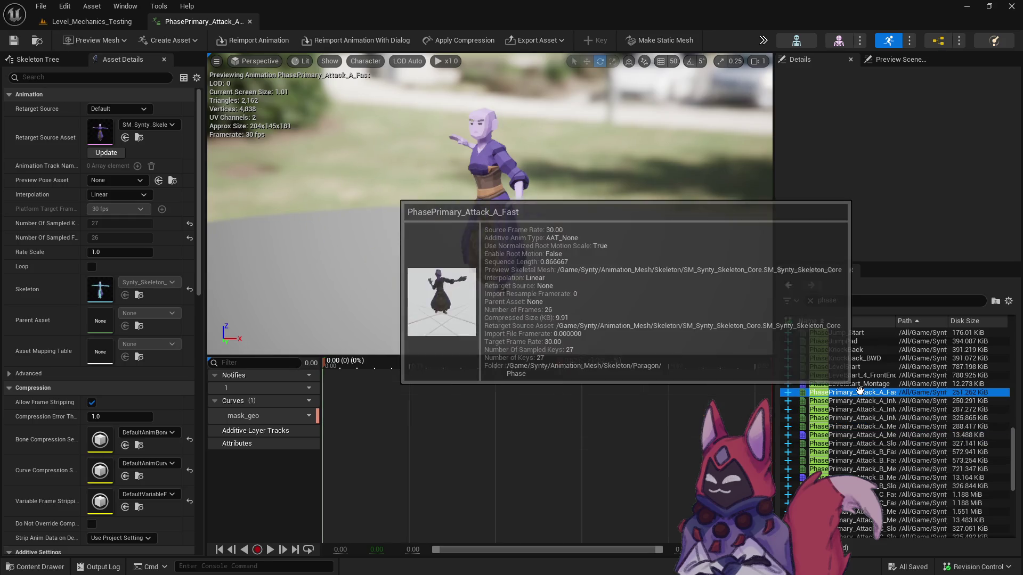
pyautogui.rightClick(866, 394)
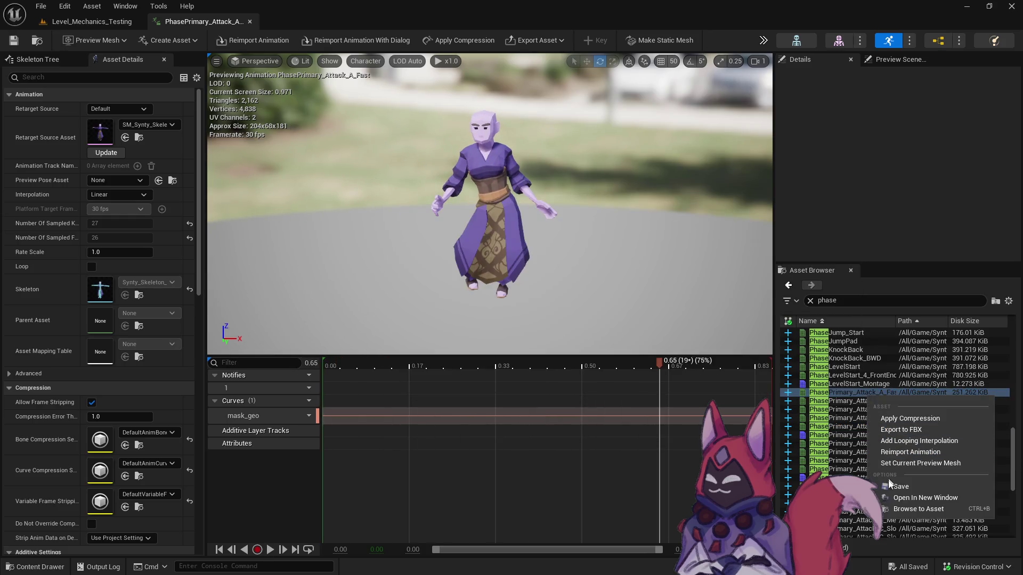
pyautogui.click(905, 508)
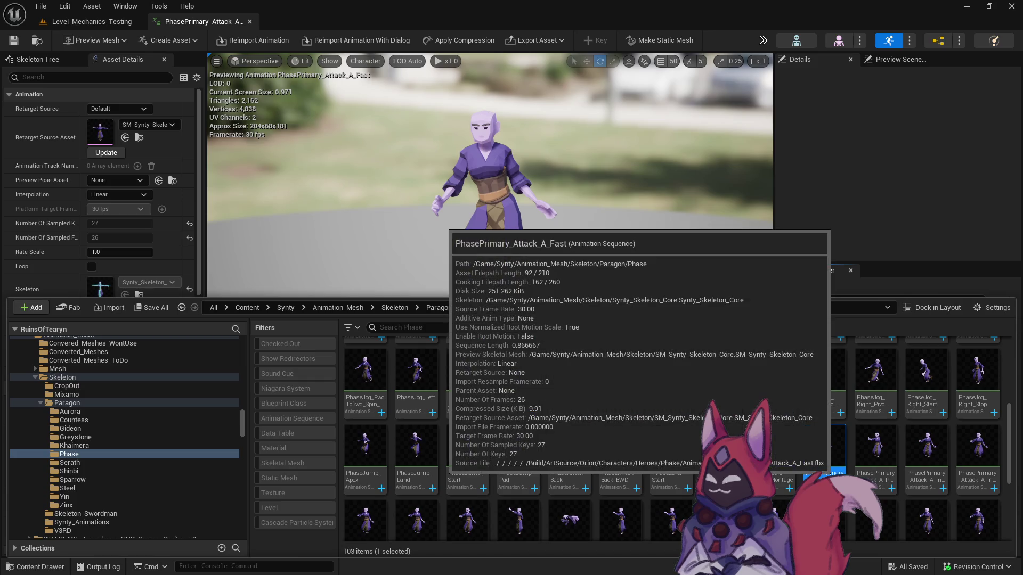
pyautogui.rightClick(834, 455)
# Create PhasePrimary_Attack_A_Fast_Montage from the fast attack animation and add two more fast attack clips.
pyautogui.moveTo(906, 140)
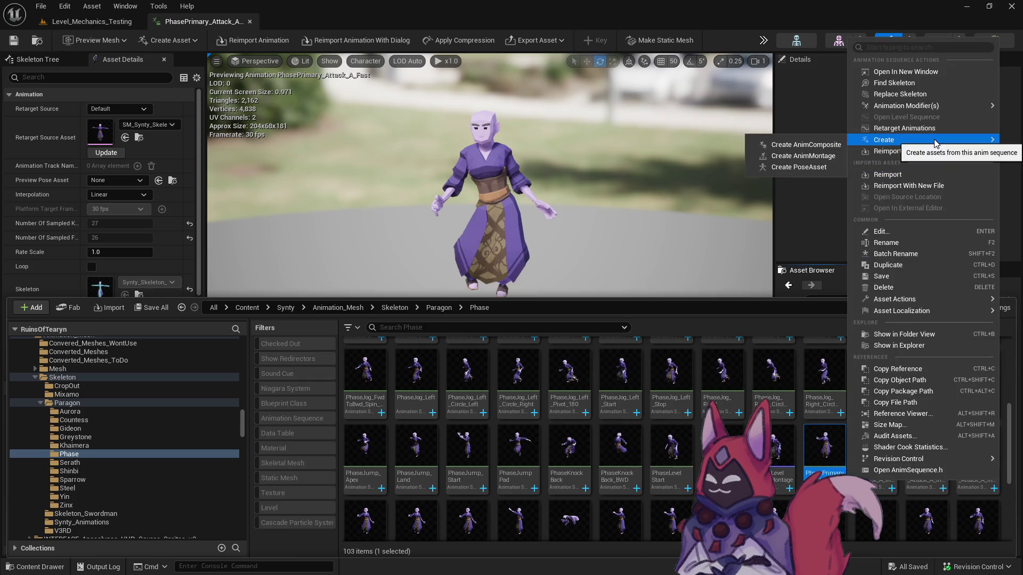
pyautogui.click(783, 151)
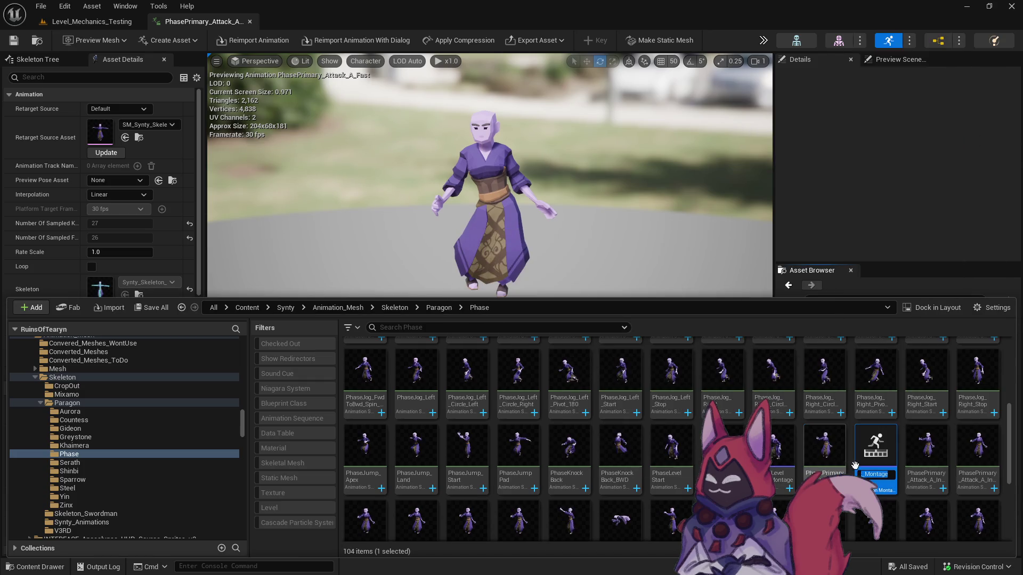
pyautogui.press('Return')
pyautogui.doubleClick(877, 444)
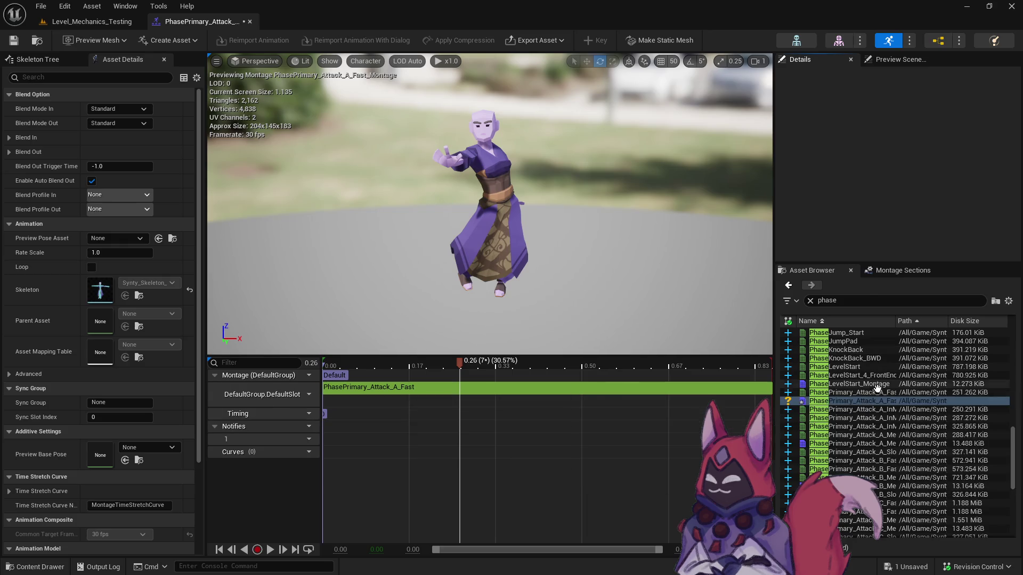
pyautogui.click(878, 392)
pyautogui.moveTo(878, 392); pyautogui.dragTo(586, 394)
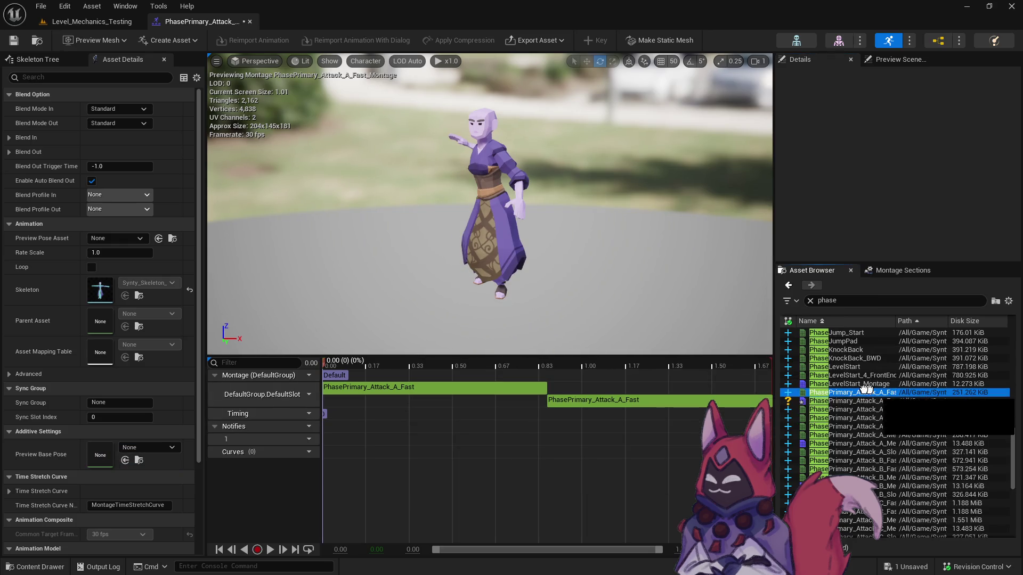
pyautogui.moveTo(895, 392); pyautogui.dragTo(572, 414)
pyautogui.moveTo(411, 364)
pyautogui.mouseDown()
pyautogui.moveTo(421, 365)
pyautogui.moveTo(334, 371)
pyautogui.moveTo(347, 375)
pyautogui.mouseUp()
# Cut the first montage clip to end at 0.15 seconds.
pyautogui.click(374, 393)
pyautogui.click(908, 136)
pyautogui.press('BackSpace')
pyautogui.write('0.15')
pyautogui.press('Return')
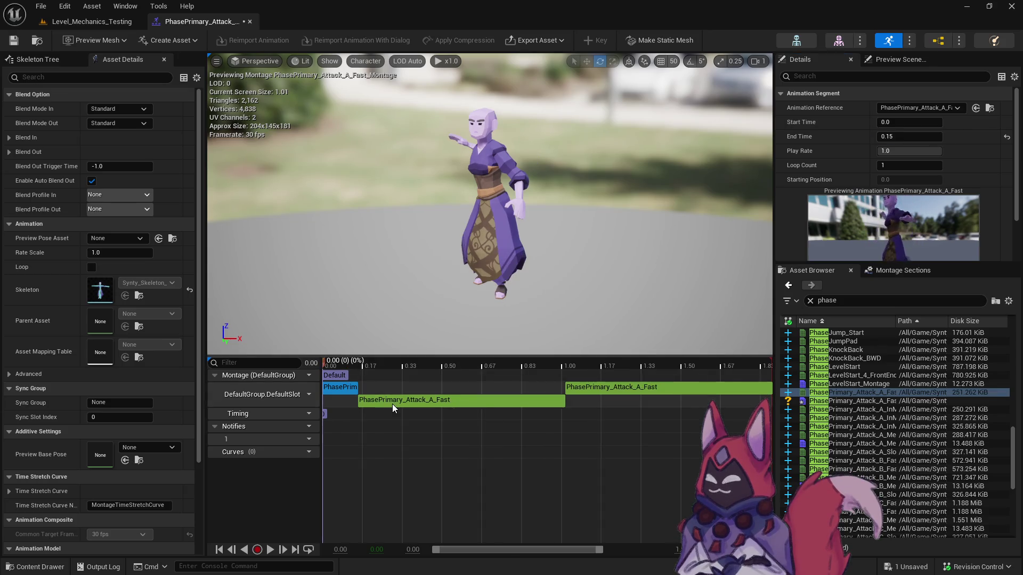
# Make the second clip run from 0.15 to 0.3 seconds.
pyautogui.click(933, 123)
pyautogui.write('0.15')
pyautogui.press('Return')
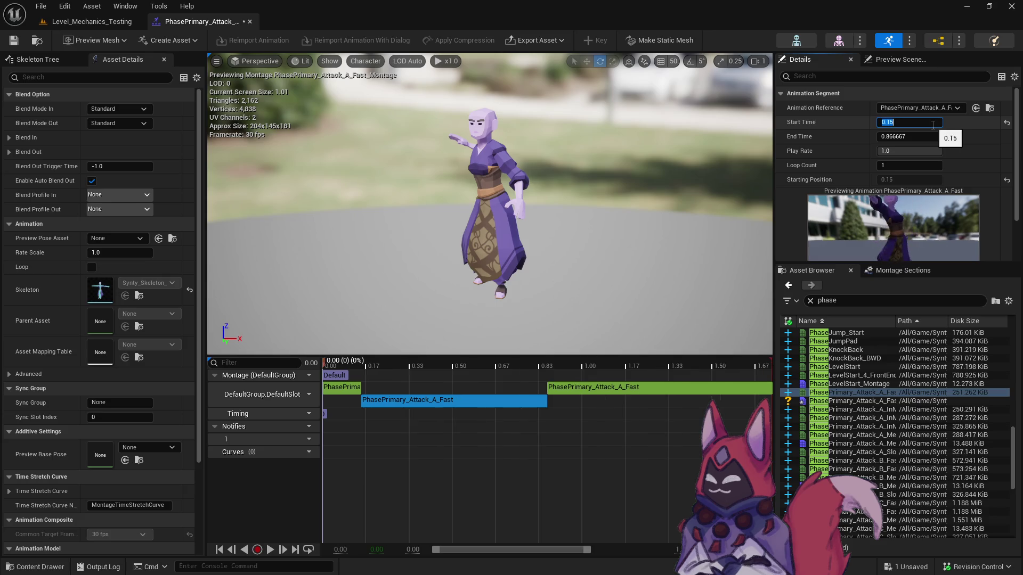
pyautogui.write('0.3')
pyautogui.press('Return')
pyautogui.moveTo(394, 366); pyautogui.dragTo(410, 369)
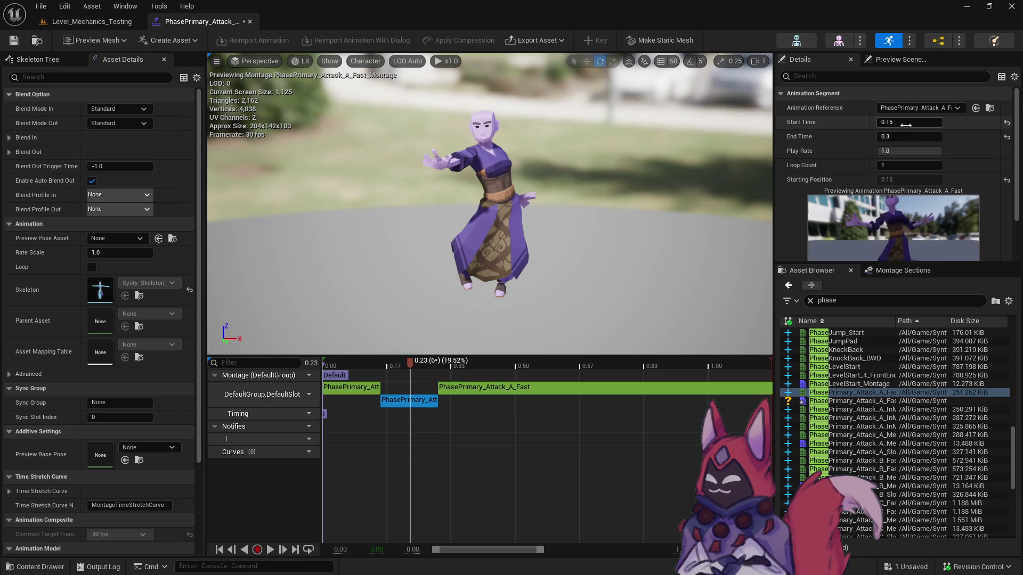
# Shorten the middle segment's end to 0.2, then 0.25 seconds, previewing the pose, then select the long segment.
pyautogui.click(916, 141)
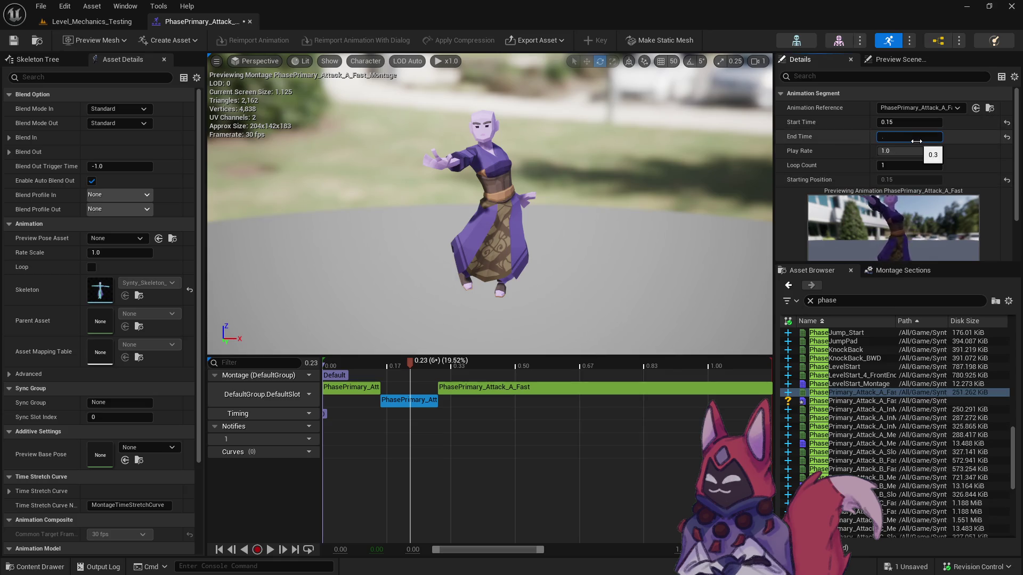
pyautogui.write('2')
pyautogui.press('Return')
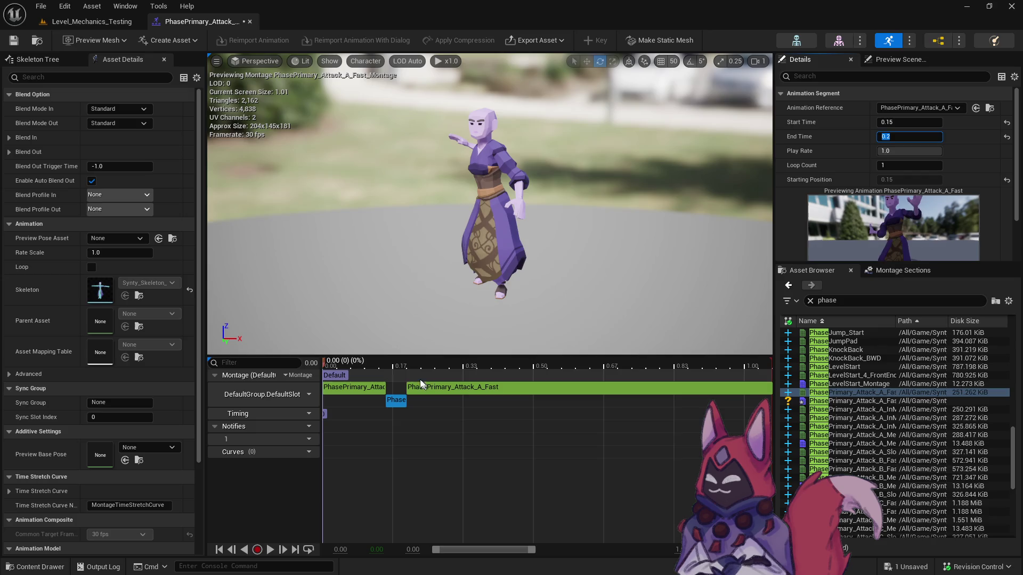
pyautogui.click(406, 363)
pyautogui.click(933, 139)
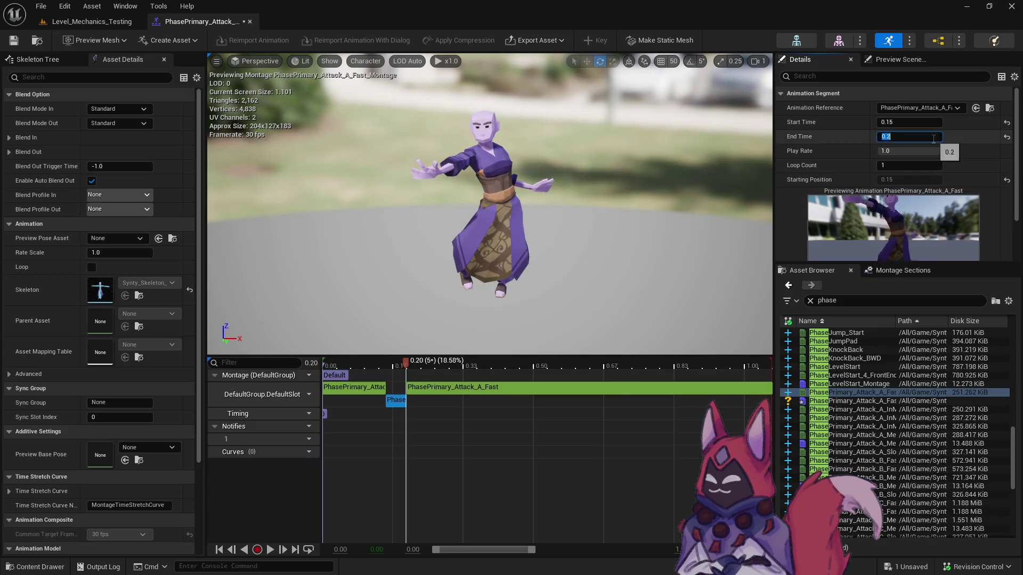
pyautogui.write('5')
pyautogui.press('Return')
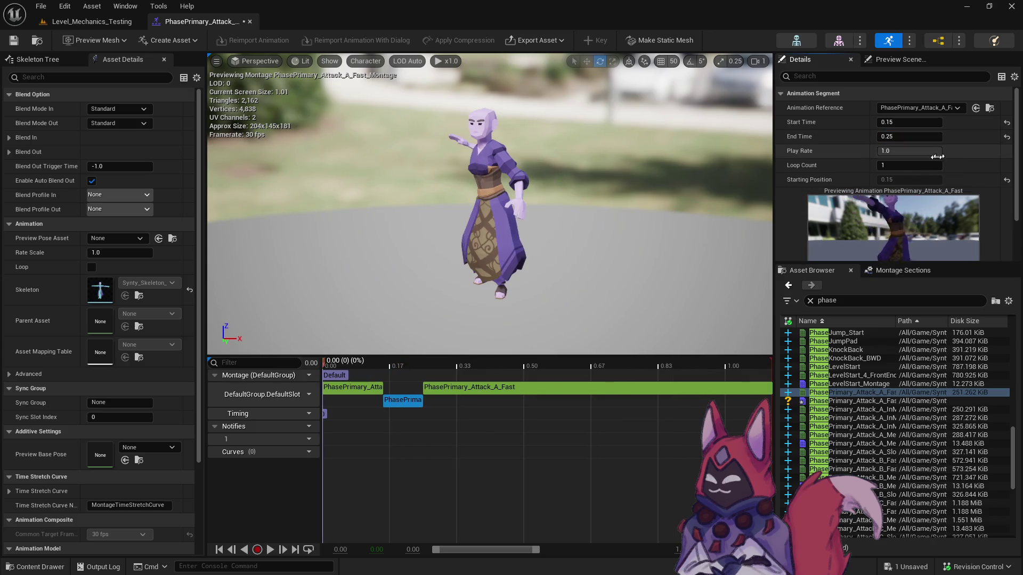
pyautogui.moveTo(400, 361); pyautogui.dragTo(420, 364)
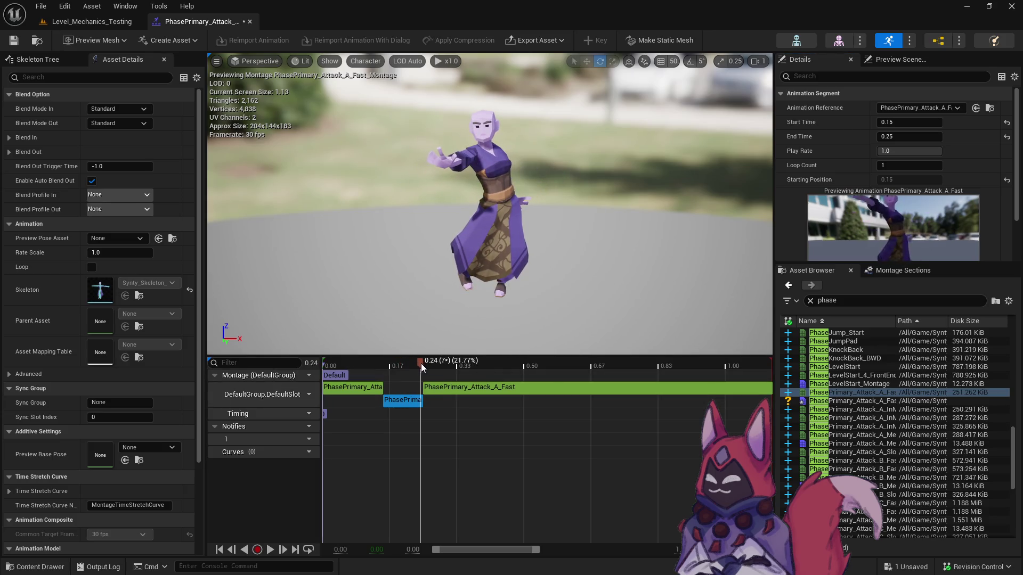
pyautogui.click(480, 390)
pyautogui.click(901, 122)
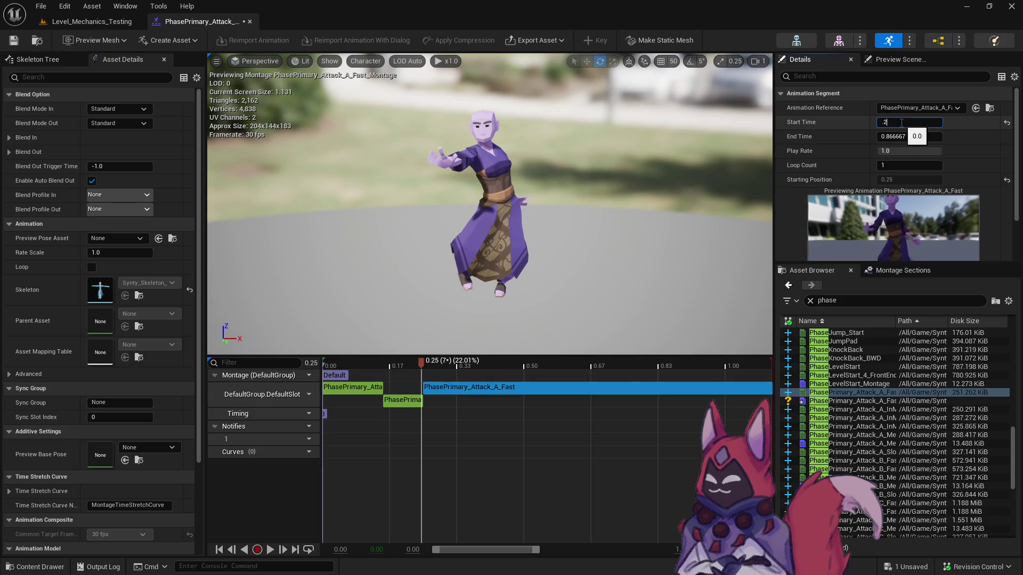
# Set the long PhasePrimary_Attack_A_Fast segment's Start Time to 0.25 seconds.
pyautogui.write('5')
pyautogui.press('Return')
pyautogui.click(365, 389)
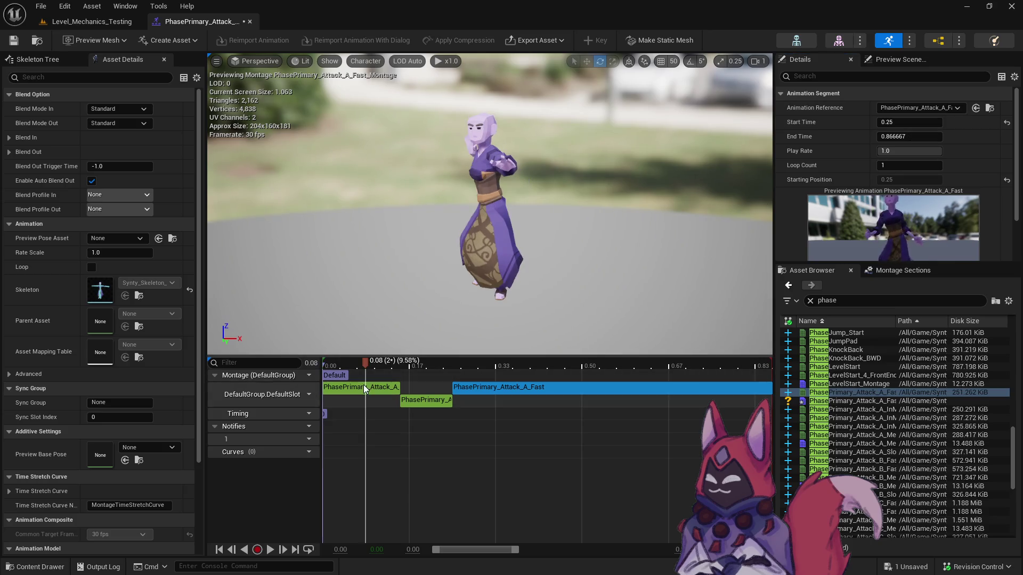
# Try a 0.2 play rate on the opening 0–0.15 s segment and preview the montage.
pyautogui.click(942, 152)
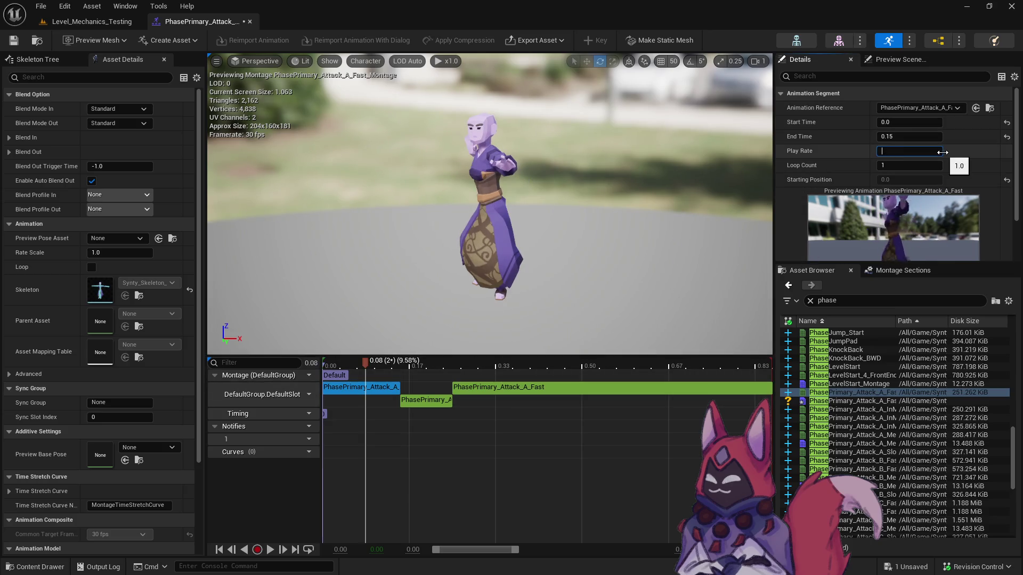
pyautogui.write('0.2')
pyautogui.press('Return')
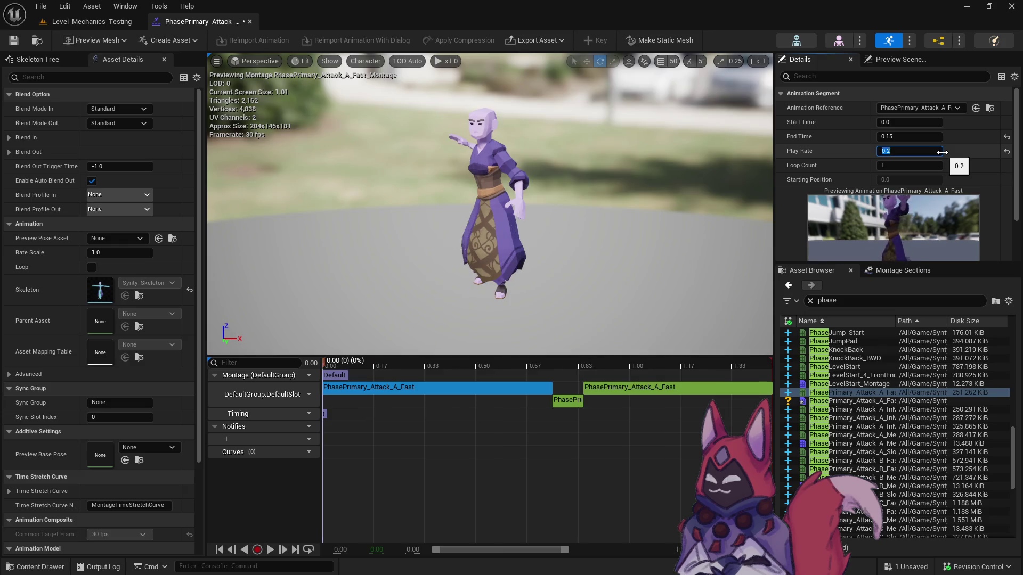
pyautogui.press('space')
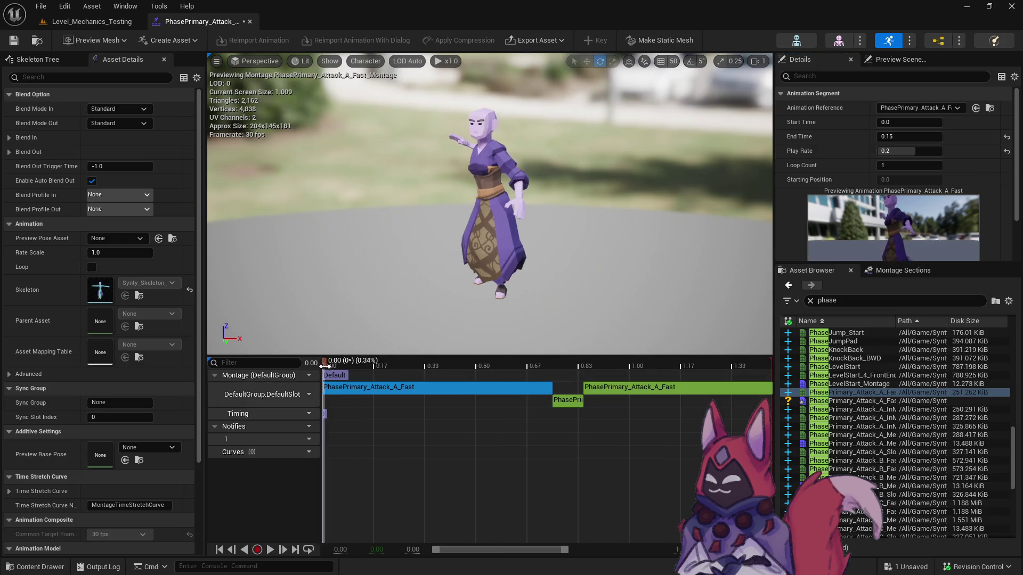
pyautogui.press('space')
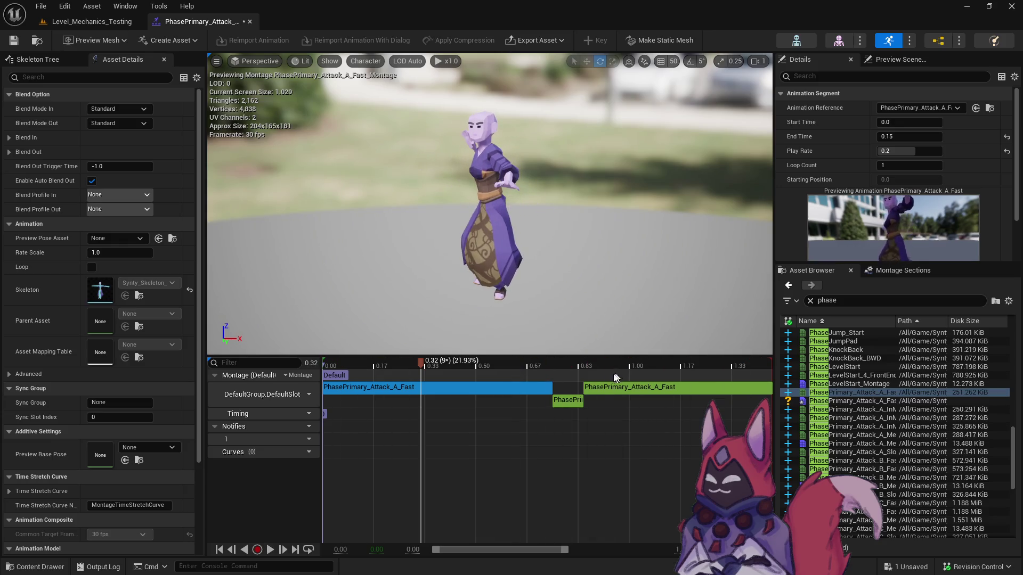
pyautogui.click(451, 388)
# Tune the opening segment's play rate through 0.1 and 0.11 to 0.105, then save the montage.
pyautogui.click(908, 151)
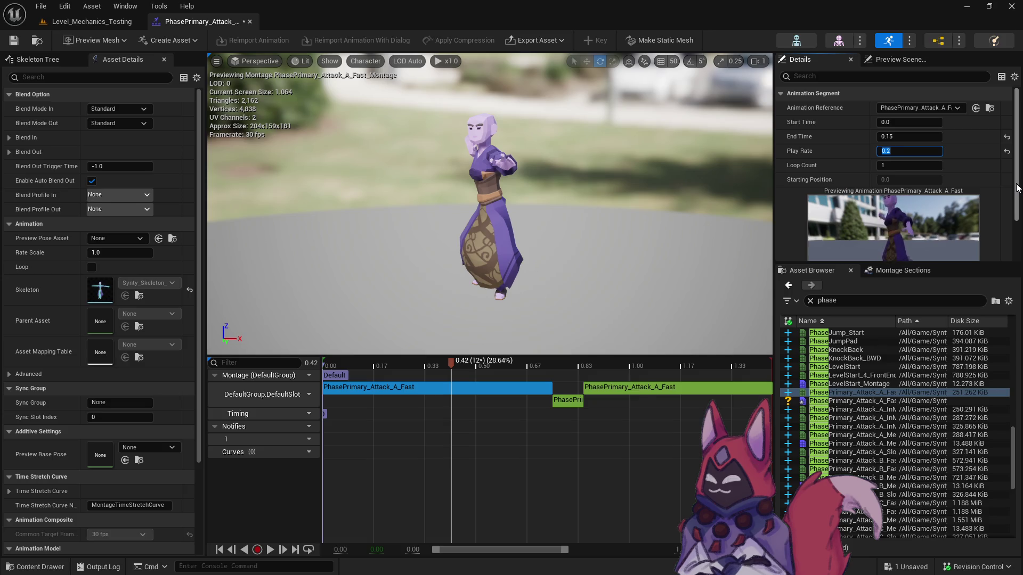
pyautogui.write('0.1')
pyautogui.press('Return')
pyautogui.press('BackSpace')
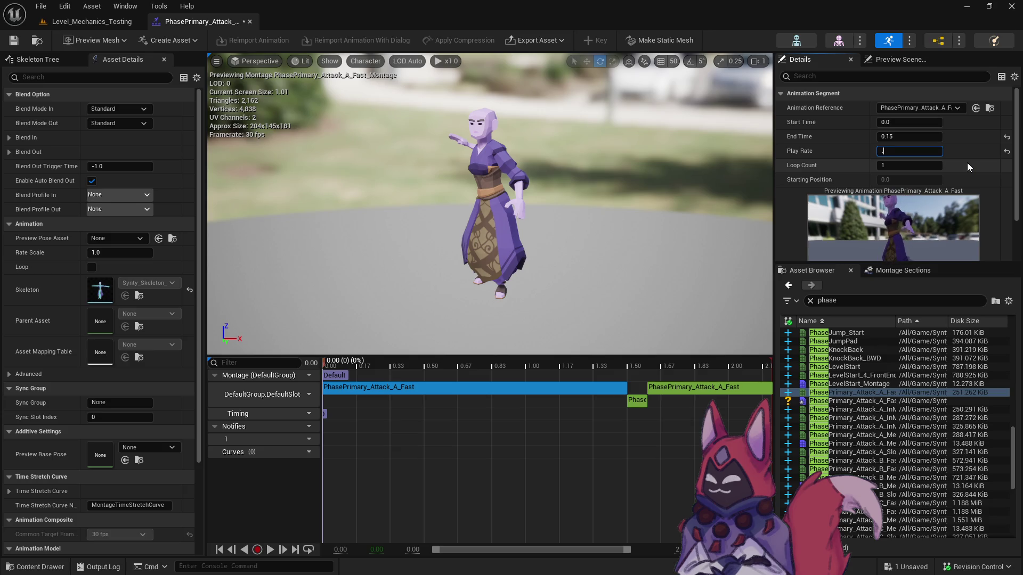
pyautogui.write('0.11')
pyautogui.press('Return')
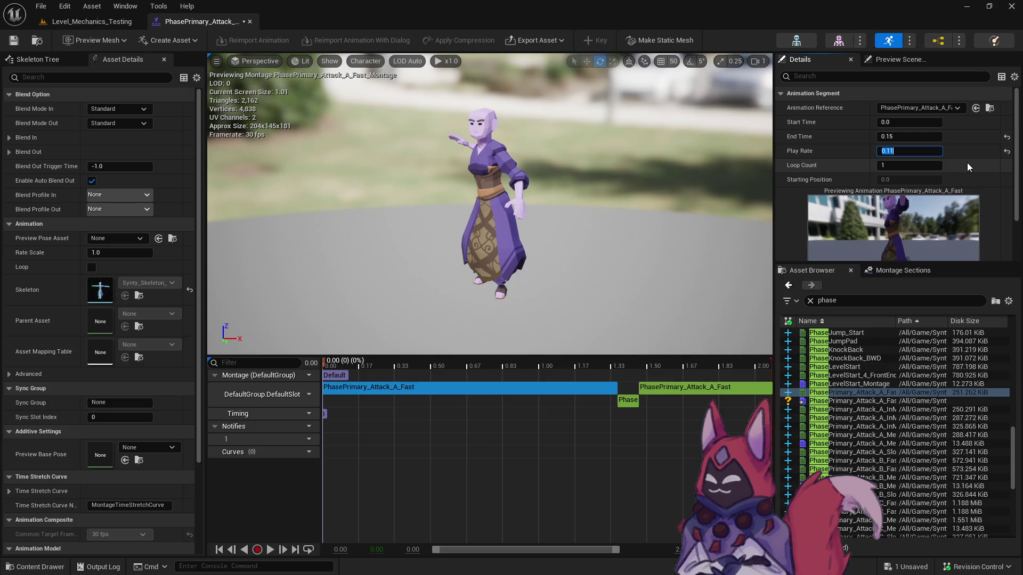
pyautogui.write('0.105')
pyautogui.press('Return')
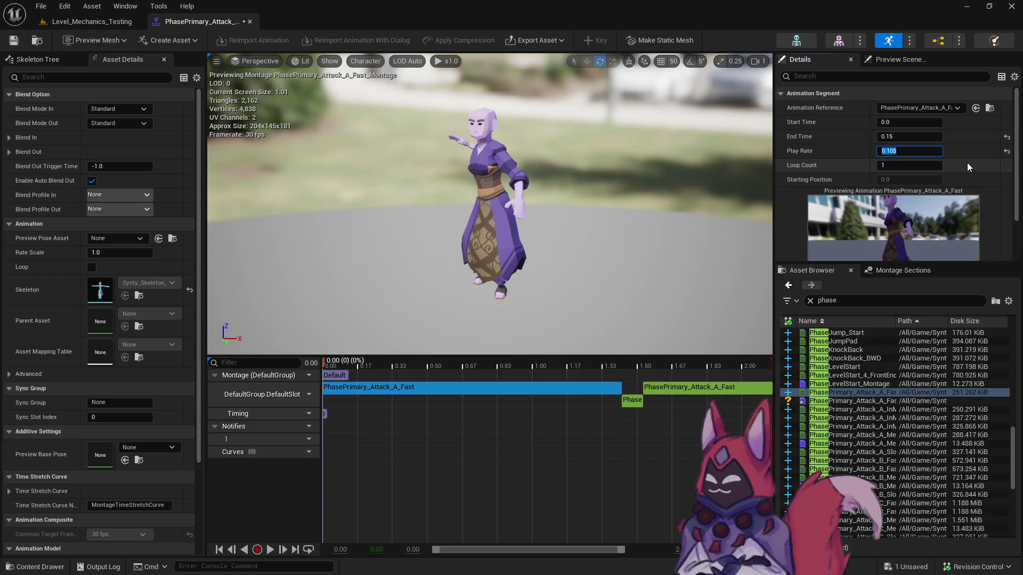
pyautogui.moveTo(620, 363)
pyautogui.mouseDown()
pyautogui.moveTo(637, 366)
pyautogui.moveTo(637, 454)
pyautogui.mouseUp()
pyautogui.click(37, 42)
pyautogui.hotkey('ctrl', 's')
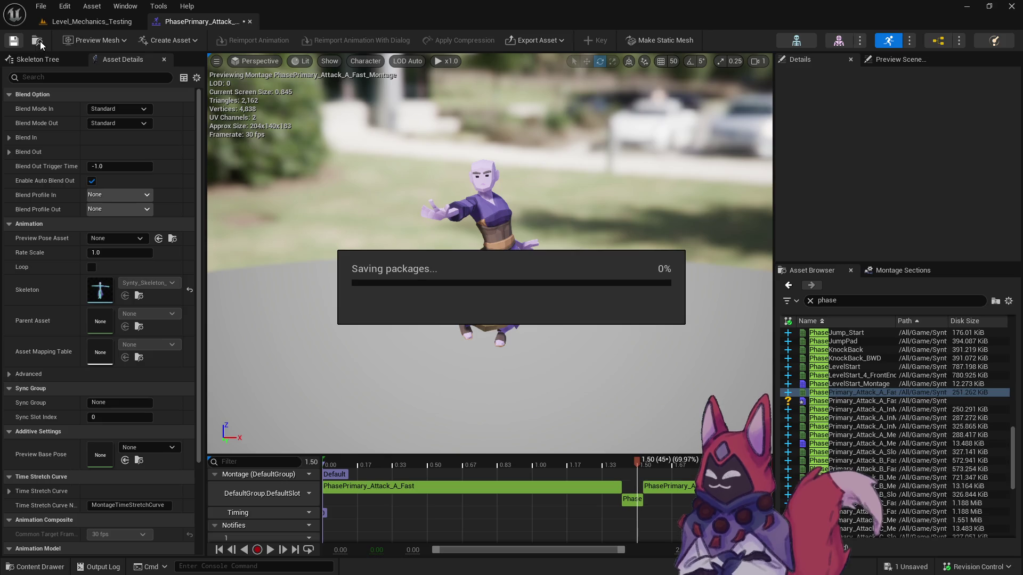
# Rename the montage to PhasePrimary_Attack_A_Fast_Montage_Scorch_Ground and return to Level_Mechanics_Testing.
pyautogui.click(40, 40)
pyautogui.press('F2')
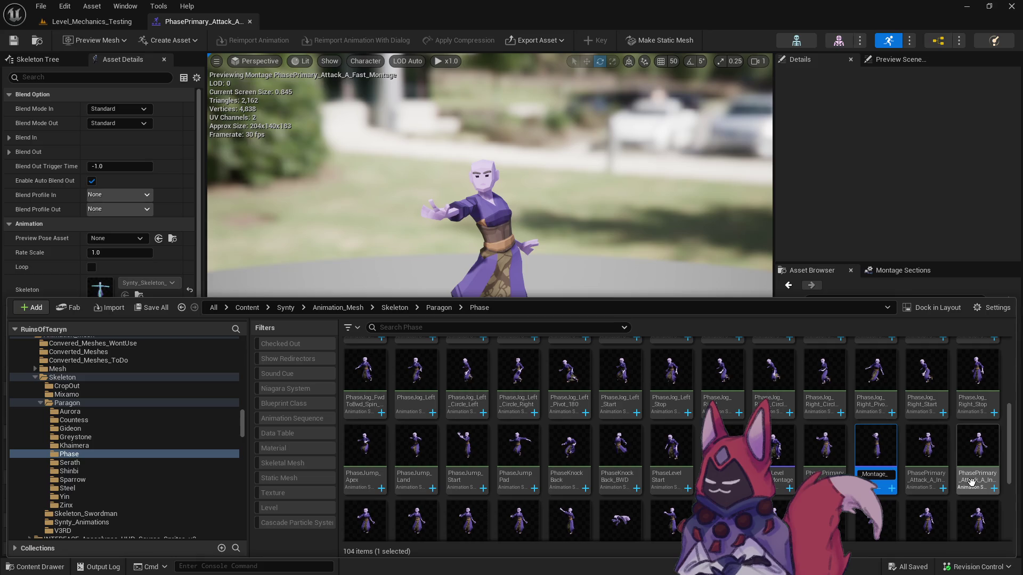
pyautogui.write('corch')
pyautogui.write('Ground')
pyautogui.press('Return')
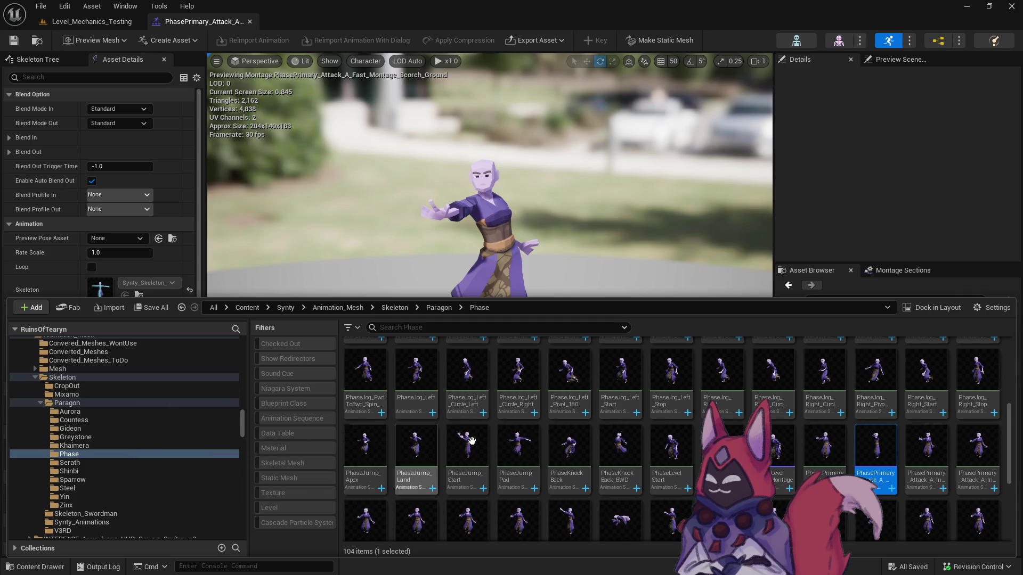
pyautogui.click(128, 22)
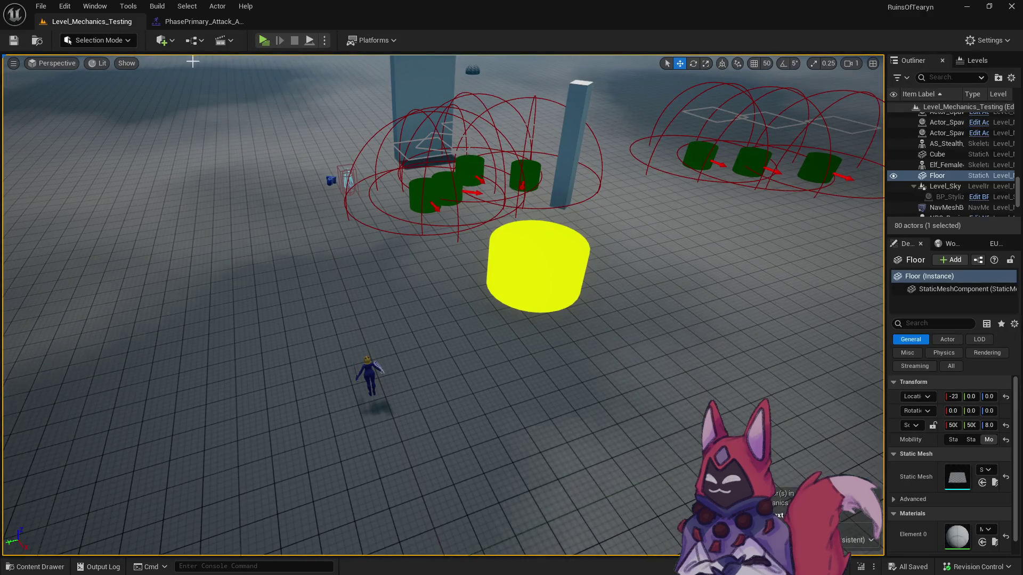
# Browse to Mage/Scorch_Ground/Base and open the Scorch_Ground data table.
pyautogui.hotkey('ctrl', 'space')
pyautogui.scroll(5, 116, 394)
pyautogui.scroll(5, 244, 327)
pyautogui.moveTo(244, 327); pyautogui.dragTo(245, 352)
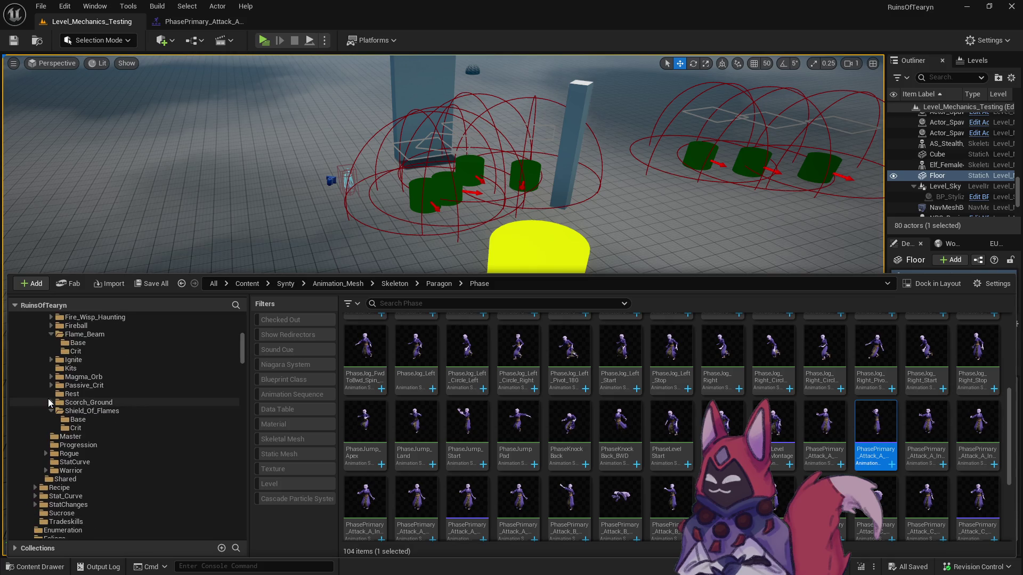
pyautogui.click(52, 402)
pyautogui.click(59, 410)
pyautogui.doubleClick(360, 373)
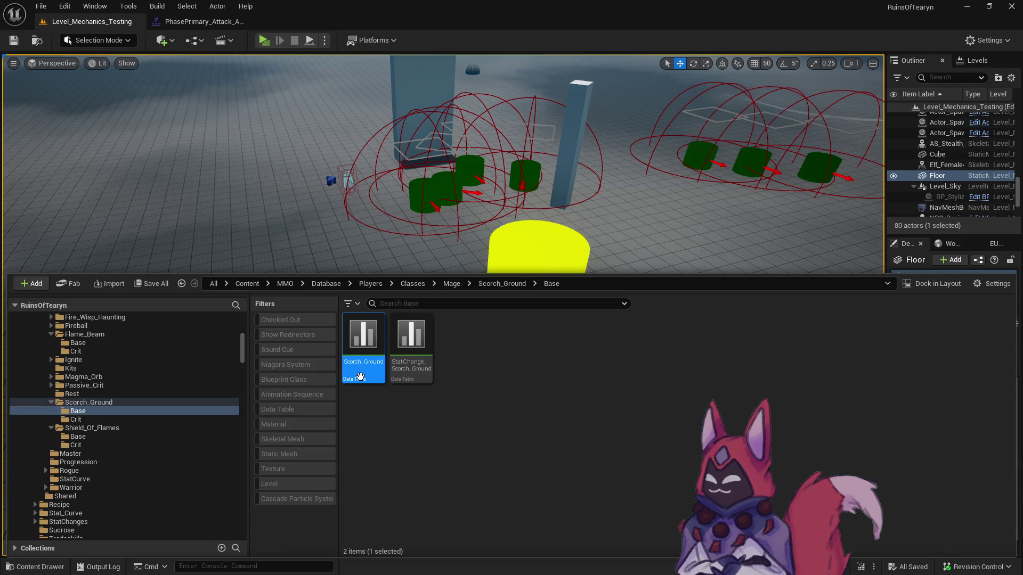
# Set Start_Animation to the Scorch_Ground montage and save the Scorch_Ground data table.
pyautogui.scroll(-10, 404, 389)
pyautogui.scroll(-20, 492, 379)
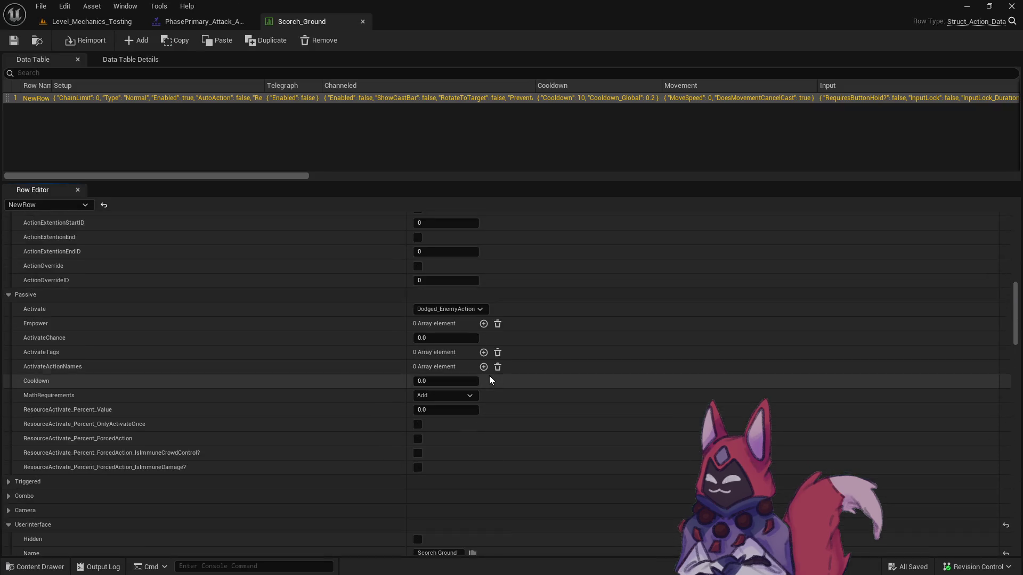
pyautogui.click(490, 316)
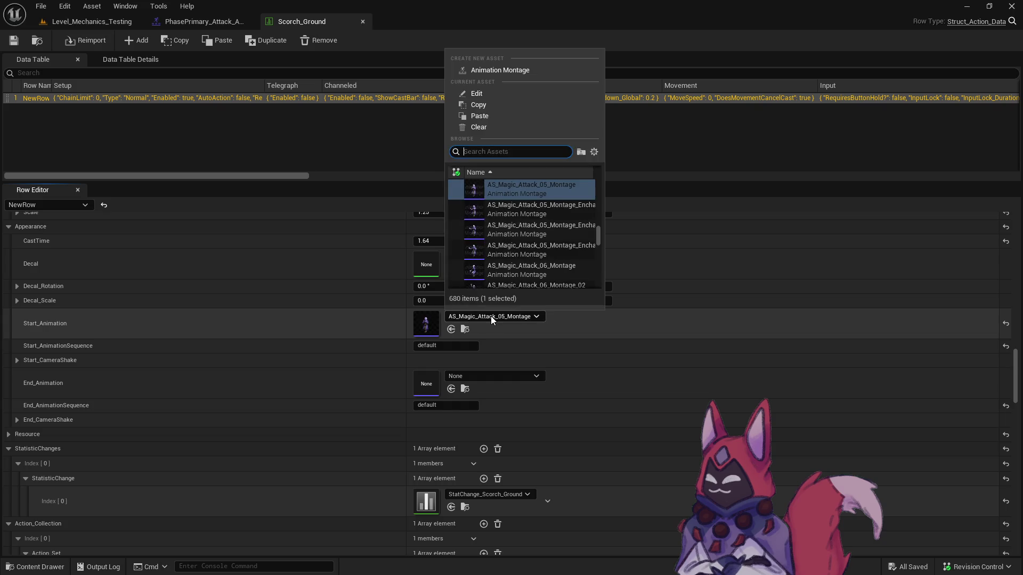
pyautogui.write('scorch ground')
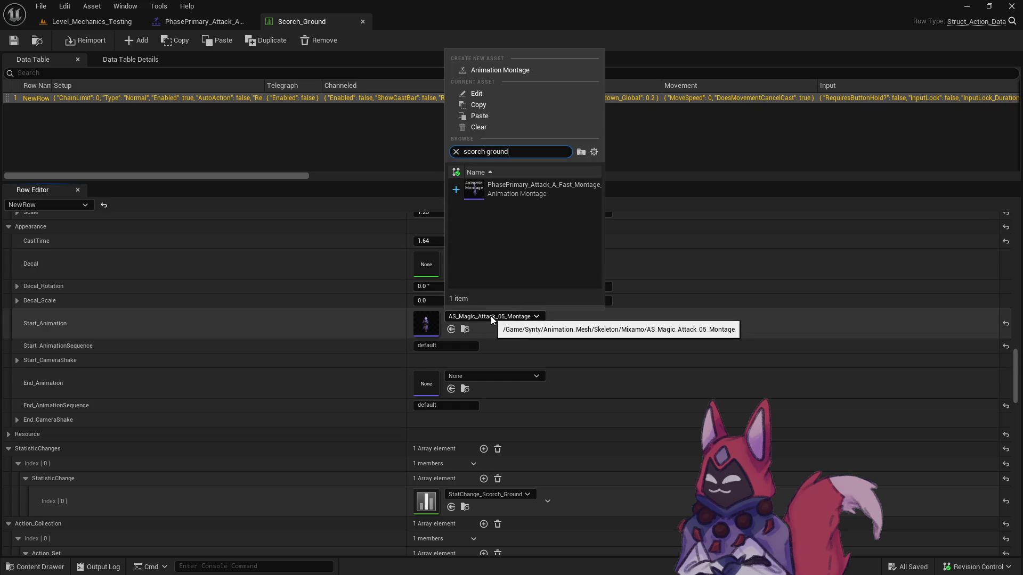
pyautogui.click(574, 193)
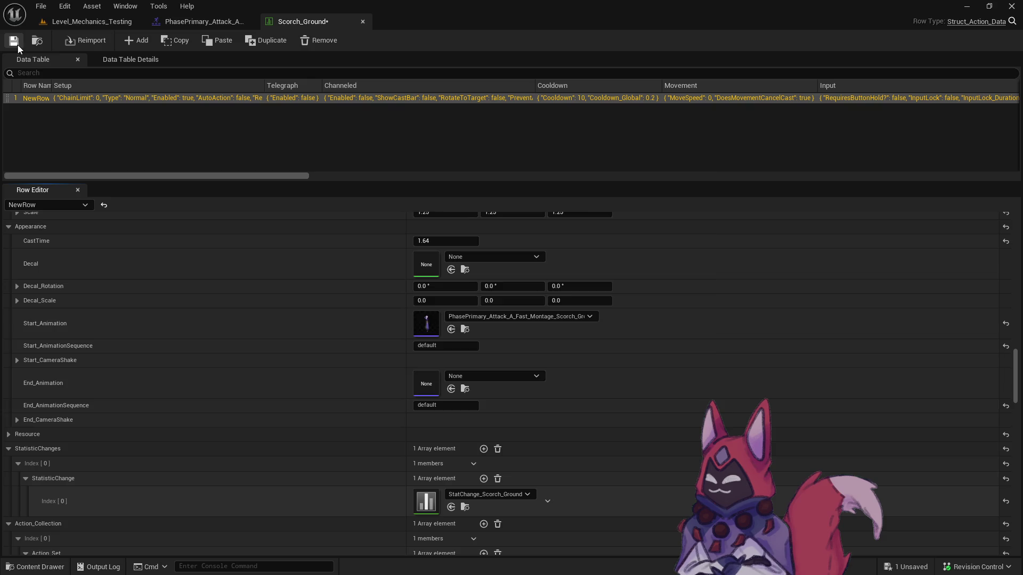
pyautogui.click(18, 44)
pyautogui.click(509, 415)
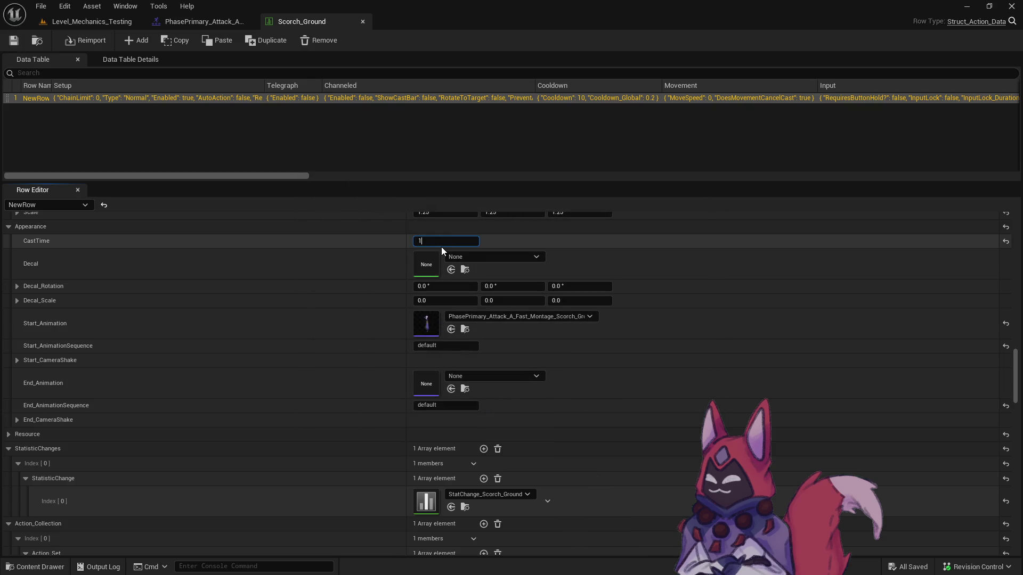
# Open the Scorch_Ground_Crit data table from the Crit folder.
pyautogui.click(39, 41)
pyautogui.click(129, 424)
pyautogui.click(387, 360)
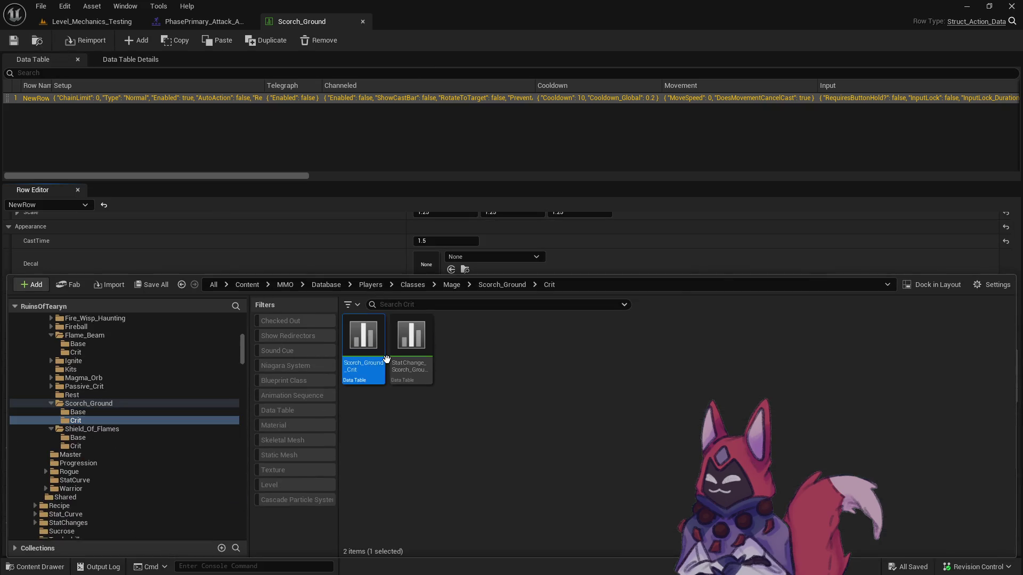
pyautogui.click(201, 21)
pyautogui.hotkey('ctrl', 'b')
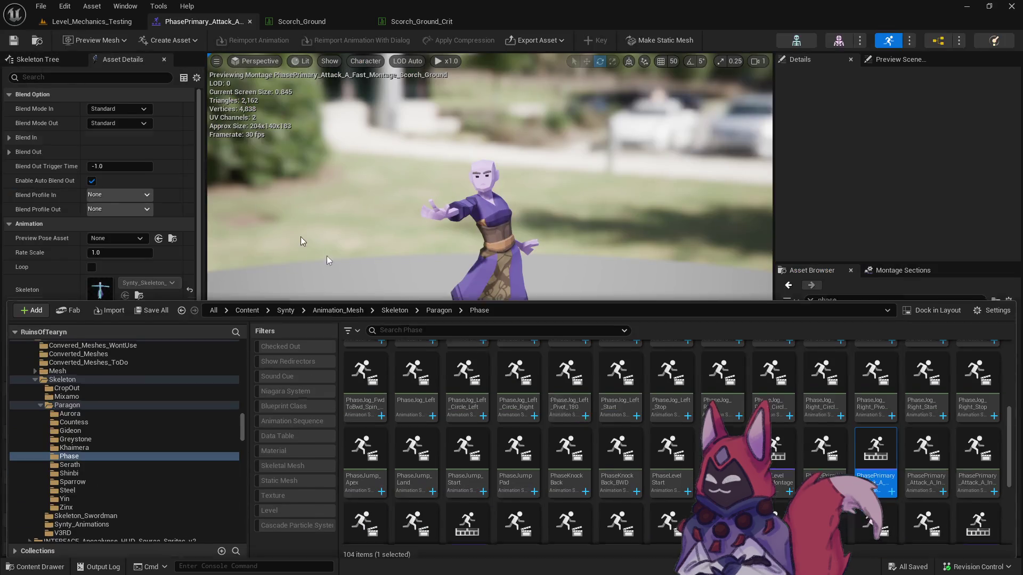
# Duplicate the Scorch_Ground montage as PhasePrimary_Attack_A_Fast_Montage_Scorch_Ground_Crit and open the copy.
pyautogui.rightClick(874, 450)
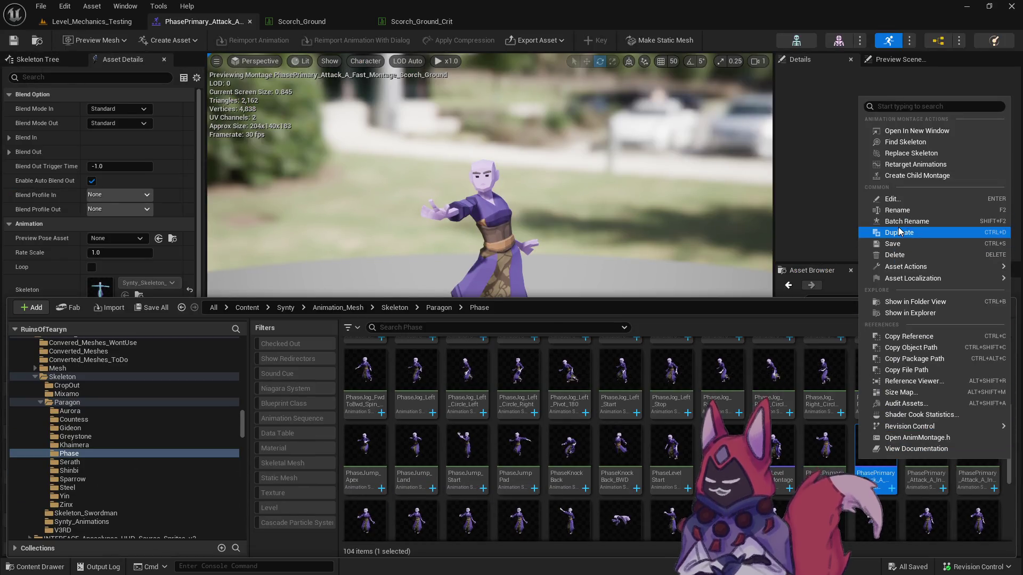
pyautogui.click(887, 226)
pyautogui.write('t')
pyautogui.press('Return')
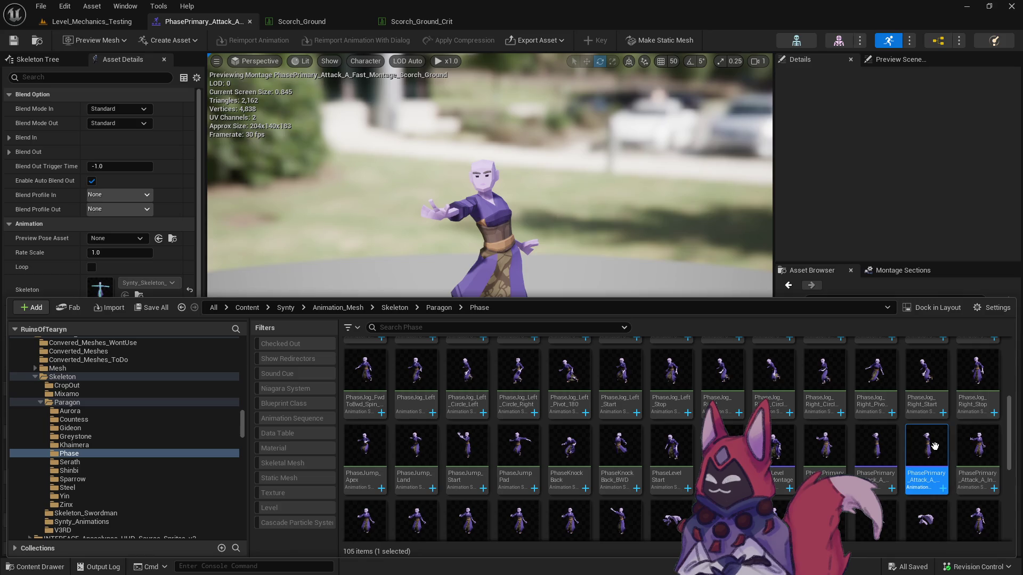
pyautogui.doubleClick(935, 450)
pyautogui.click(536, 486)
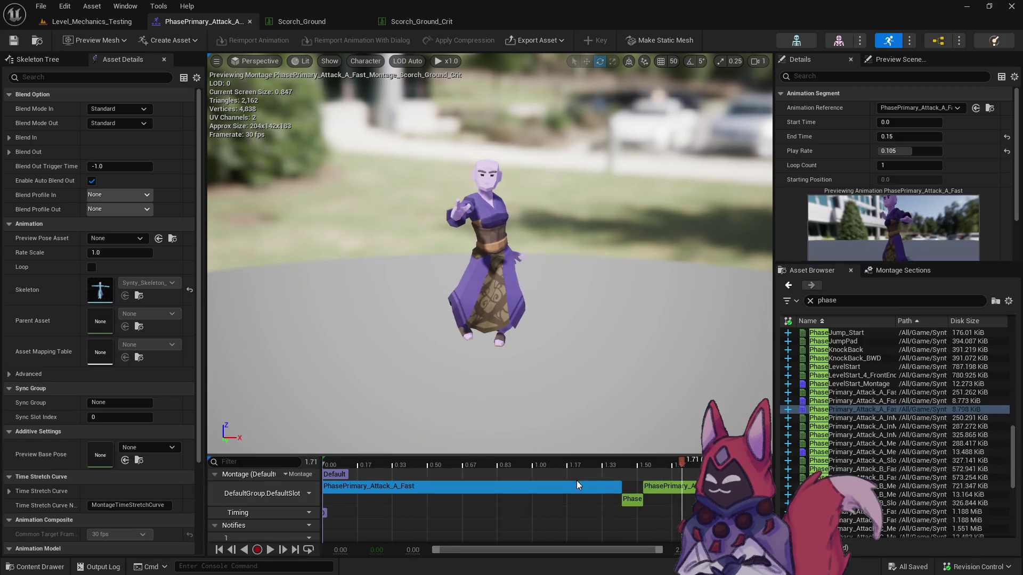
# Tune the segment's play rate from 0.7 down through 0.07, 0.065 and 0.064 to 0.062.
pyautogui.click(567, 510)
pyautogui.click(574, 489)
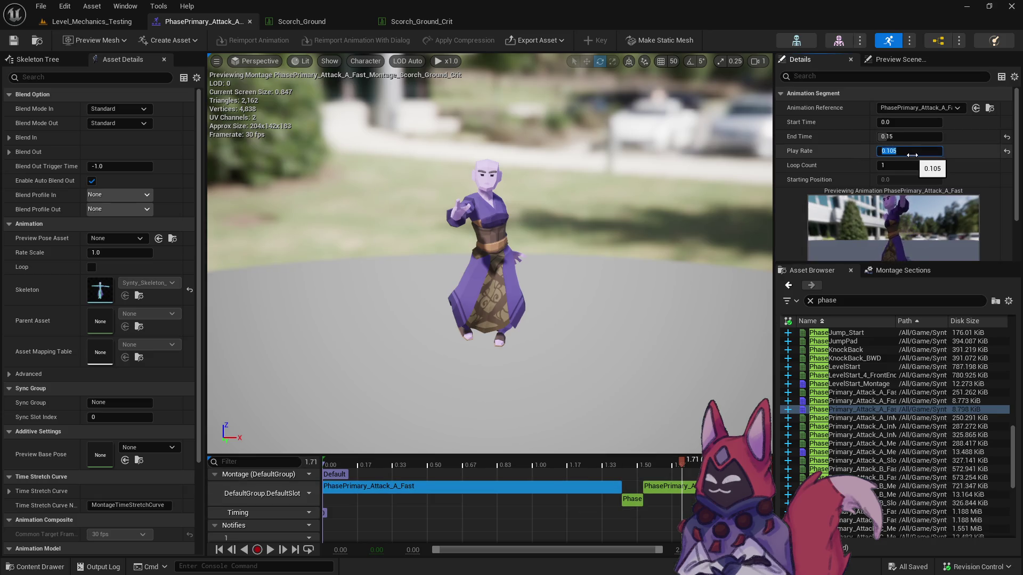
pyautogui.write('0.7')
pyautogui.press('Return')
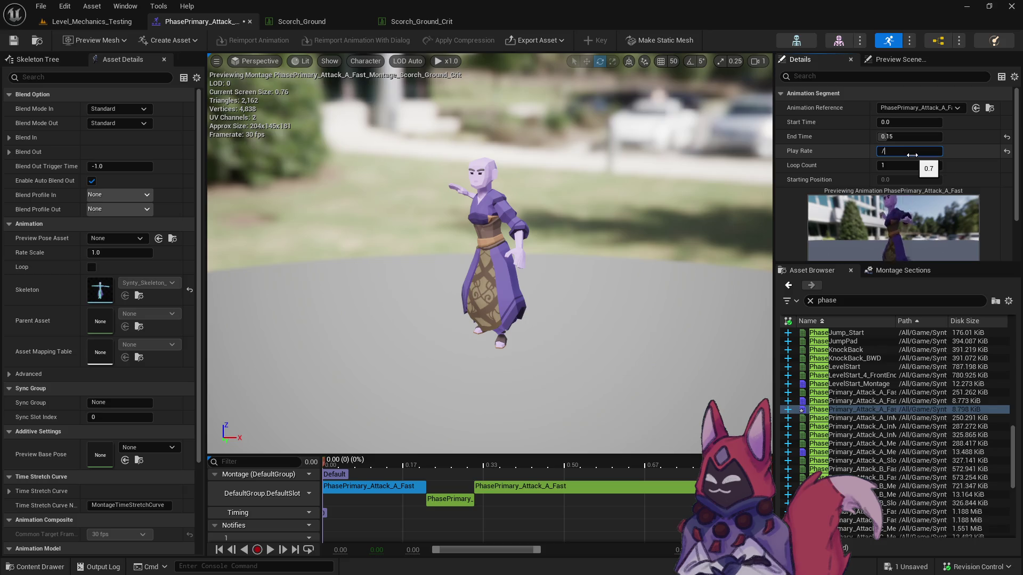
pyautogui.press('Return')
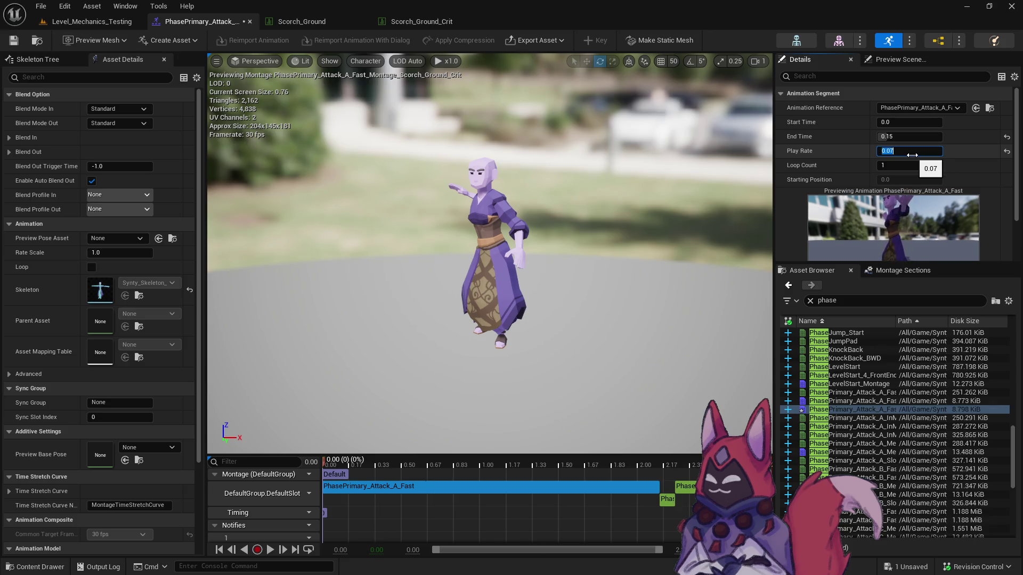
pyautogui.write('0.06')
pyautogui.press('Return')
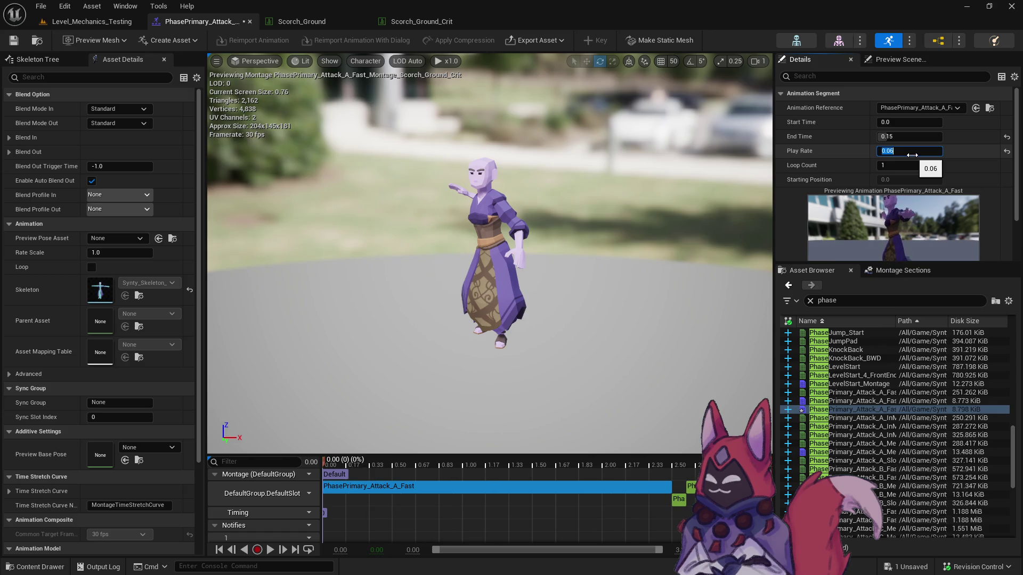
pyautogui.write('5')
pyautogui.press('Return')
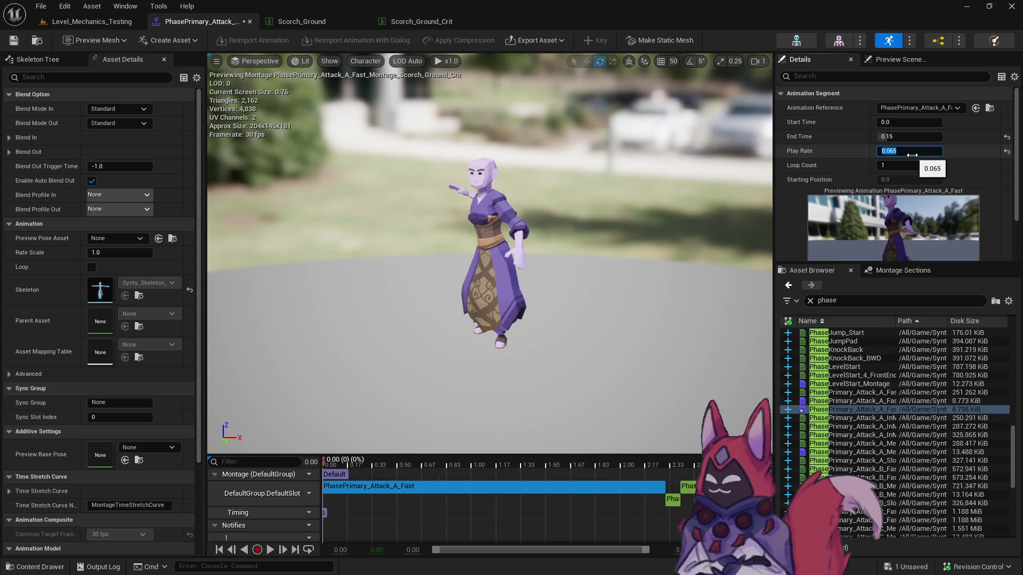
pyautogui.press('Return')
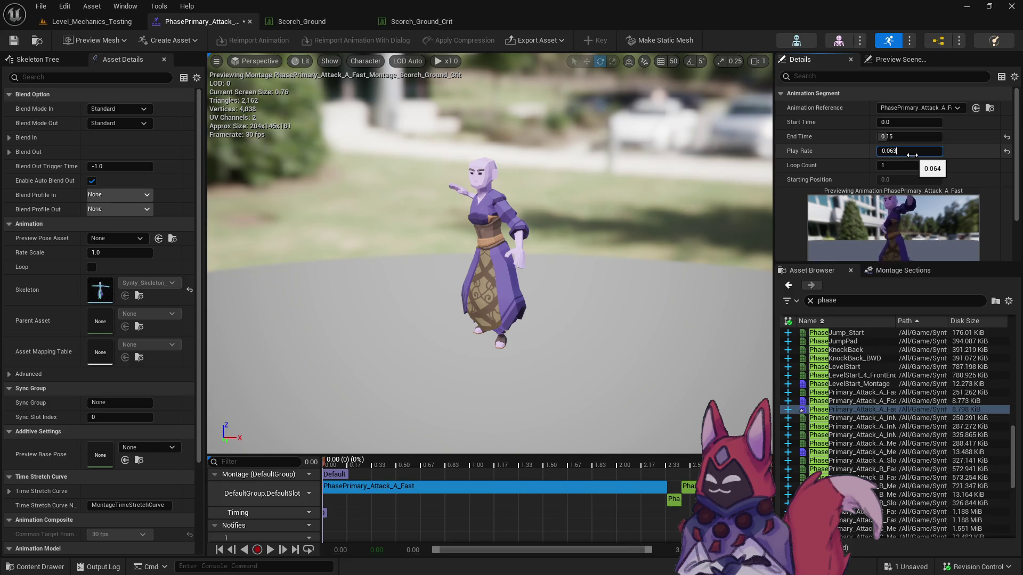
pyautogui.press('Return')
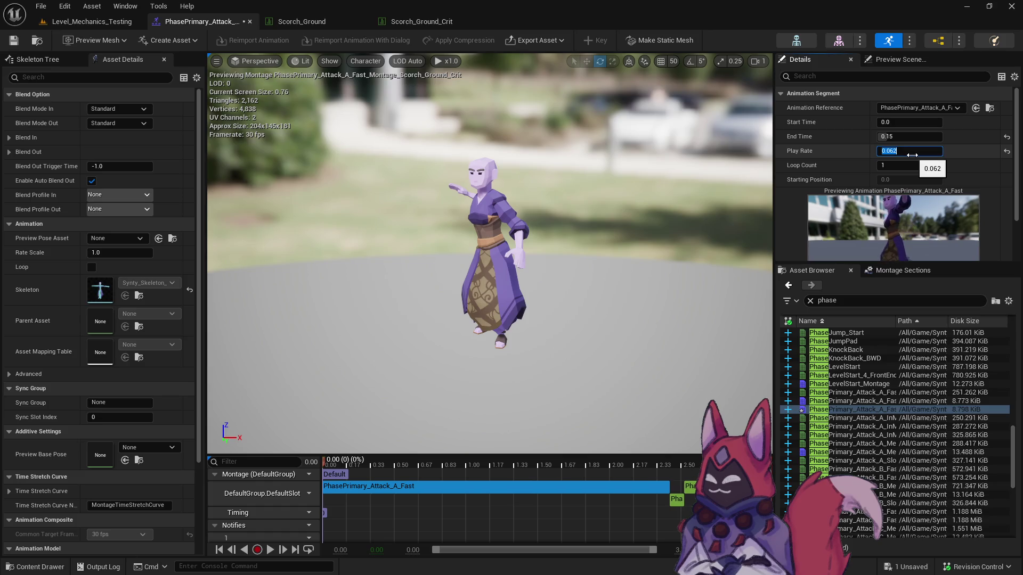
pyautogui.hotkey('ctrl', 'space')
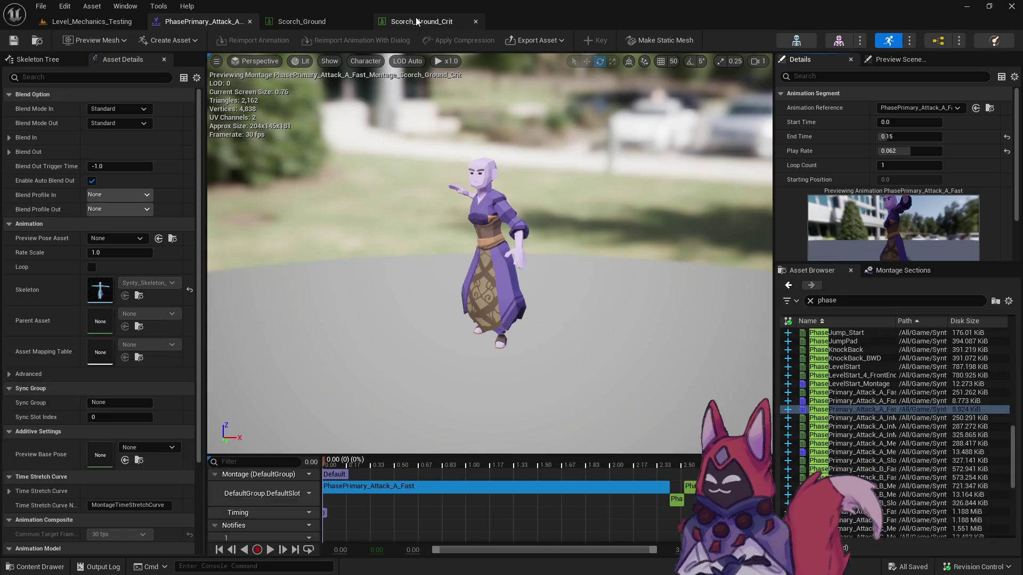
# Set Scorch_Ground_Crit's Start_Animation to the Crit montage, save with check-out, and return to Level_Mechanics_Testing.
pyautogui.click(415, 20)
pyautogui.scroll(-15, 418, 355)
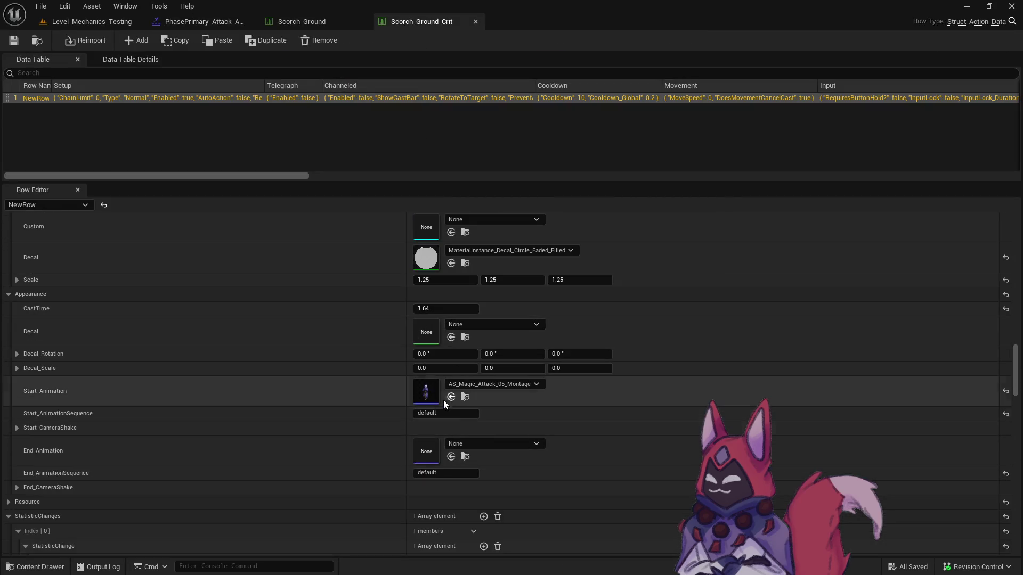
pyautogui.click(451, 397)
pyautogui.write('2.5')
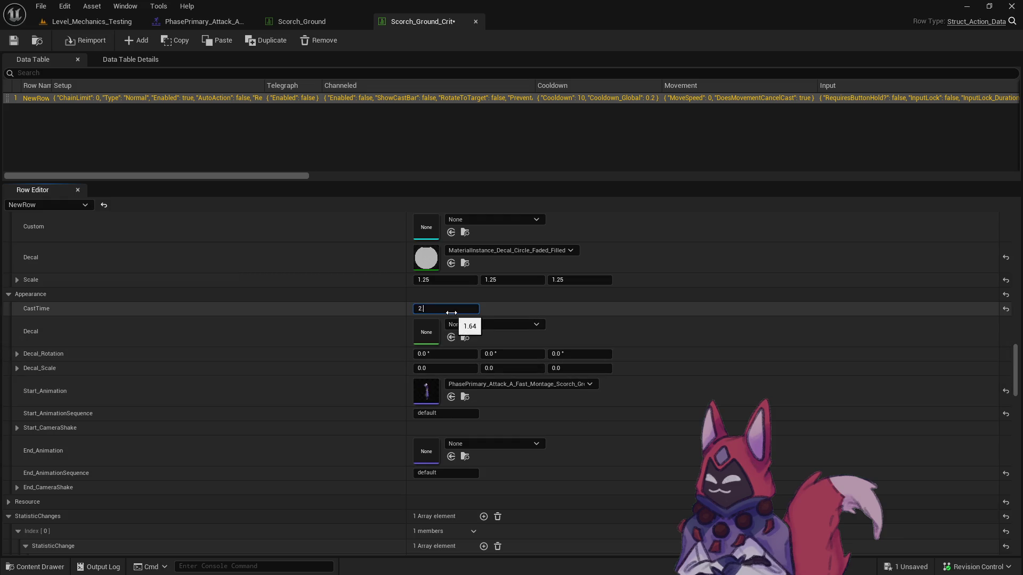
pyautogui.click(14, 41)
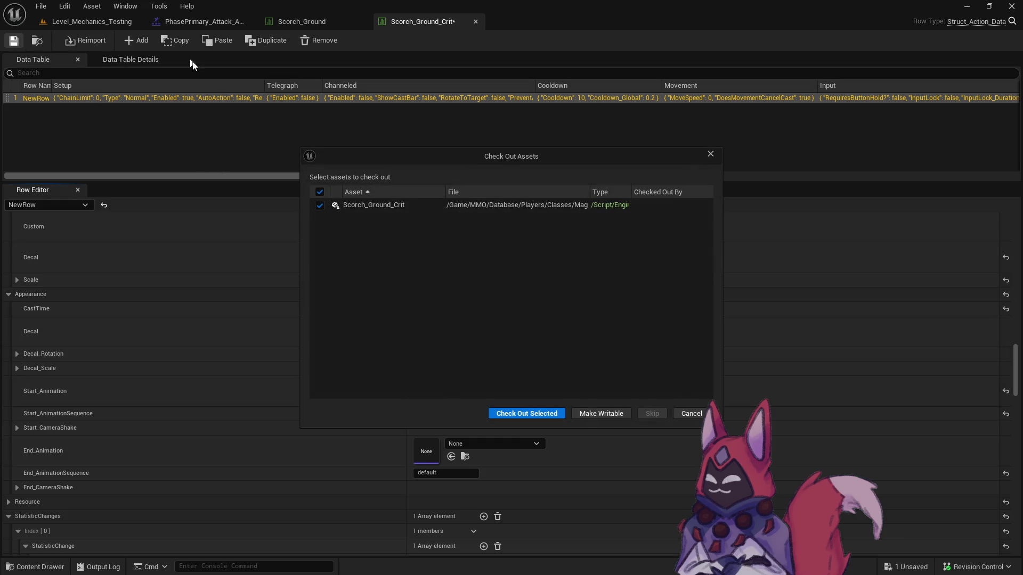
pyautogui.click(529, 414)
pyautogui.click(105, 21)
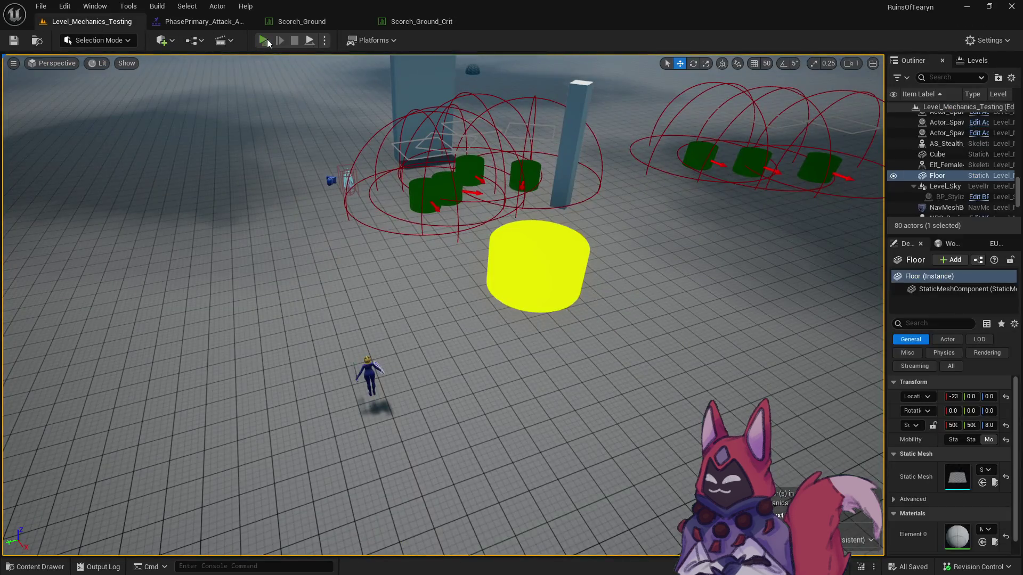
pyautogui.click(263, 40)
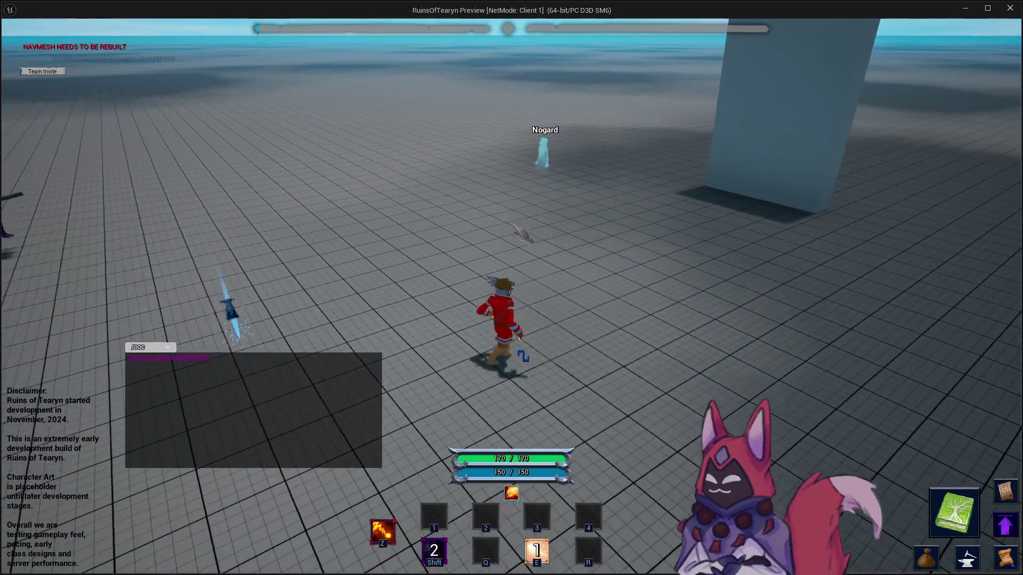
pyautogui.press('w')
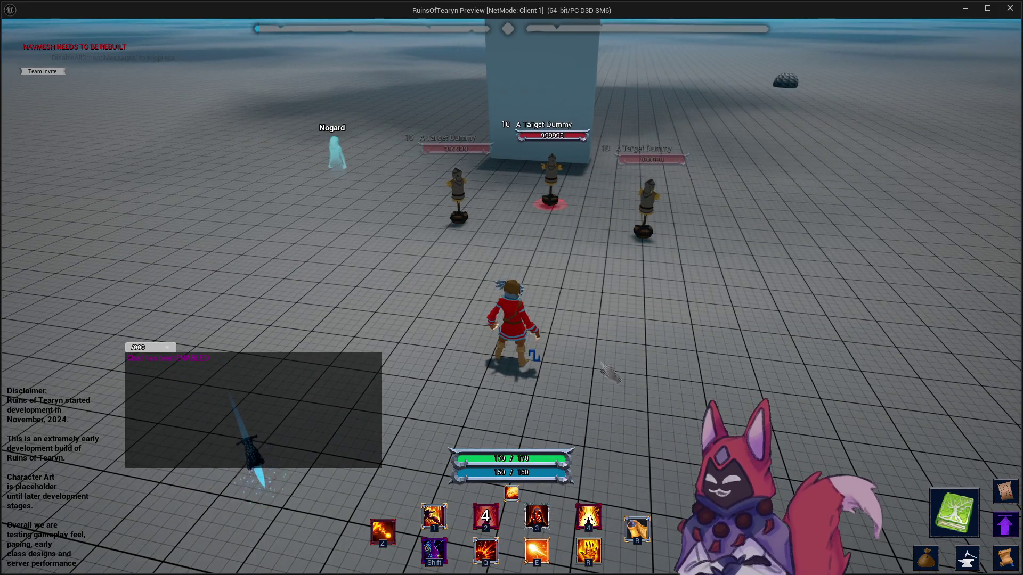
pyautogui.press('d')
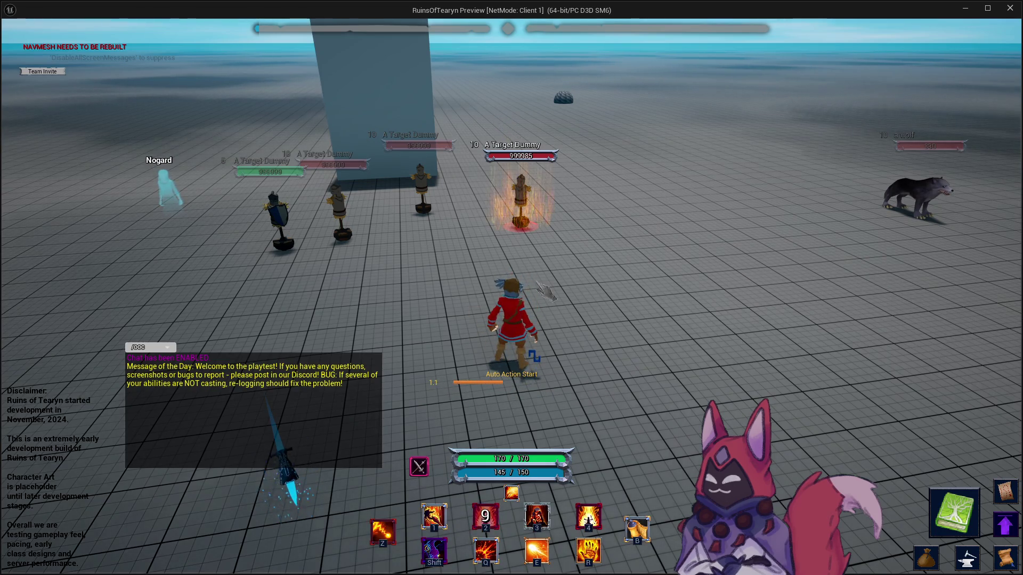
pyautogui.press('w')
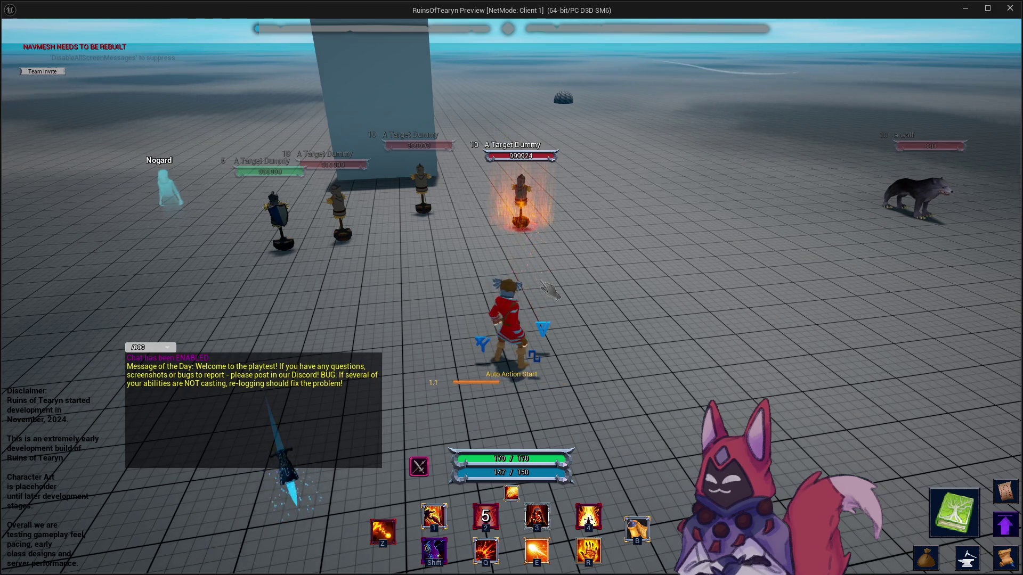
pyautogui.press('w')
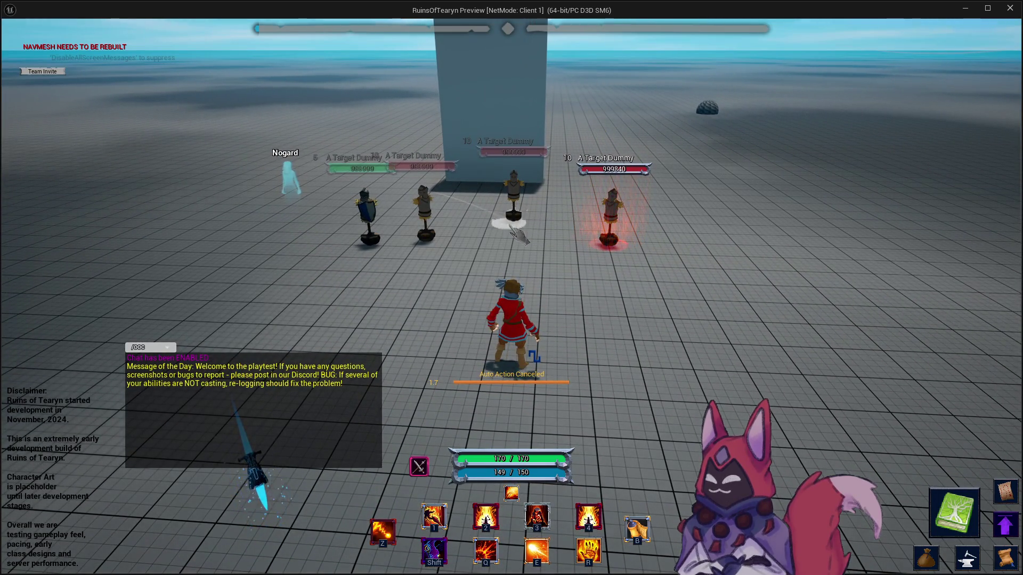
pyautogui.press('q')
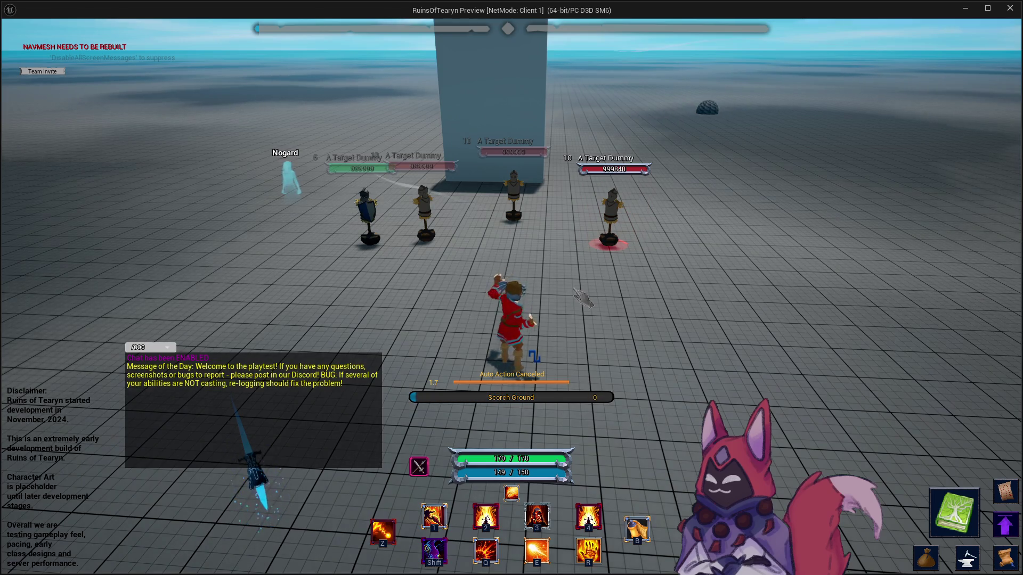
pyautogui.moveTo(413, 219); pyautogui.dragTo(490, 219)
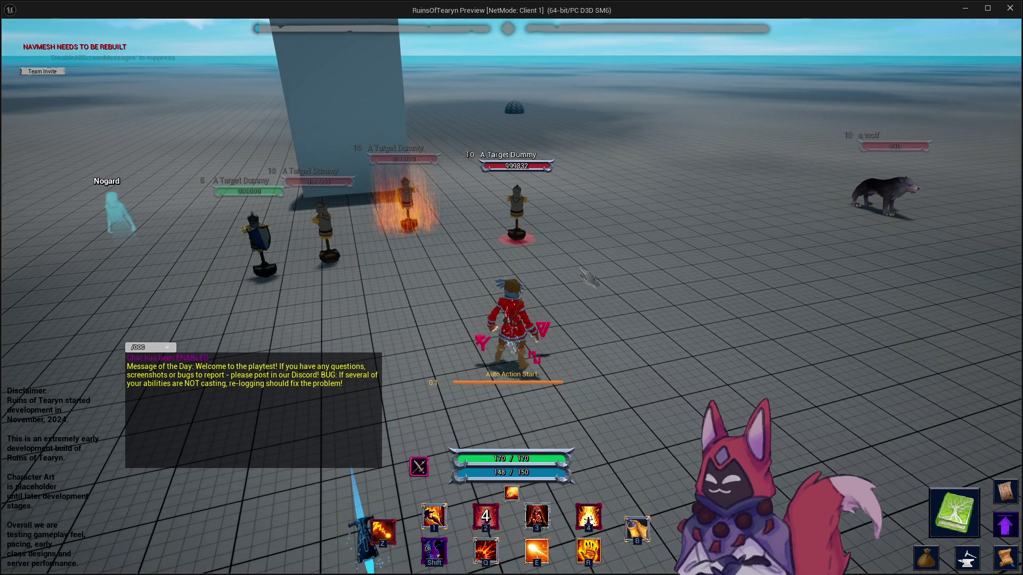
pyautogui.press('a')
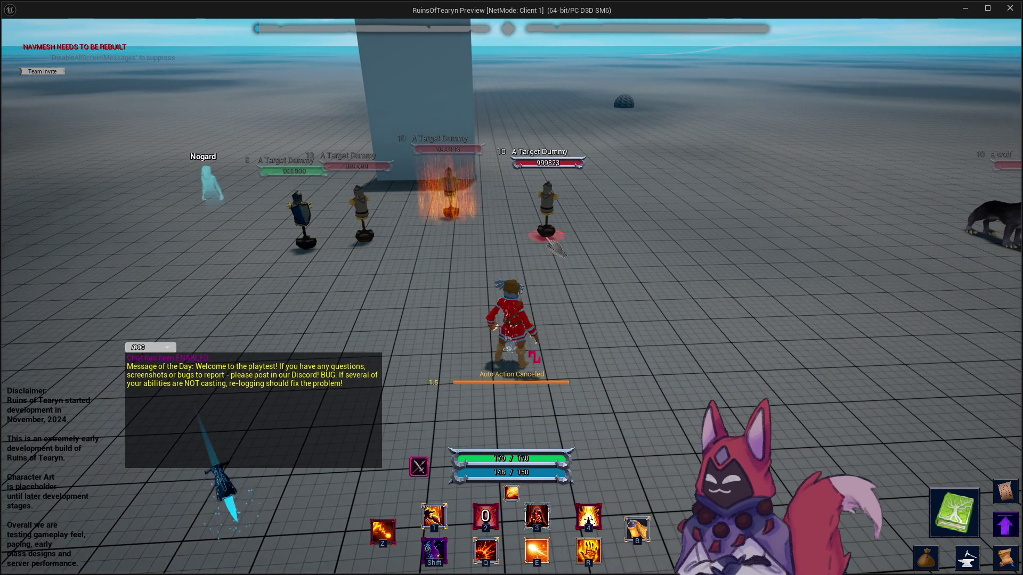
pyautogui.press('q')
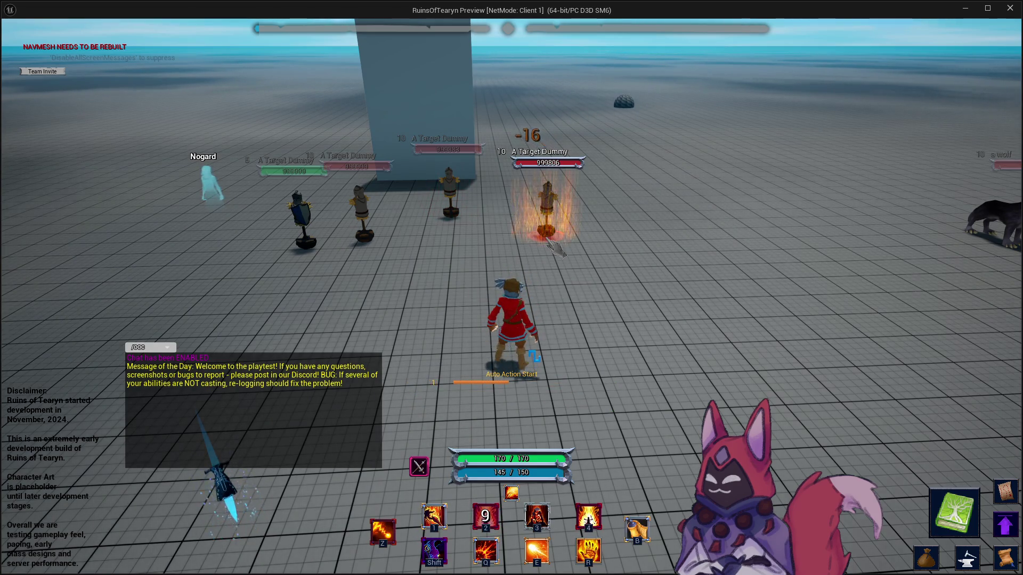
pyautogui.moveTo(554, 246); pyautogui.dragTo(639, 247)
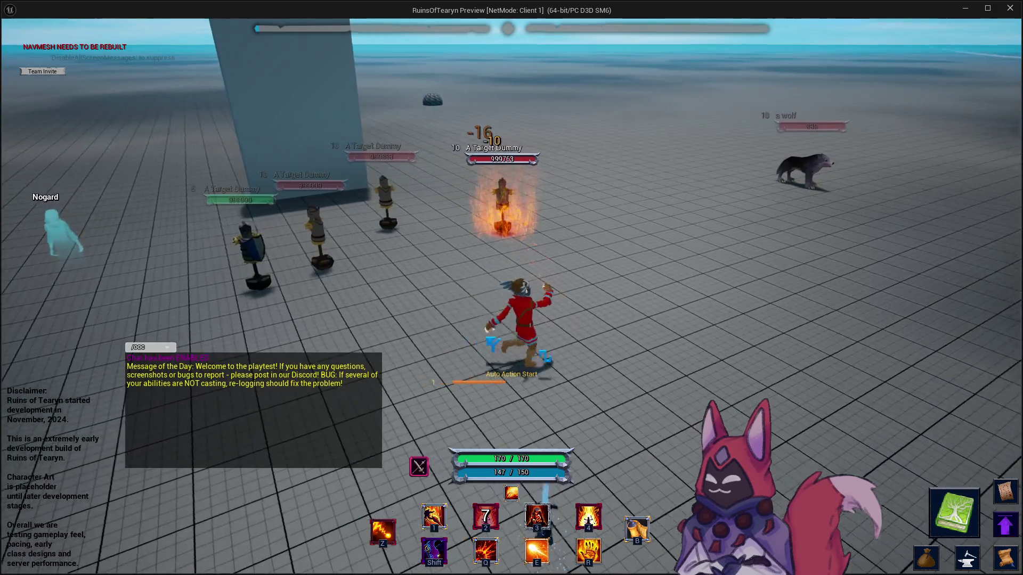
pyautogui.press('Escape')
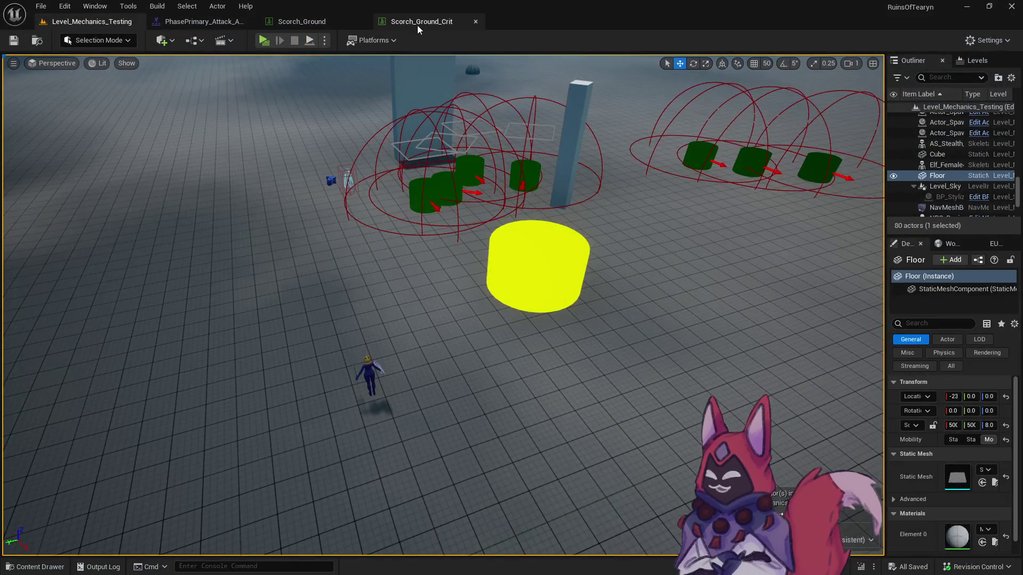
# Duplicate the table's AOE fire effect as NiagaraSystem_AOE_Fire_Scorch_Ground_Crit.
pyautogui.click(417, 22)
pyautogui.scroll(-5, 432, 385)
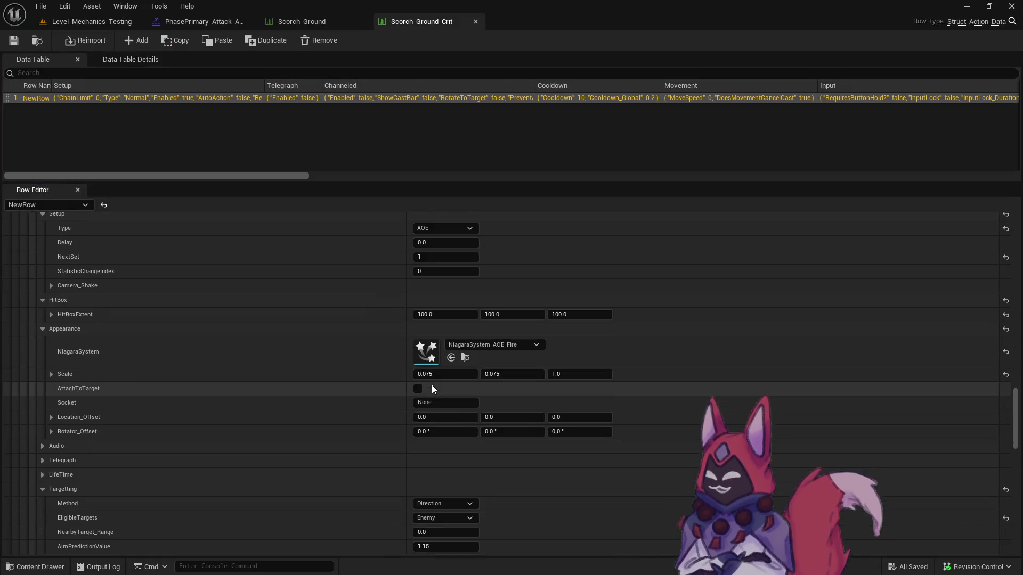
pyautogui.click(464, 354)
pyautogui.rightClick(462, 375)
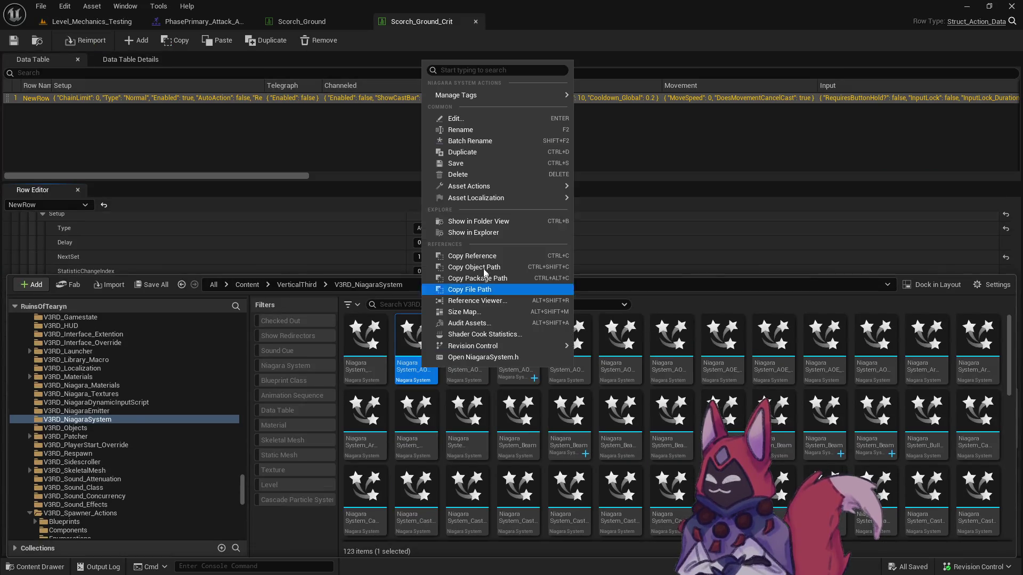
pyautogui.click(469, 160)
pyautogui.press('BackSpace')
pyautogui.write('_Fire_Scor')
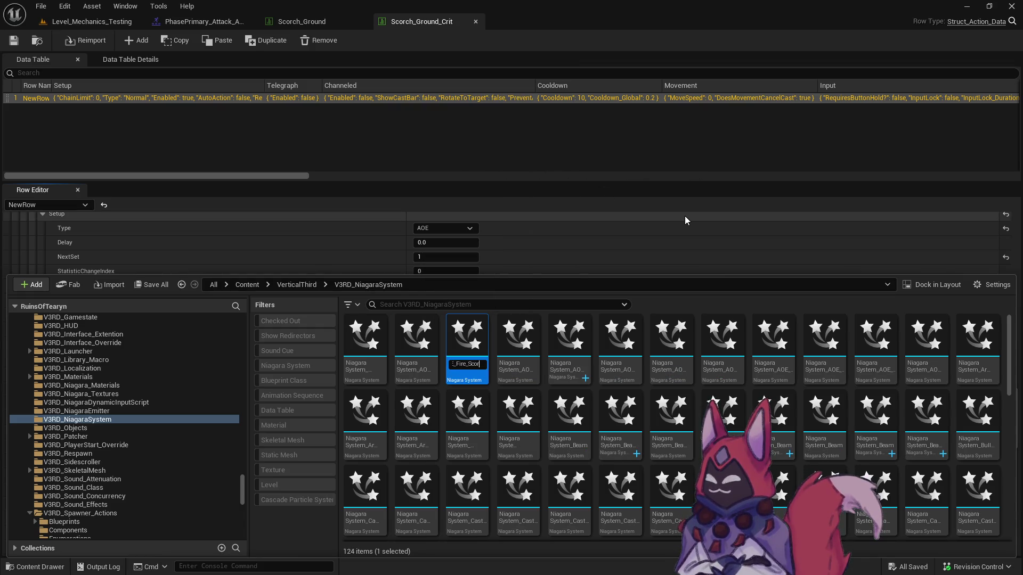
pyautogui.write('Ground_Crit')
pyautogui.press('Return')
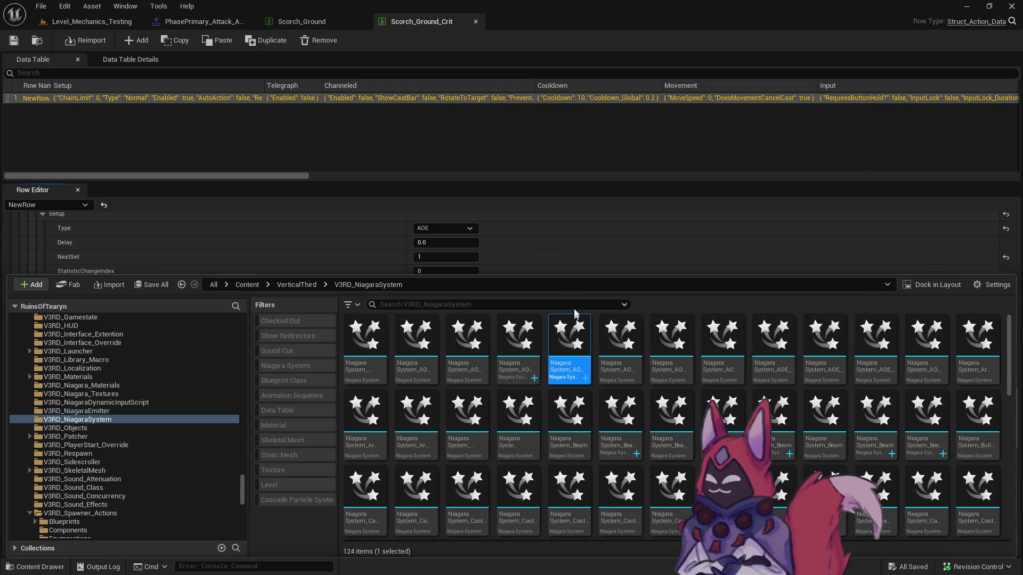
# Open the new Scorch_Ground_Crit Niagara system and dock its editor tab.
pyautogui.doubleClick(575, 332)
pyautogui.moveTo(431, 122); pyautogui.dragTo(538, 21)
pyautogui.scroll(4, 440, 373)
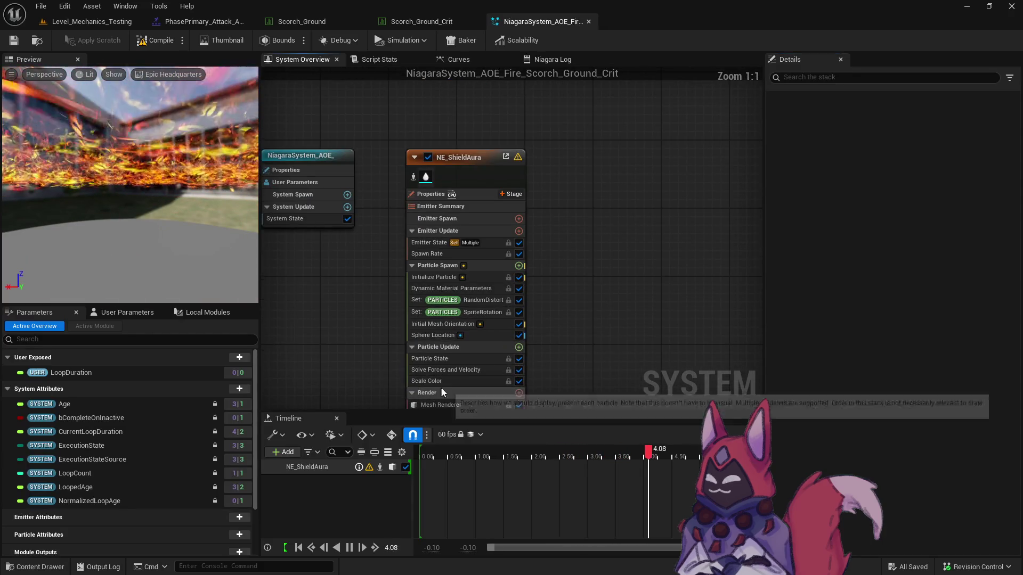
# Recolour the first two Scale Color gradient stops pink-red and pink, moving the pink stop right.
pyautogui.click(426, 381)
pyautogui.doubleClick(802, 219)
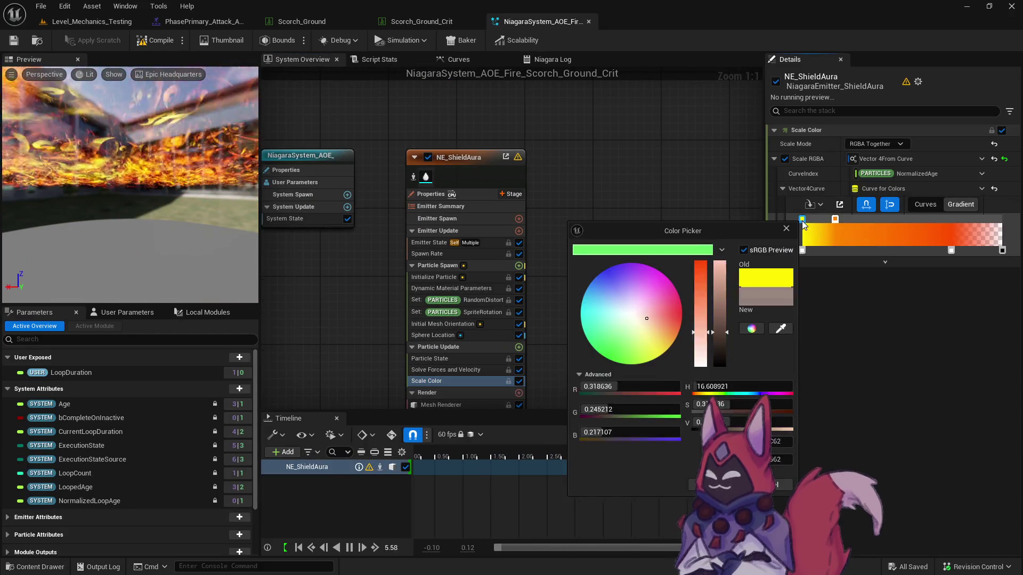
pyautogui.click(681, 310)
pyautogui.click(714, 485)
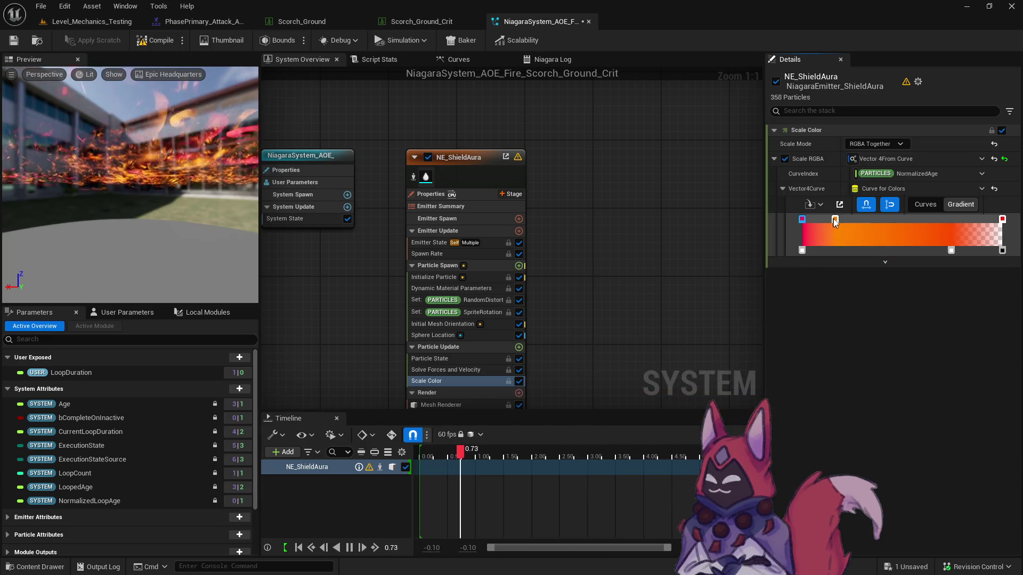
pyautogui.doubleClick(834, 219)
pyautogui.click(708, 300)
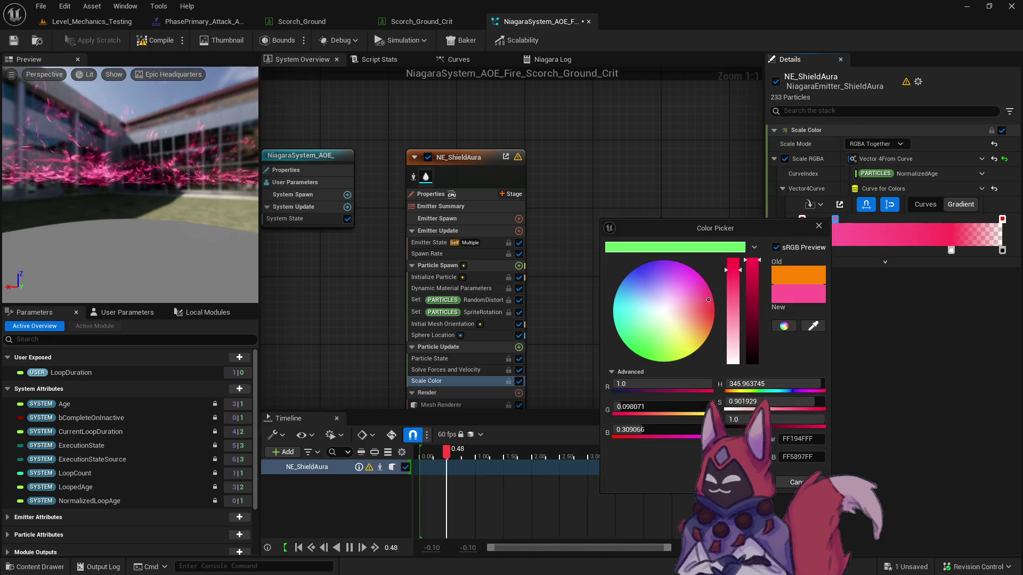
pyautogui.click(714, 485)
pyautogui.moveTo(835, 220); pyautogui.dragTo(887, 222)
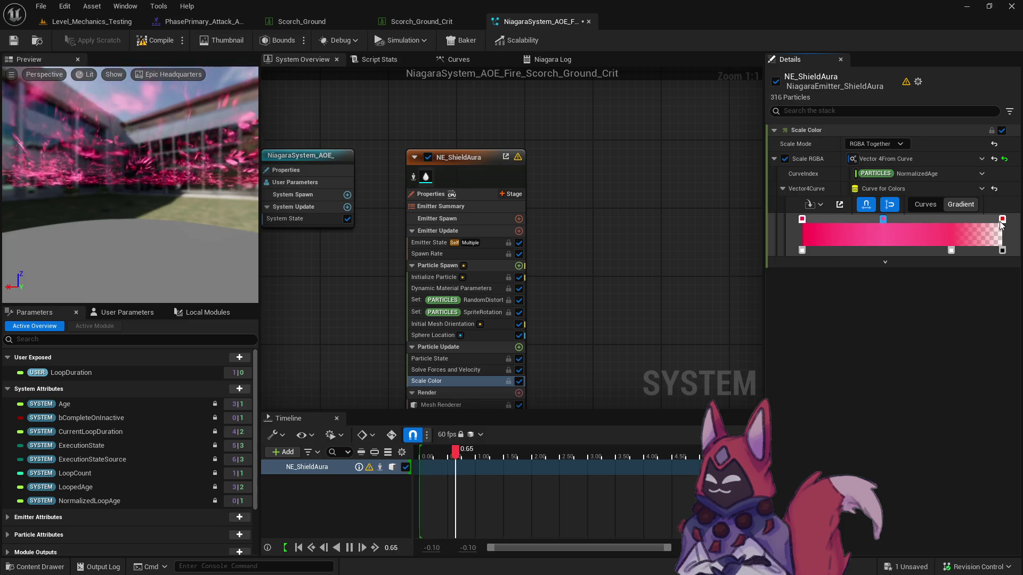
# Make the last gradient stop orange, save the Niagara system, and return to Scorch_Ground_Crit.
pyautogui.doubleClick(1001, 220)
pyautogui.click(880, 338)
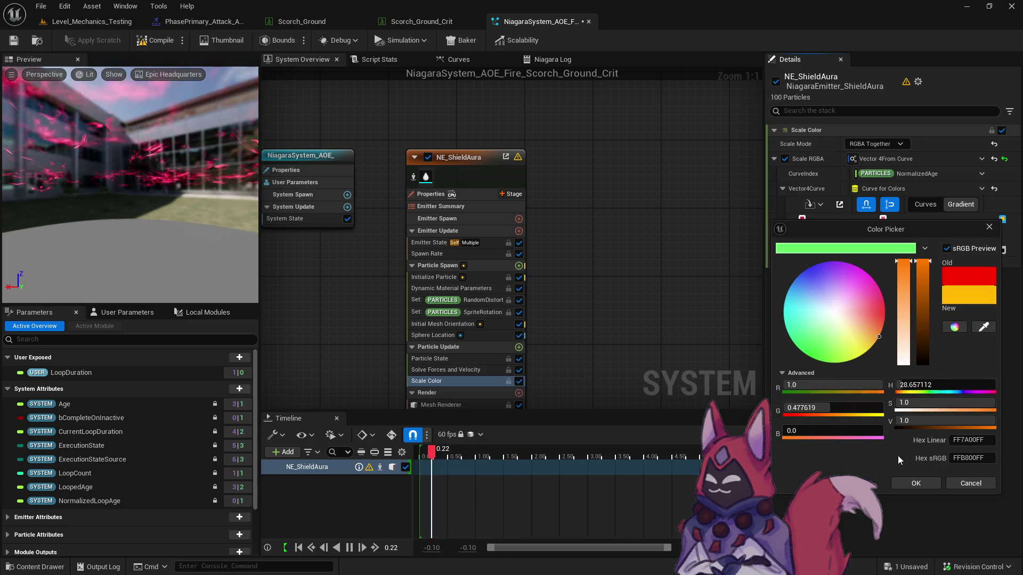
pyautogui.click(909, 484)
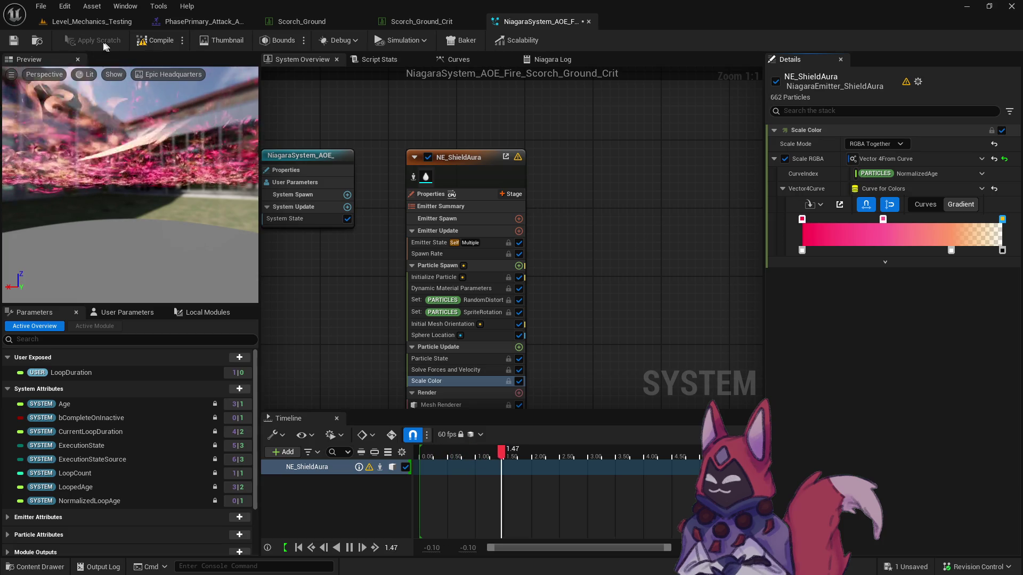
pyautogui.click(15, 41)
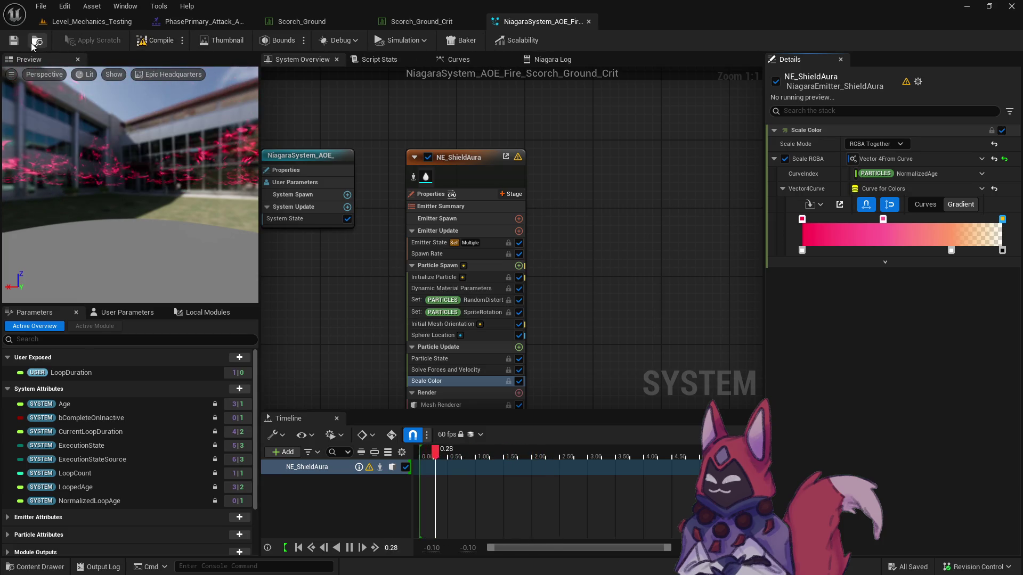
pyautogui.click(421, 21)
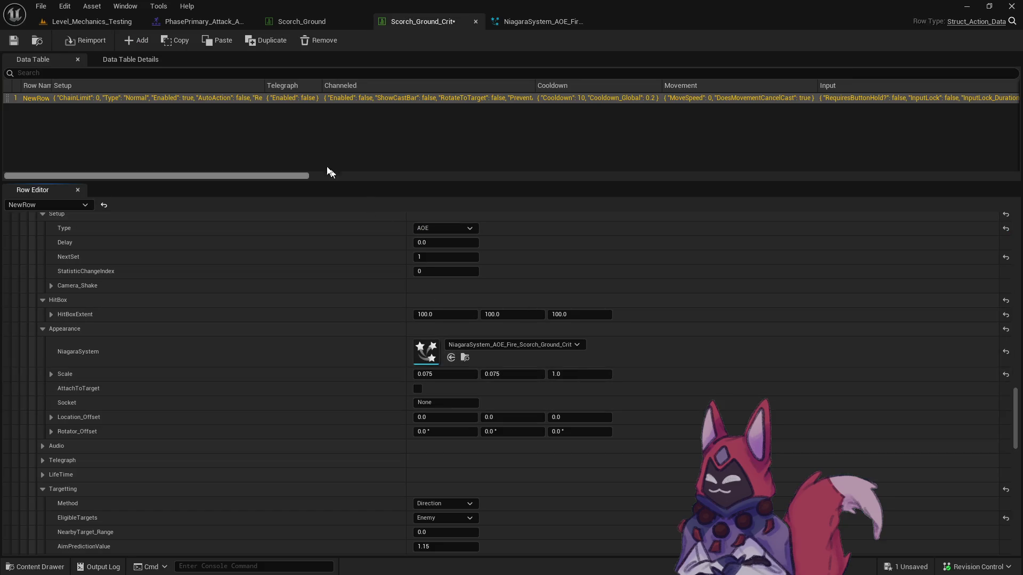
# Switch to Level_Mechanics_Testing and launch a Play-in-Editor session.
pyautogui.click(92, 21)
pyautogui.click(263, 41)
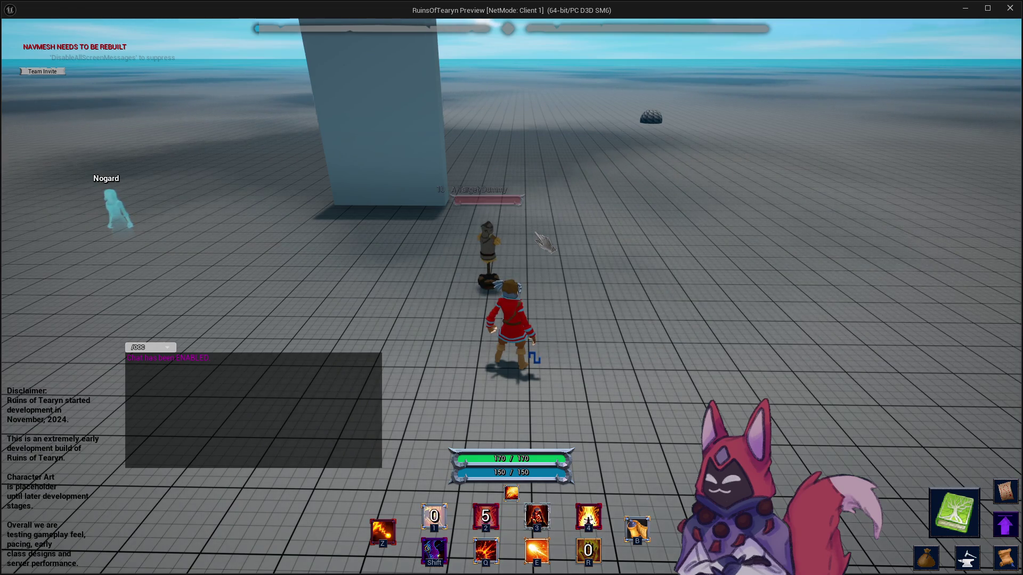
# Cast Scorch Ground onto the target dummy with the ground marker, then recast ability 2.
pyautogui.moveTo(601, 261); pyautogui.dragTo(601, 261)
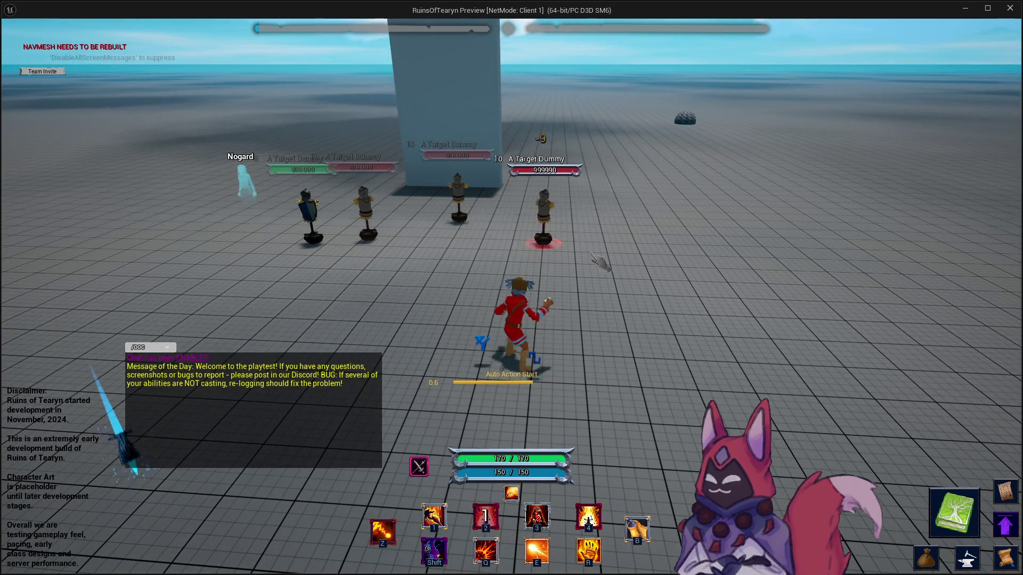
pyautogui.moveTo(601, 261); pyautogui.dragTo(618, 257)
pyautogui.click(592, 252)
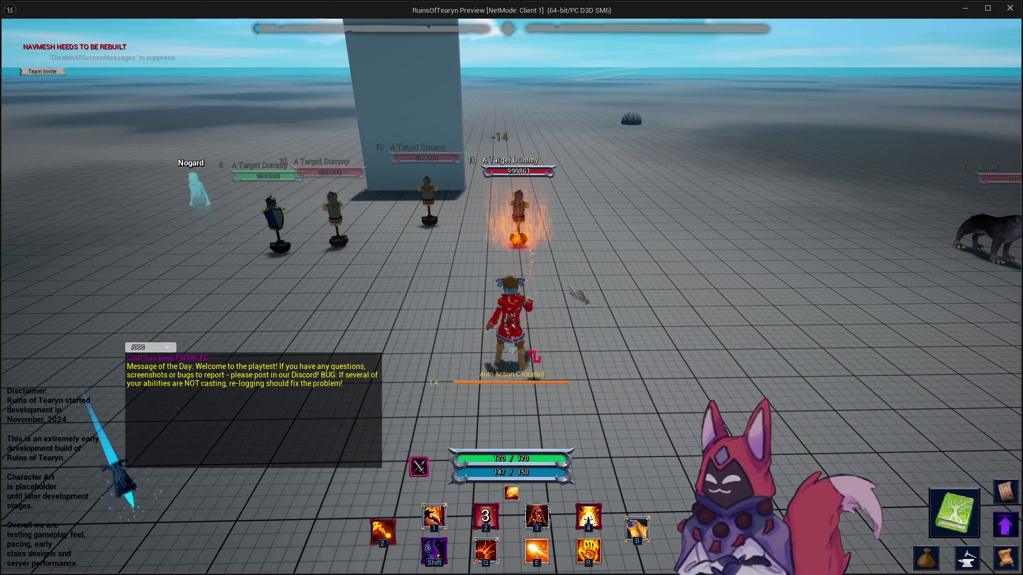
pyautogui.press('w')
pyautogui.press('2')
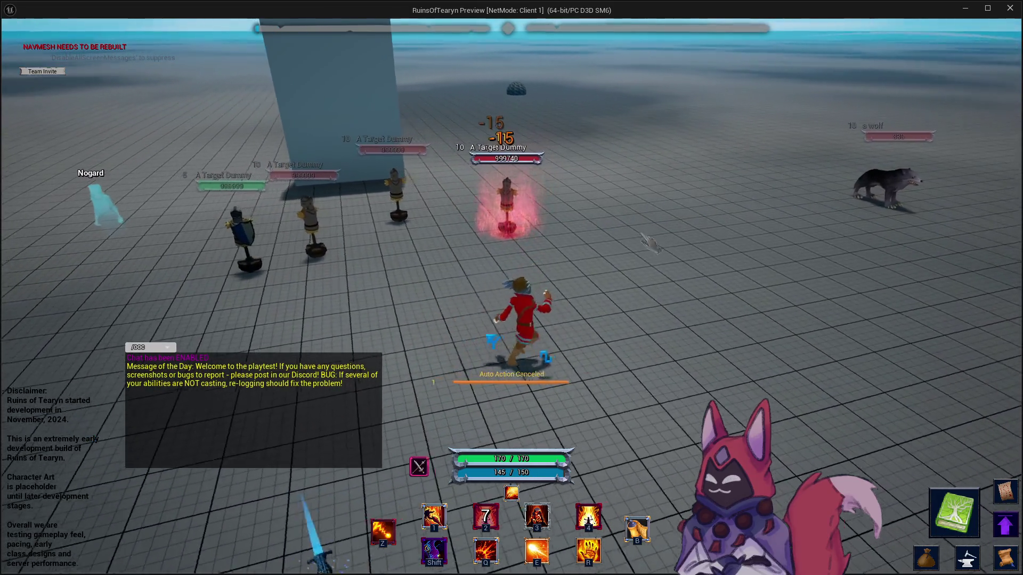
pyautogui.hotkey('alt', 'Tab')
# Set Scorch_Ground's TargetHelper Scale values to 2.0.
pyautogui.click(301, 21)
pyautogui.scroll(8, 781, 338)
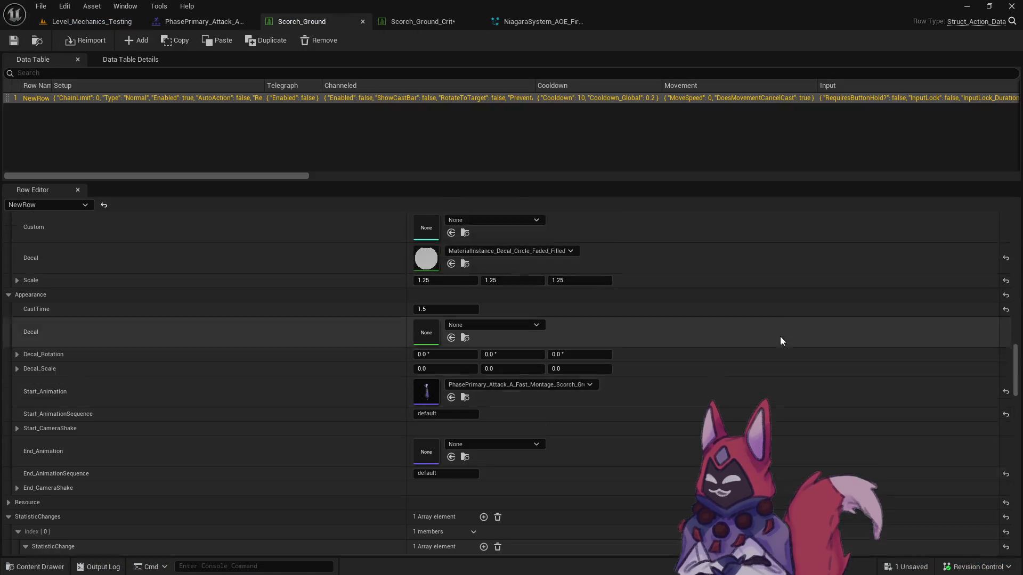
pyautogui.click(445, 437)
pyautogui.write('2')
pyautogui.press('Tab')
pyautogui.write('2')
pyautogui.press('Tab')
pyautogui.write('2')
# View the Scorch_Ground_Crit data table, then return to the game preview.
pyautogui.click(439, 24)
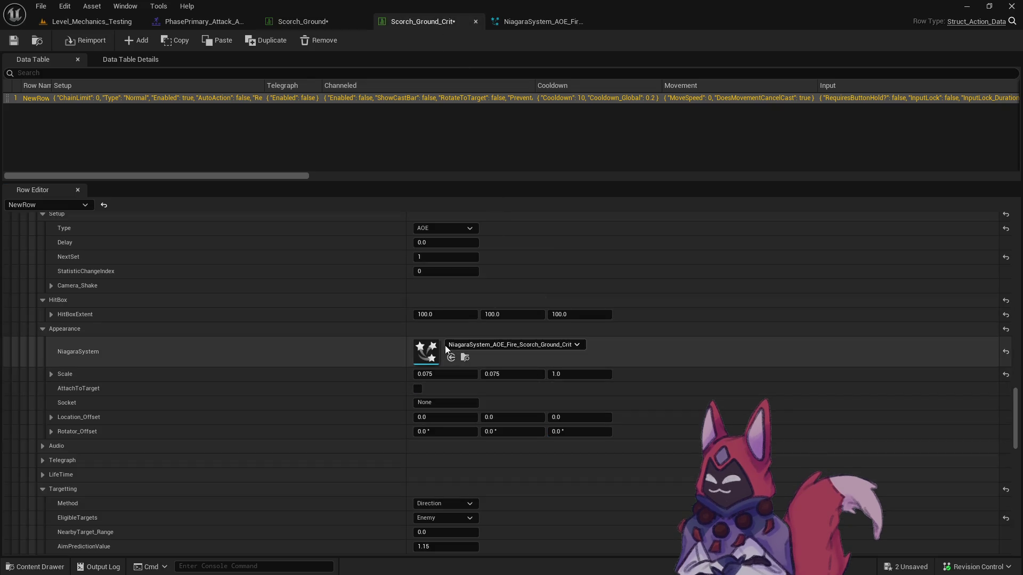
pyautogui.scroll(2, 462, 367)
pyautogui.scroll(8, 462, 367)
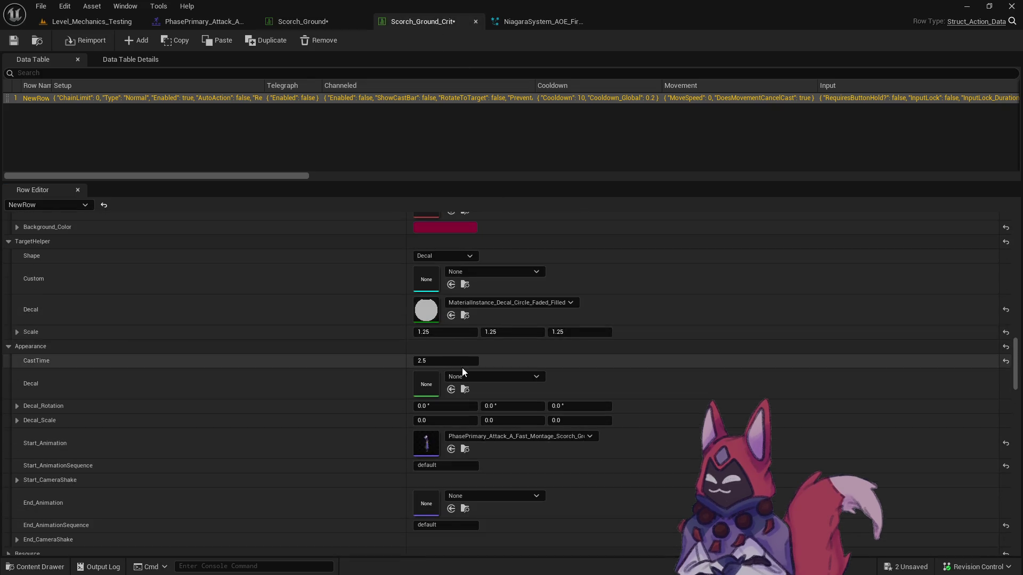
pyautogui.hotkey('alt', 'Tab')
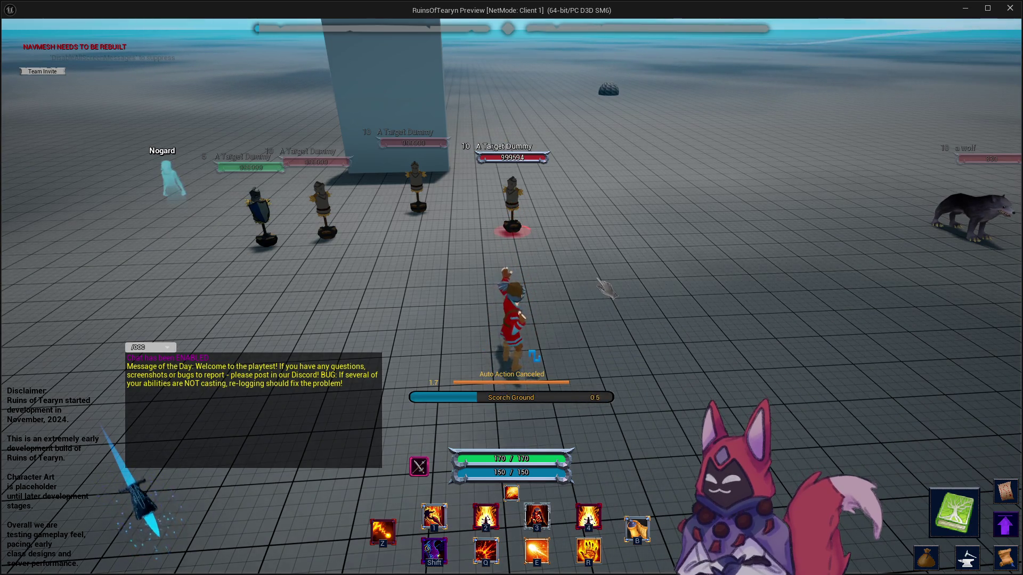
# Cast the enlarged Scorch Ground under the dummies, then stop the play session with Esc.
pyautogui.press('2')
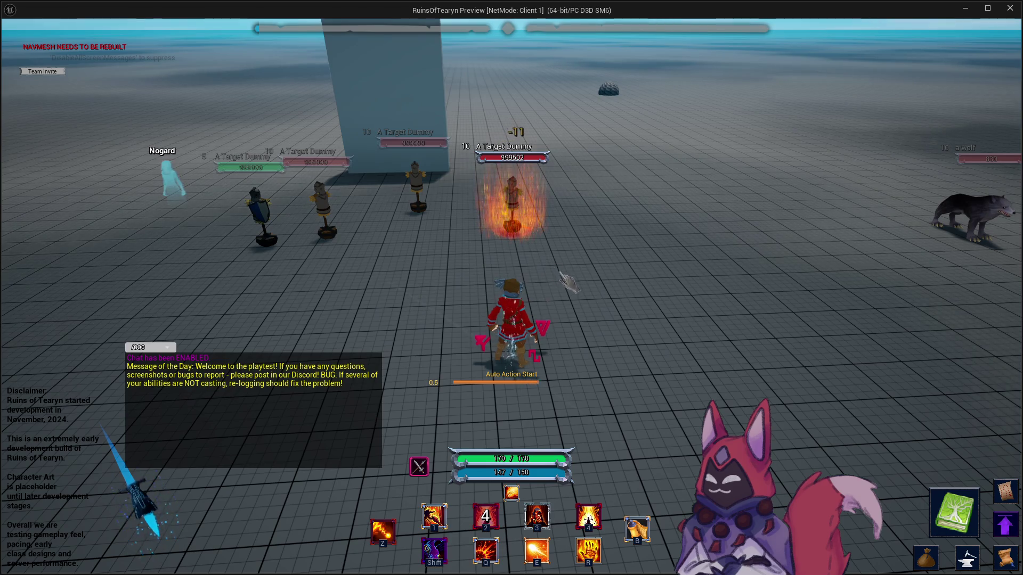
pyautogui.moveTo(543, 264); pyautogui.dragTo(533, 254)
pyautogui.click(440, 241)
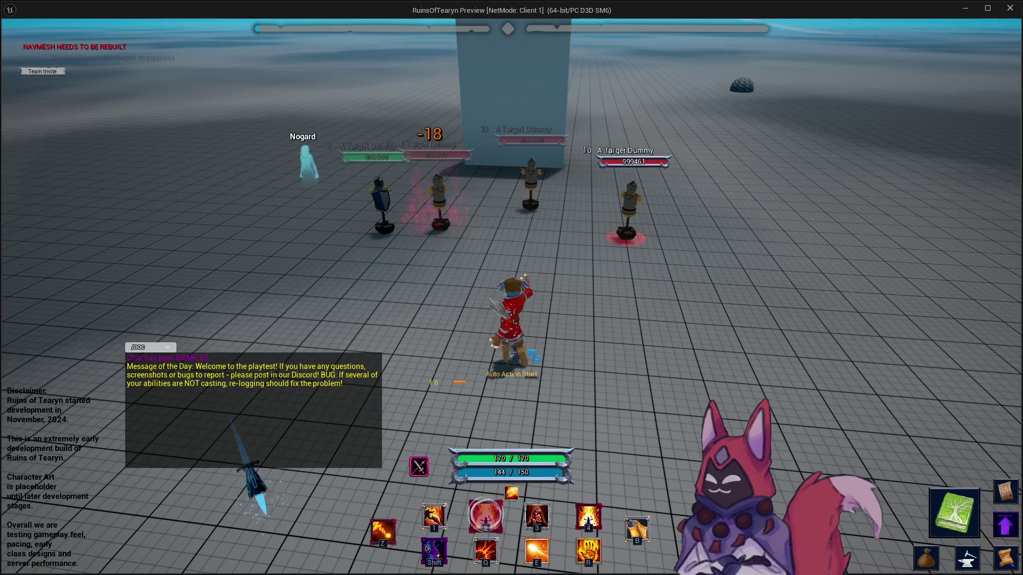
pyautogui.moveTo(440, 209); pyautogui.dragTo(439, 209)
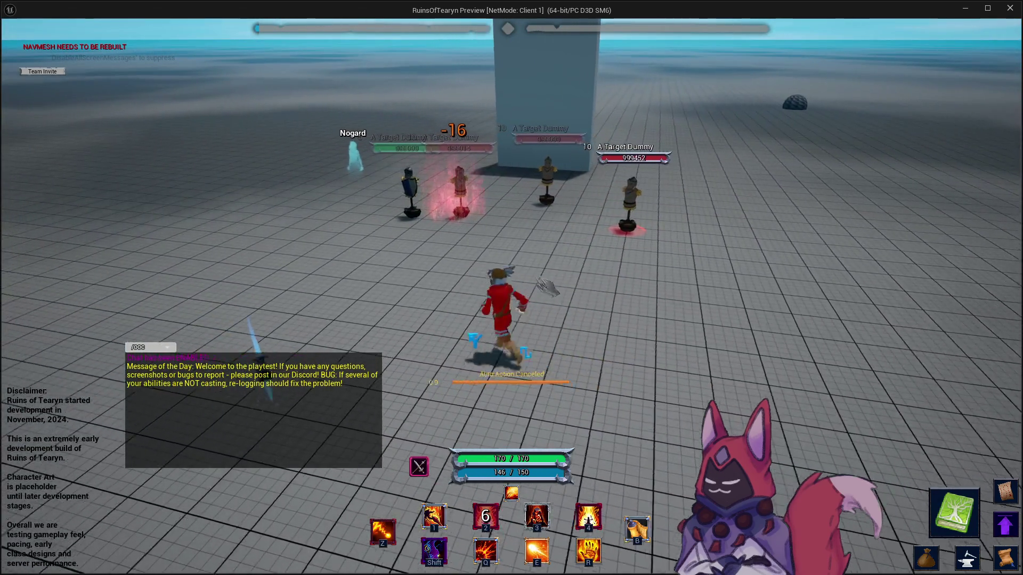
pyautogui.press('Escape')
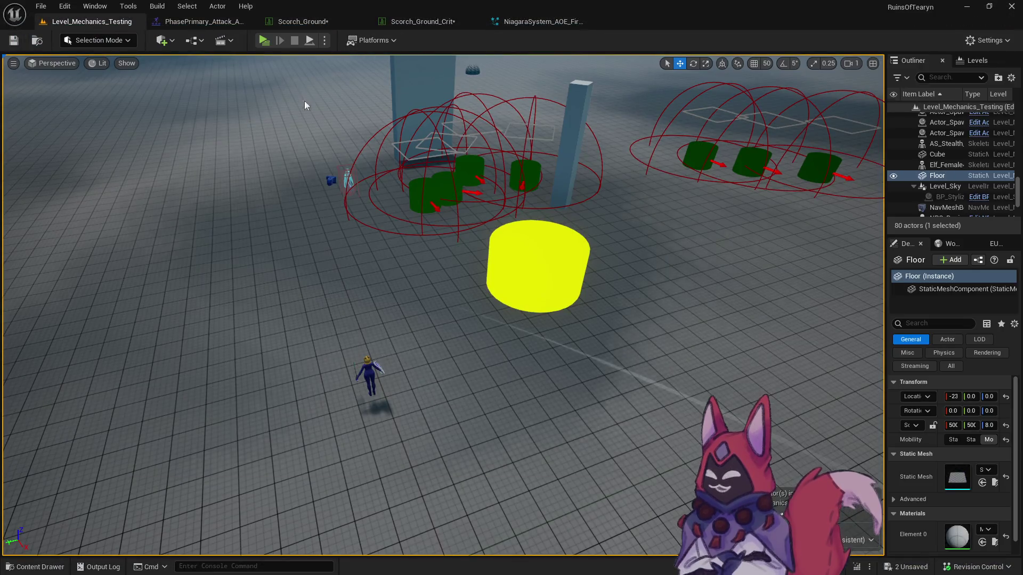
# Save all modified Scorch_Ground assets.
pyautogui.hotkey('alt', 'Tab')
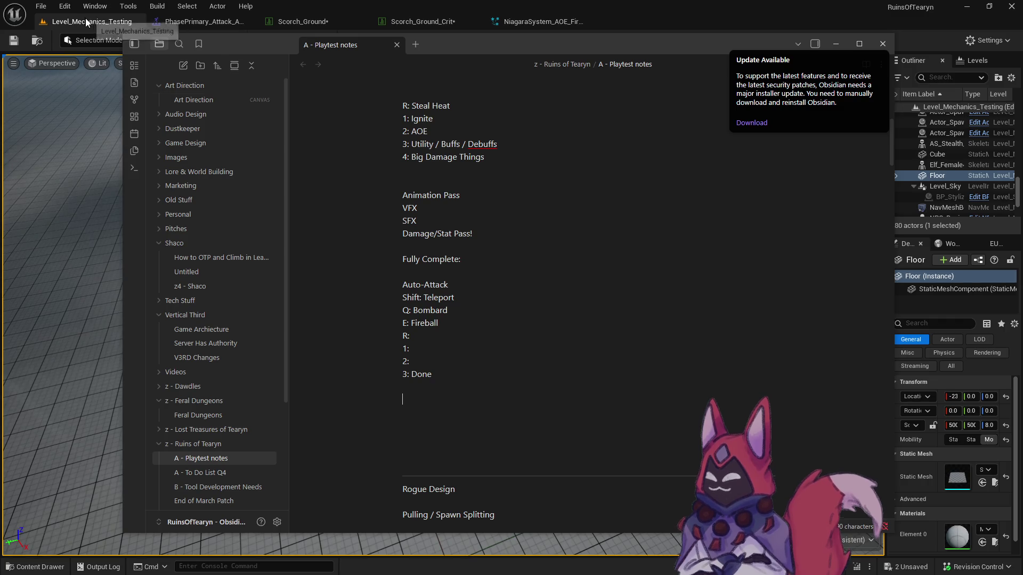
pyautogui.click(85, 21)
pyautogui.hotkey('ctrl', 'space')
pyautogui.hotkey('ctrl', 'shift', 's')
pyautogui.click(596, 413)
# Open the Blazing_Trail data table from the Mage/Blazing_Trail/Base folder.
pyautogui.click(533, 22)
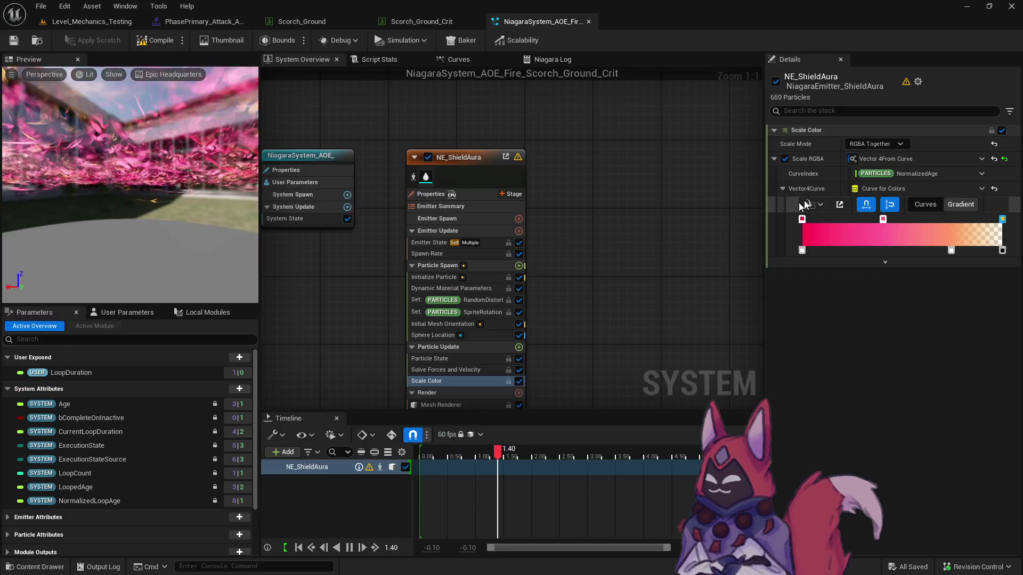
pyautogui.click(199, 22)
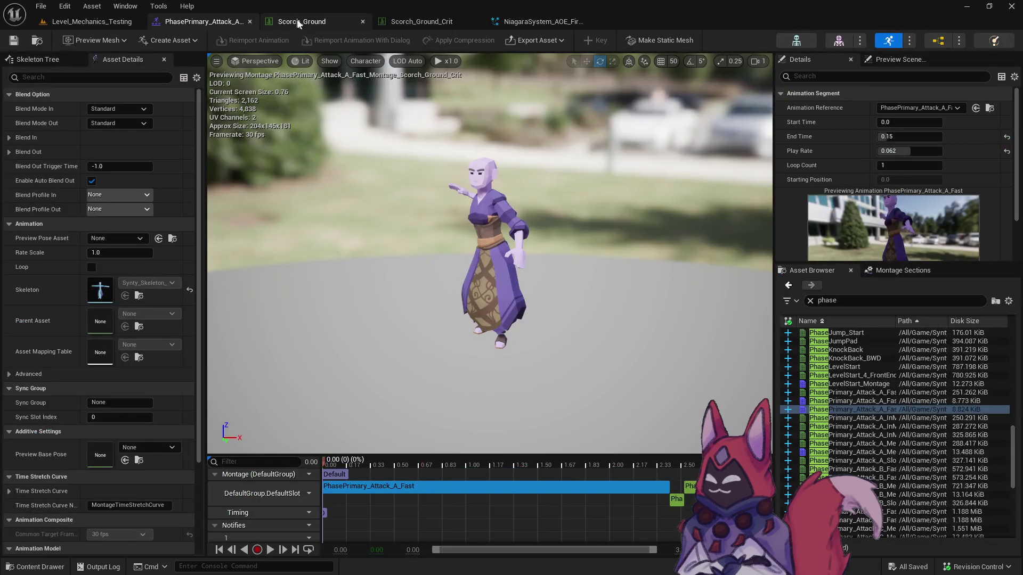
pyautogui.click(295, 22)
pyautogui.hotkey('ctrl', 'space')
pyautogui.scroll(7, 103, 415)
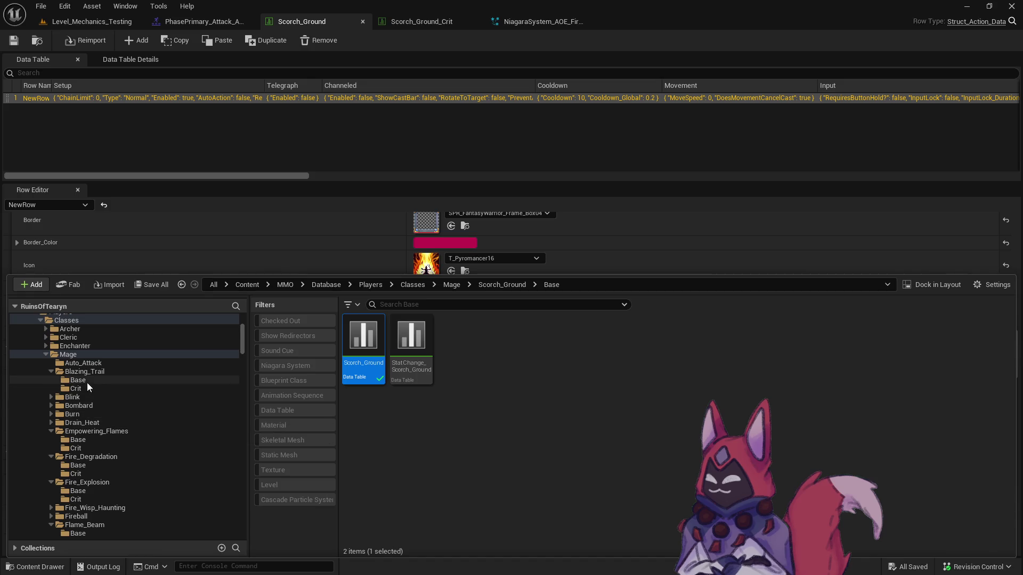
pyautogui.click(87, 383)
pyautogui.doubleClick(363, 336)
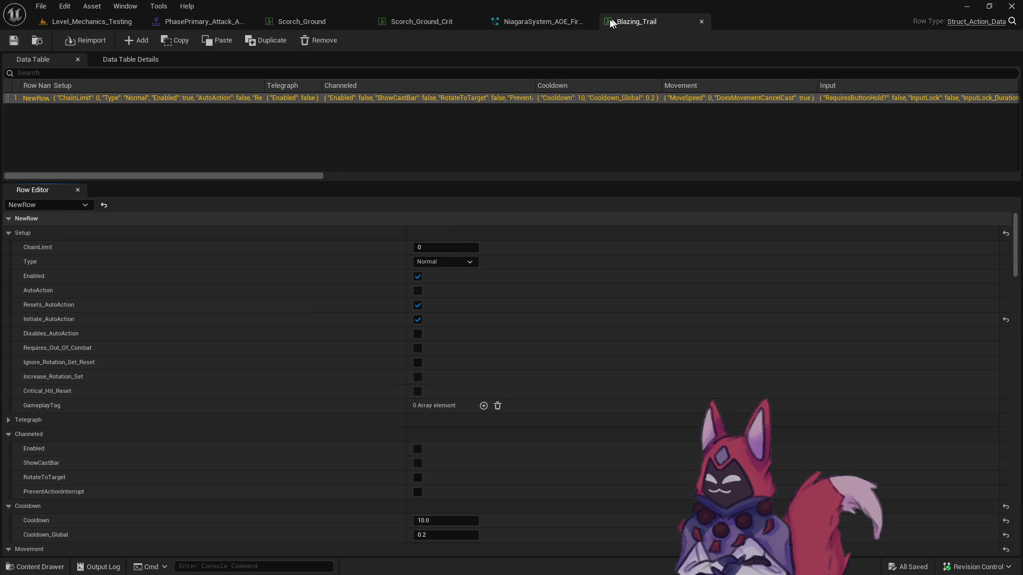
# Close the Niagara fire system and Scorch_Ground data table tabs.
pyautogui.click(588, 22)
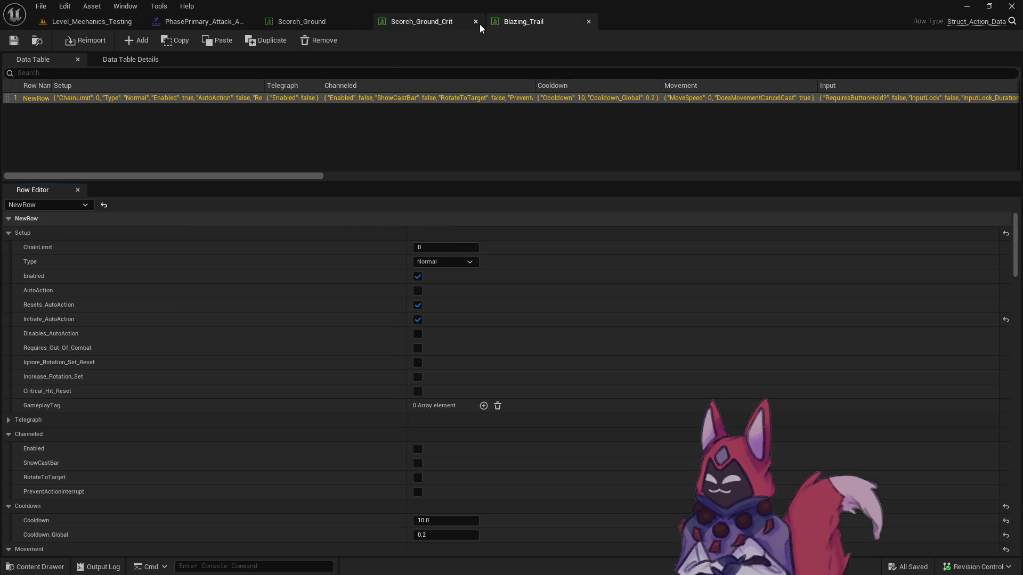
pyautogui.click(362, 22)
pyautogui.scroll(-10, 493, 306)
pyautogui.click(202, 22)
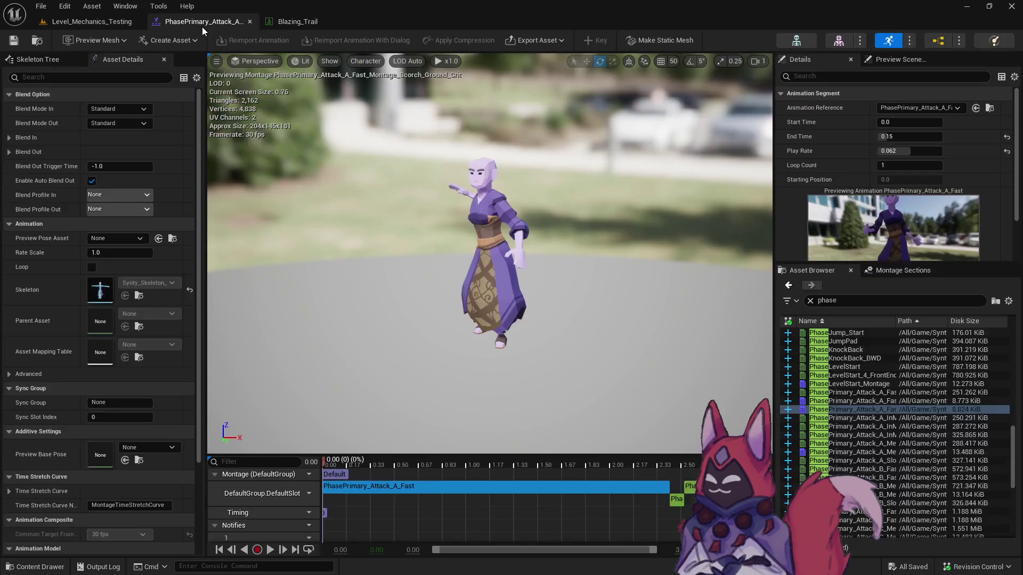
# Open PhasePrimary_Attack_B_Fast and PhasePrimary_Attack_C_Fast_Additive to inspect their poses.
pyautogui.click(854, 469)
pyautogui.doubleClick(854, 469)
pyautogui.scroll(-4, 874, 437)
pyautogui.click(877, 418)
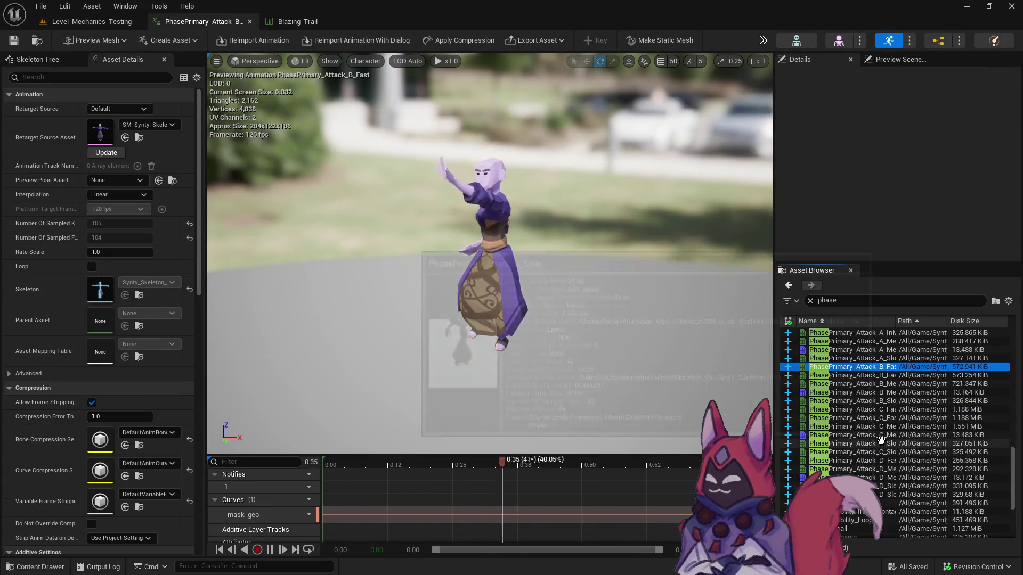
pyautogui.doubleClick(877, 419)
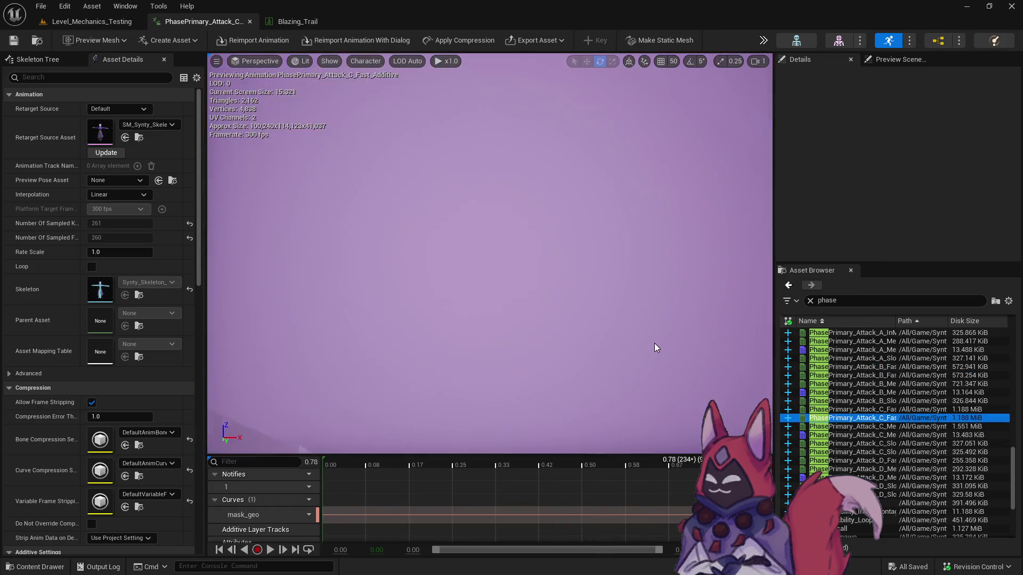
pyautogui.moveTo(654, 343); pyautogui.dragTo(654, 343)
pyautogui.scroll(2, 654, 343)
pyautogui.scroll(3, 654, 343)
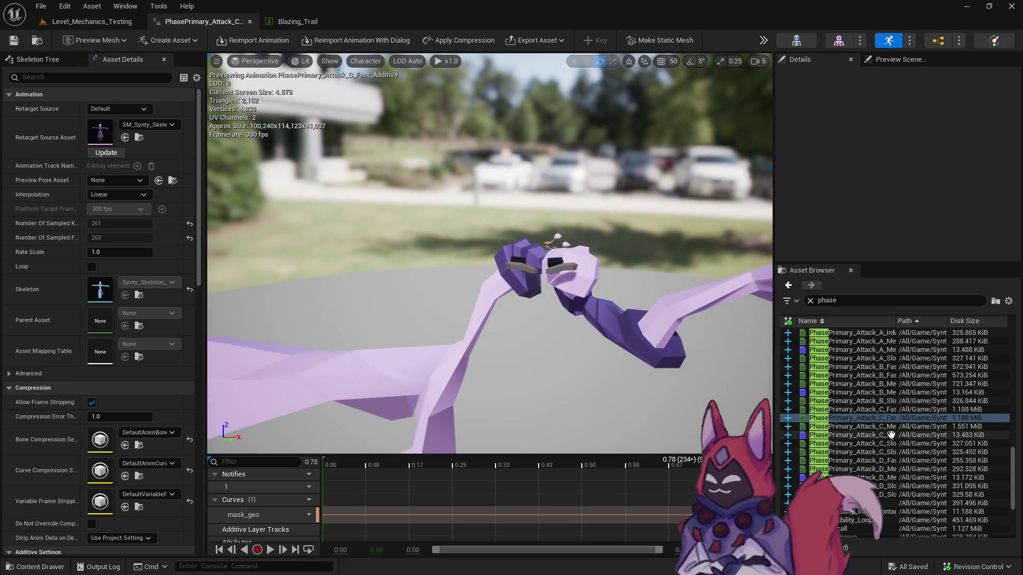
# Locate PhasePrimary_Attack_C_Fast_Additive in its folder and force delete it.
pyautogui.rightClick(877, 422)
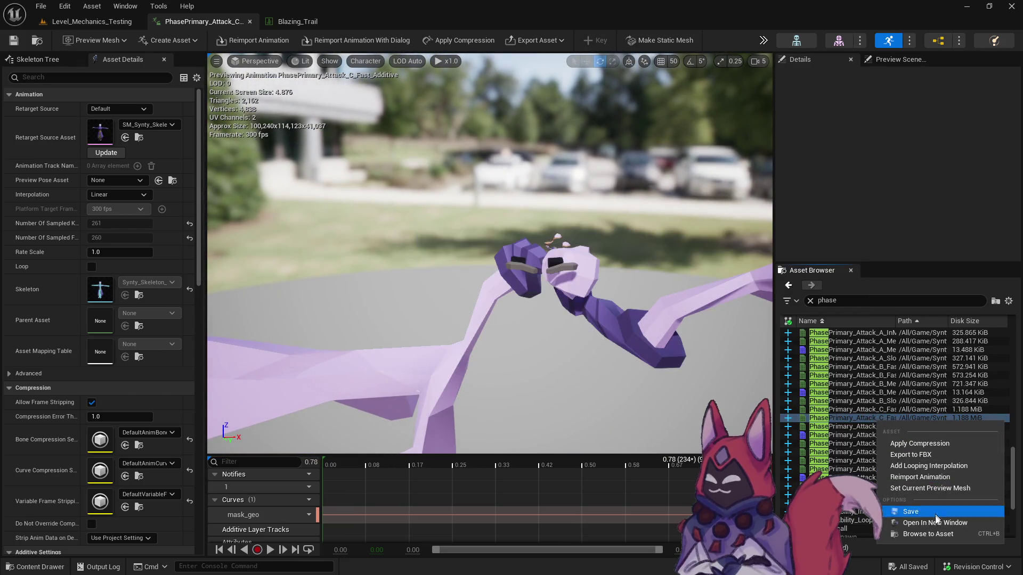
pyautogui.click(932, 533)
pyautogui.press('Right')
pyautogui.press('Delete')
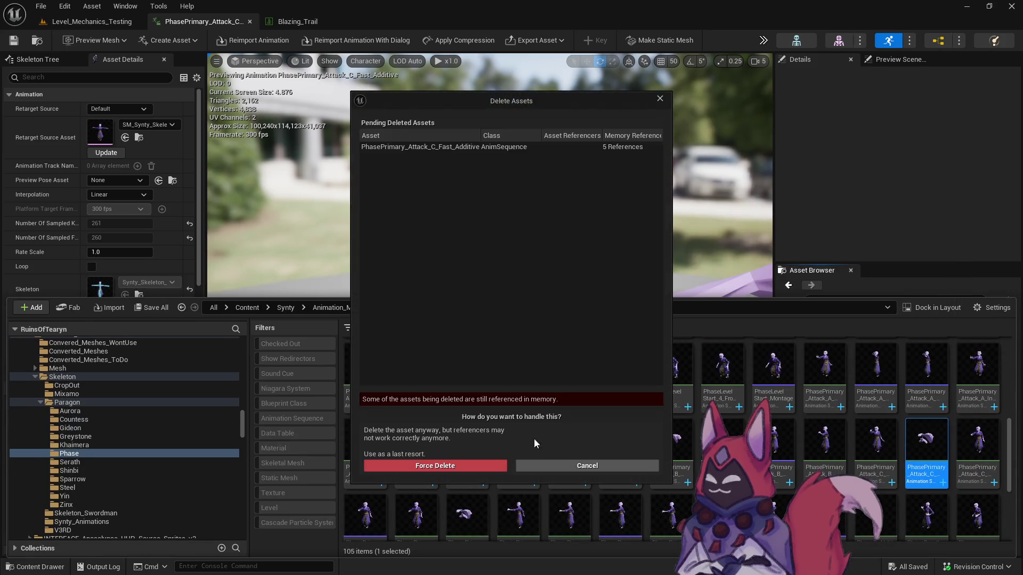
pyautogui.click(488, 467)
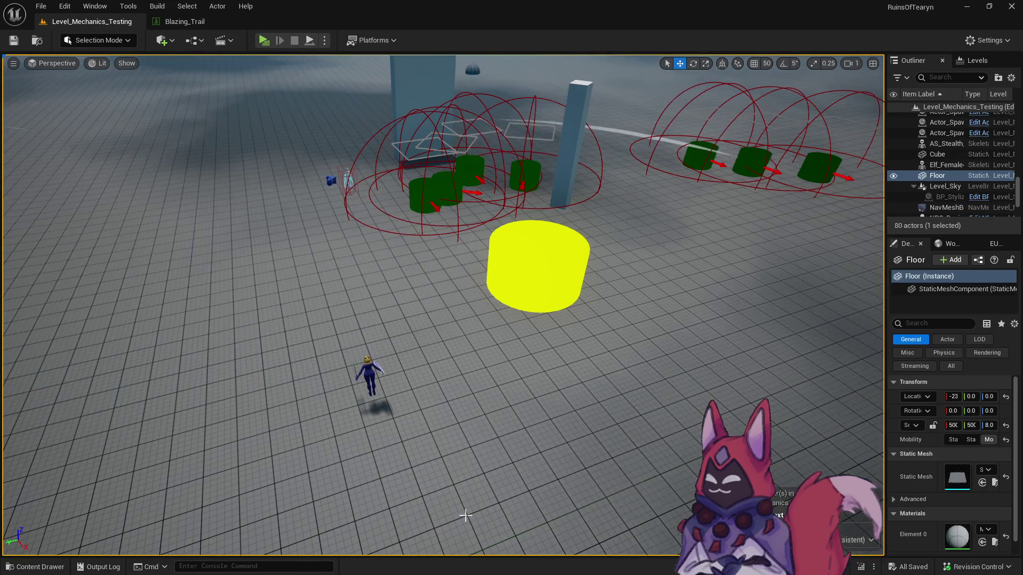
# Force delete the PhasePrimary_Attack_C_Slow_Additive animation.
pyautogui.hotkey('ctrl', 'space')
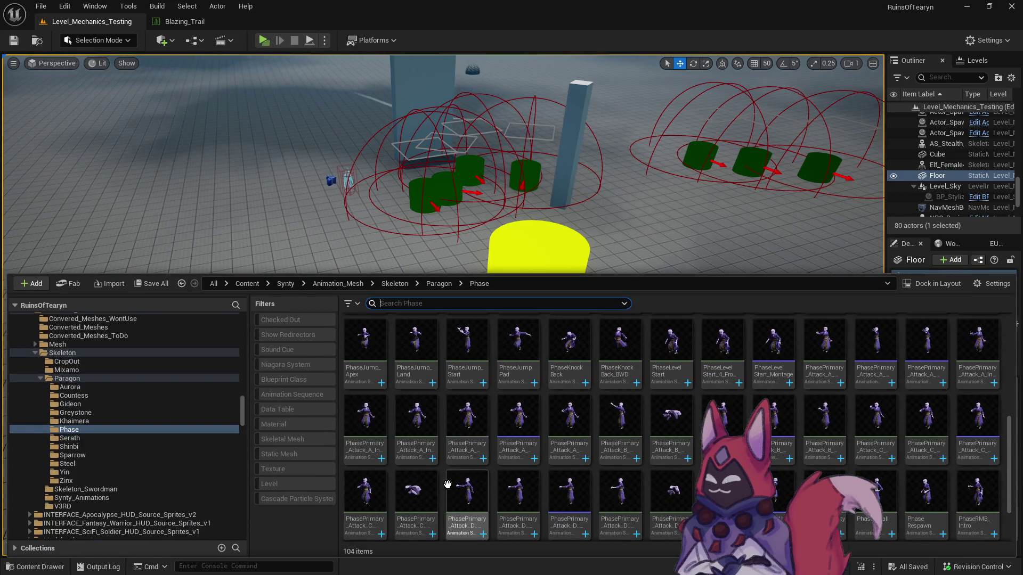
pyautogui.press('Delete')
pyautogui.click(494, 465)
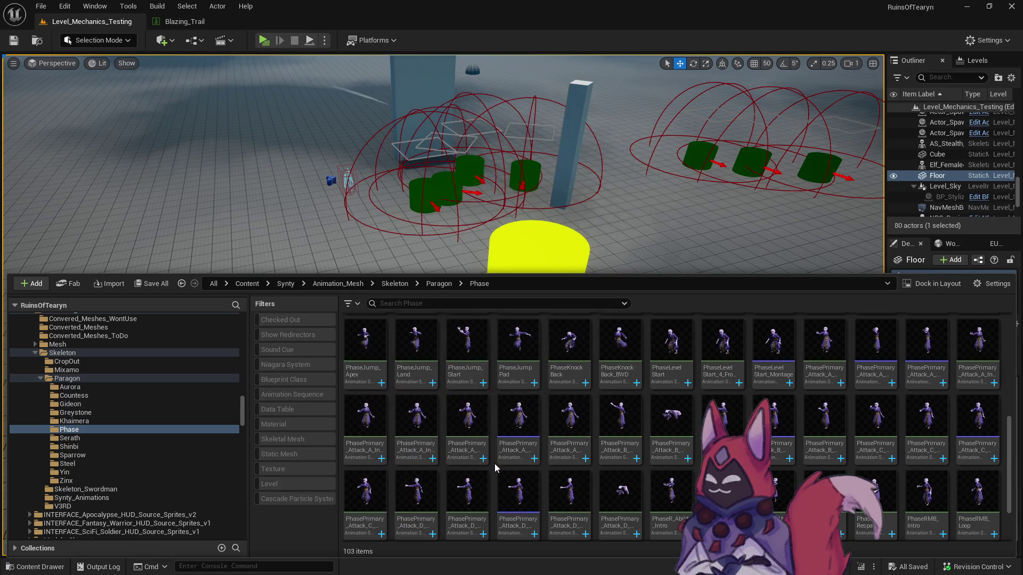
# Preview PhasePrimary_Attack_C_Fast, PhaseR_Ability_Intro, PhaseR_Ability_Loop, PhaseRecall and PhaseRespawn.
pyautogui.doubleClick(863, 425)
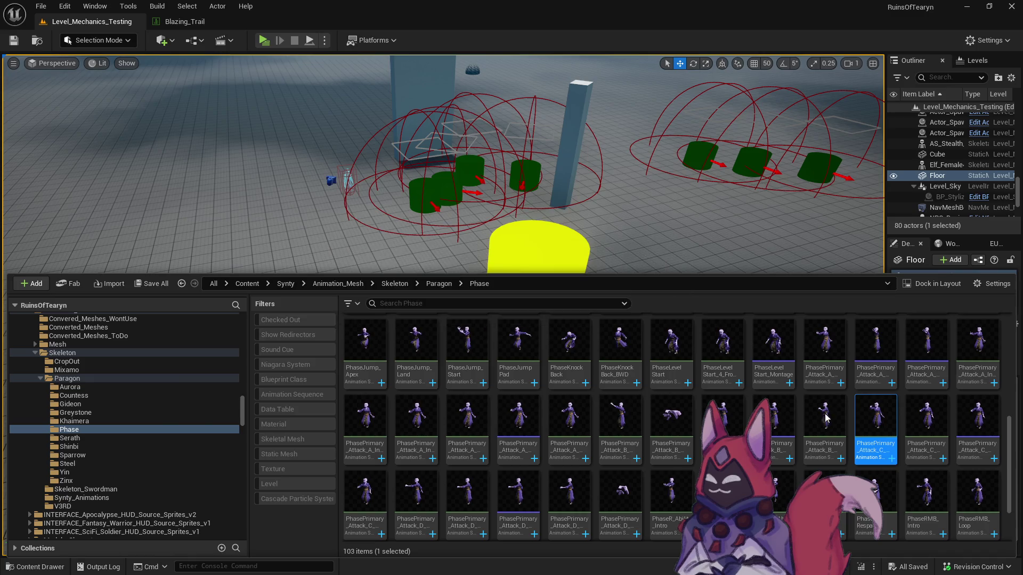
pyautogui.moveTo(269, 139); pyautogui.dragTo(346, 13)
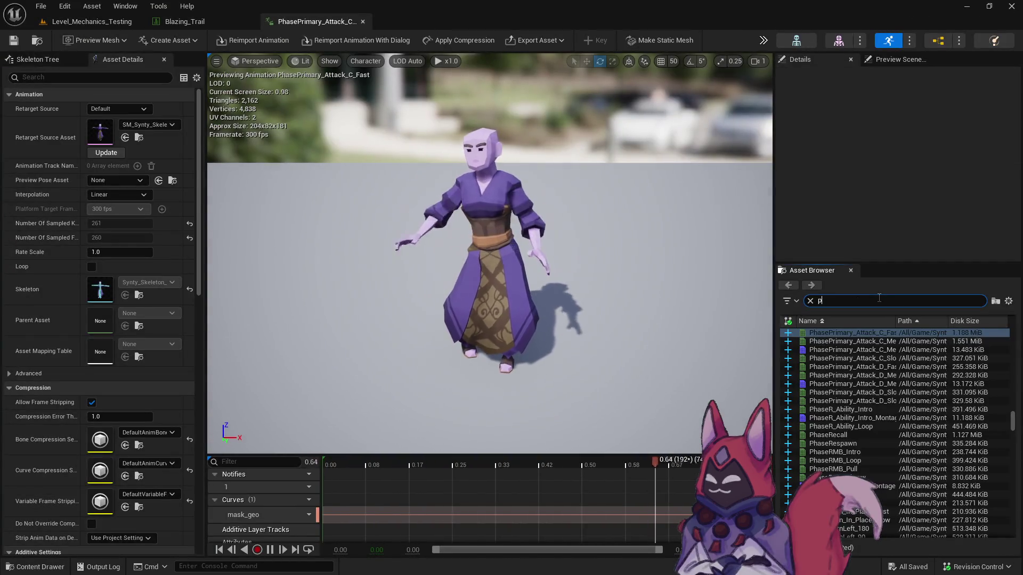
pyautogui.scroll(-2, 886, 503)
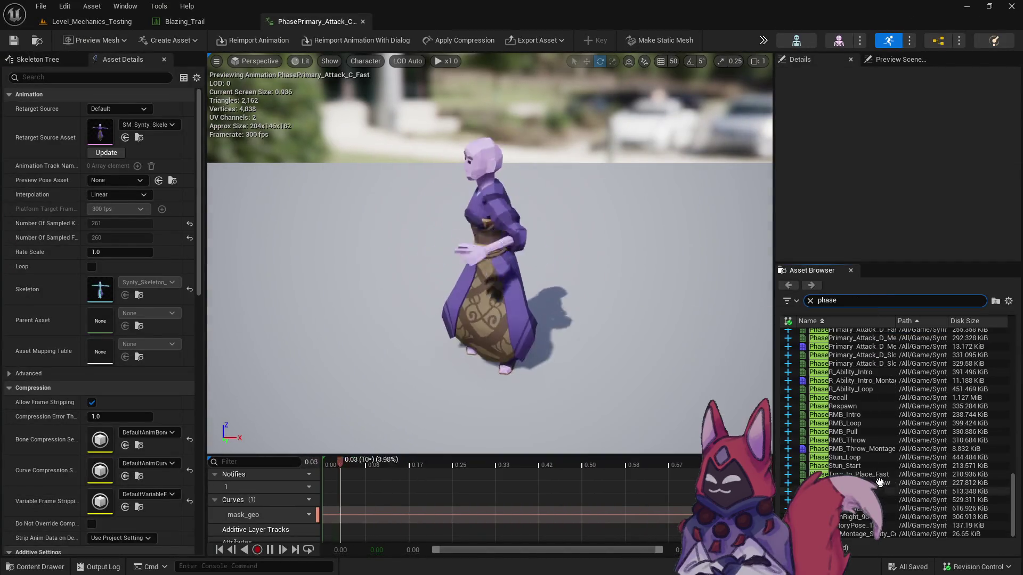
pyautogui.doubleClick(851, 372)
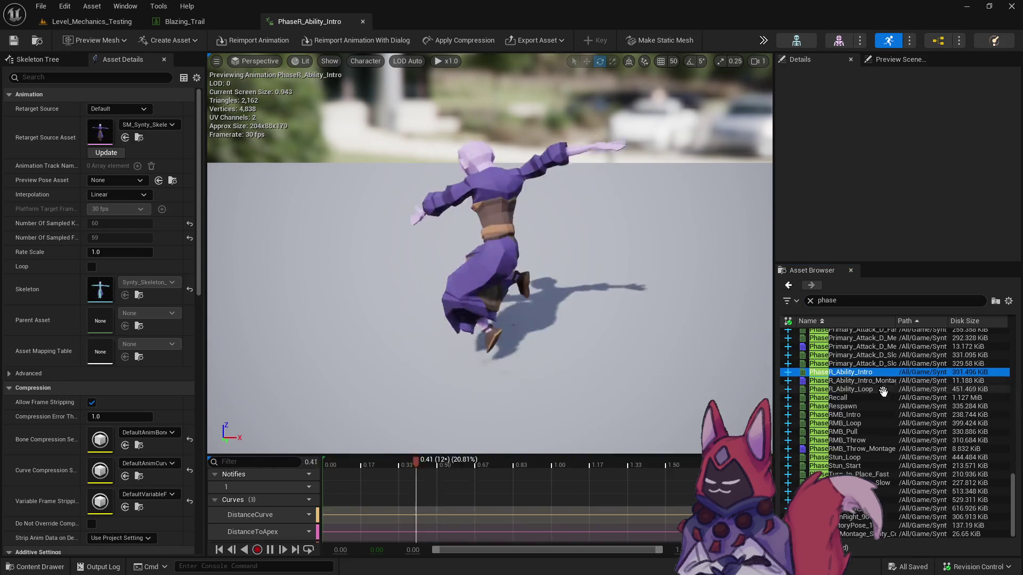
pyautogui.doubleClick(863, 389)
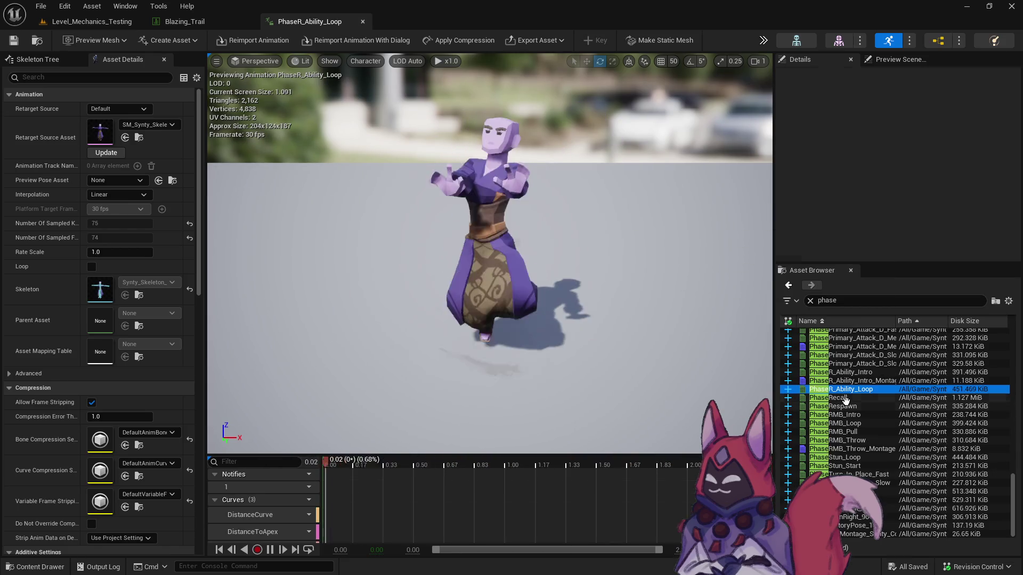
pyautogui.doubleClick(871, 397)
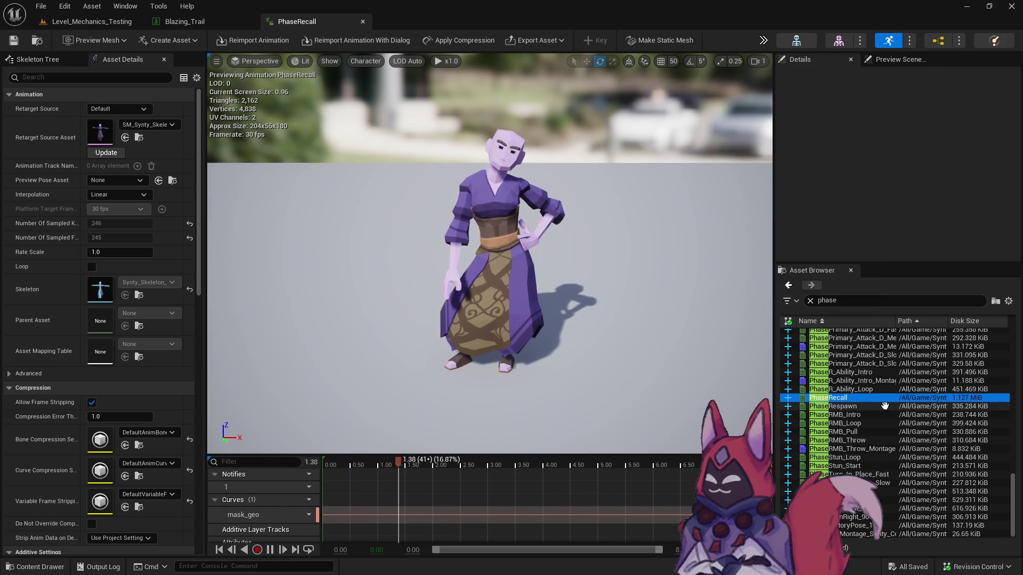
pyautogui.doubleClick(879, 405)
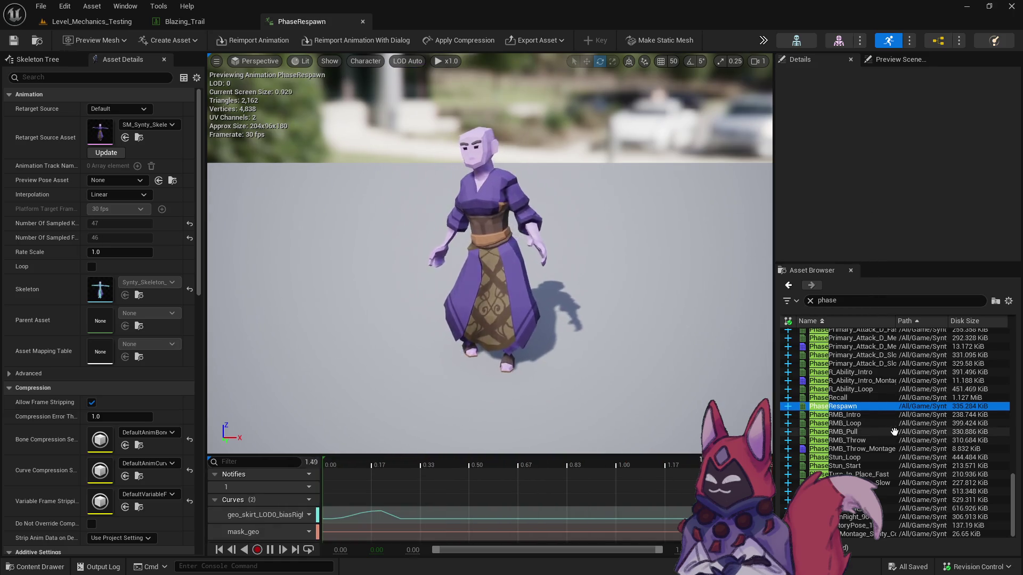
# Preview PhaseRMB_Intro, PhaseVictoryPose_1 and PhaseAbility_E, finishing on PhaseAbility_Q.
pyautogui.doubleClick(879, 415)
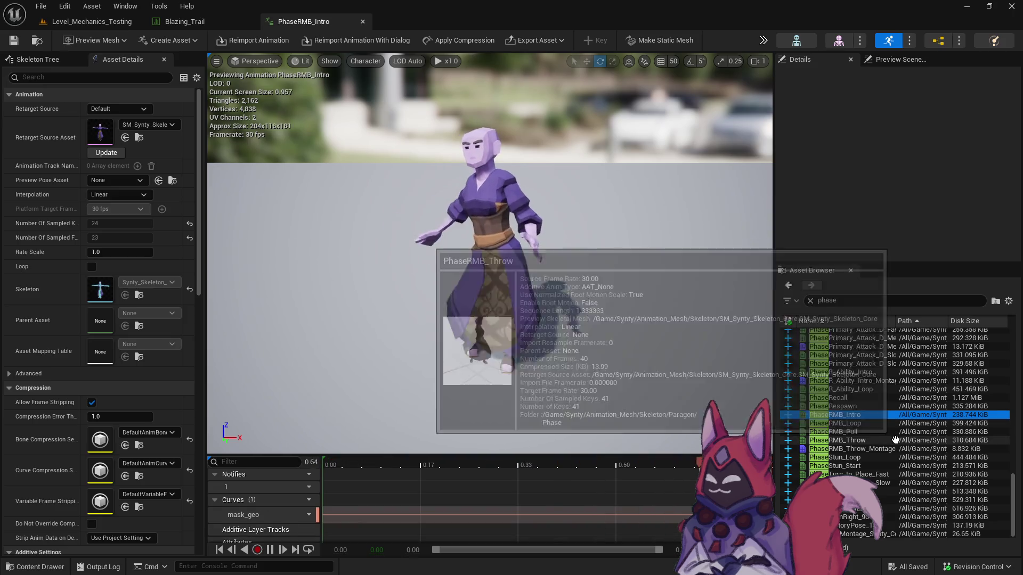
pyautogui.click(873, 457)
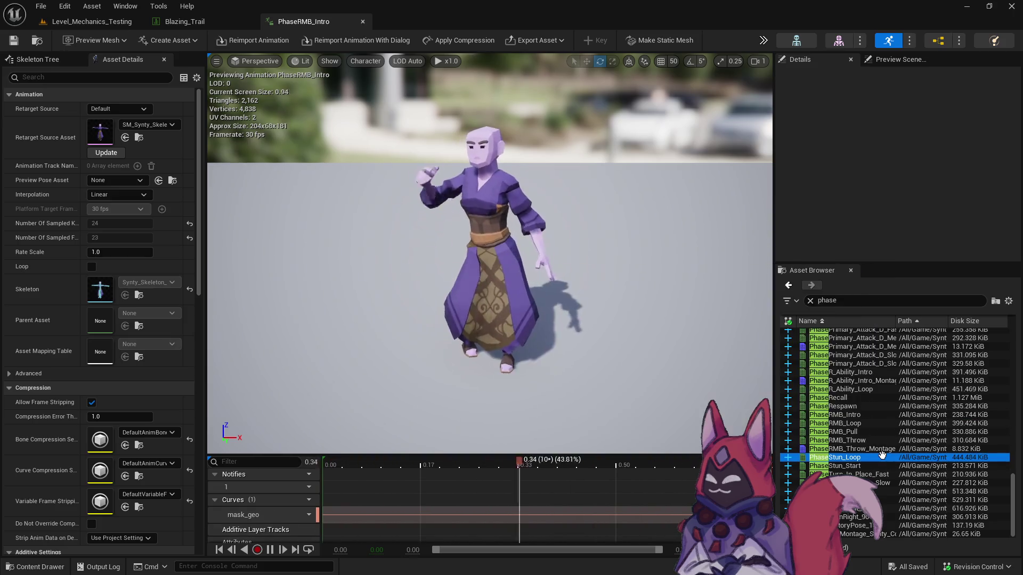
pyautogui.doubleClick(879, 525)
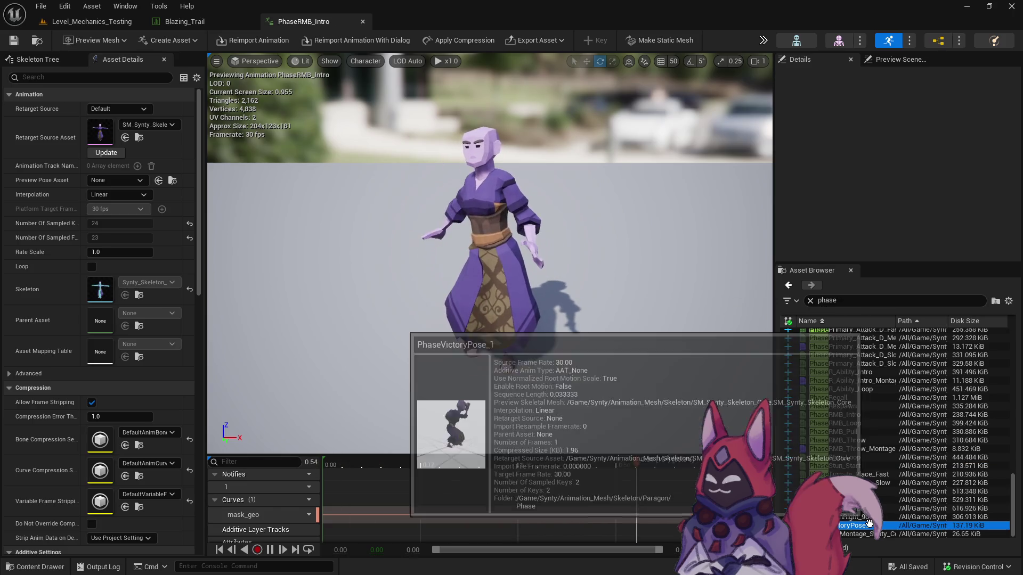
pyautogui.moveTo(1014, 488); pyautogui.dragTo(897, 336)
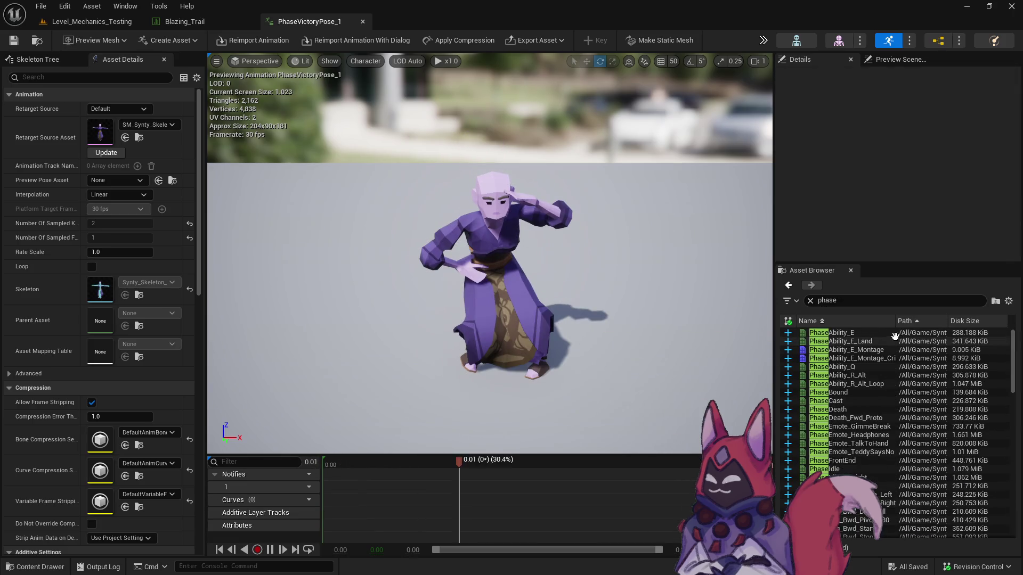
pyautogui.doubleClick(877, 334)
pyautogui.doubleClick(863, 367)
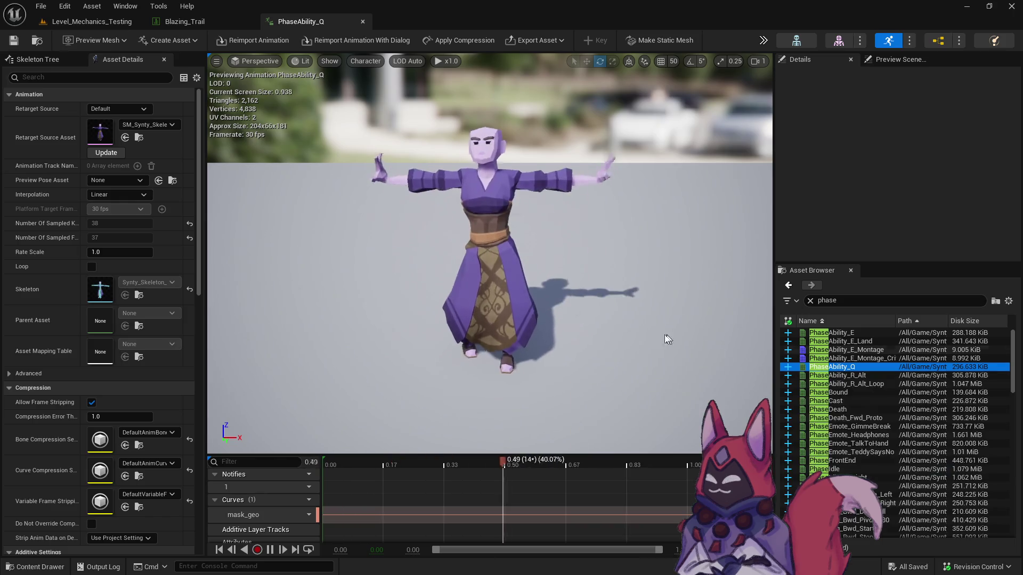
# Create the AnimMontage PhaseAbility_Q_Montage_Blazing_Trail from PhaseAbility_Q, then go back to Blazing_Trail.
pyautogui.rightClick(842, 367)
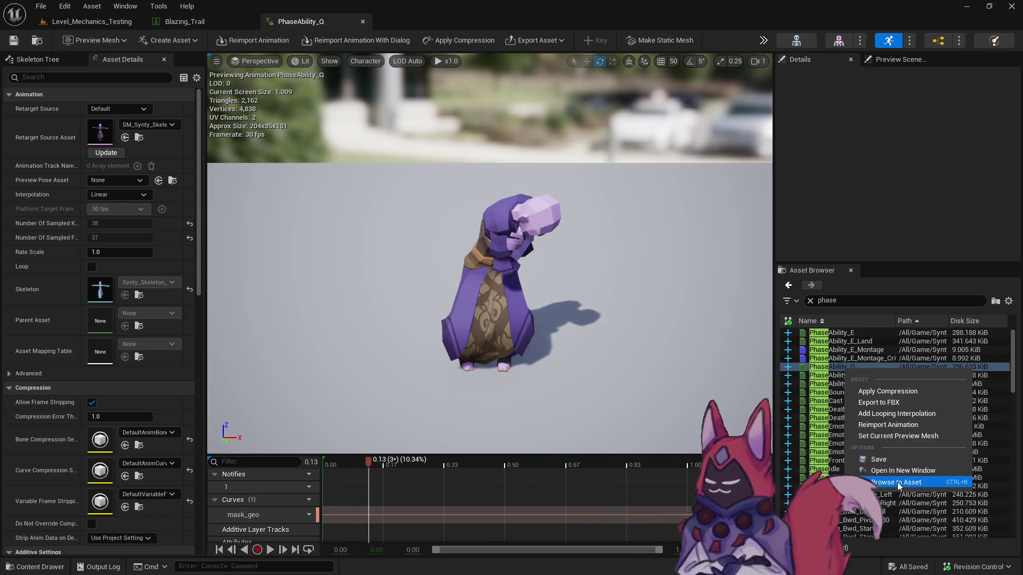
pyautogui.click(900, 482)
pyautogui.rightClick(567, 373)
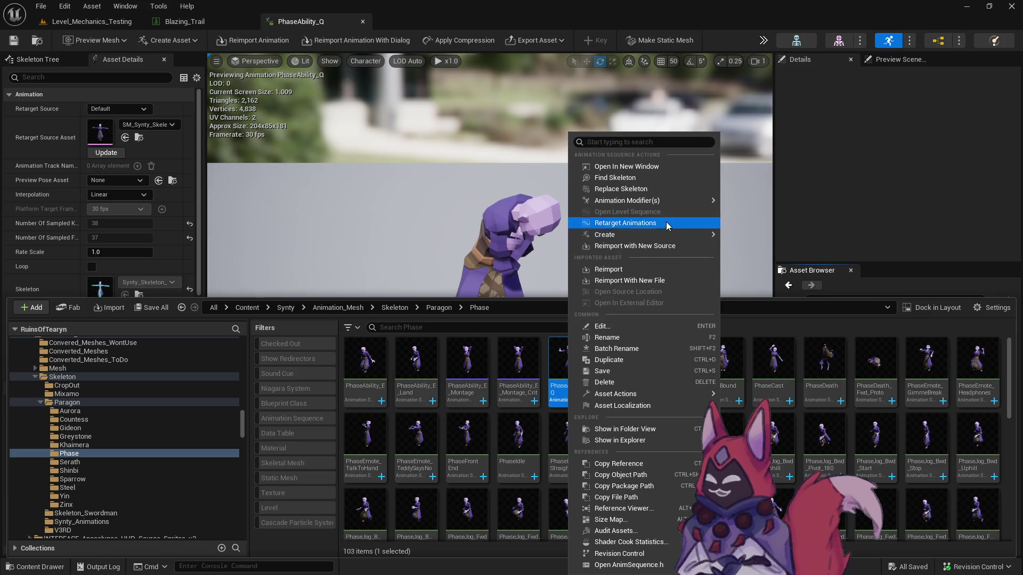
pyautogui.moveTo(669, 233)
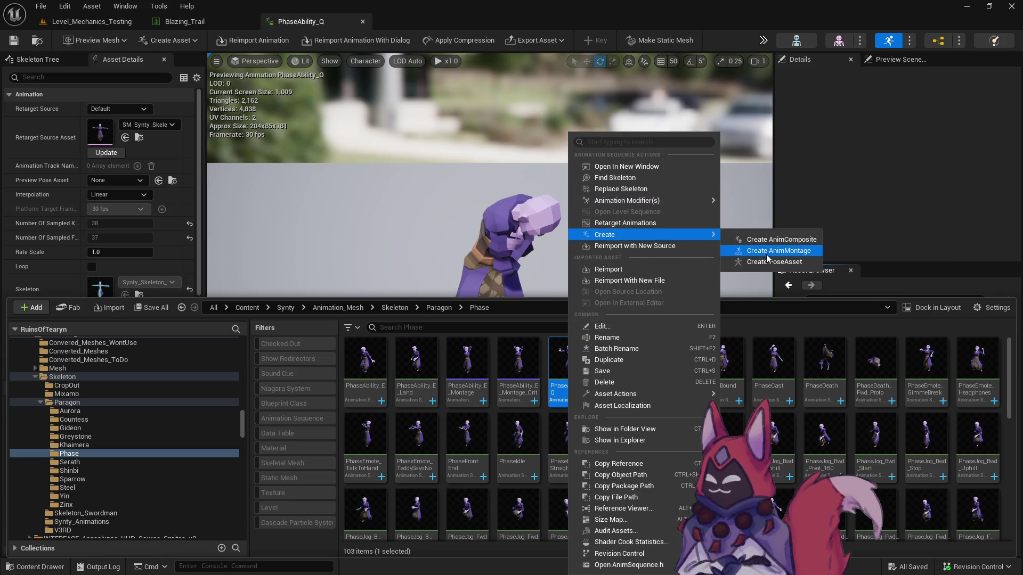
pyautogui.click(768, 252)
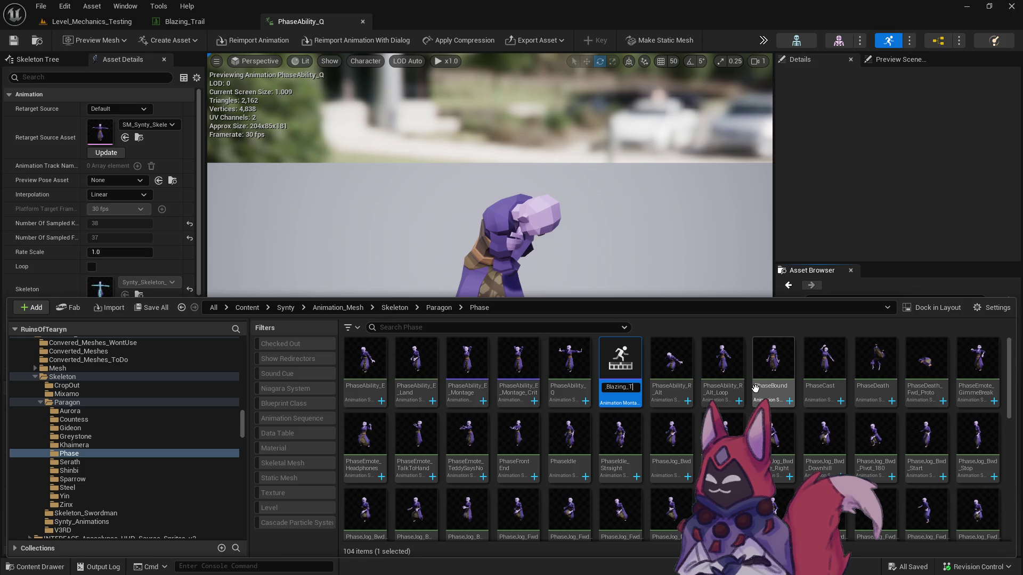
pyautogui.press('Return')
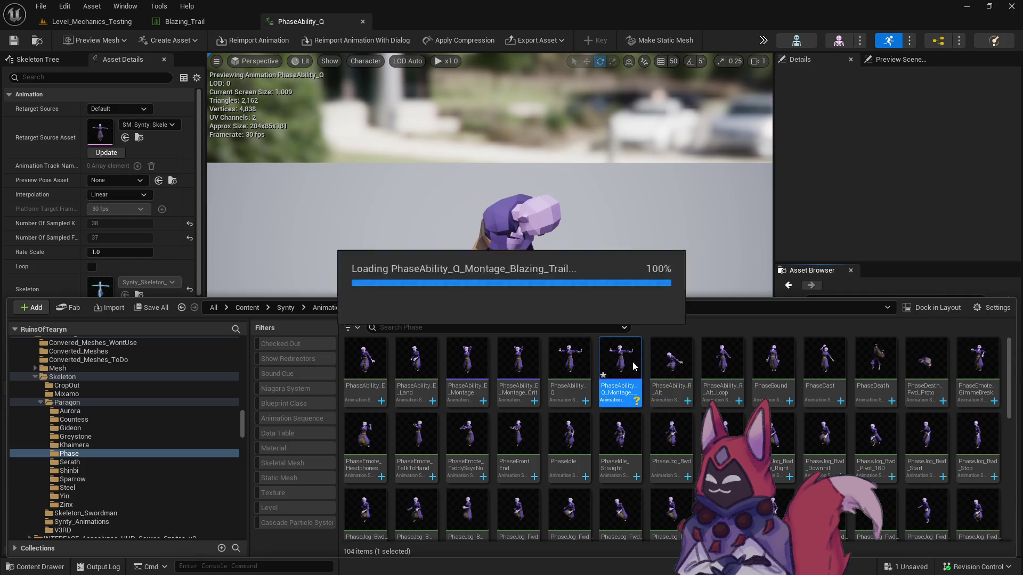
pyautogui.click(202, 25)
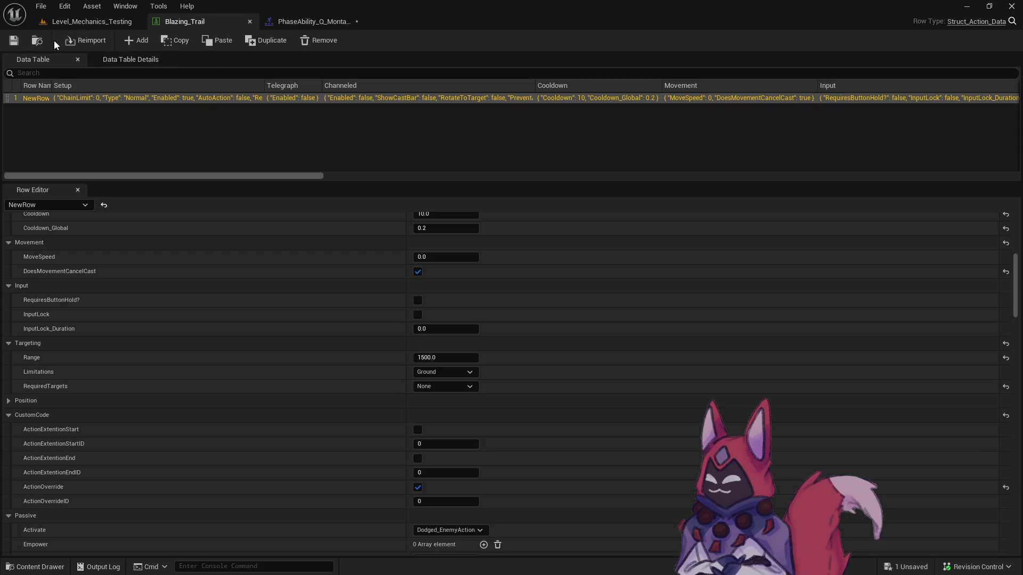
# Set Blazing_Trail's Appearance Start_Animation to PhaseAbility_Q_Montage_Blazing_Trail and save the table.
pyautogui.click(37, 40)
pyautogui.click(202, 21)
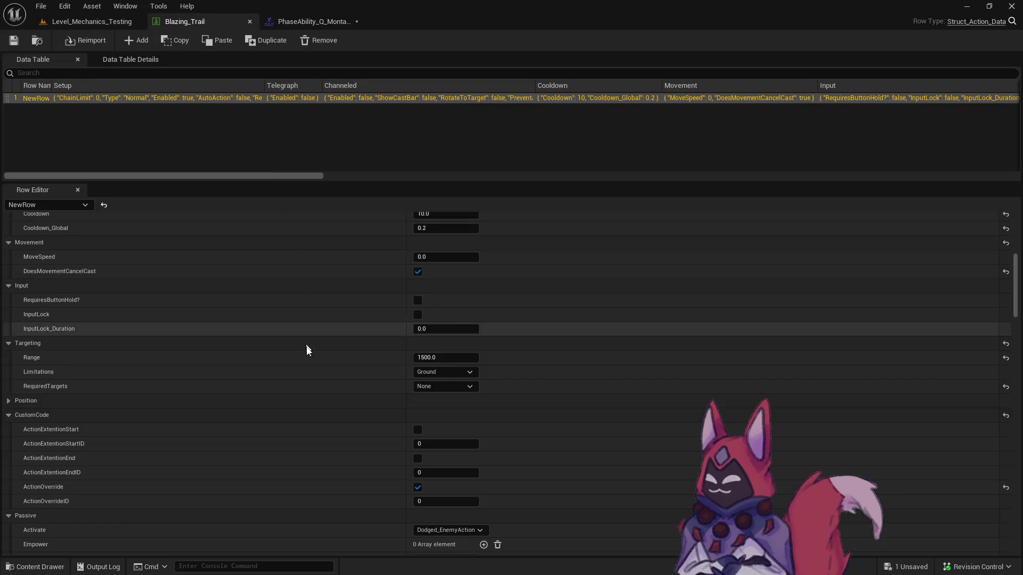
pyautogui.scroll(-3, 363, 404)
pyautogui.moveTo(1016, 290)
pyautogui.mouseDown()
pyautogui.moveTo(1020, 253)
pyautogui.moveTo(1018, 362)
pyautogui.moveTo(1019, 351)
pyautogui.mouseUp()
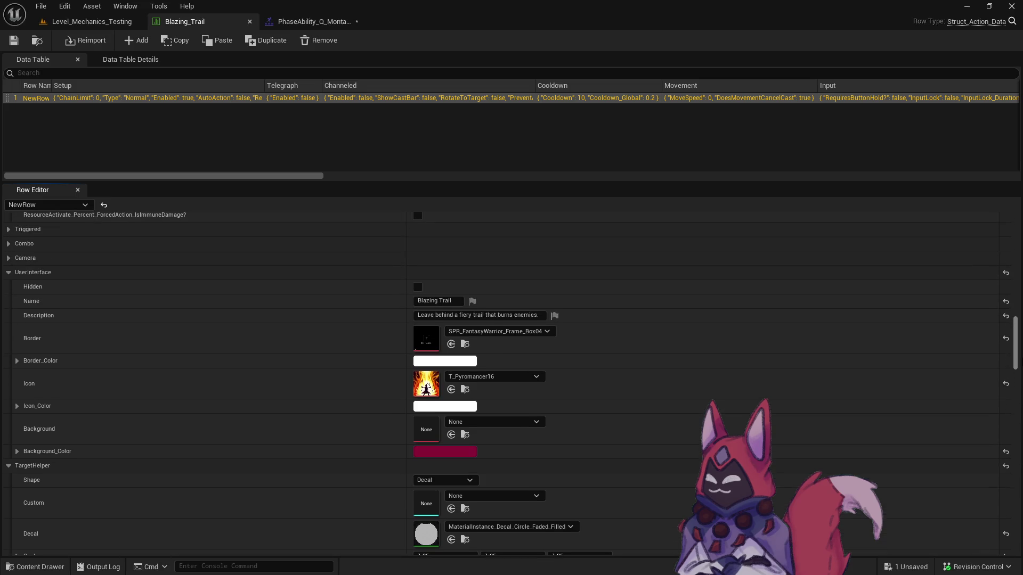
pyautogui.scroll(-10, 436, 391)
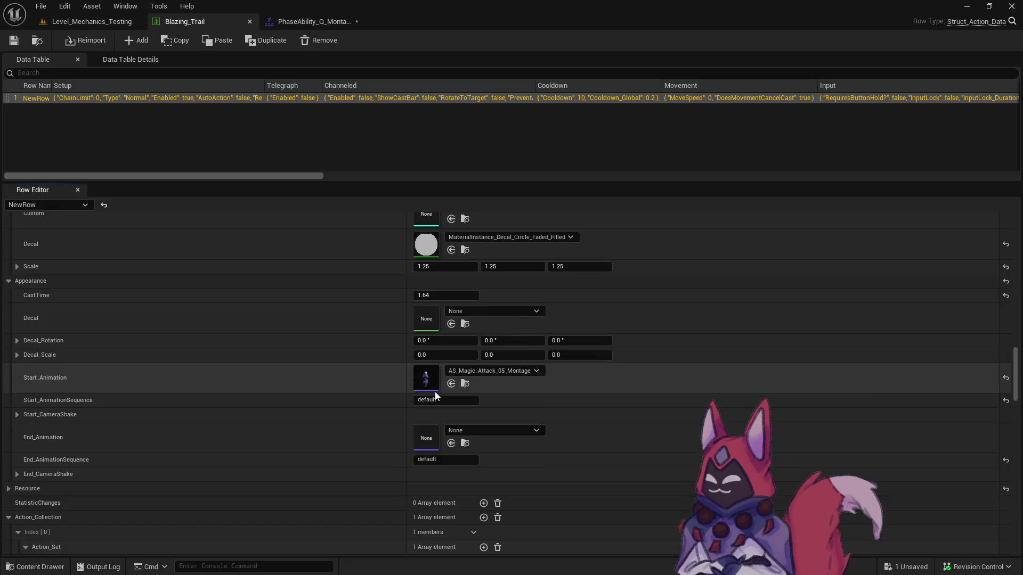
pyautogui.click(451, 316)
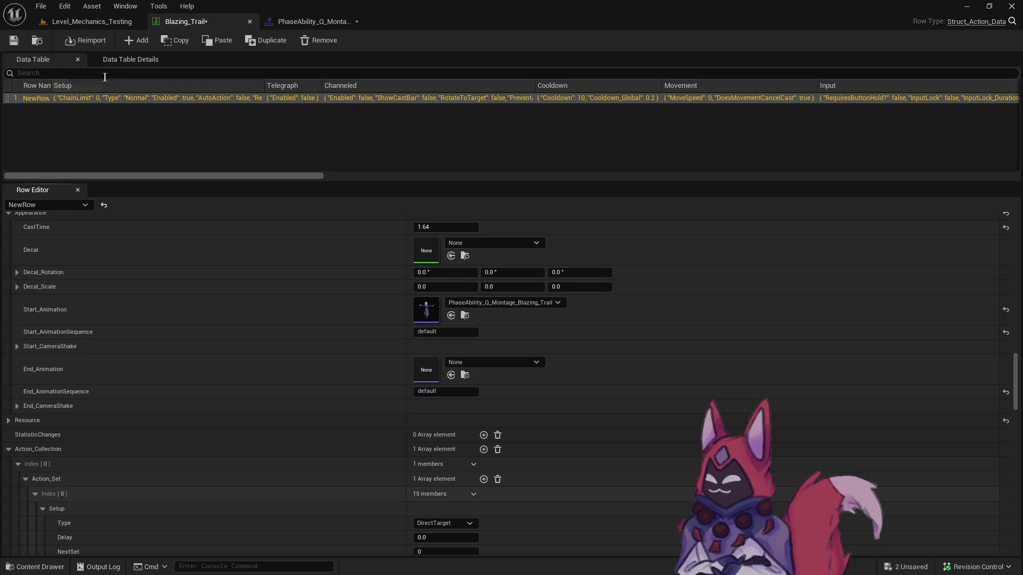
pyautogui.click(15, 40)
pyautogui.click(507, 415)
# Enlarge the montage timeline and add a third PhaseAbility_Q segment.
pyautogui.click(314, 22)
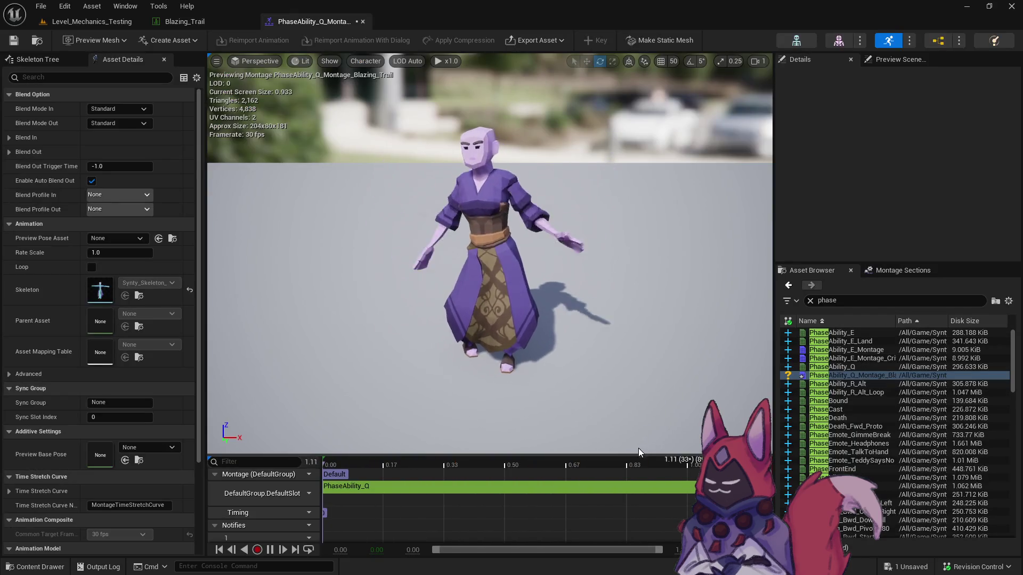
pyautogui.moveTo(659, 456)
pyautogui.mouseDown()
pyautogui.moveTo(865, 370)
pyautogui.moveTo(756, 386)
pyautogui.moveTo(735, 408)
pyautogui.moveTo(570, 426)
pyautogui.moveTo(759, 379)
pyautogui.mouseUp()
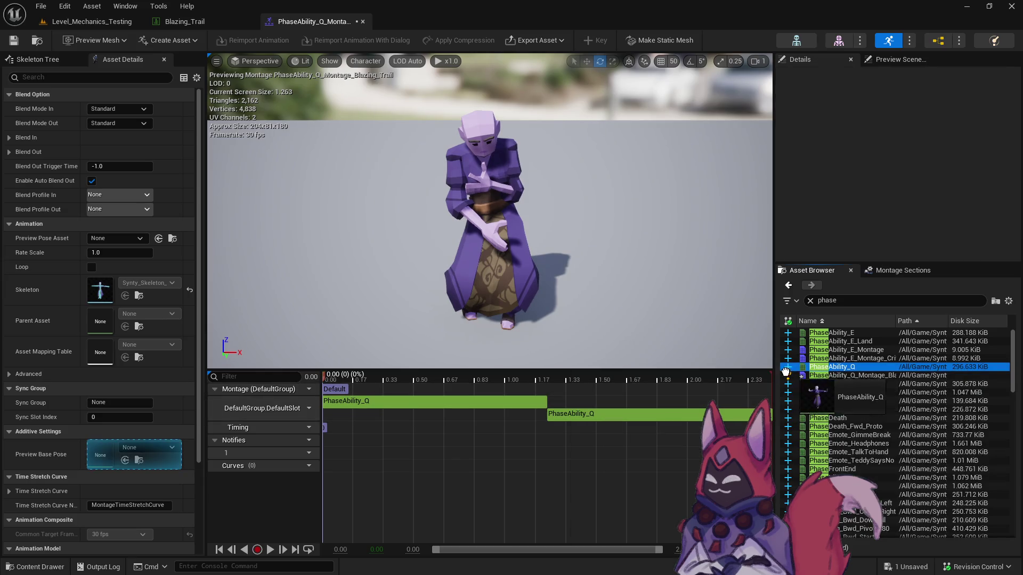
pyautogui.moveTo(831, 366); pyautogui.dragTo(599, 408)
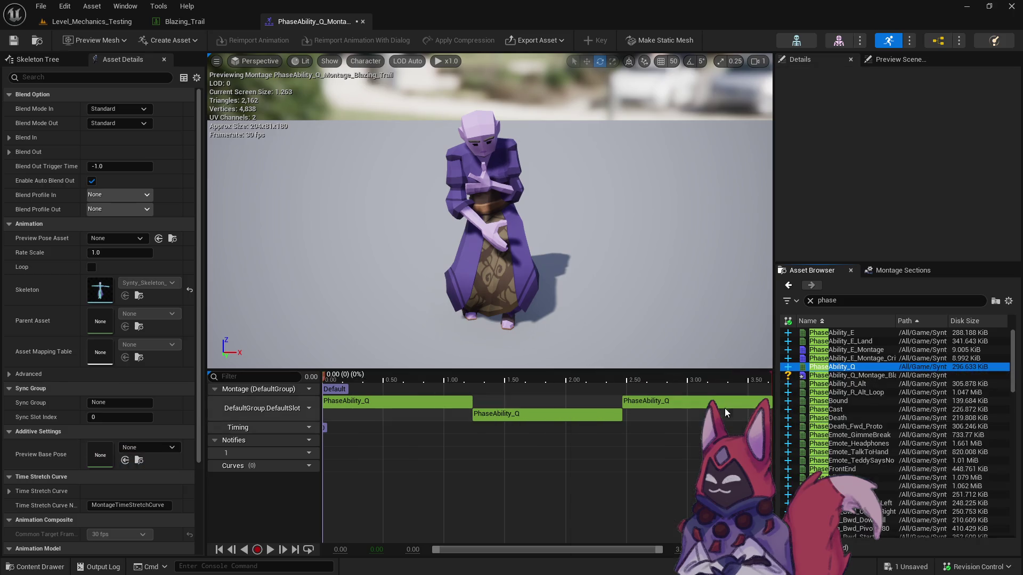
pyautogui.moveTo(357, 379)
pyautogui.mouseDown()
pyautogui.moveTo(386, 380)
pyautogui.moveTo(343, 381)
pyautogui.moveTo(357, 389)
pyautogui.mouseUp()
# End the first segment at 0.28 and start the second segment at that point.
pyautogui.click(397, 403)
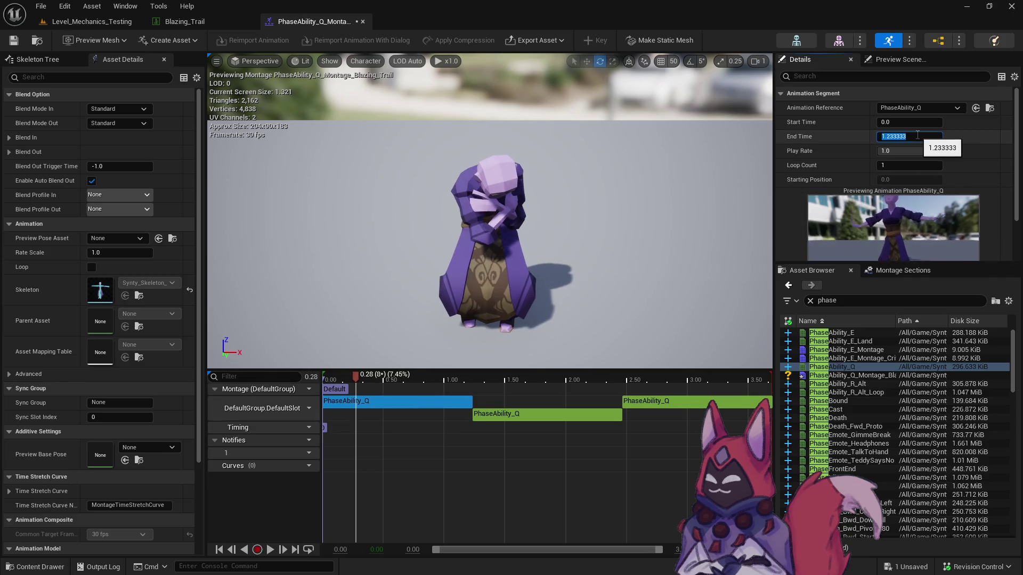
pyautogui.write('28')
pyautogui.press('Return')
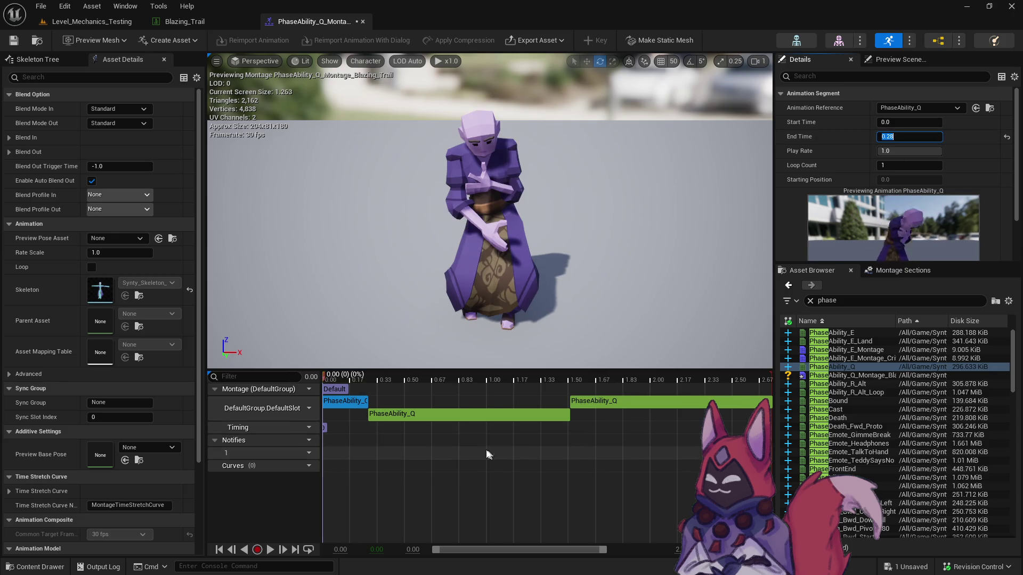
pyautogui.click(912, 123)
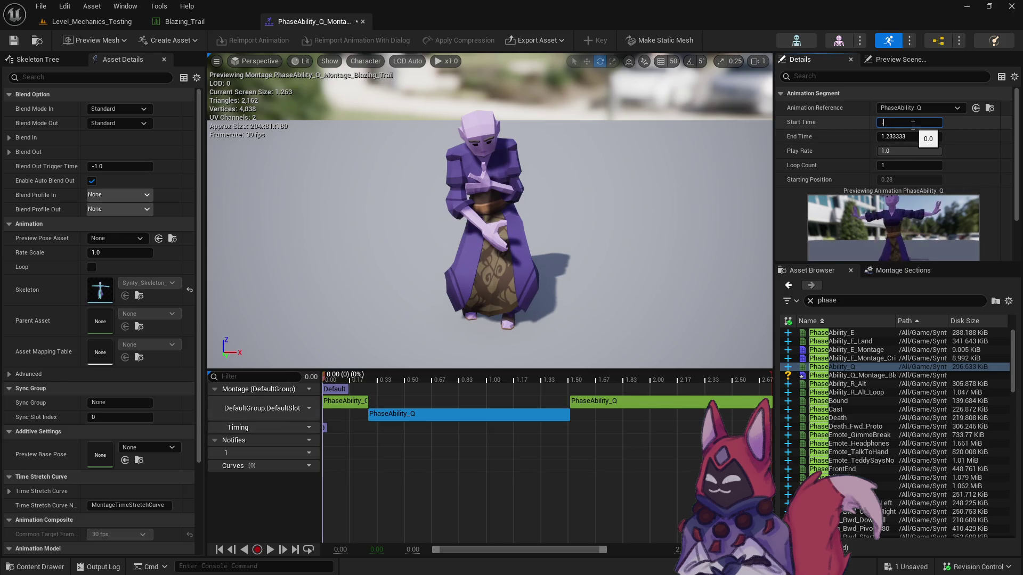
pyautogui.write('0.27')
pyautogui.press('Return')
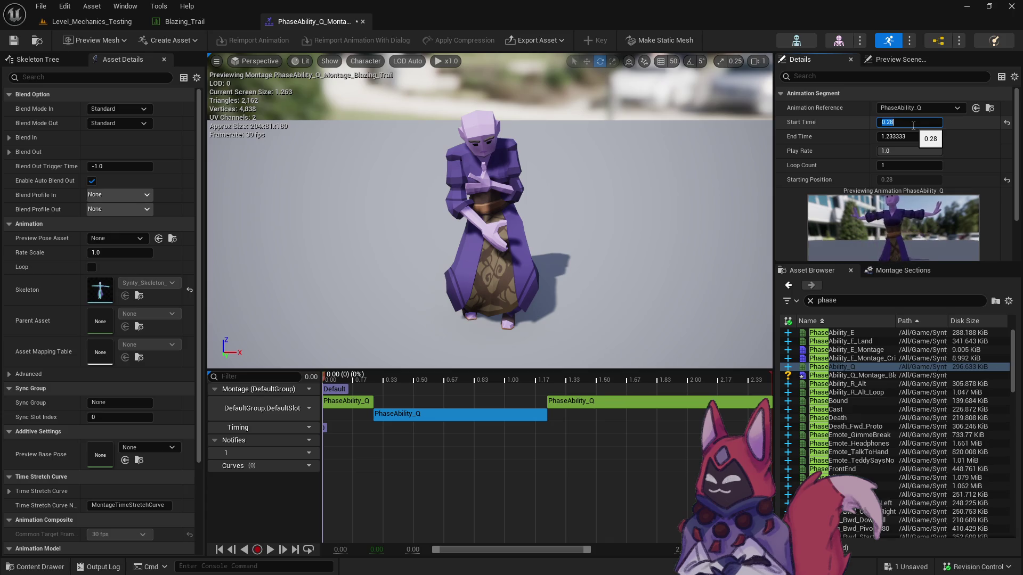
# Split the second and third segments at 0.5 seconds, save, and scrub to check the pose.
pyautogui.click(414, 375)
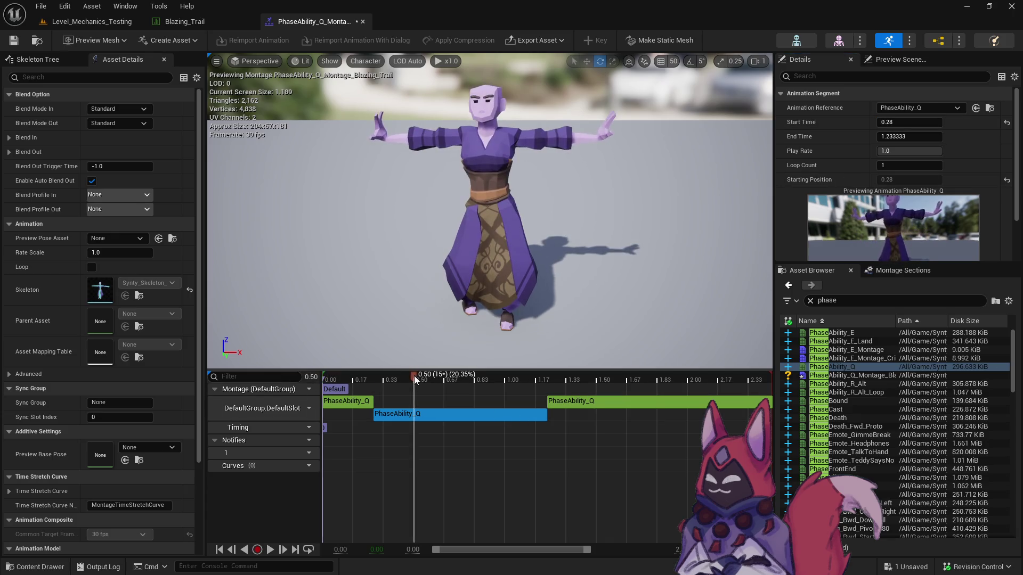
pyautogui.moveTo(397, 379); pyautogui.dragTo(411, 381)
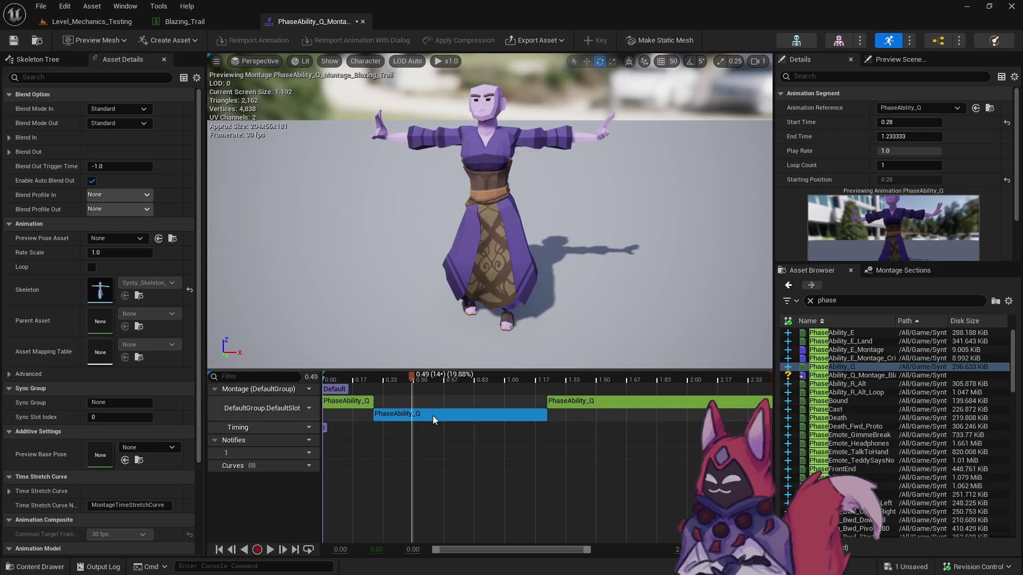
pyautogui.click(909, 137)
pyautogui.write('5')
pyautogui.press('Return')
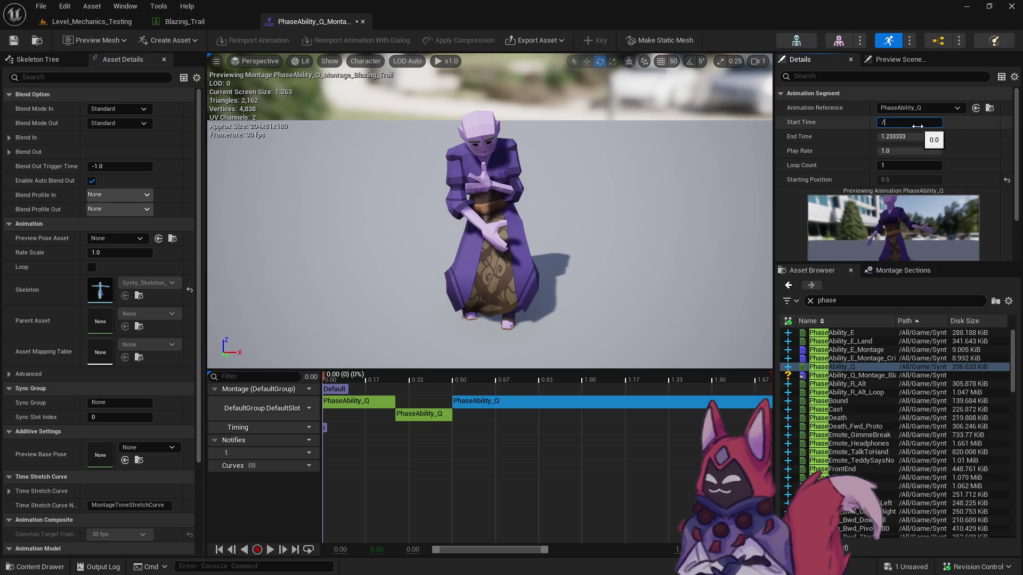
pyautogui.press('Return')
pyautogui.click(403, 379)
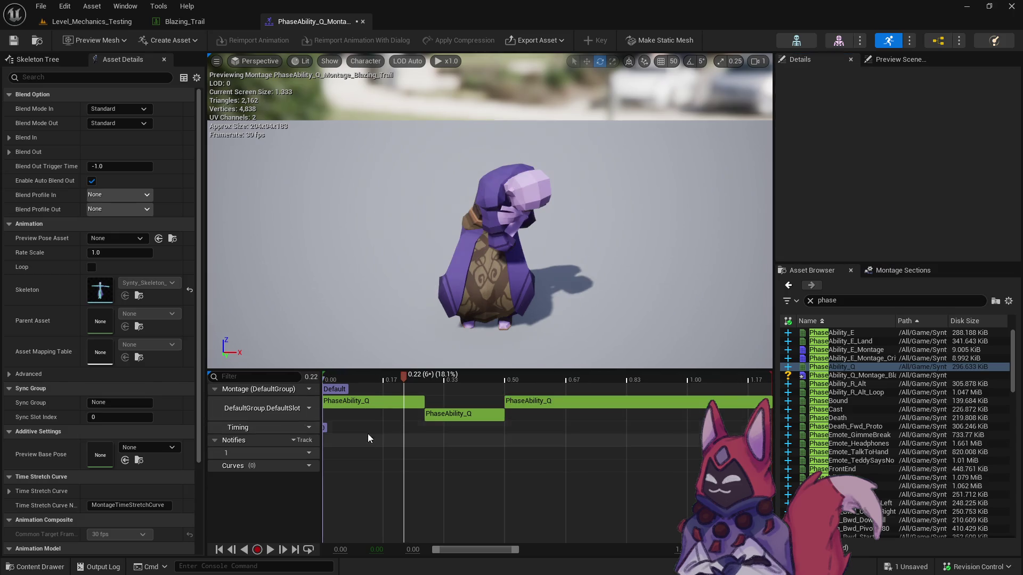
pyautogui.click(13, 39)
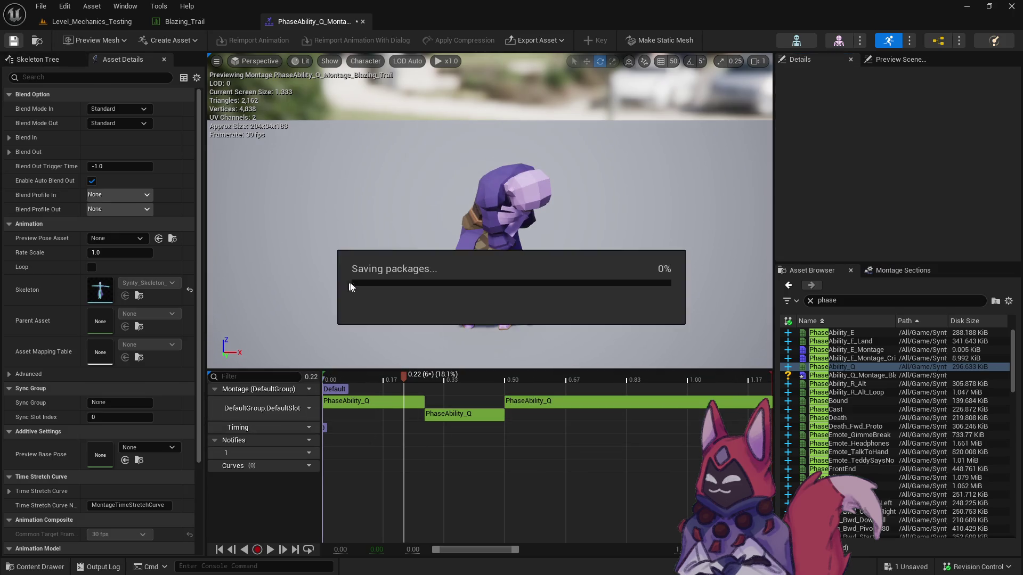
pyautogui.moveTo(399, 376)
pyautogui.mouseDown()
pyautogui.moveTo(313, 377)
pyautogui.moveTo(523, 389)
pyautogui.moveTo(387, 399)
pyautogui.mouseUp()
pyautogui.click(392, 400)
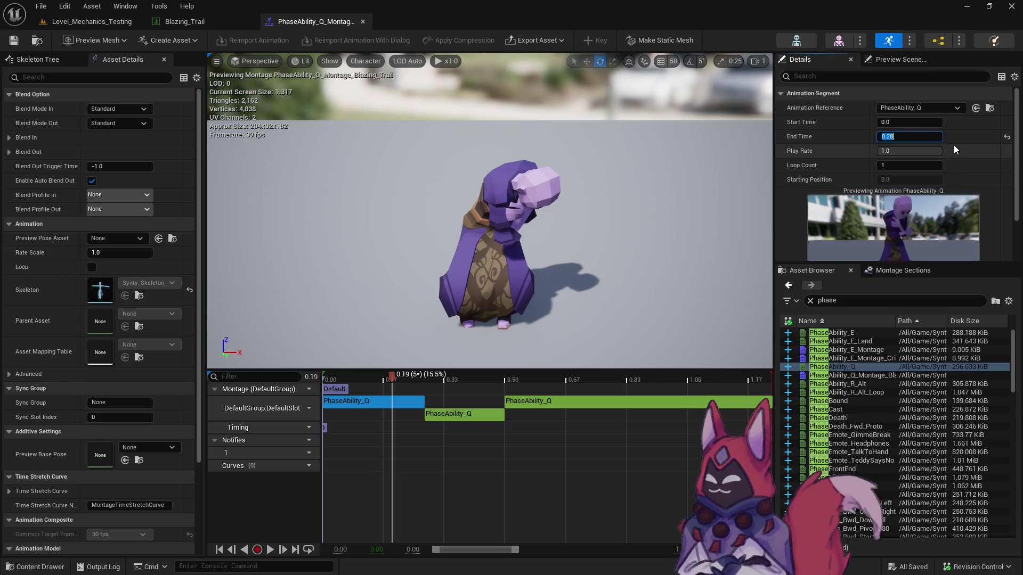
# Try play rates 0.6, 0.3 and 0.35 on the first PhaseAbility_Q section.
pyautogui.press('Tab')
pyautogui.write('0.6')
pyautogui.press('Return')
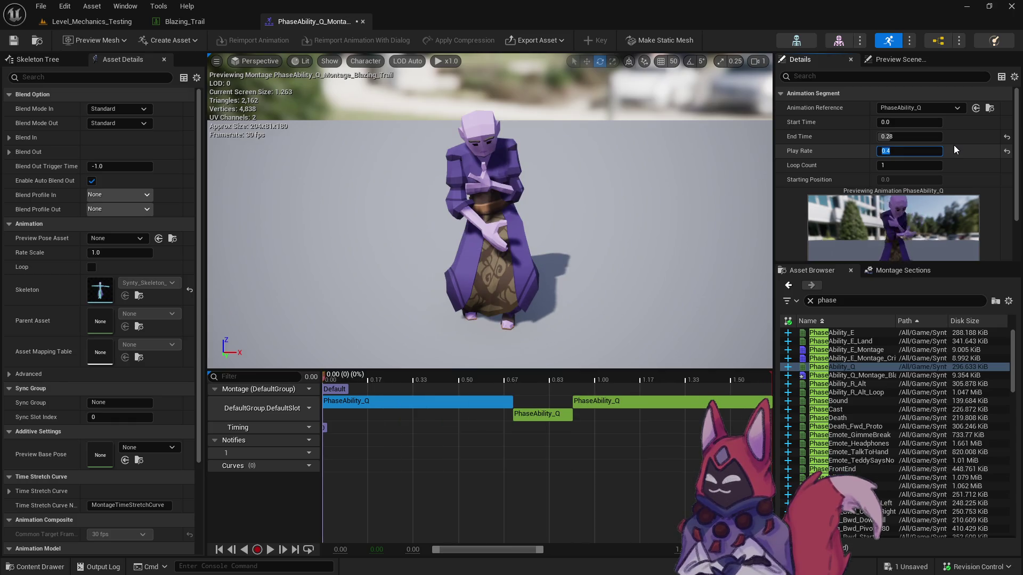
pyautogui.write('0.3')
pyautogui.press('Return')
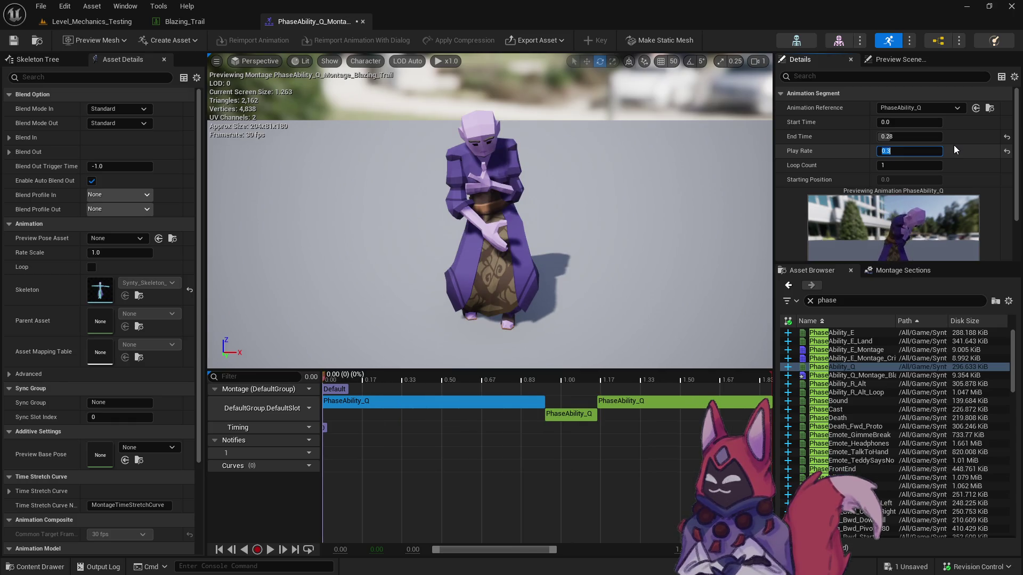
pyautogui.write('0.35')
pyautogui.press('Return')
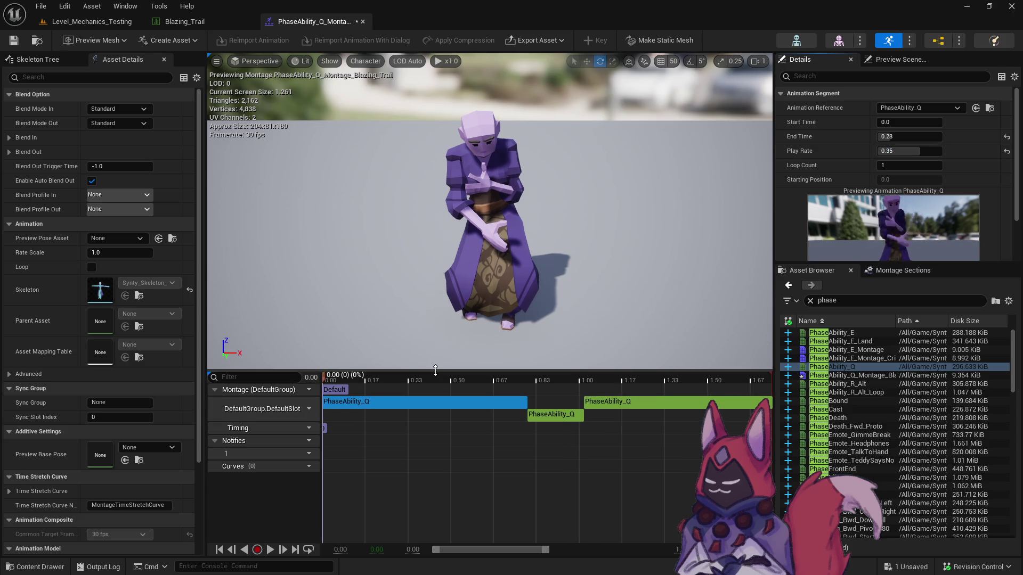
# Set the second PhaseAbility_Q section's play rate to 1.6.
pyautogui.click(558, 420)
pyautogui.write('2')
pyautogui.press('Return')
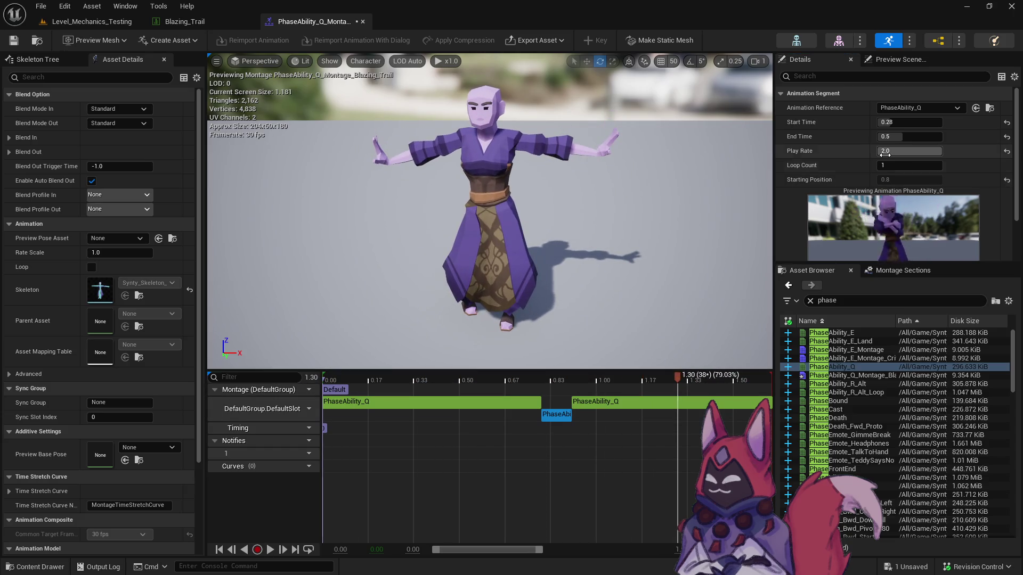
pyautogui.press('Return')
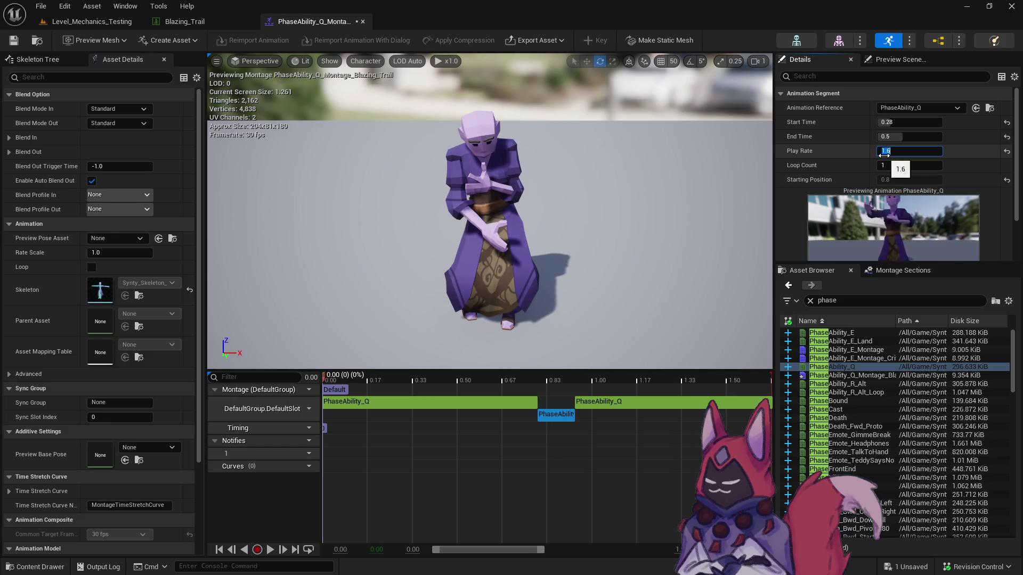
# Settle the first section's play rate at 0.32 and save the montage.
pyautogui.click(511, 405)
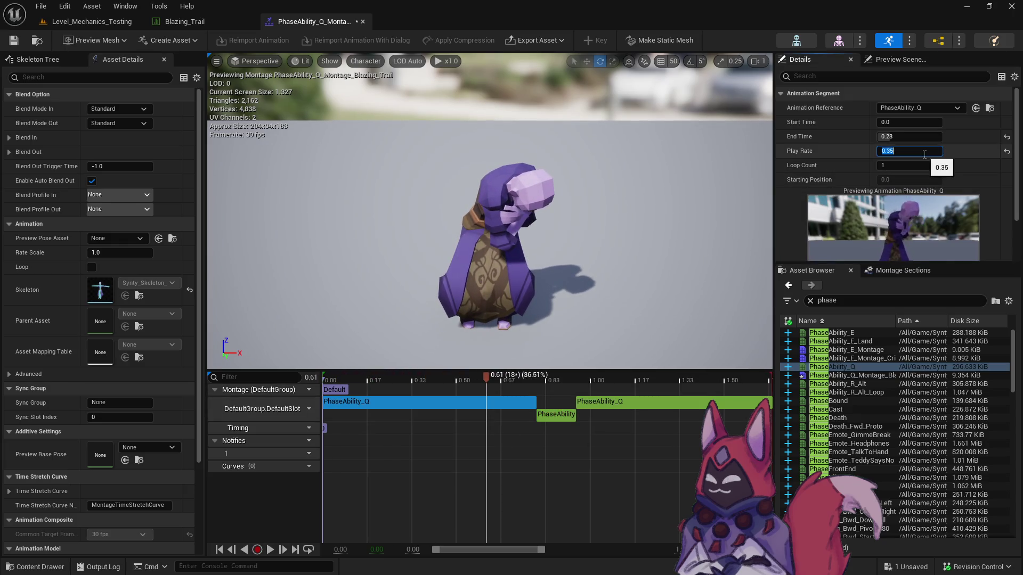
pyautogui.press('BackSpace')
pyautogui.write('3')
pyautogui.press('Return')
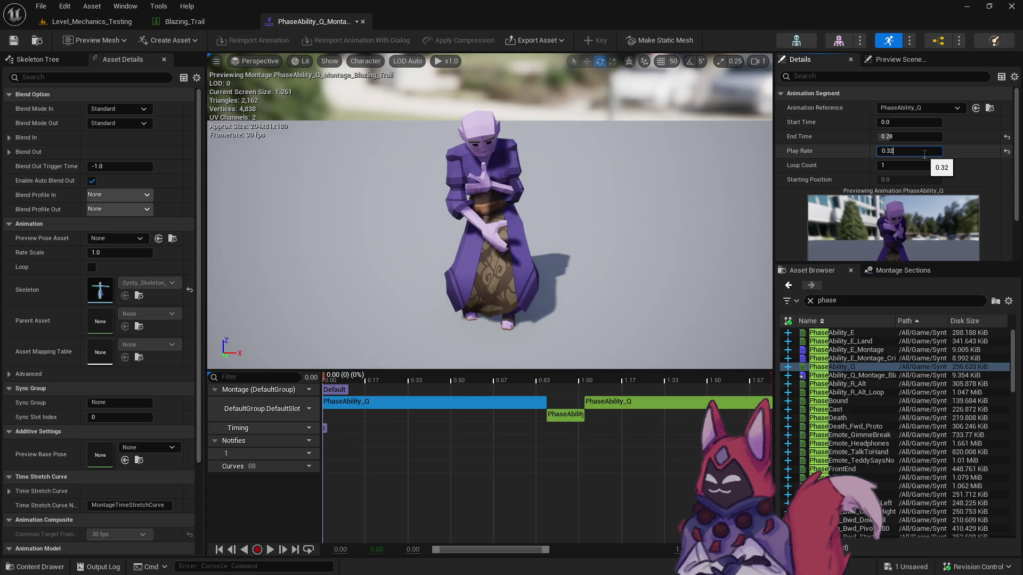
pyautogui.press('Return')
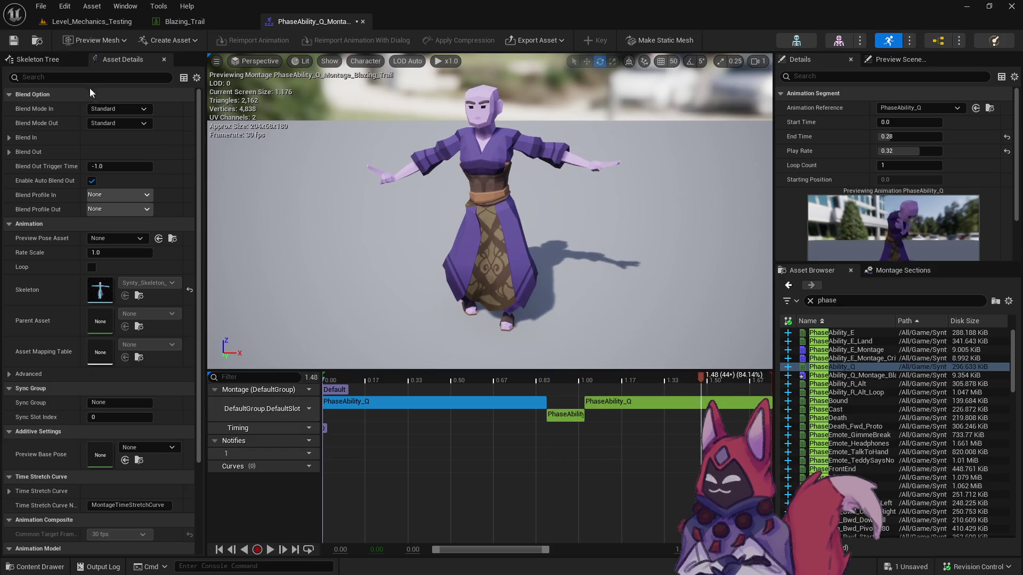
pyautogui.click(21, 43)
pyautogui.click(40, 41)
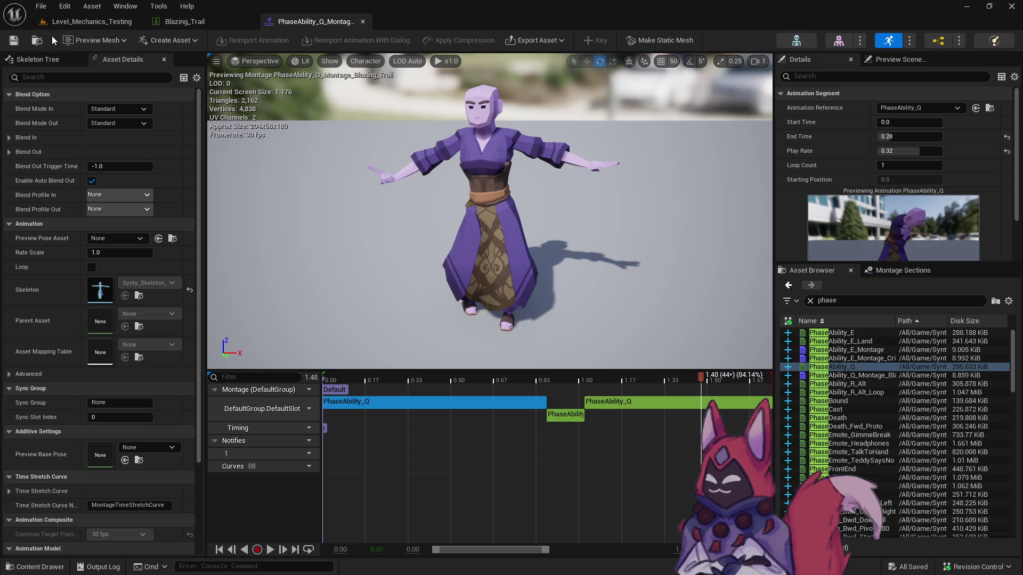
# Review the Blazing_Trail data table's row settings in the Row Editor.
pyautogui.click(195, 23)
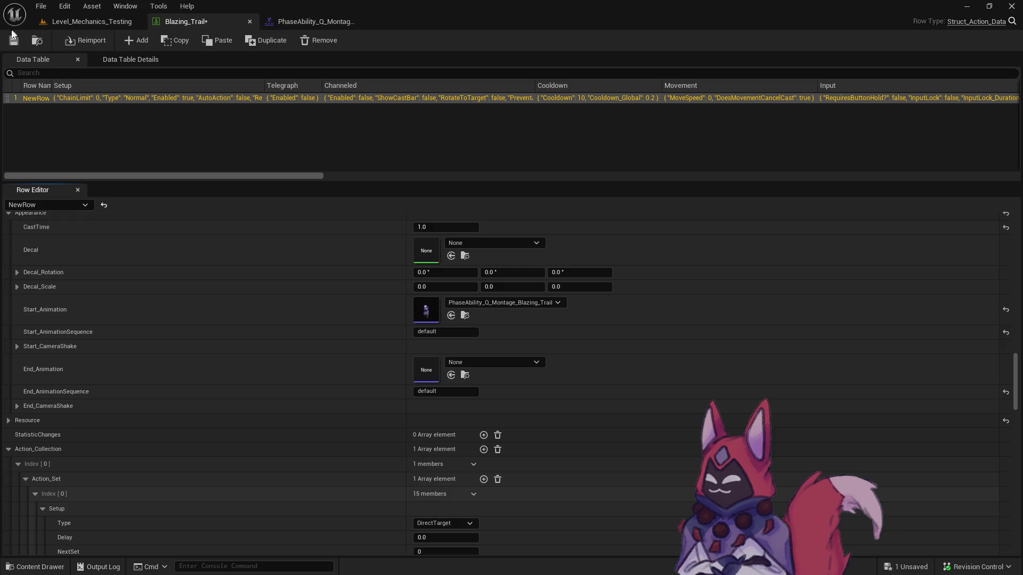
pyautogui.scroll(5, 339, 310)
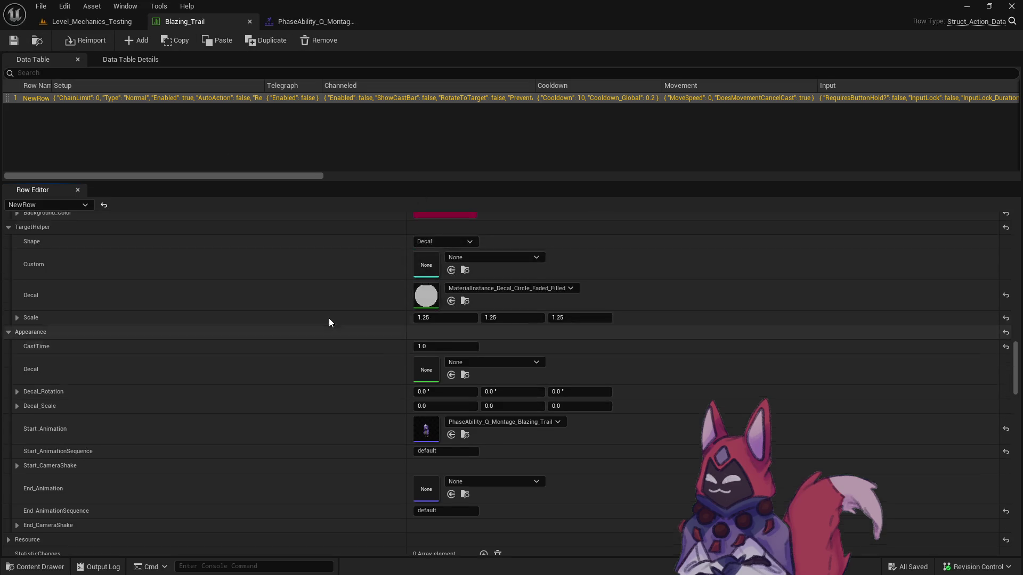
pyautogui.scroll(10, 328, 315)
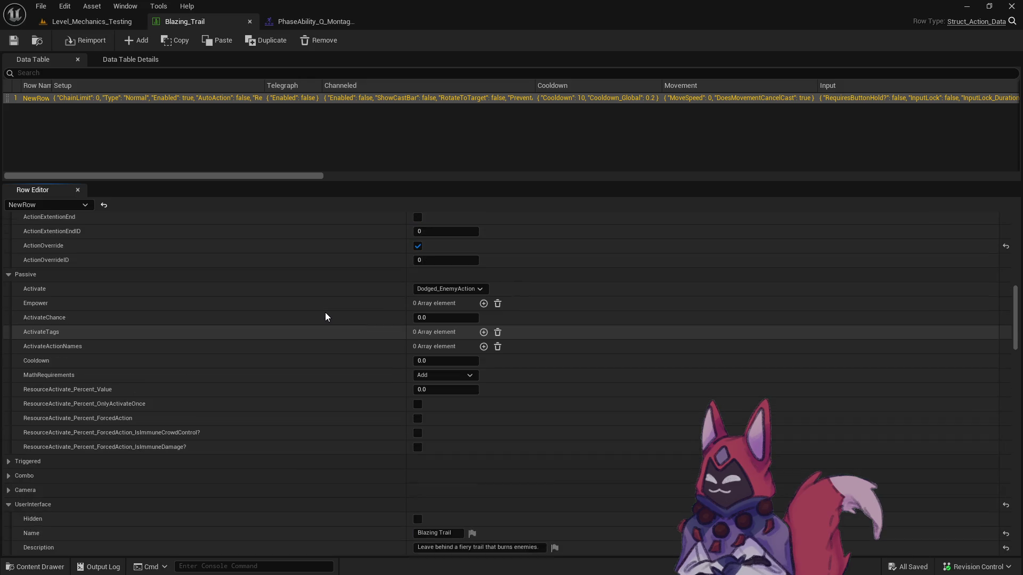
pyautogui.scroll(5, 325, 312)
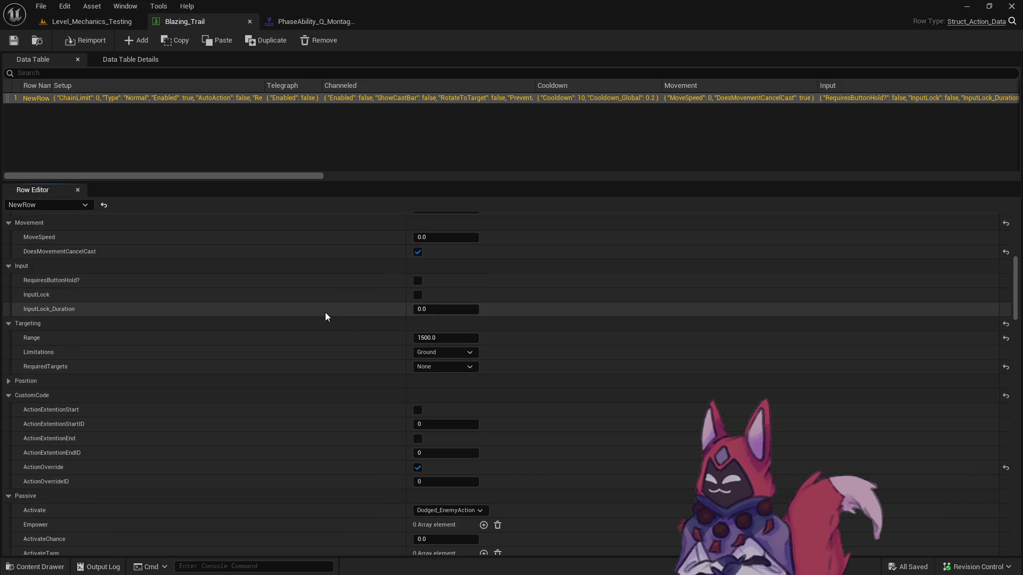
pyautogui.scroll(2, 130, 345)
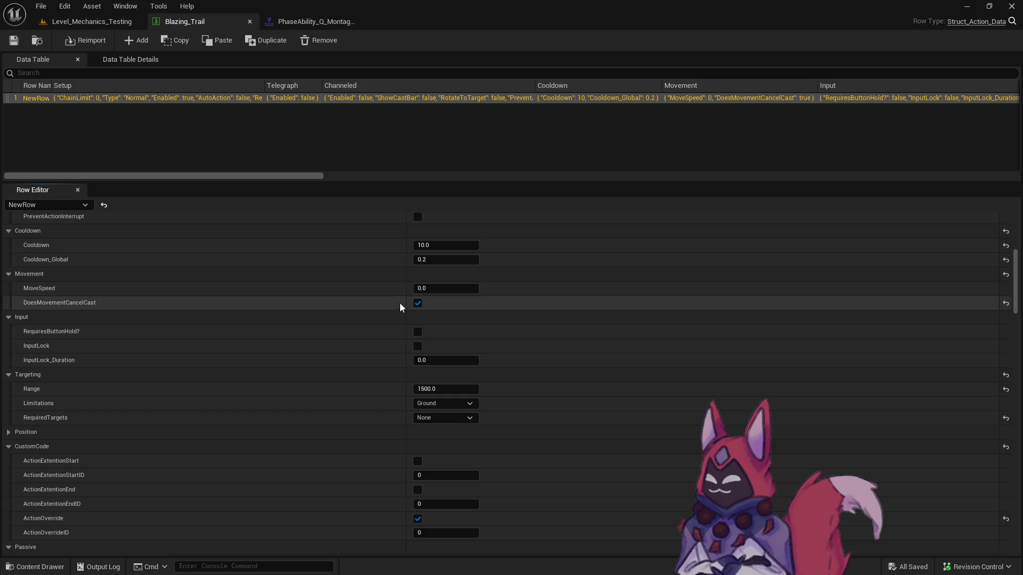
pyautogui.scroll(-5, 452, 326)
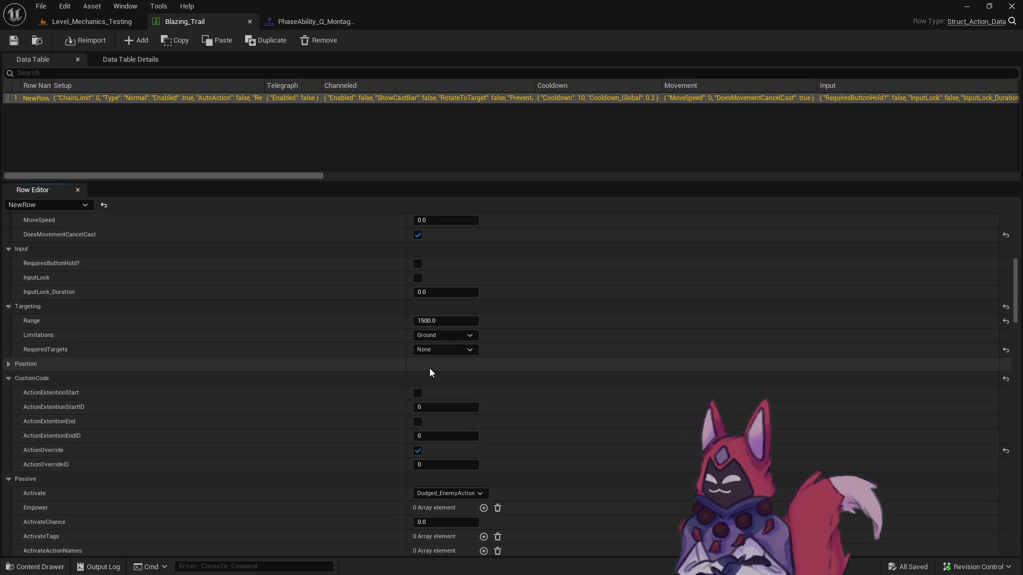
pyautogui.scroll(-2, 320, 379)
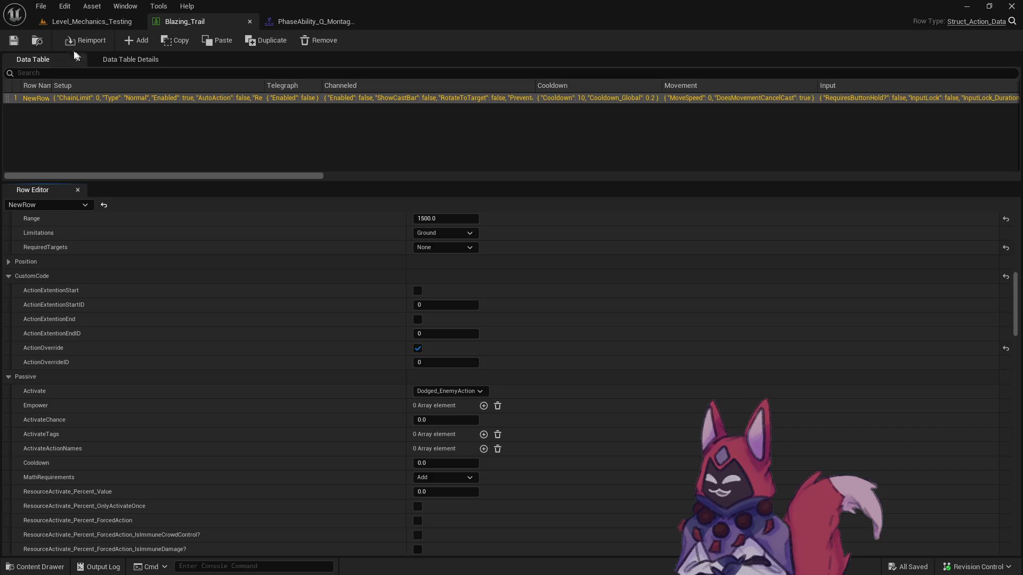
# Bring up the Content Drawer showing the Blazing_Trail Base folder's three data tables.
pyautogui.hotkey('ctrl', 'space')
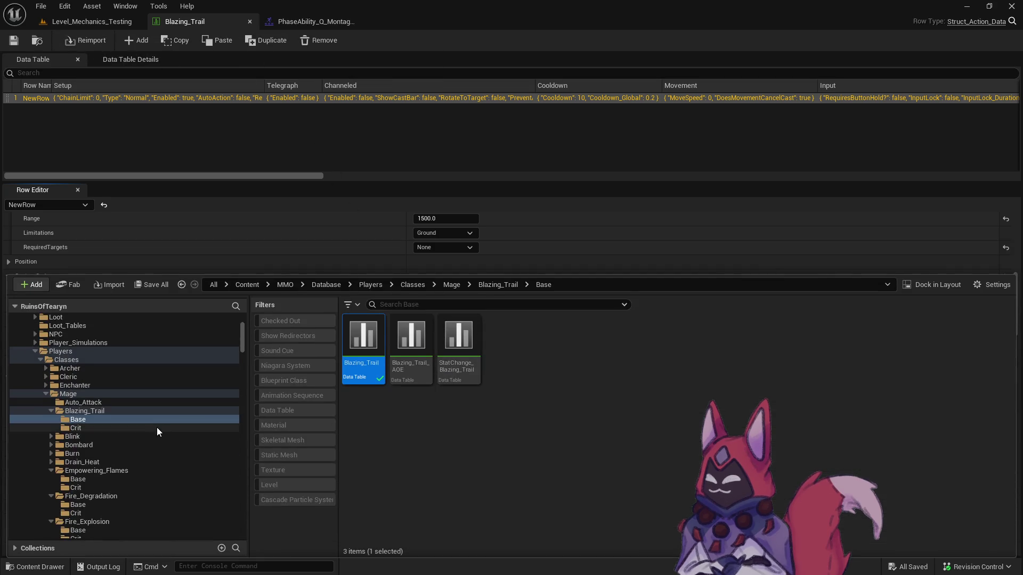
pyautogui.click(309, 21)
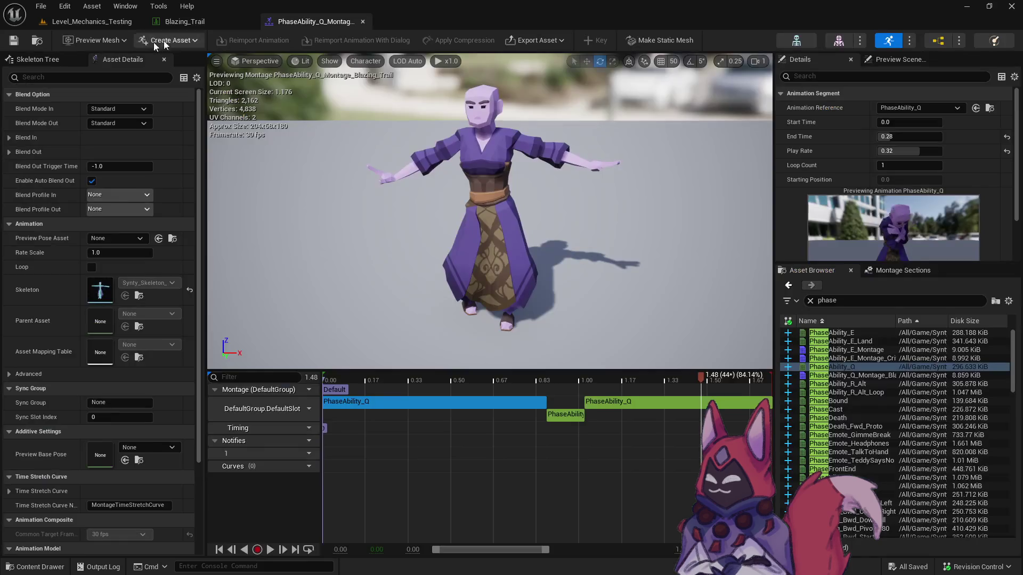
pyautogui.click(181, 21)
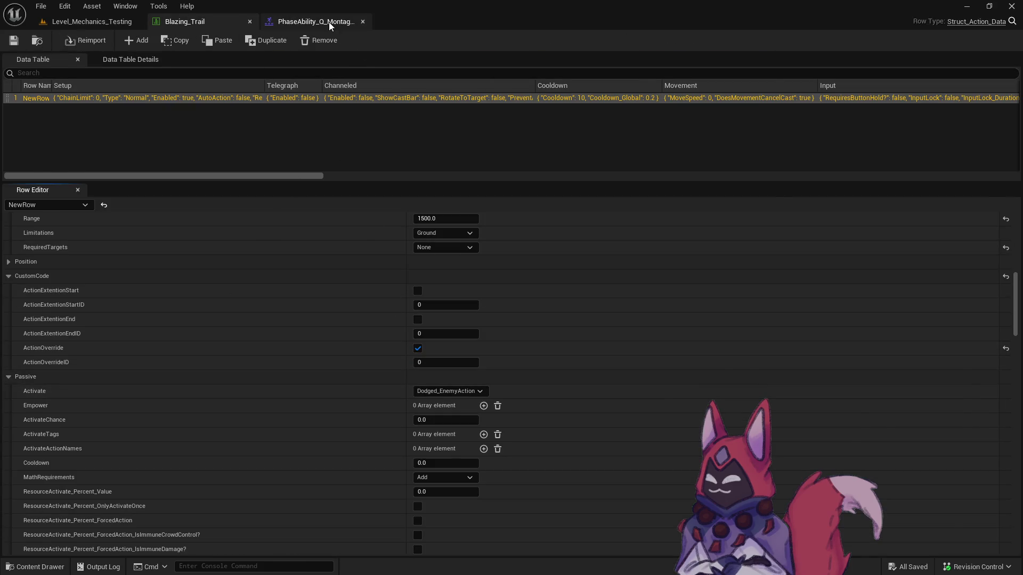
pyautogui.click(333, 23)
pyautogui.hotkey('ctrl', 'space')
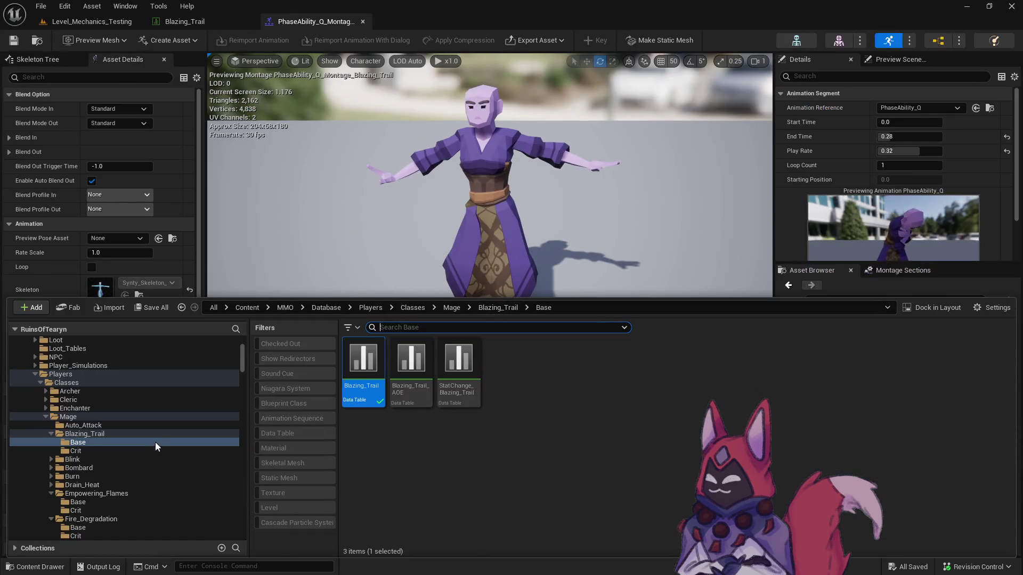
# Open the Blazing_Trail_AOE_Crit data table from the Blazing_Trail Crit folder.
pyautogui.click(160, 451)
pyautogui.doubleClick(376, 394)
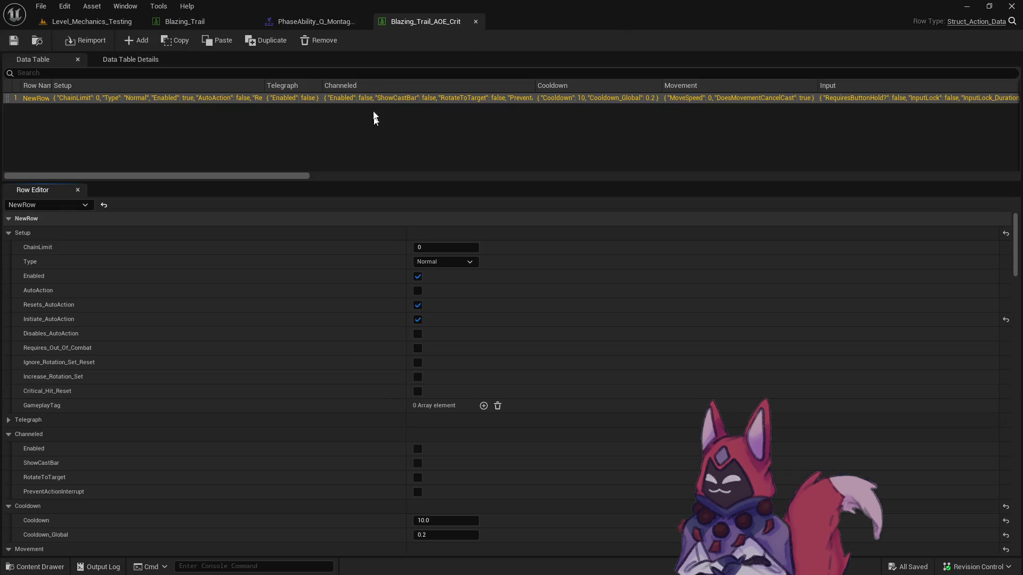
pyautogui.click(477, 21)
pyautogui.hotkey('ctrl', 'space')
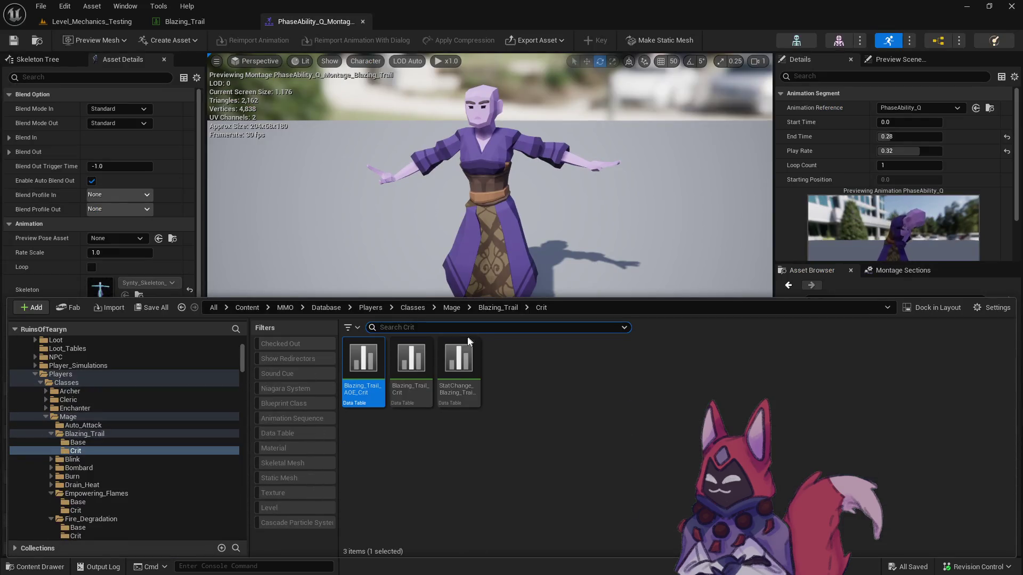
pyautogui.click(116, 444)
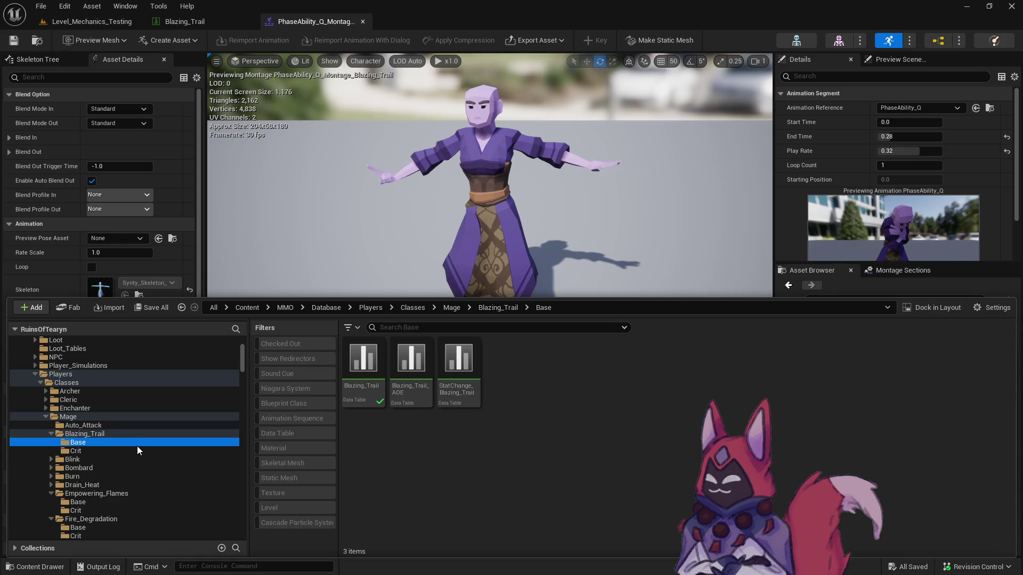
pyautogui.click(136, 450)
pyautogui.doubleClick(367, 391)
pyautogui.scroll(-15, 405, 361)
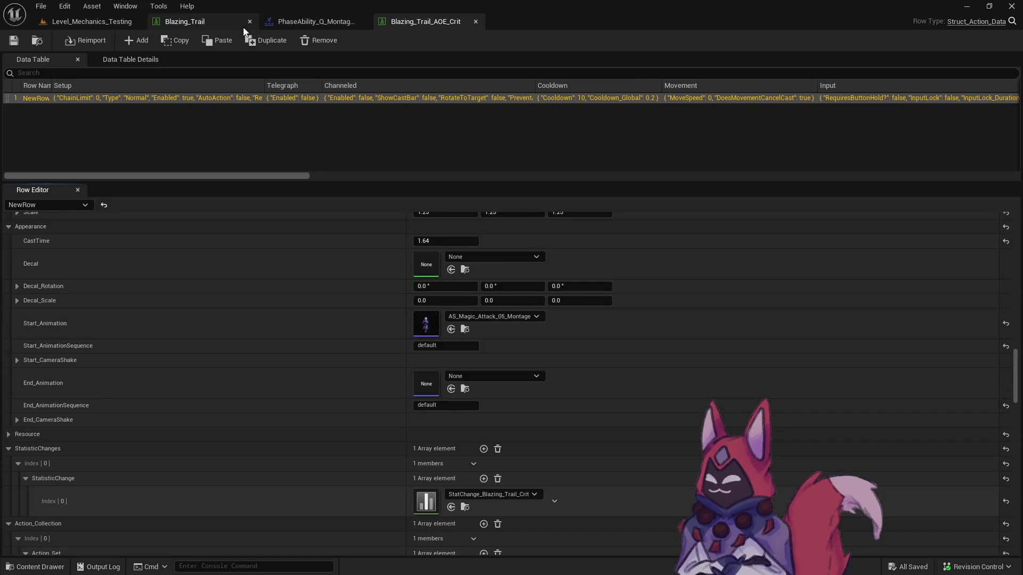
# Set Start_Animation to PhaseAbility_Q_Montage_Blazing_Trail and CastTime to 1.0, then save the table.
pyautogui.click(314, 21)
pyautogui.click(36, 42)
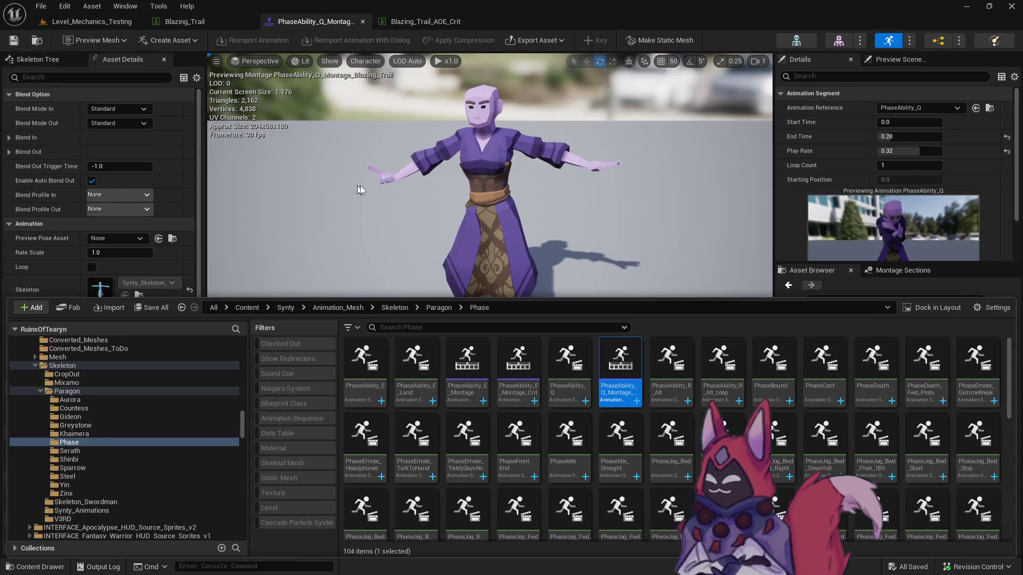
pyautogui.click(421, 22)
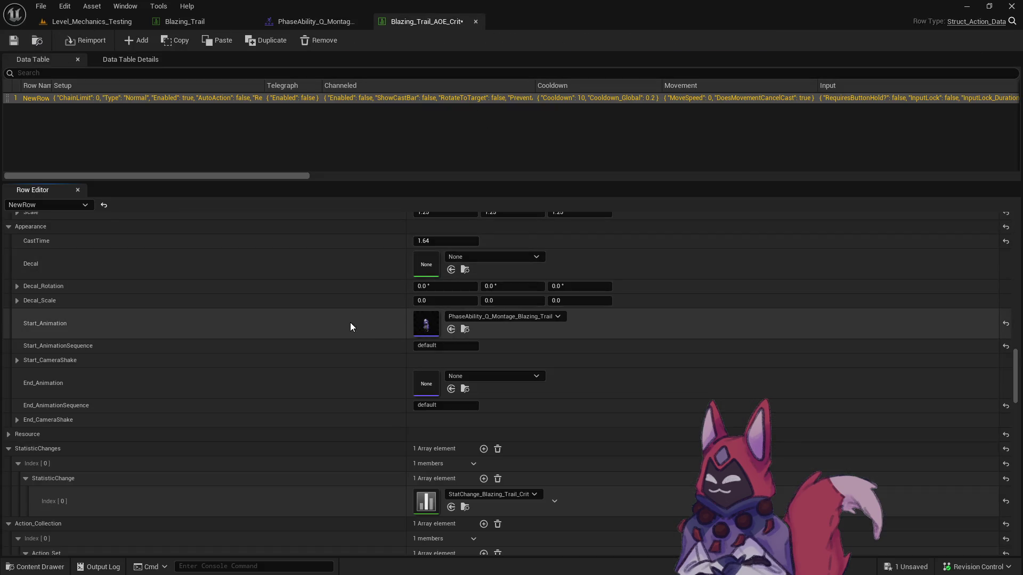
pyautogui.write('1')
pyautogui.click(14, 40)
pyautogui.click(528, 414)
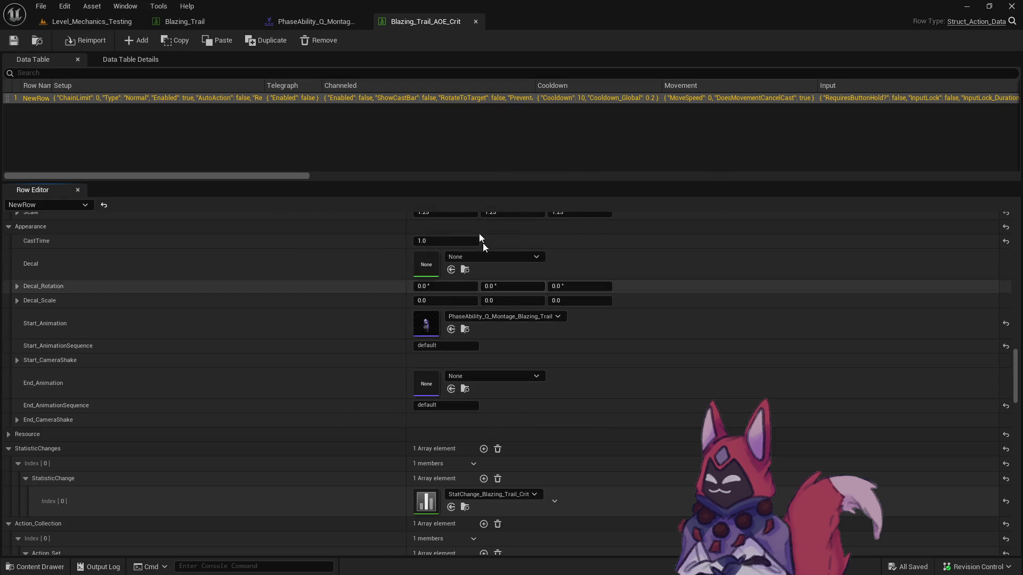
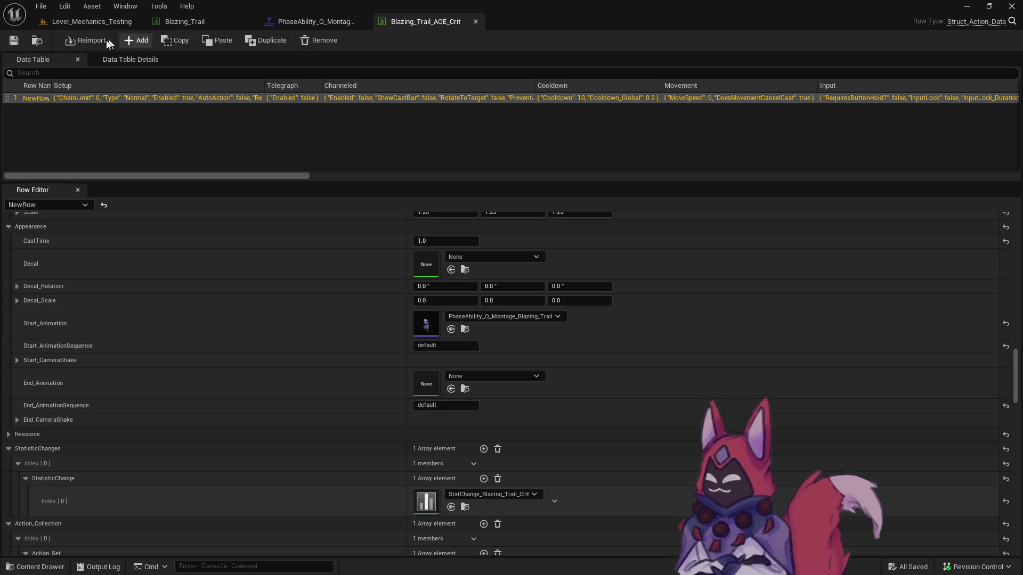
# Open the Blazing_Trail_Crit data table from the project assets.
pyautogui.click(36, 42)
pyautogui.doubleClick(411, 346)
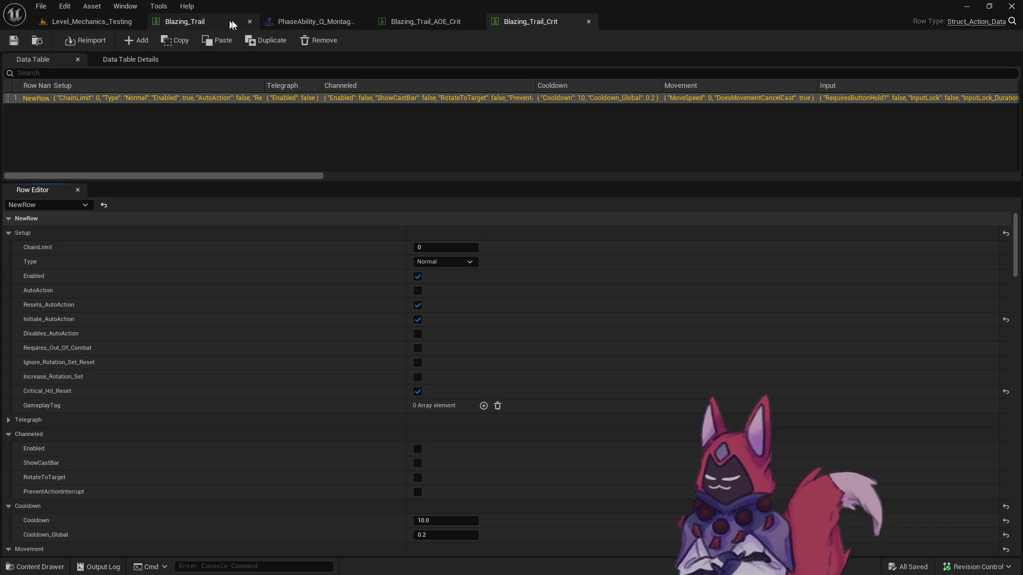
pyautogui.click(421, 24)
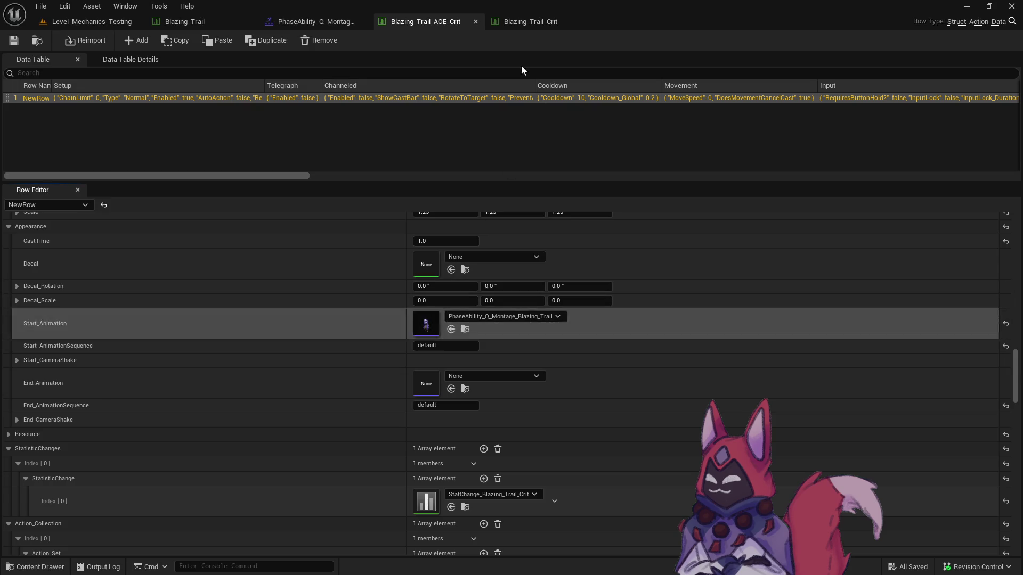
pyautogui.click(527, 21)
# Set Start_Animation to PhaseAbility_Q_Montage_Blazing_Trail and change CastTime from 1.64 to 1.0.
pyautogui.scroll(-15, 462, 391)
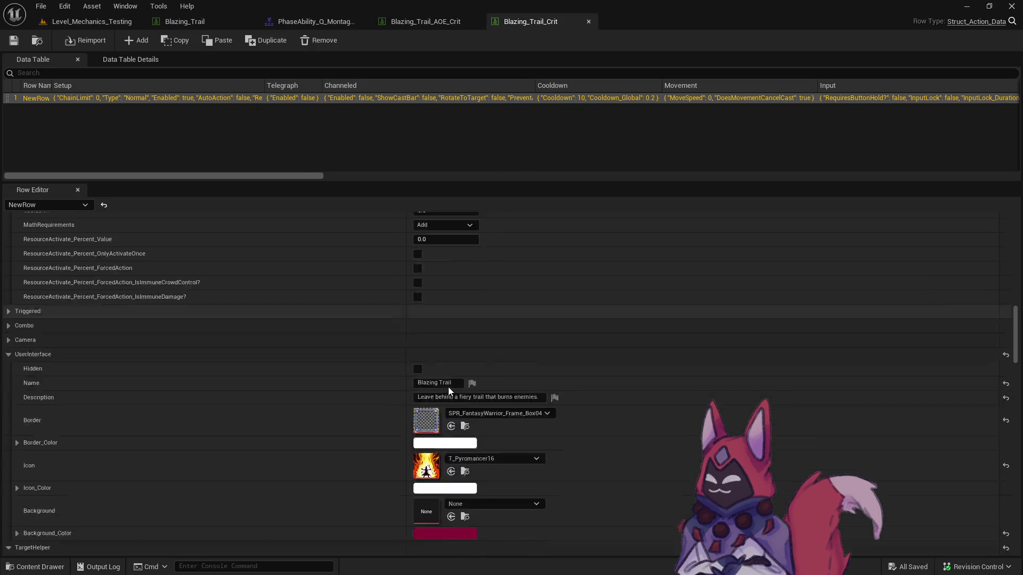
pyautogui.scroll(-5, 445, 376)
pyautogui.click(451, 380)
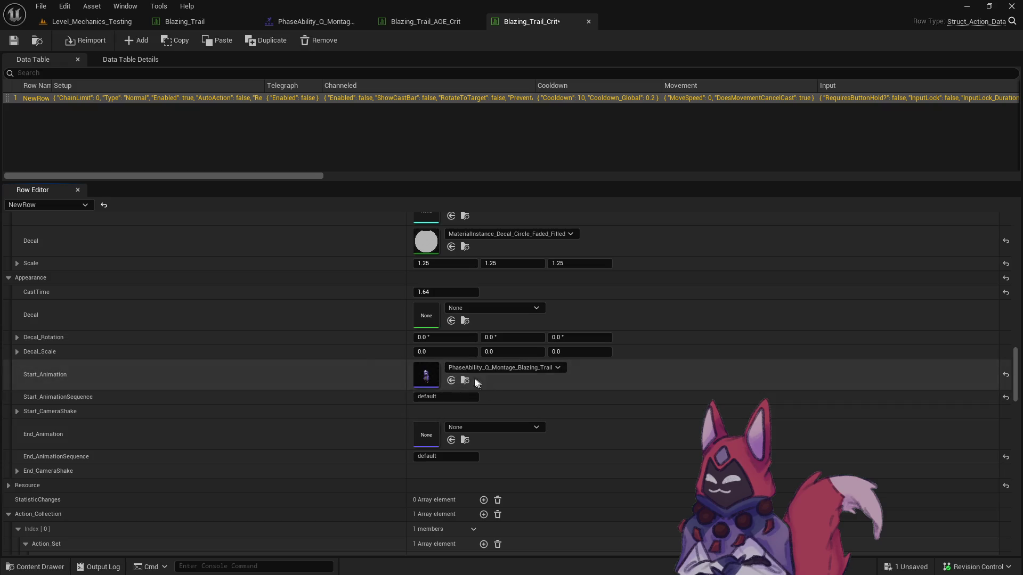
pyautogui.click(424, 292)
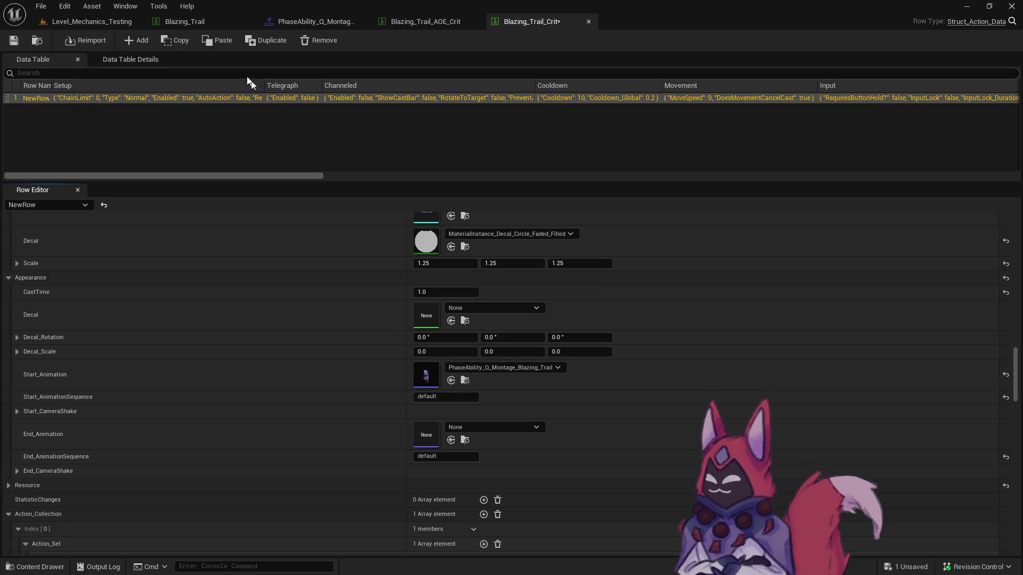
pyautogui.click(181, 20)
pyautogui.click(41, 43)
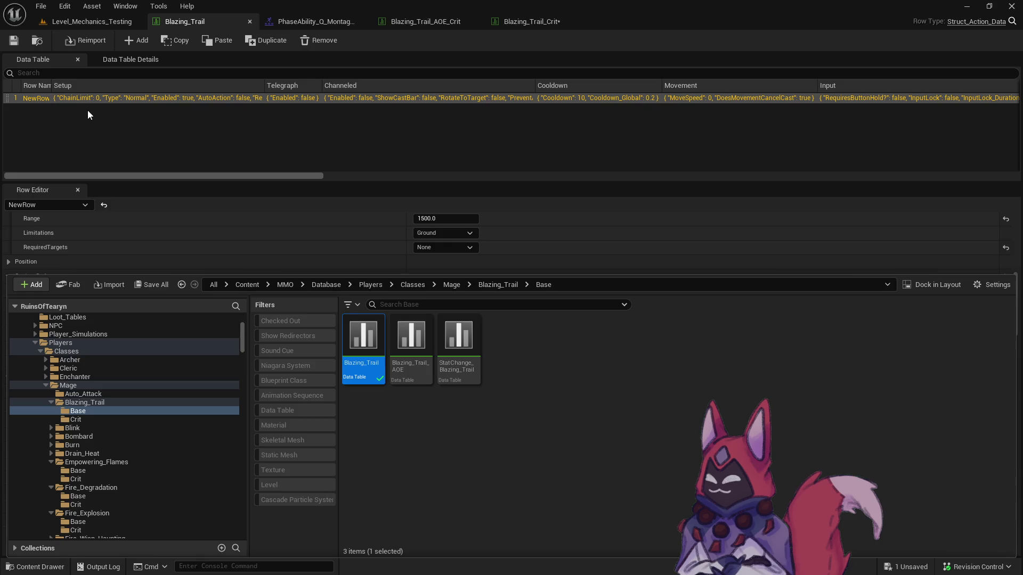
# Save the edited Blazing_Trail_Crit table through the Save Content dialog.
pyautogui.hotkey('ctrl', 'space')
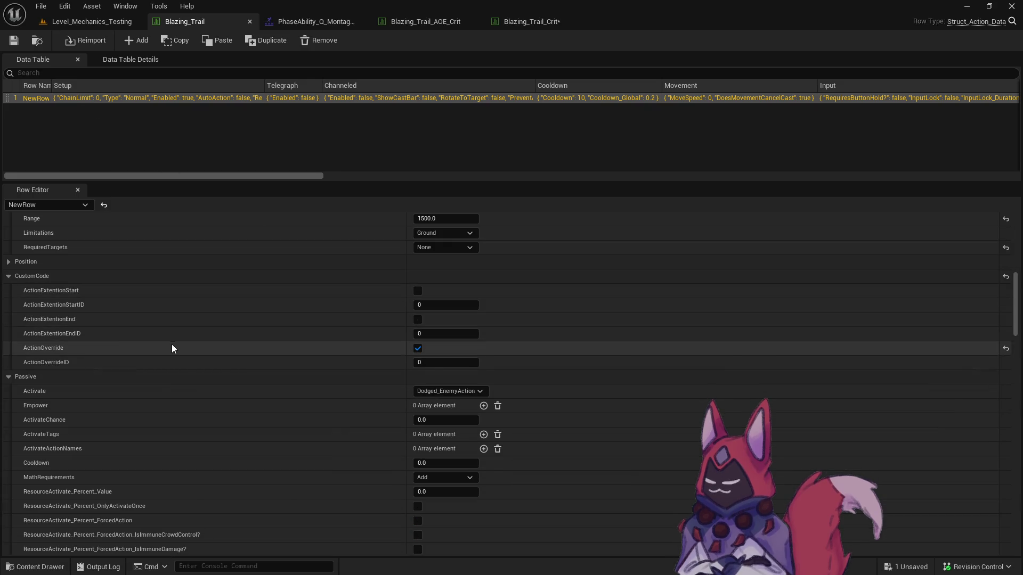
pyautogui.hotkey('ctrl', 'space')
pyautogui.click(151, 284)
pyautogui.click(607, 412)
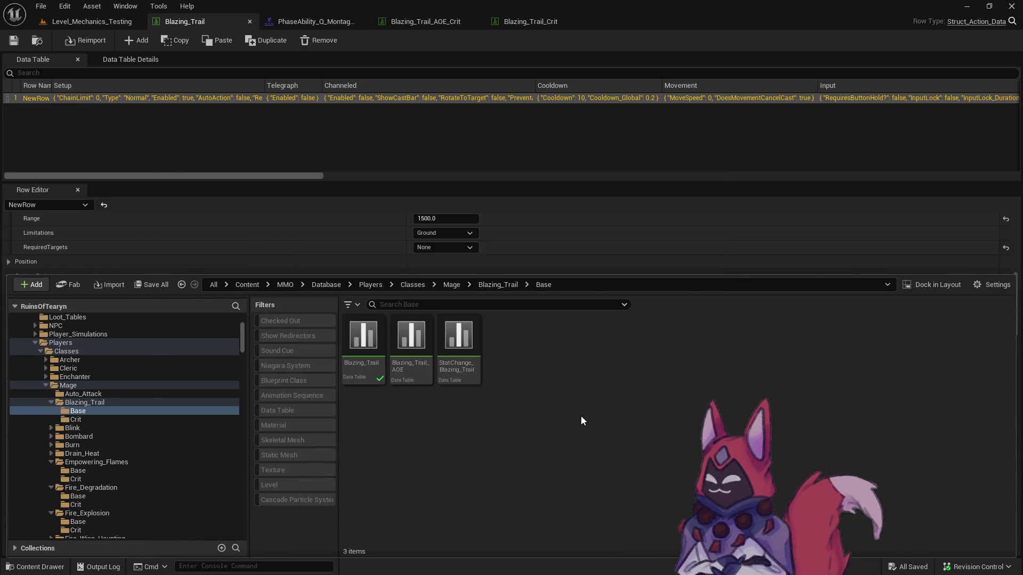
# Show the Blazing_Trail Crit folder's assets in the Content Drawer.
pyautogui.click(103, 418)
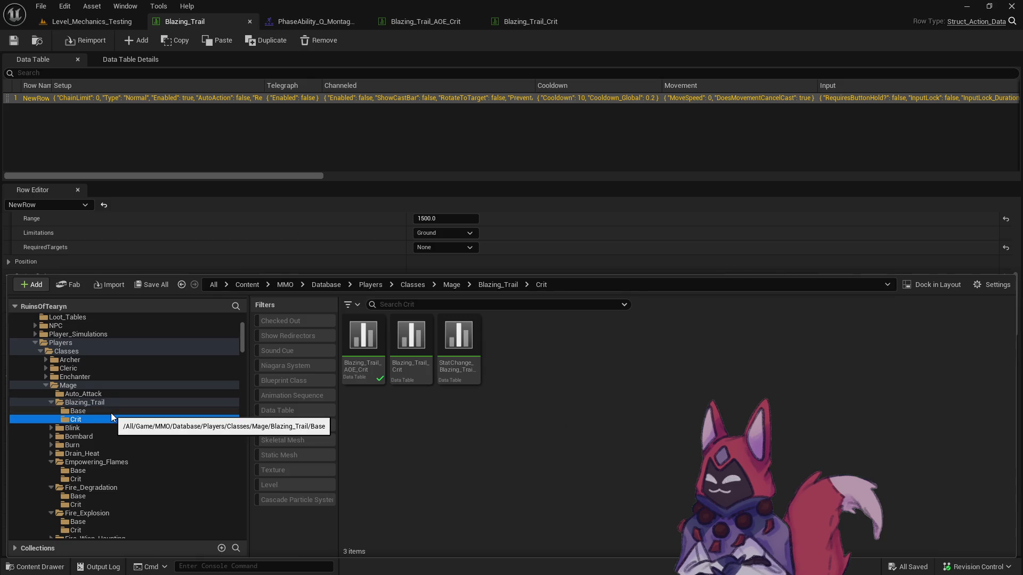
pyautogui.click(111, 413)
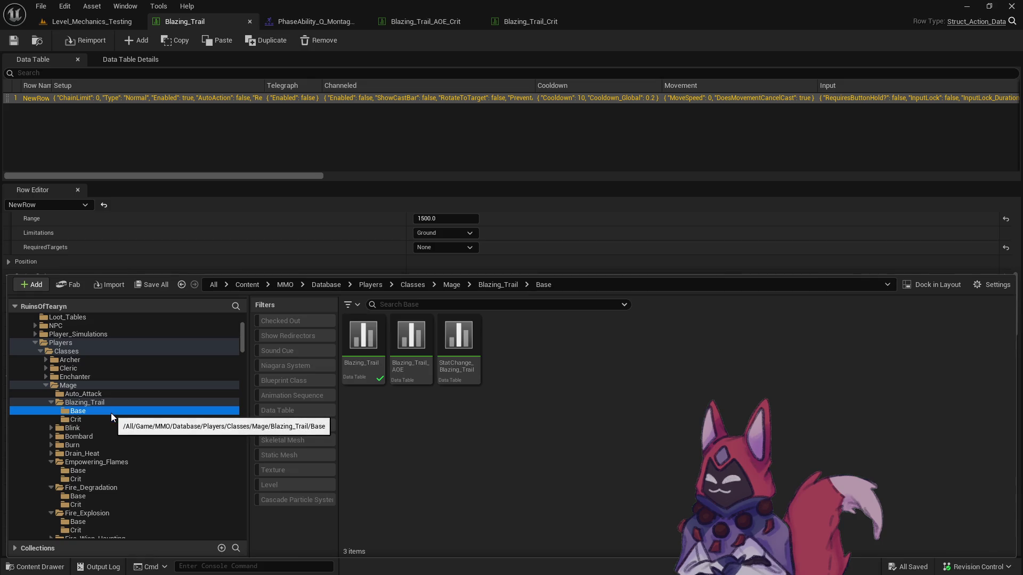
pyautogui.click(111, 420)
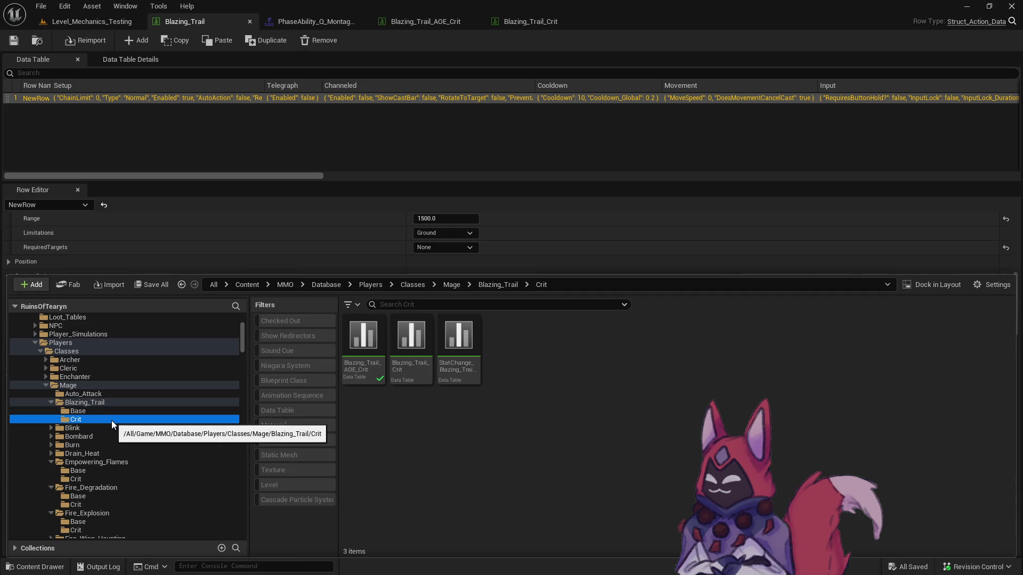
pyautogui.click(119, 414)
pyautogui.click(119, 421)
pyautogui.click(121, 413)
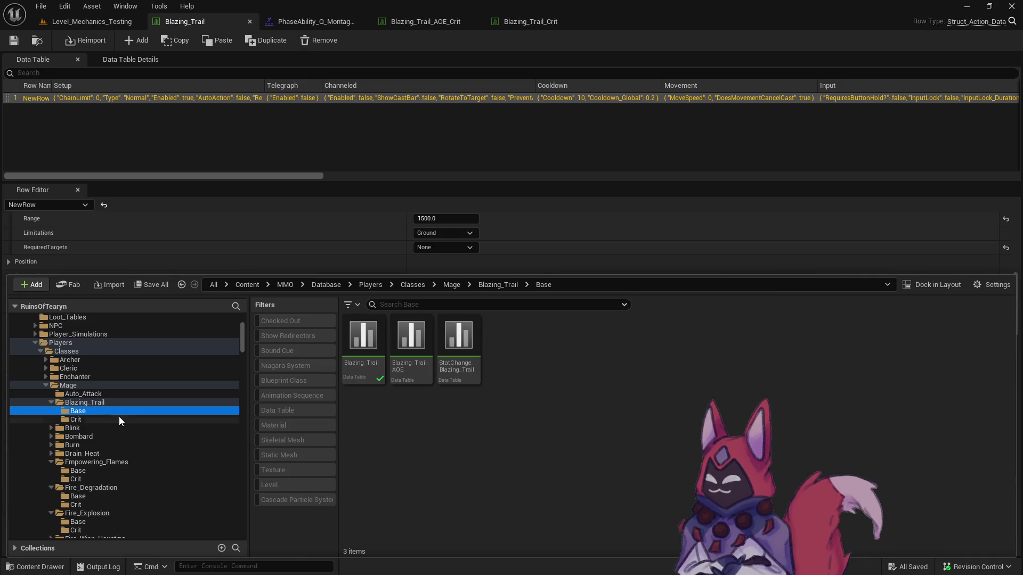
pyautogui.click(119, 417)
pyautogui.click(562, 410)
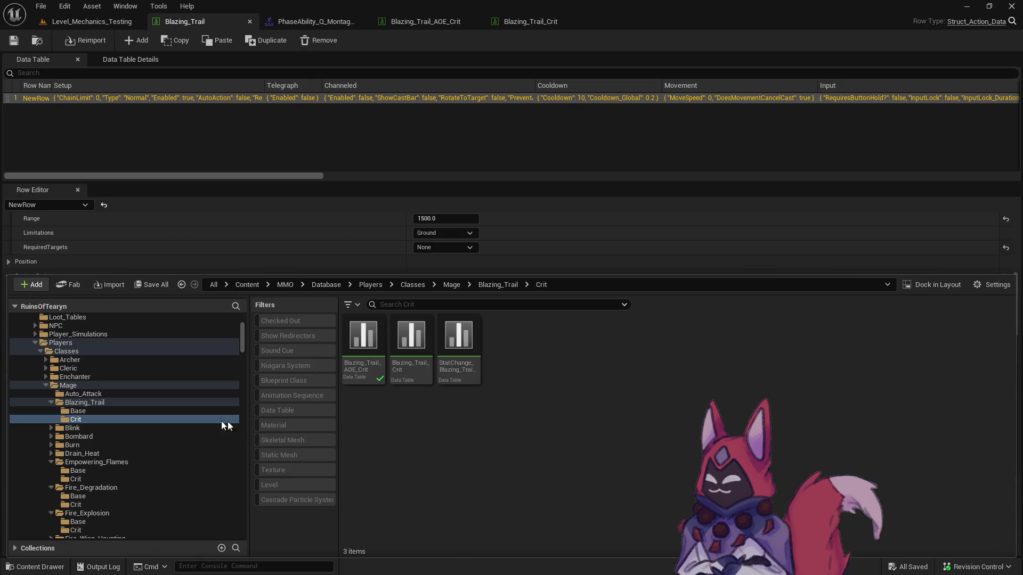
pyautogui.click(136, 411)
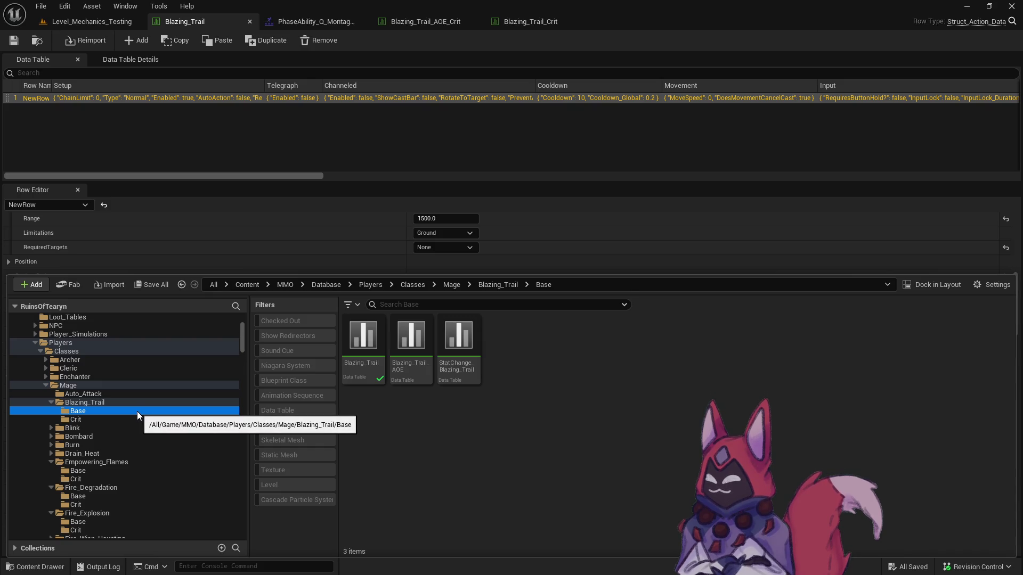
pyautogui.click(137, 420)
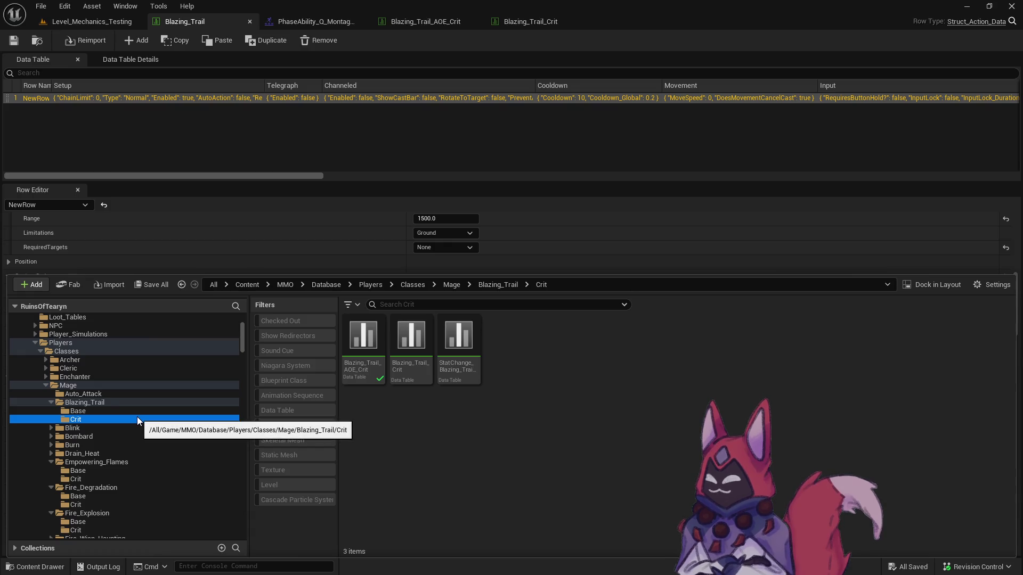
# Select the Blazing_Trail_AOE_Crit and Blazing_Trail_Crit tables, keeping their names unchanged.
pyautogui.click(363, 343)
pyautogui.press('End')
pyautogui.press('Return')
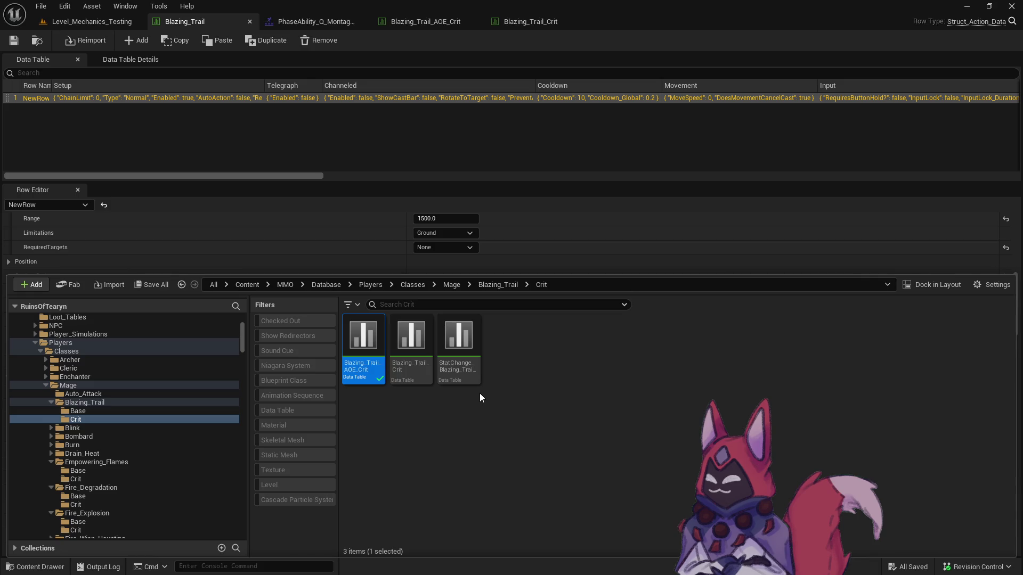
pyautogui.click(466, 416)
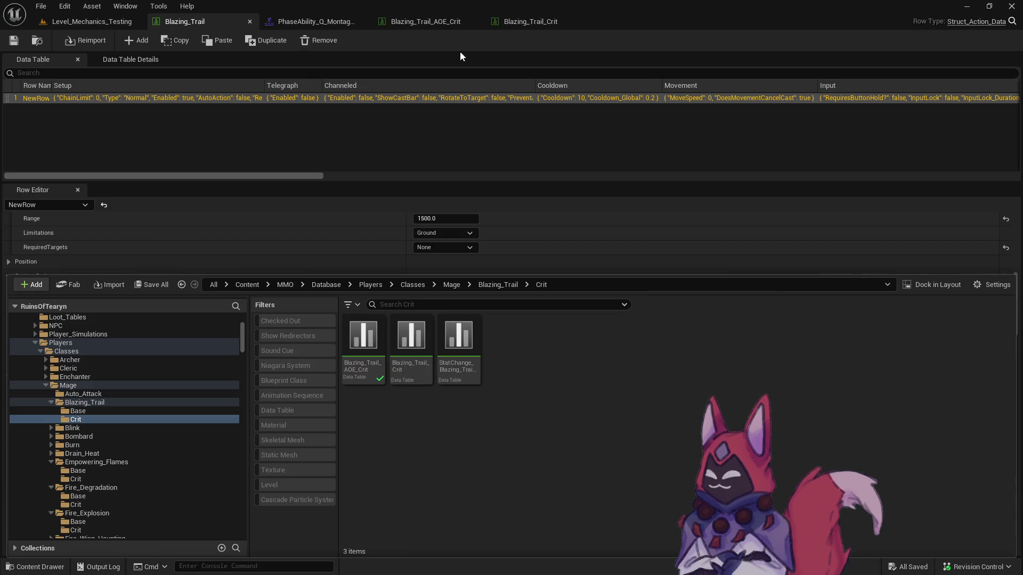
pyautogui.click(420, 350)
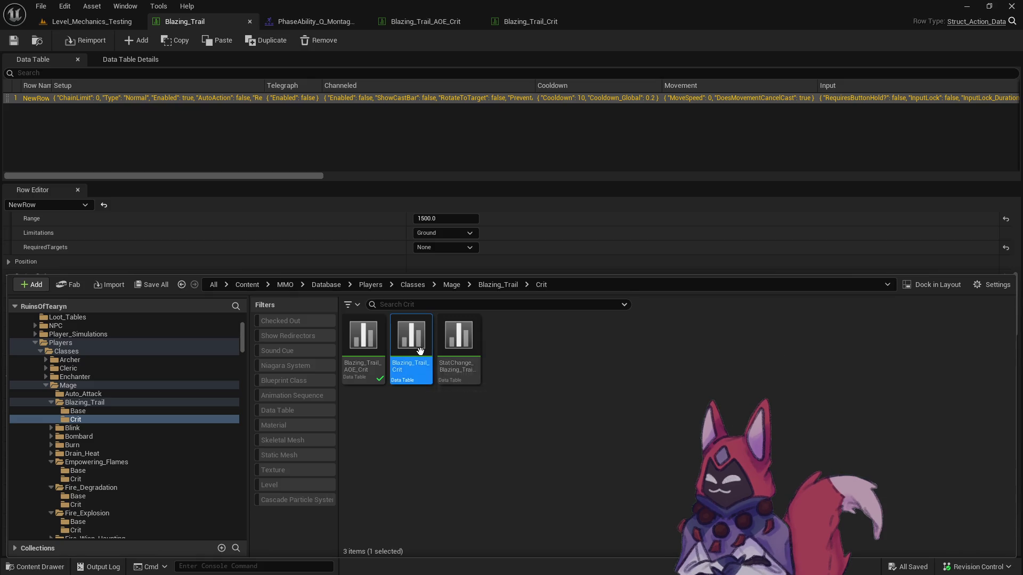
pyautogui.click(165, 413)
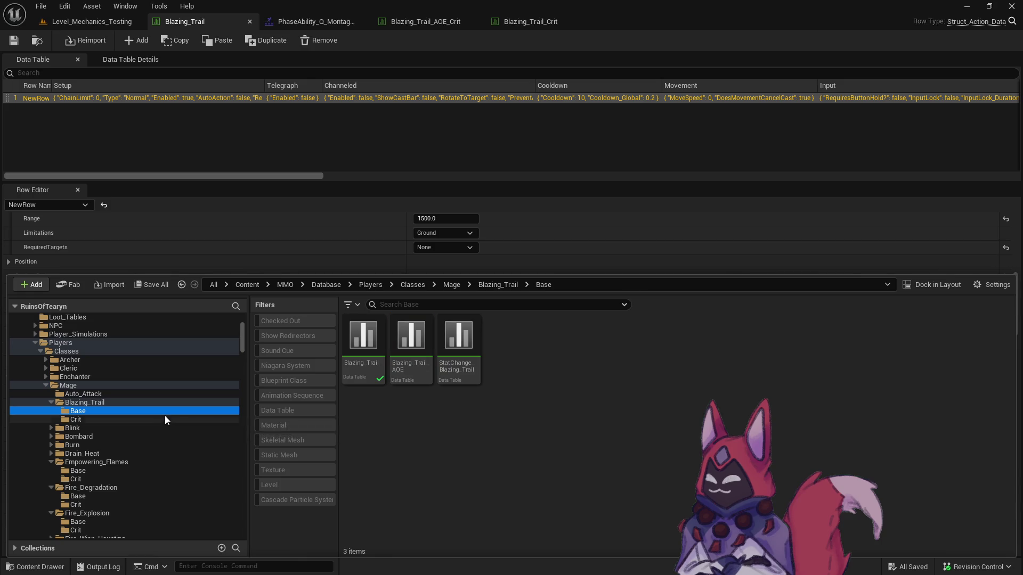
pyautogui.click(164, 420)
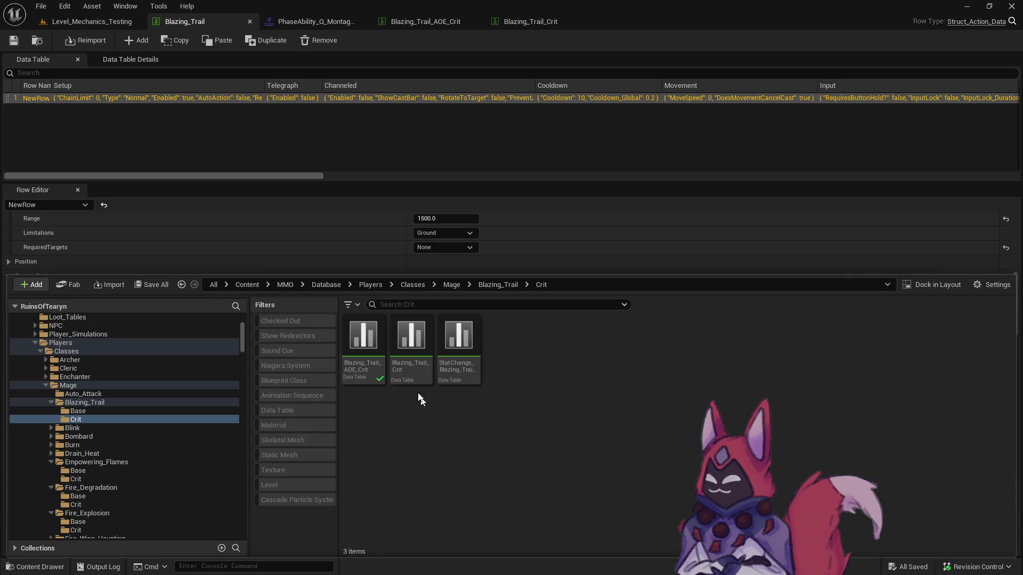
# Reopen the Blazing_Trail_Crit table and scroll through its row settings.
pyautogui.doubleClick(412, 336)
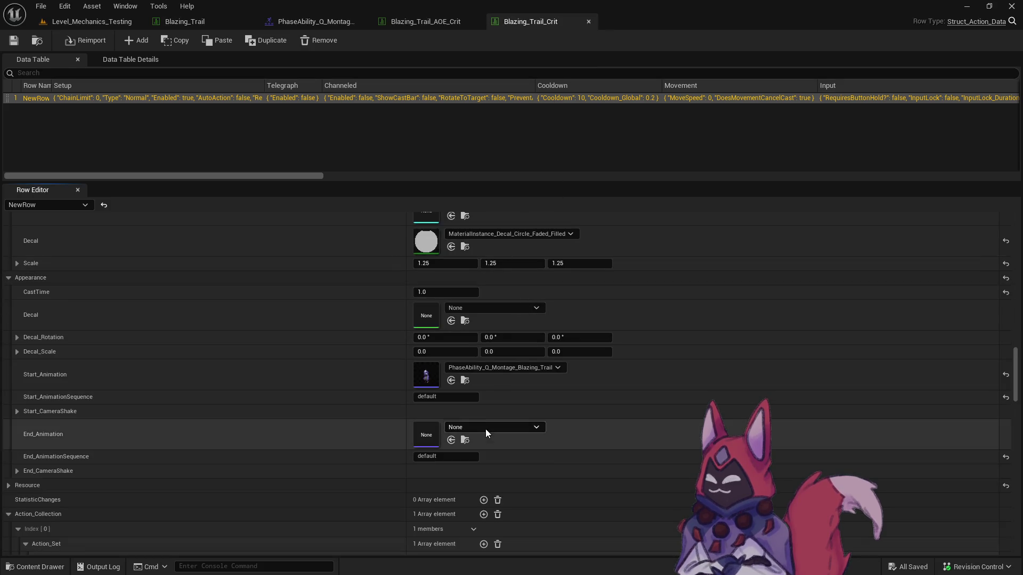
pyautogui.scroll(-4, 485, 430)
pyautogui.scroll(3, 485, 420)
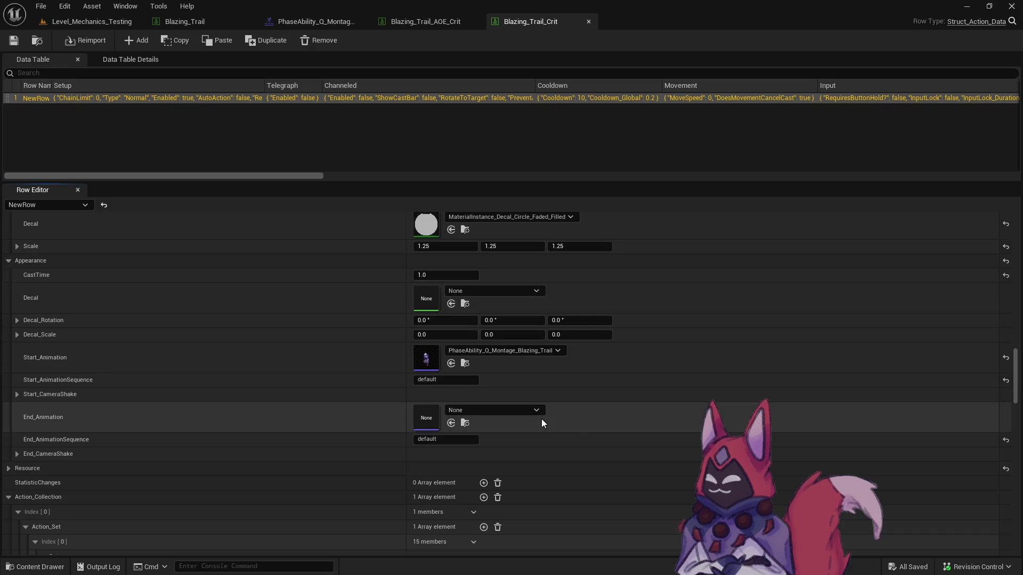
pyautogui.scroll(1, 541, 418)
pyautogui.hotkey('ctrl', 'space')
# Set Blazing_Trail_AOE_Crit's NiagaraSystem to NiagaraSystem_AOE_Fire_Scorch_Ground_Crit, save, and return to Level_Mechanics_Testing.
pyautogui.doubleClick(361, 356)
pyautogui.scroll(-6, 431, 472)
pyautogui.scroll(-5, 430, 463)
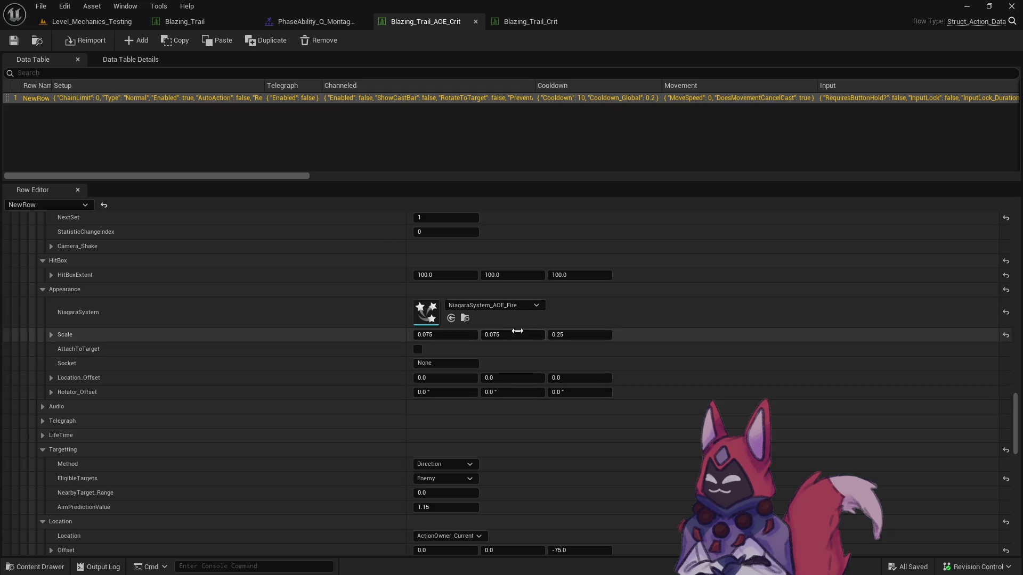
pyautogui.click(523, 306)
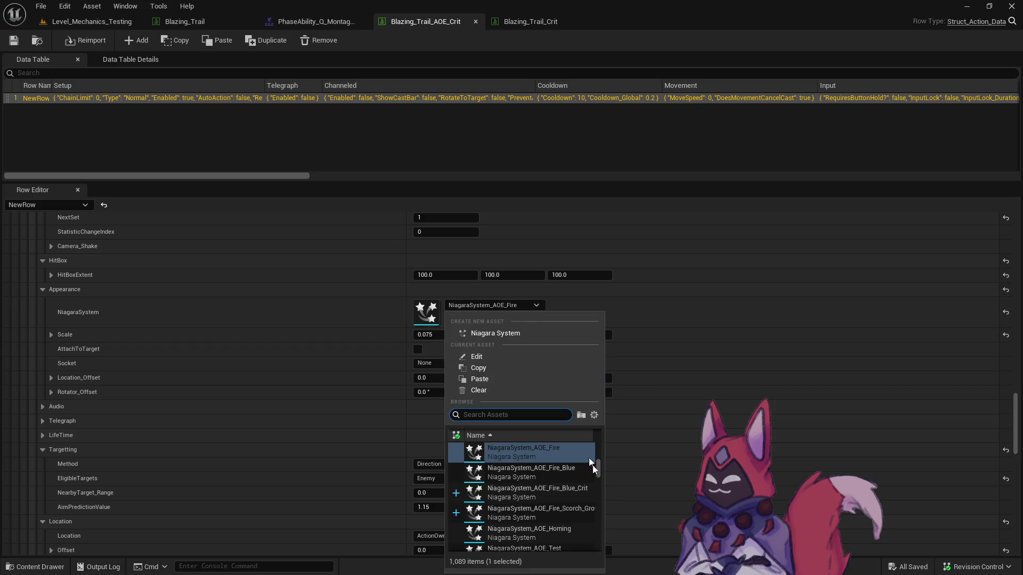
pyautogui.click(584, 517)
pyautogui.click(14, 40)
pyautogui.click(125, 21)
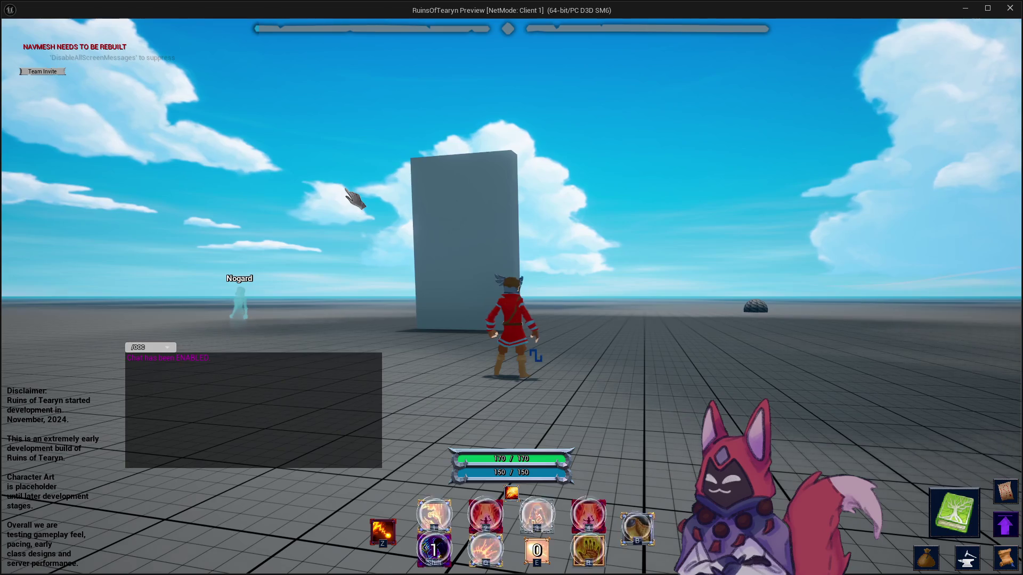
# Run and jump toward the target dummies and cast fire abilities including Blazing Trail.
pyautogui.press('w')
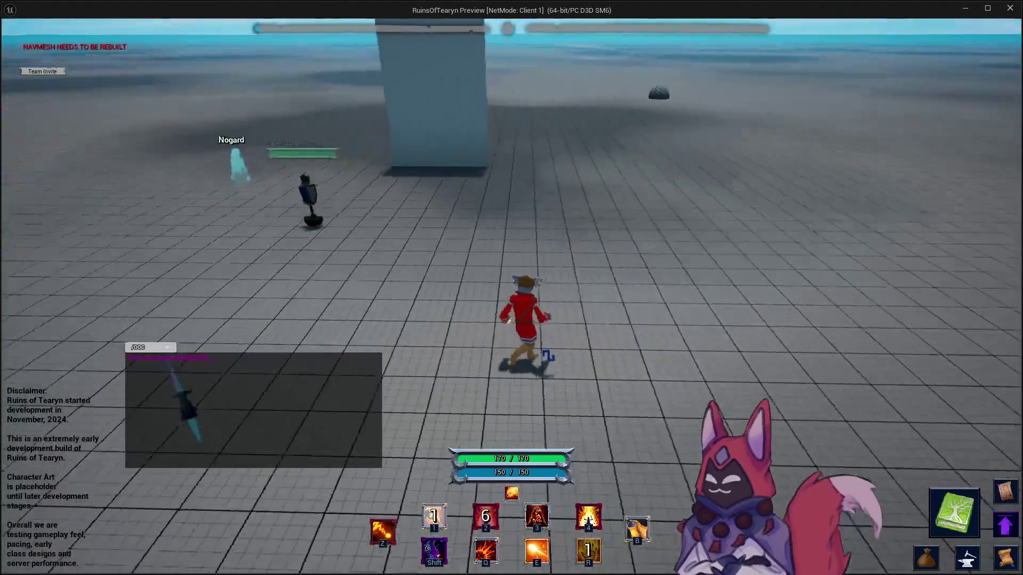
pyautogui.press('space')
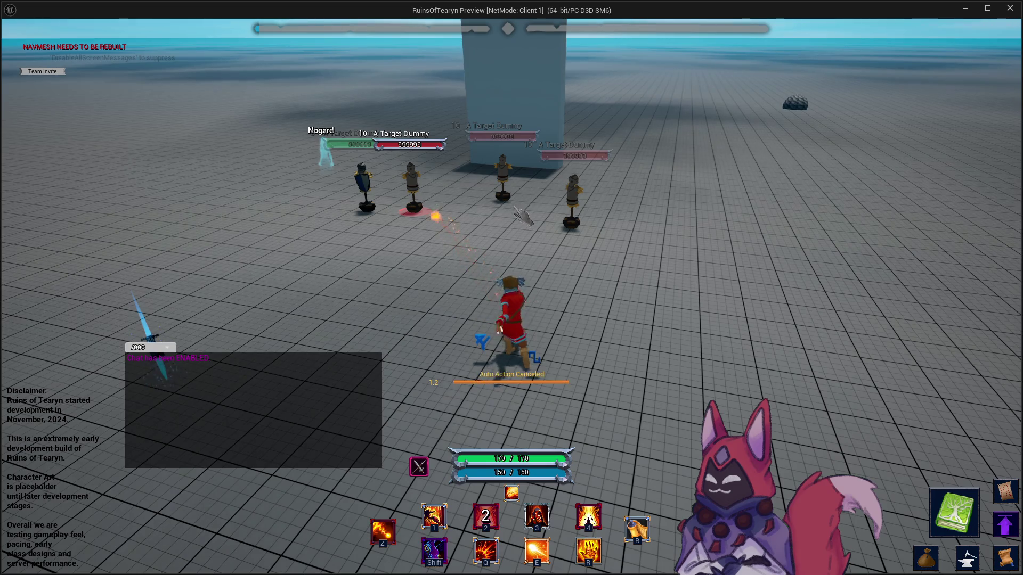
pyautogui.press('a')
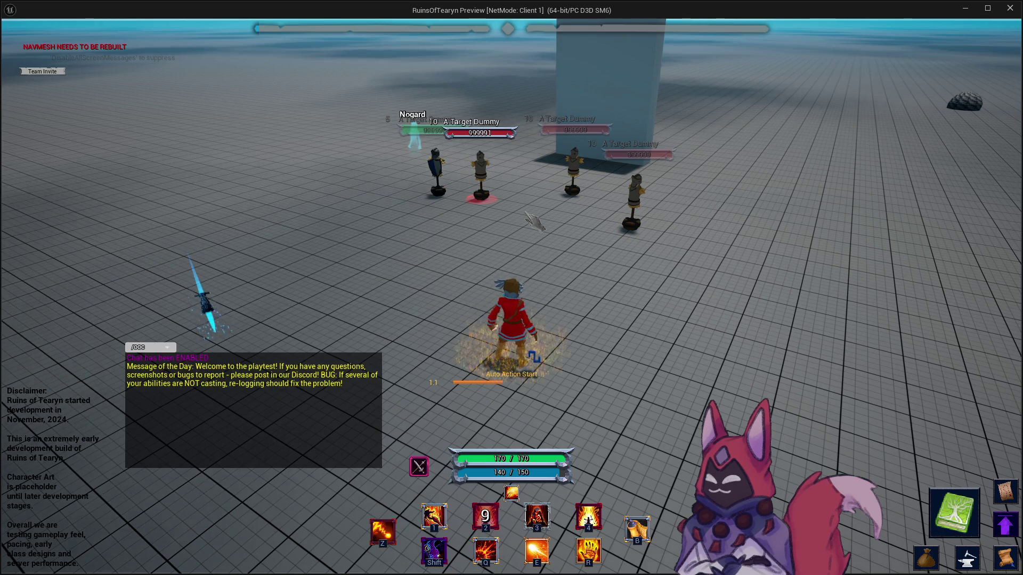
pyautogui.press('a')
pyautogui.press('z')
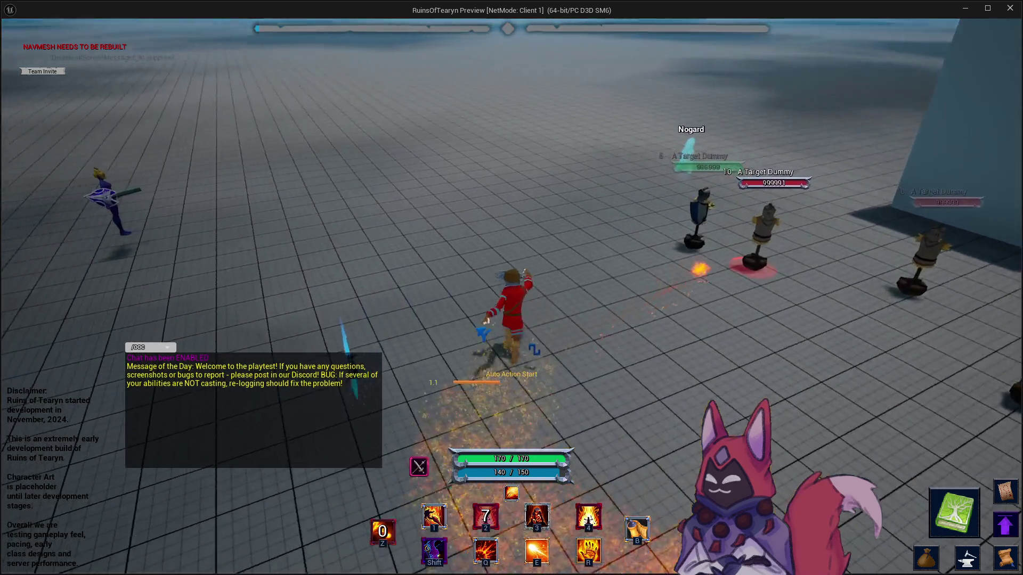
pyautogui.press('d')
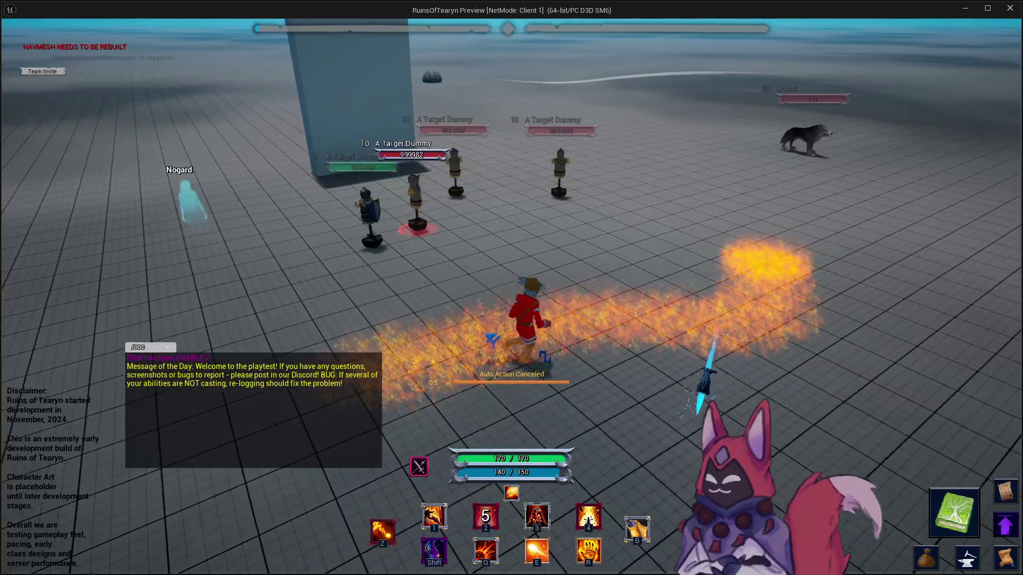
pyautogui.press('a')
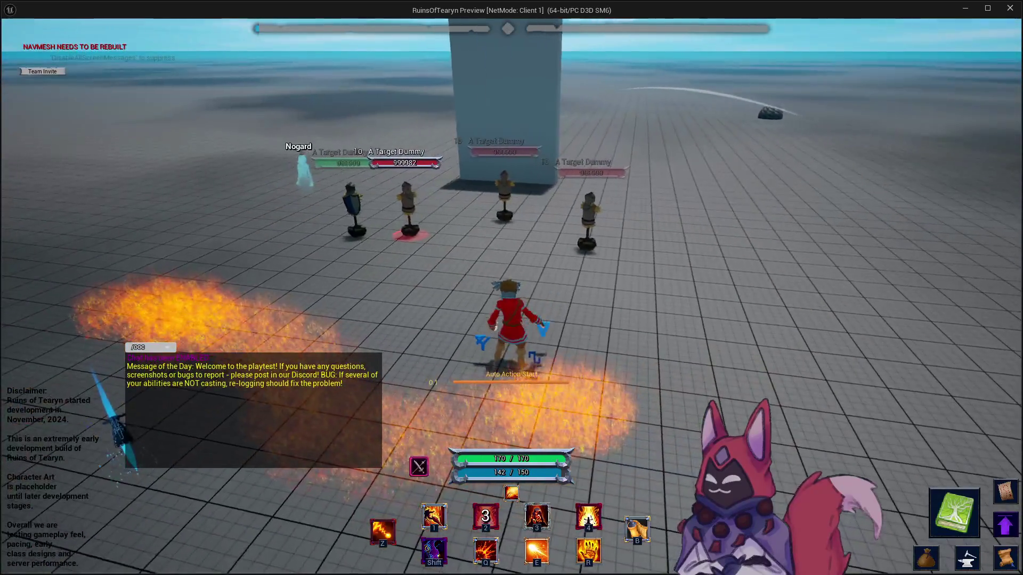
# Keep casting abilities on the dummies, then close the game preview.
pyautogui.press('a')
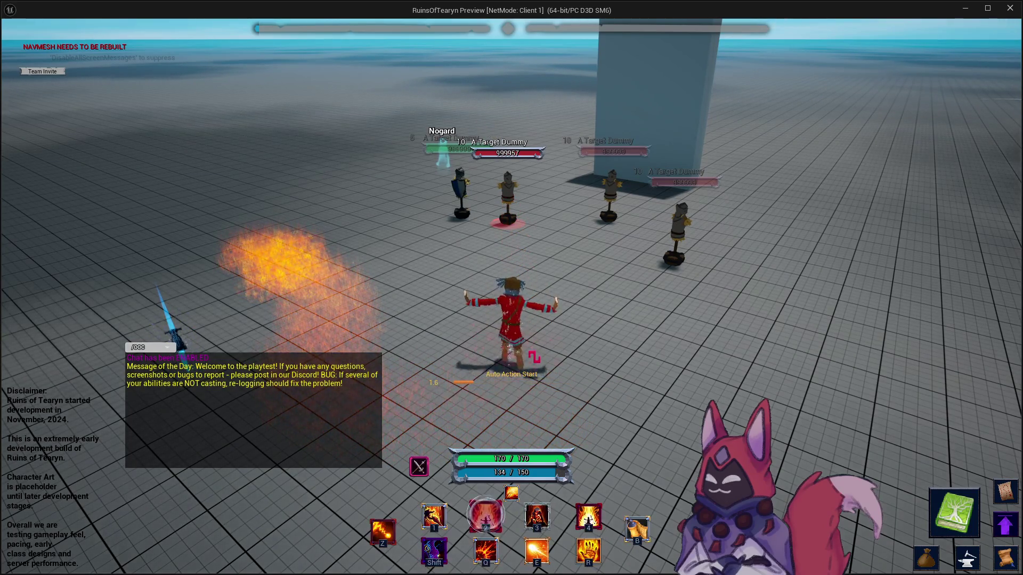
pyautogui.press('a')
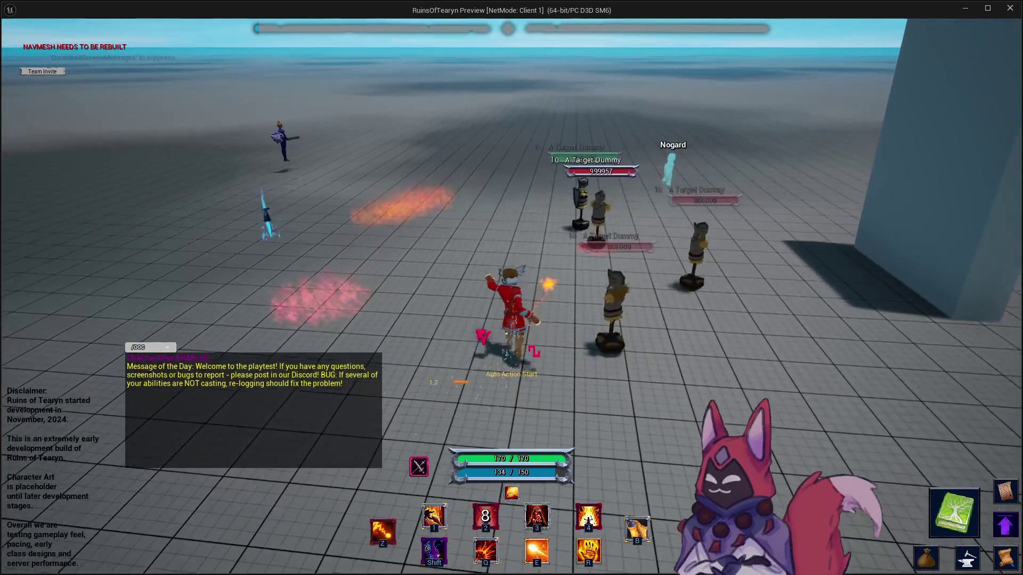
pyautogui.press('a')
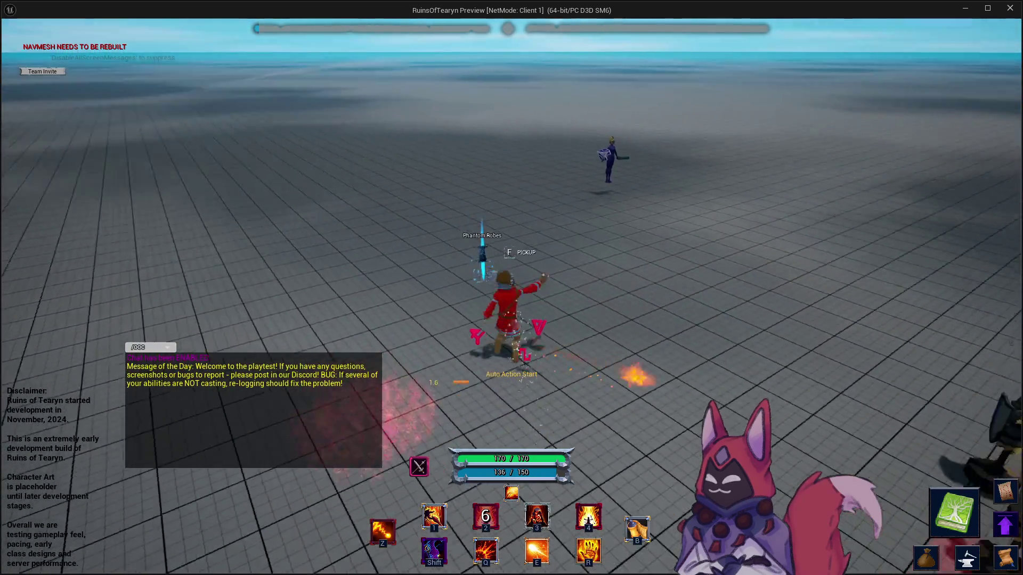
pyautogui.press('d')
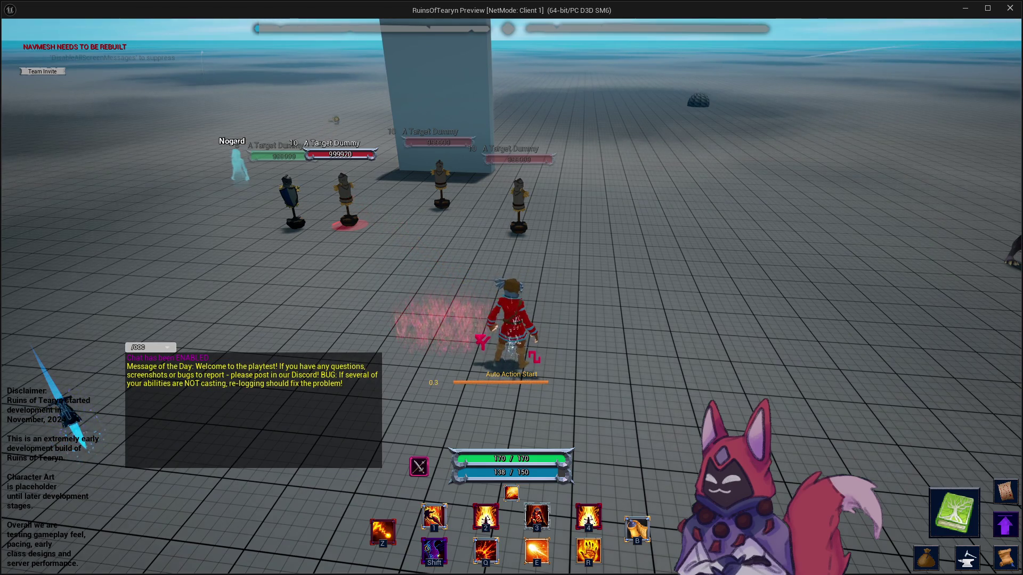
pyautogui.press('a')
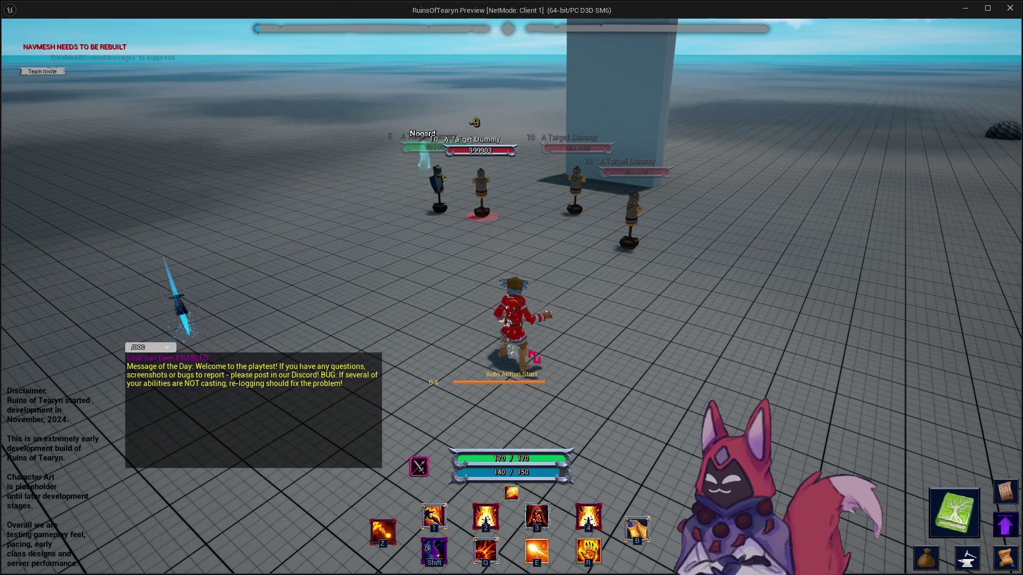
pyautogui.press('2')
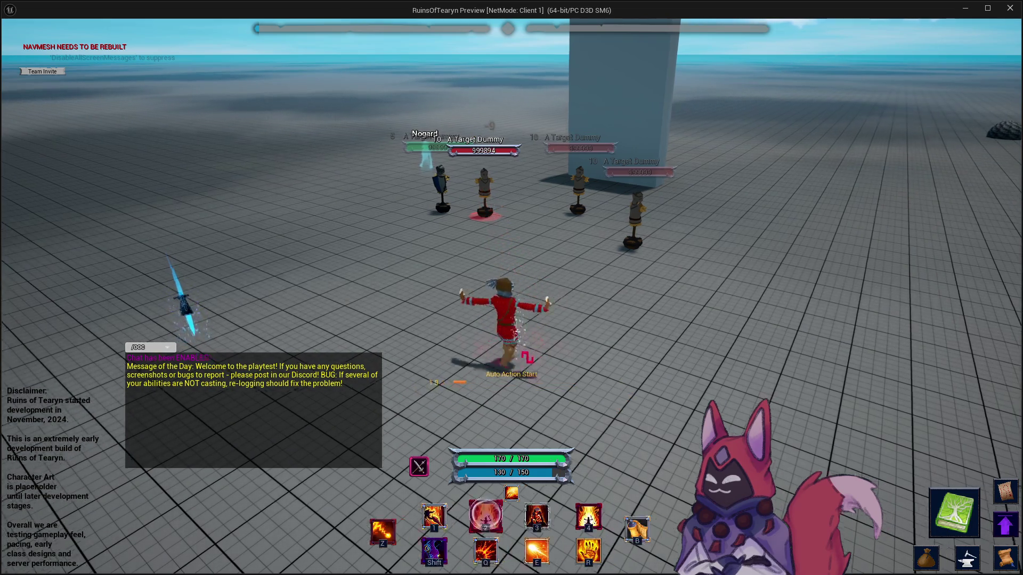
pyautogui.press('a')
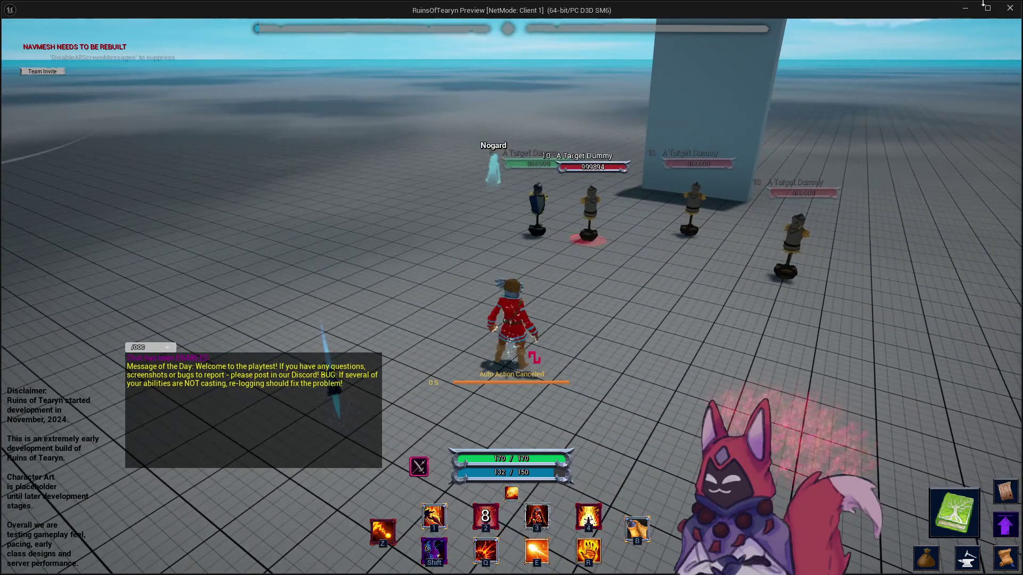
pyautogui.click(1010, 8)
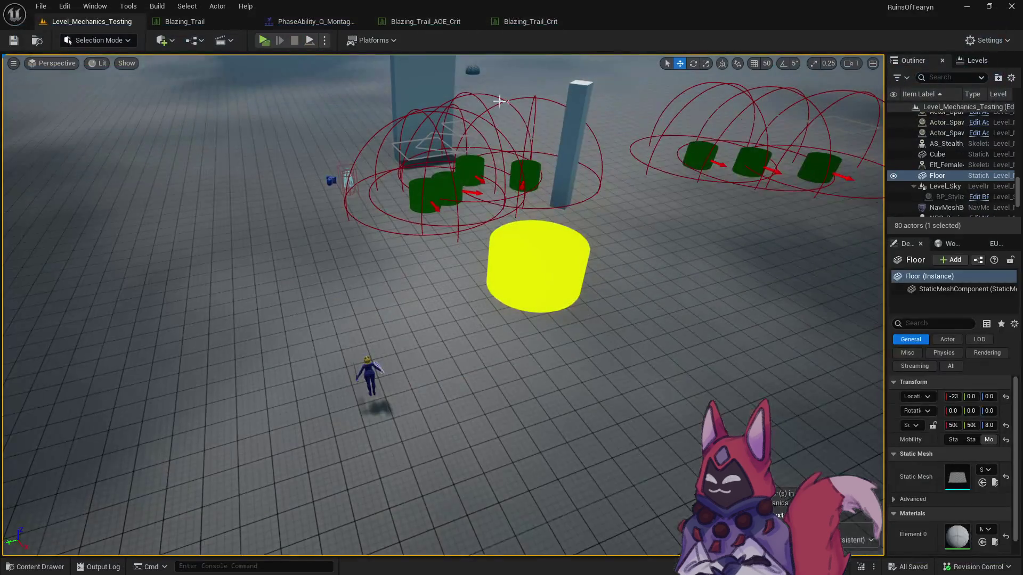
# Review the Blazing_Trail_Crit row's cast time and start animation, then return to the level editor.
pyautogui.click(444, 24)
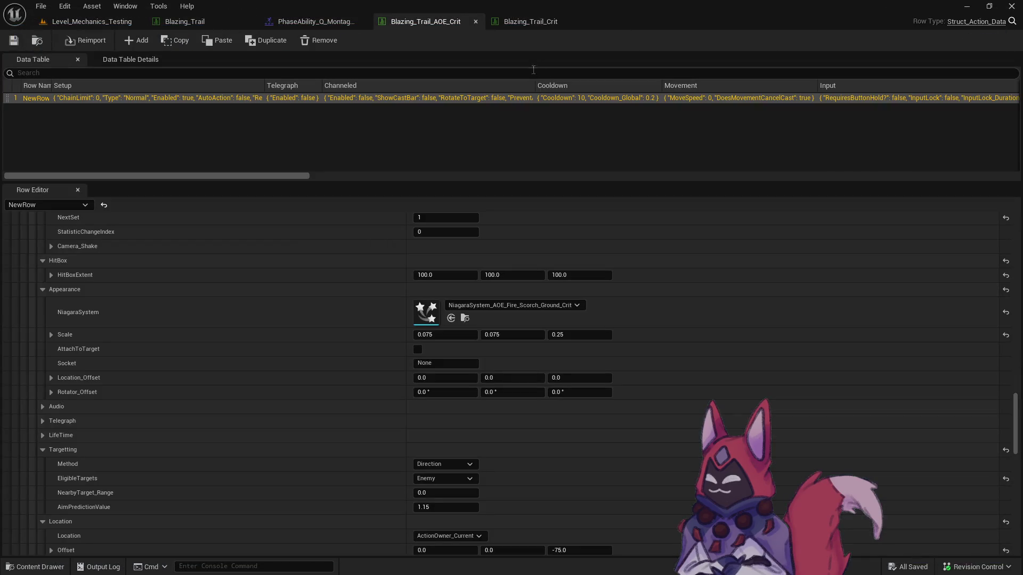
pyautogui.click(536, 24)
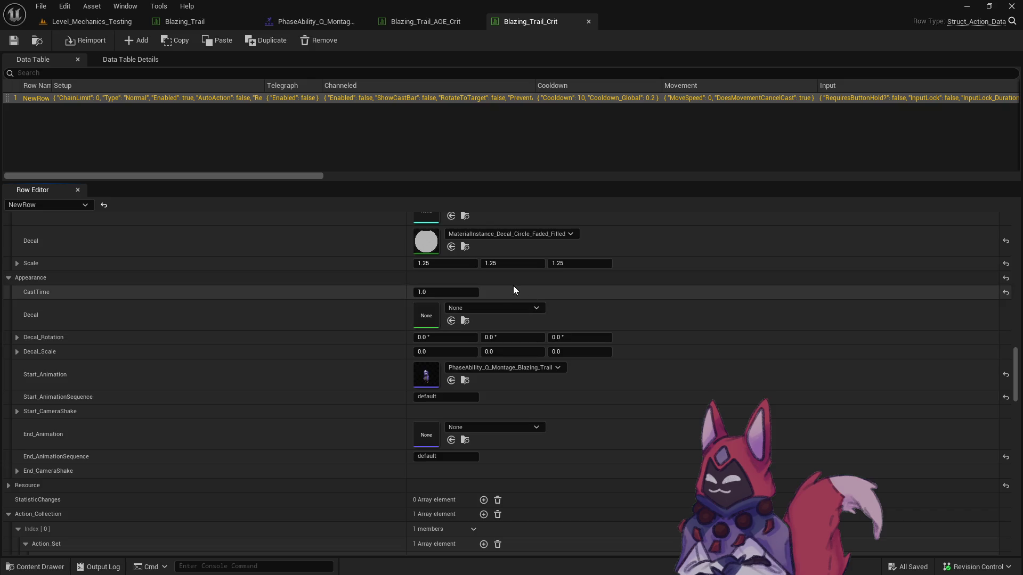
pyautogui.scroll(-3, 507, 286)
pyautogui.scroll(1, 480, 293)
pyautogui.scroll(15, 371, 314)
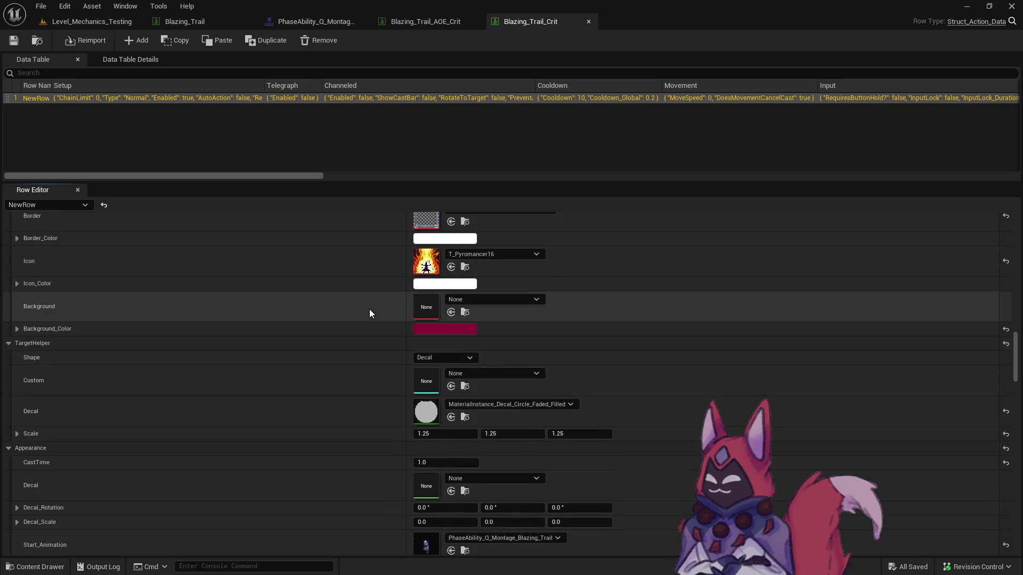
pyautogui.scroll(10, 372, 313)
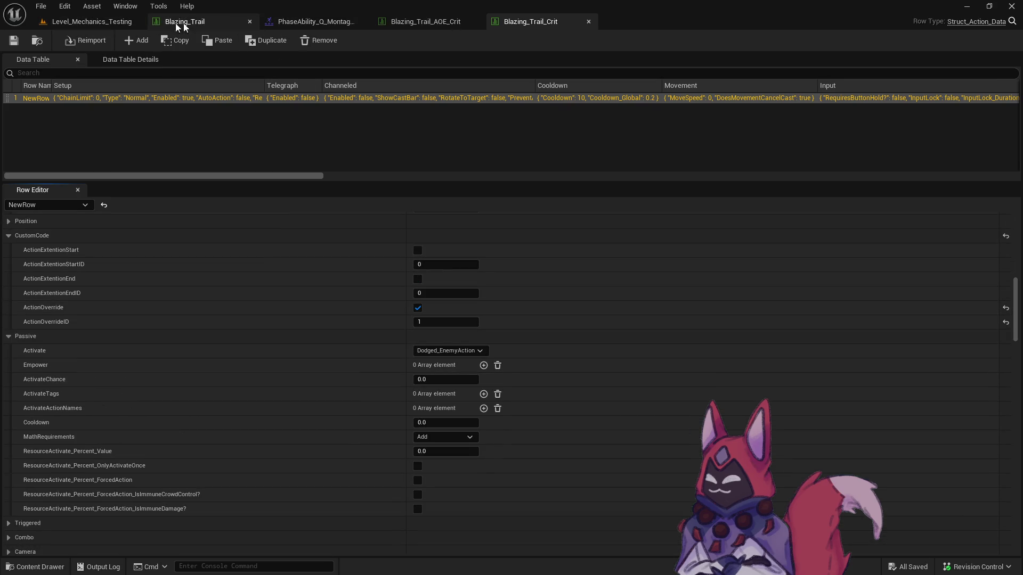
pyautogui.click(69, 25)
pyautogui.hotkey('ctrl', 'space')
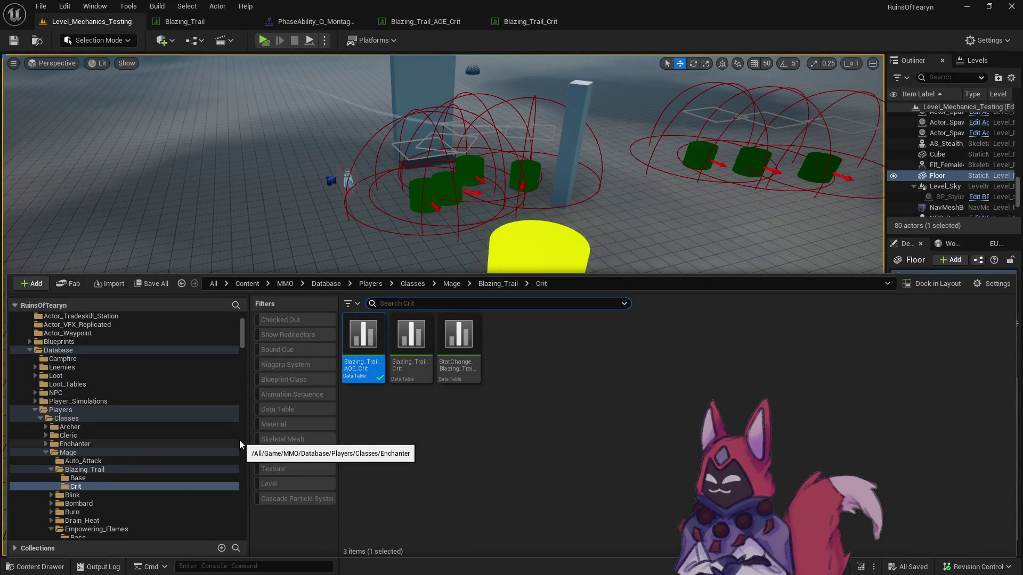
# Open Player_Character_Class_Mage from the Mage folder and pan to the Switch on Int node.
pyautogui.scroll(-5, 239, 440)
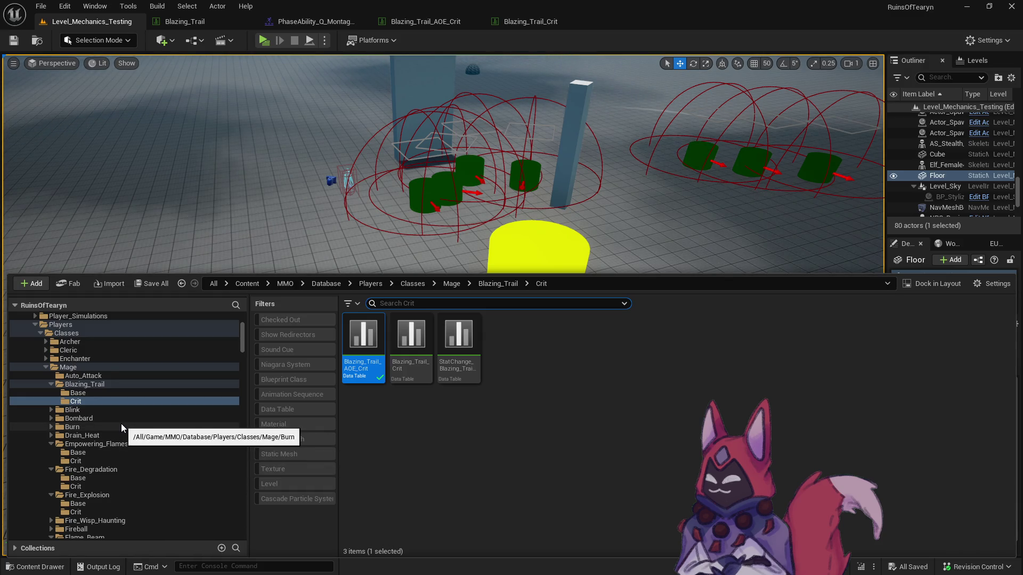
pyautogui.click(150, 284)
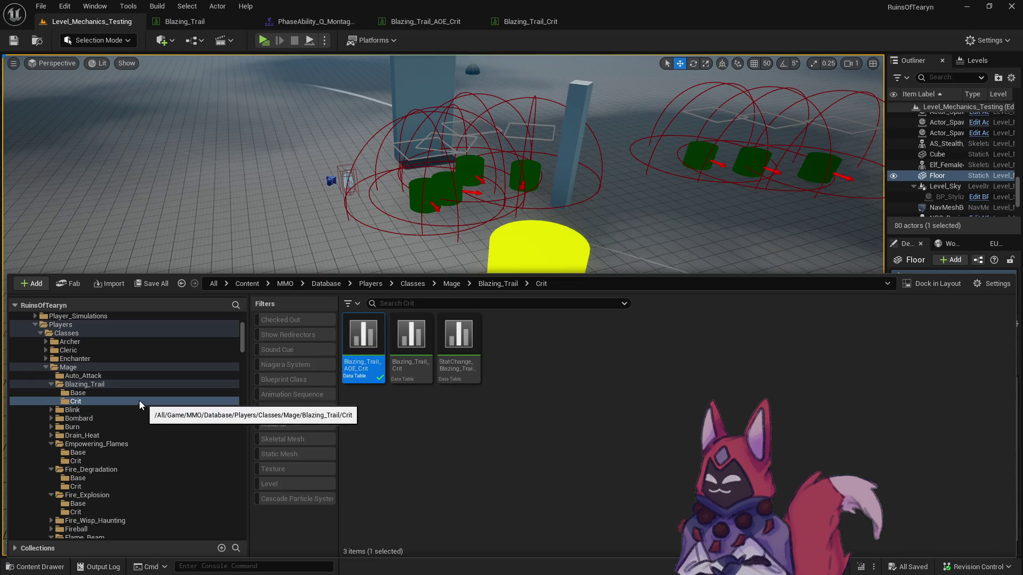
pyautogui.click(104, 367)
pyautogui.doubleClick(602, 423)
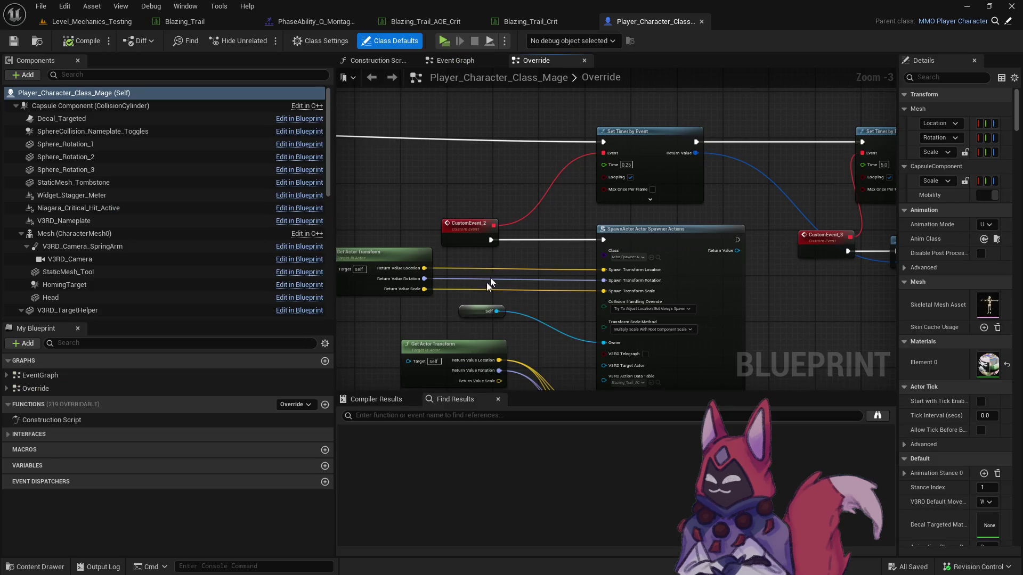
pyautogui.moveTo(490, 277); pyautogui.dragTo(488, 189)
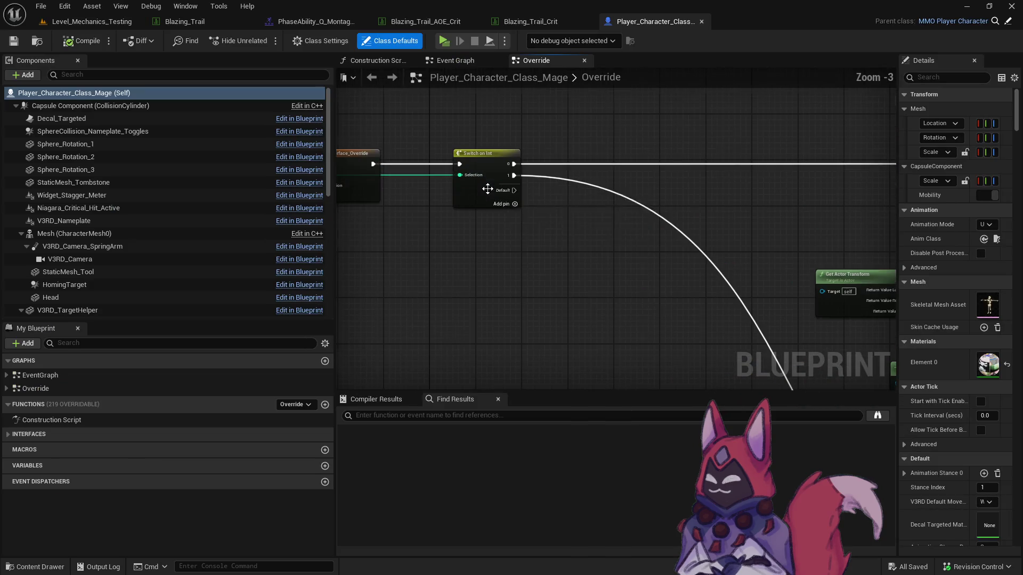
# Pan the Override graph to view the timer and SpawnActor nodes.
pyautogui.moveTo(516, 233)
pyautogui.mouseDown()
pyautogui.moveTo(578, 222)
pyautogui.moveTo(506, 234)
pyautogui.moveTo(483, 250)
pyautogui.mouseUp()
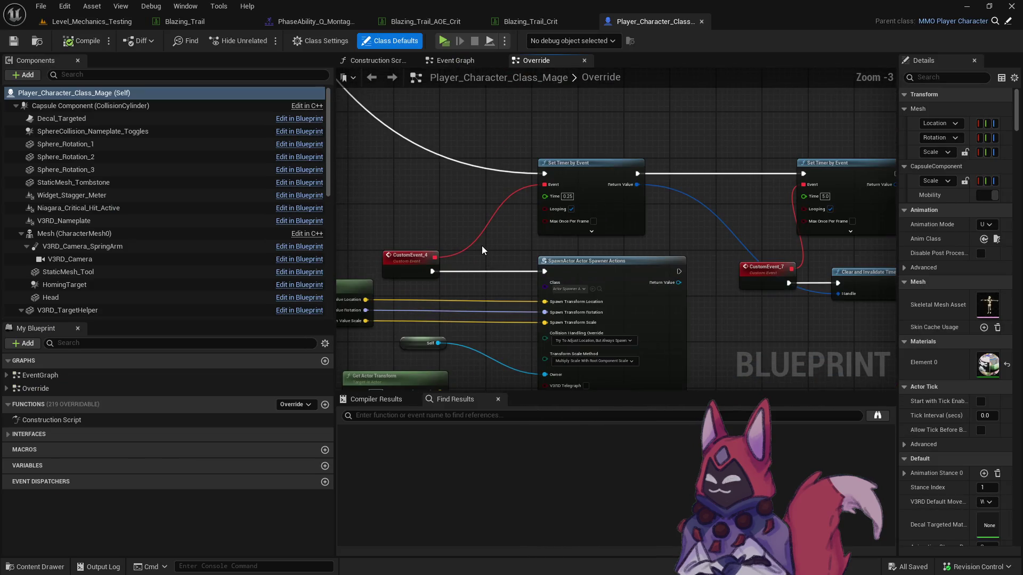
pyautogui.moveTo(443, 174); pyautogui.dragTo(462, 68)
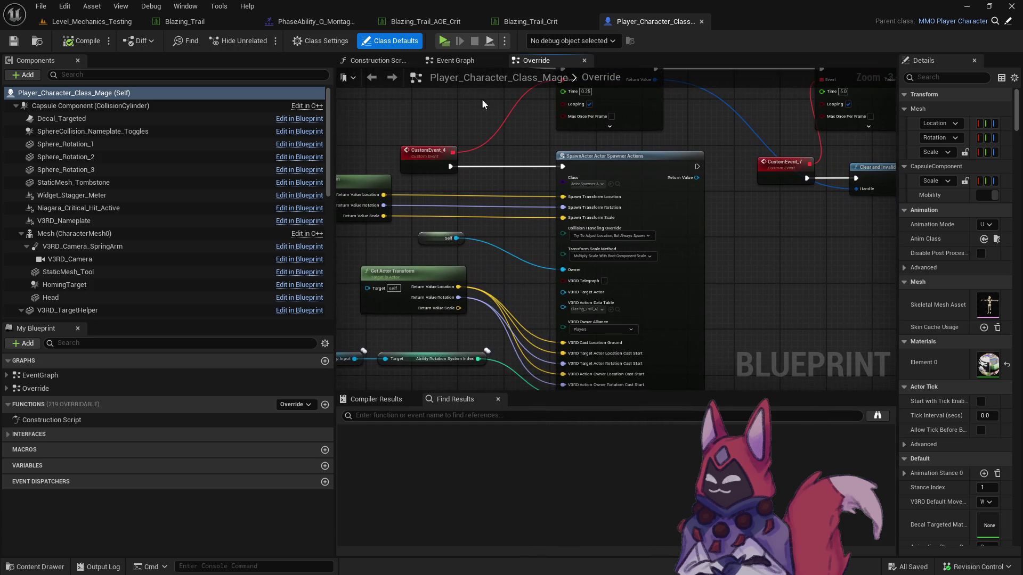
pyautogui.scroll(-2, 503, 176)
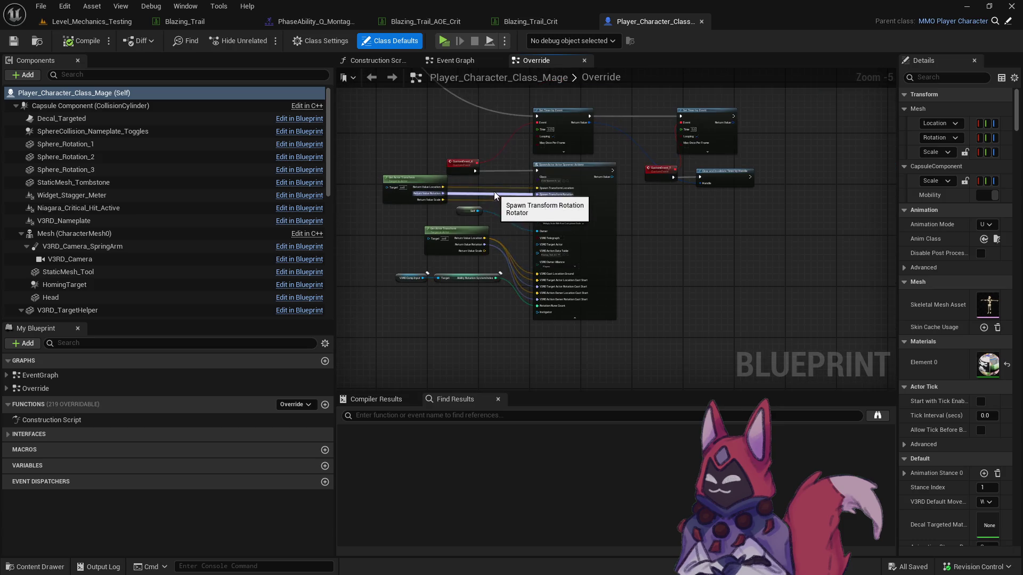
pyautogui.scroll(2, 501, 211)
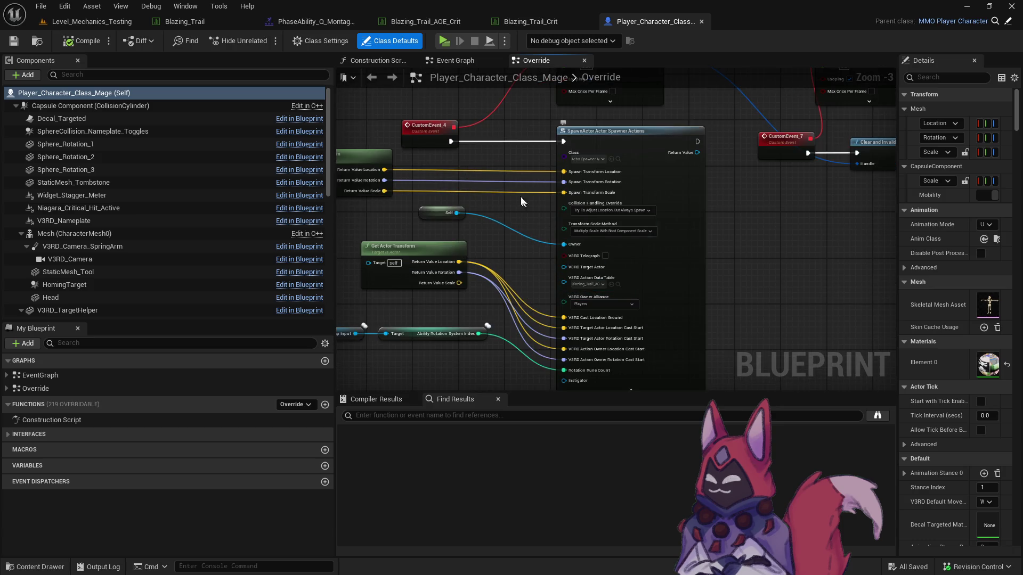
pyautogui.hotkey('ctrl', 'space')
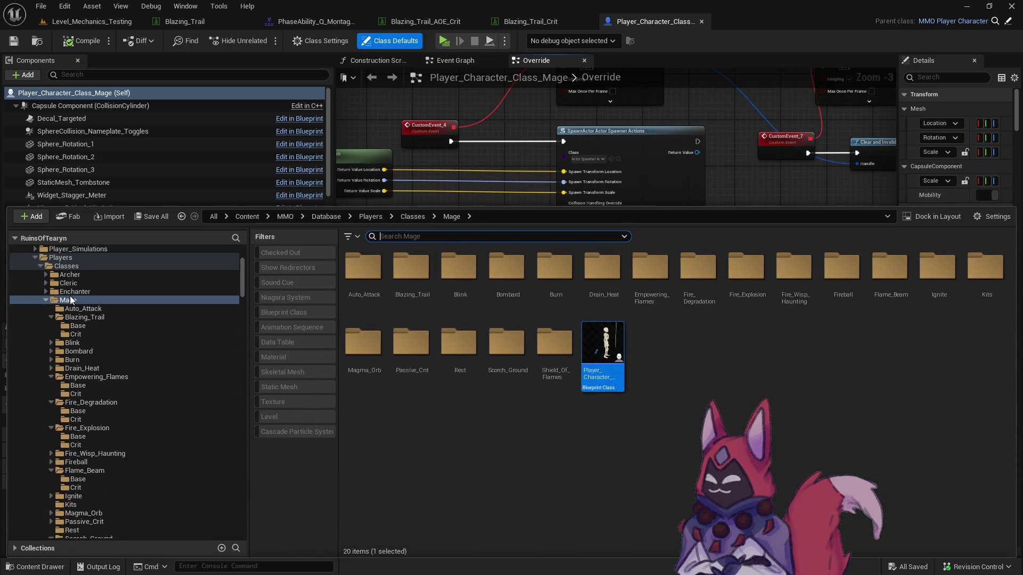
pyautogui.rightClick(70, 301)
pyautogui.press('Escape')
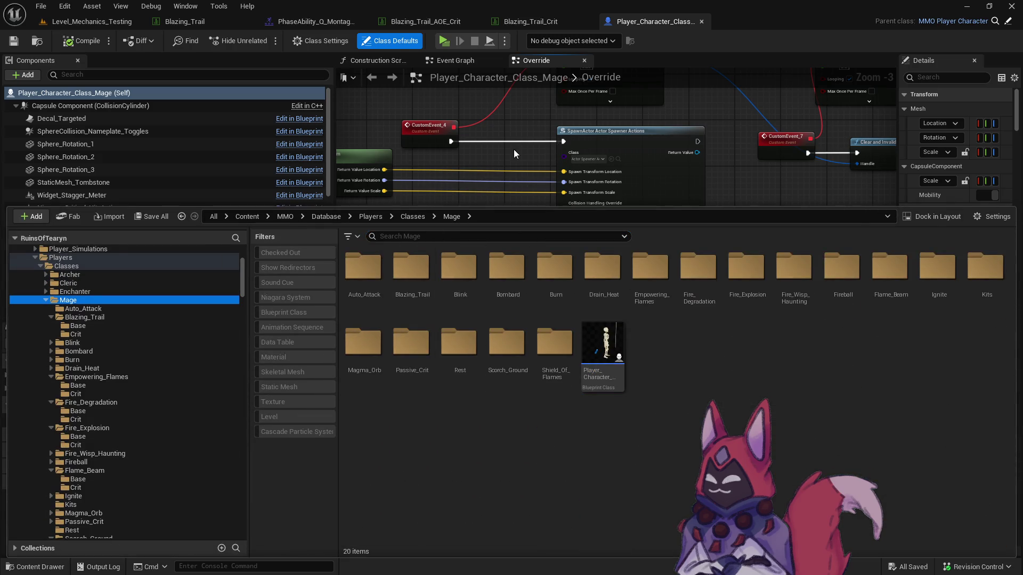
pyautogui.hotkey('ctrl', 'space')
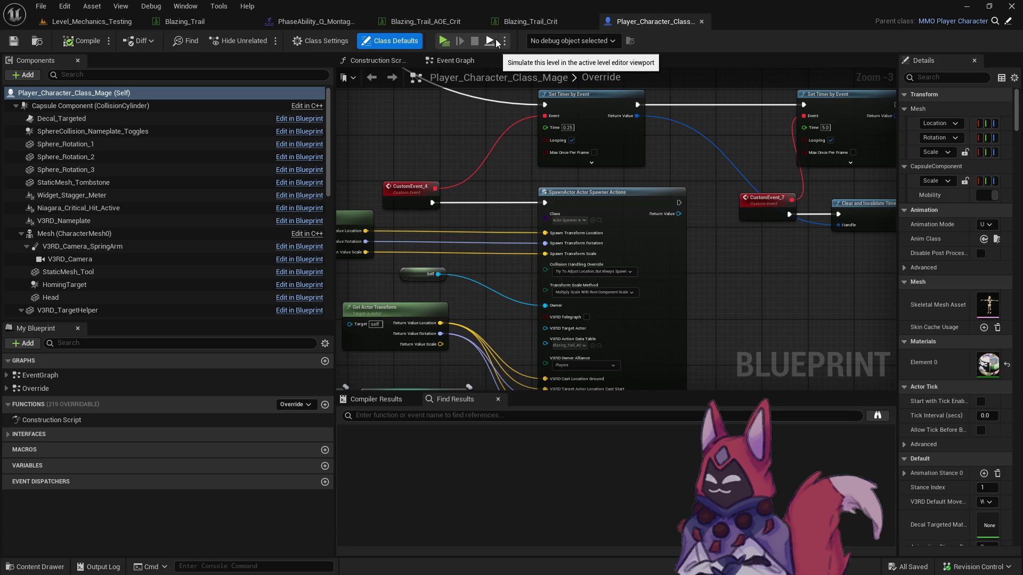
pyautogui.scroll(-2, 447, 113)
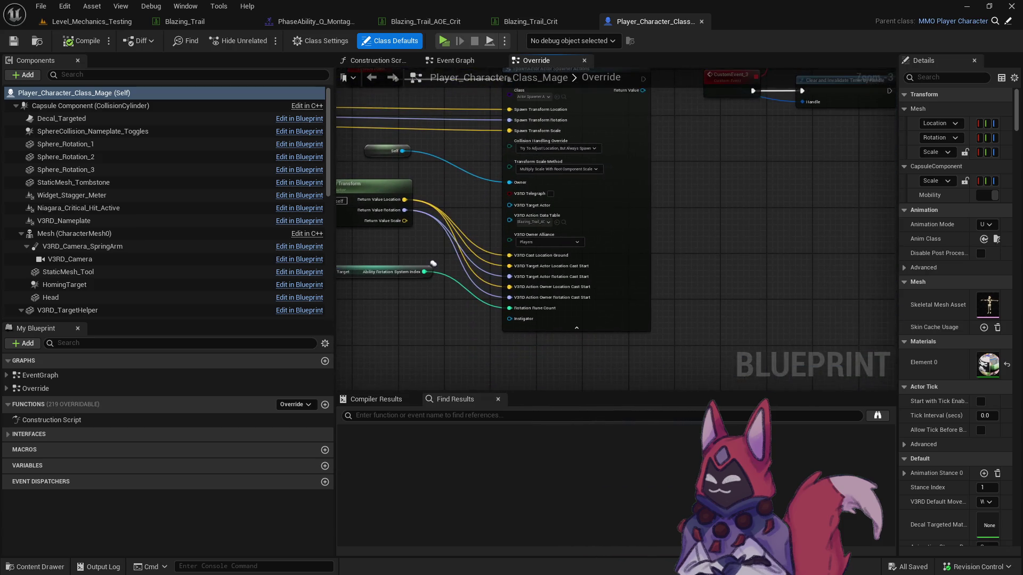
pyautogui.scroll(2, 596, 157)
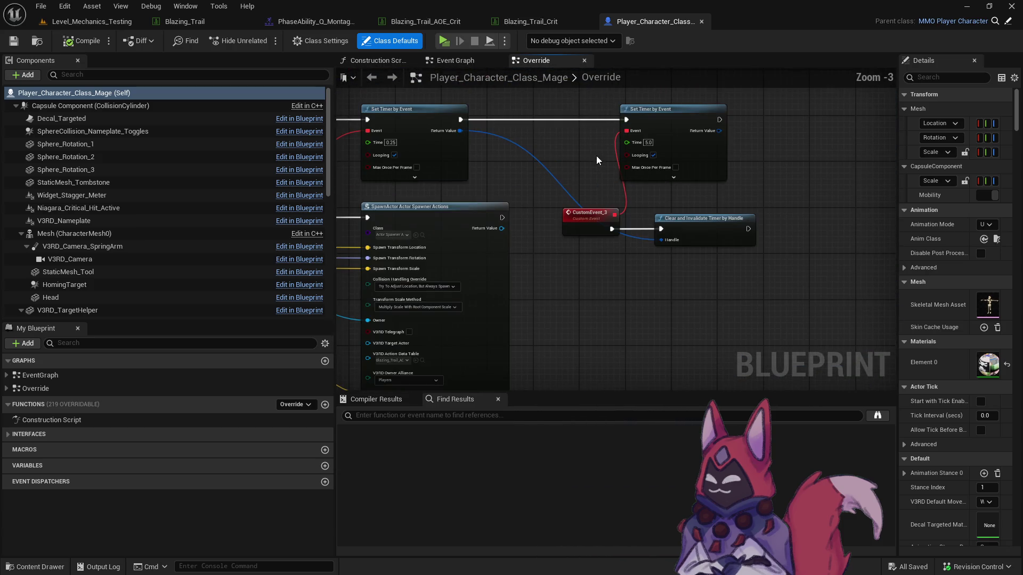
# Bring the SpawnActor's V3RD Action Data Table pin into view, then start a play-in-editor test.
pyautogui.moveTo(578, 304); pyautogui.dragTo(707, 222)
pyautogui.scroll(-2, 678, 277)
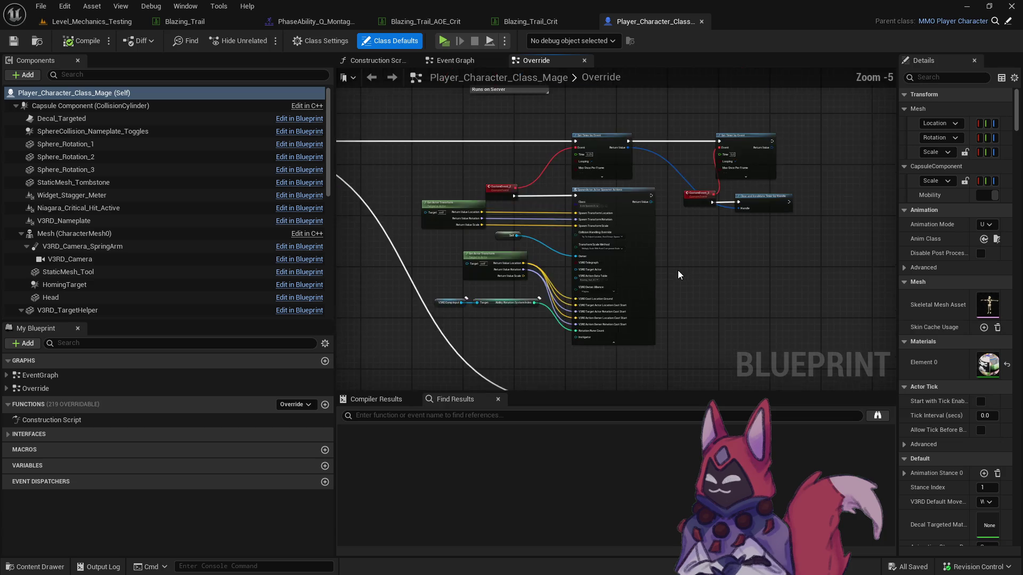
pyautogui.scroll(3, 634, 222)
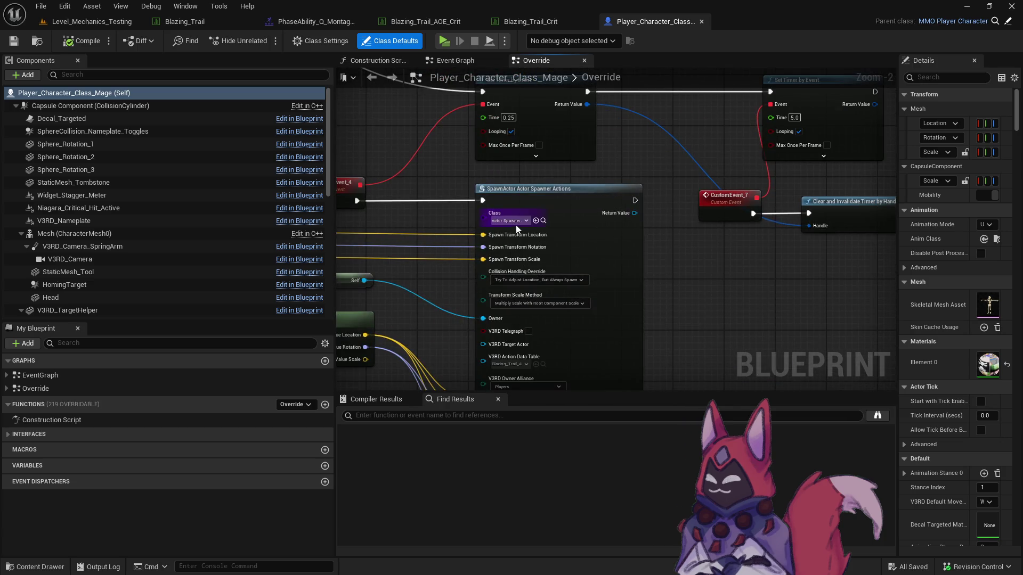
pyautogui.moveTo(632, 241); pyautogui.dragTo(652, 198)
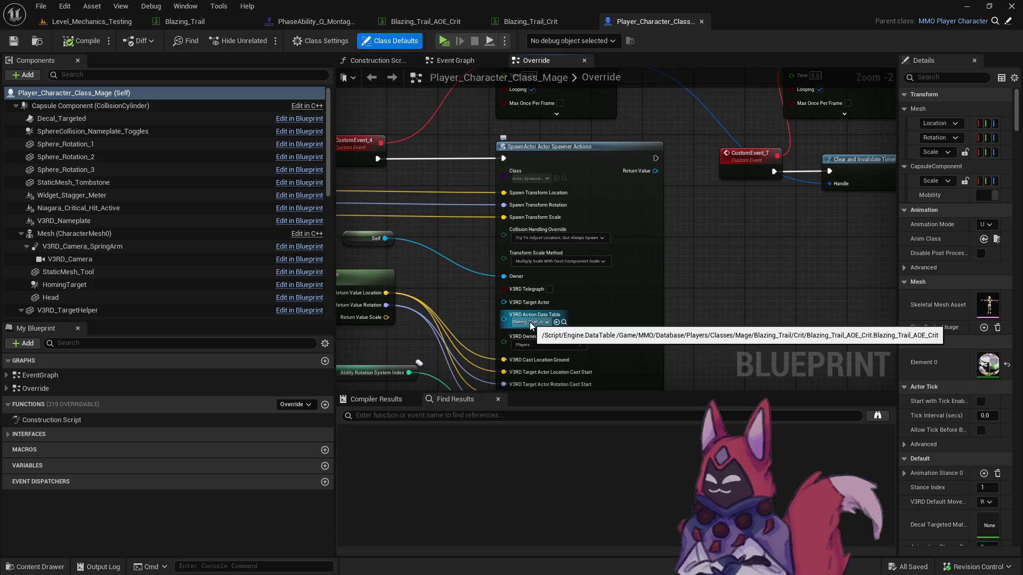
pyautogui.moveTo(655, 298); pyautogui.dragTo(670, 119)
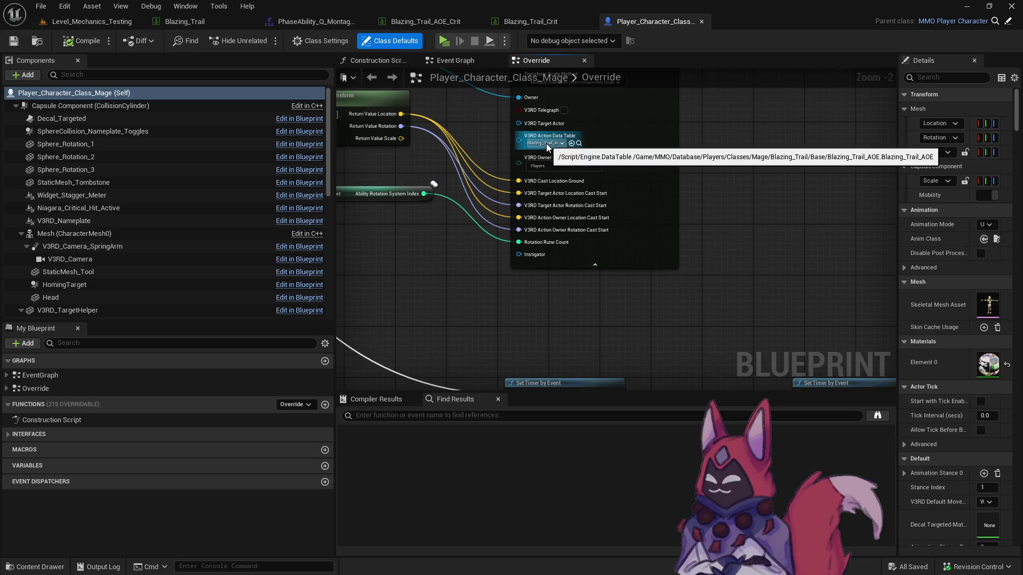
pyautogui.moveTo(601, 348); pyautogui.dragTo(668, 418)
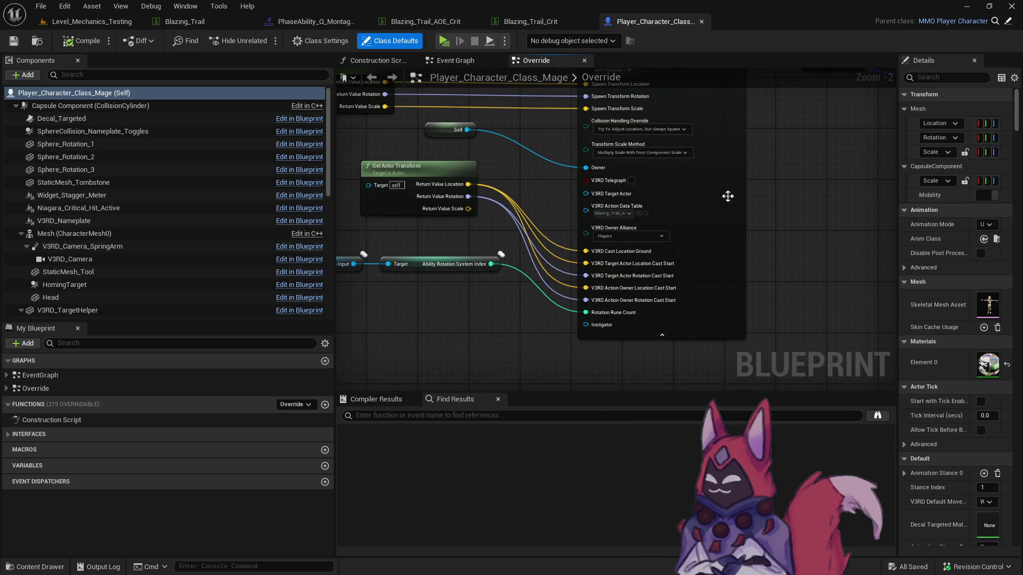
pyautogui.click(442, 43)
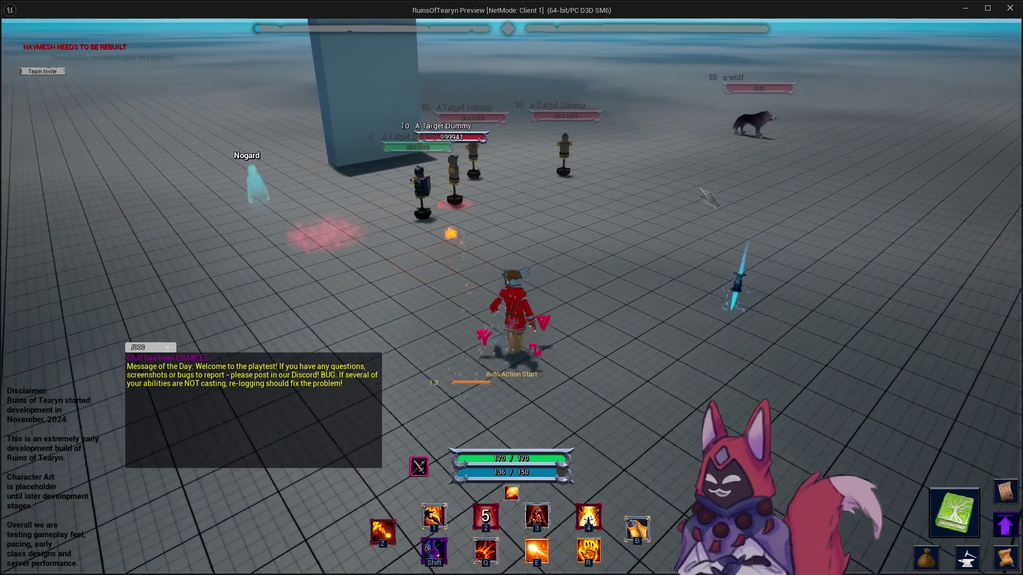
pyautogui.press('Escape')
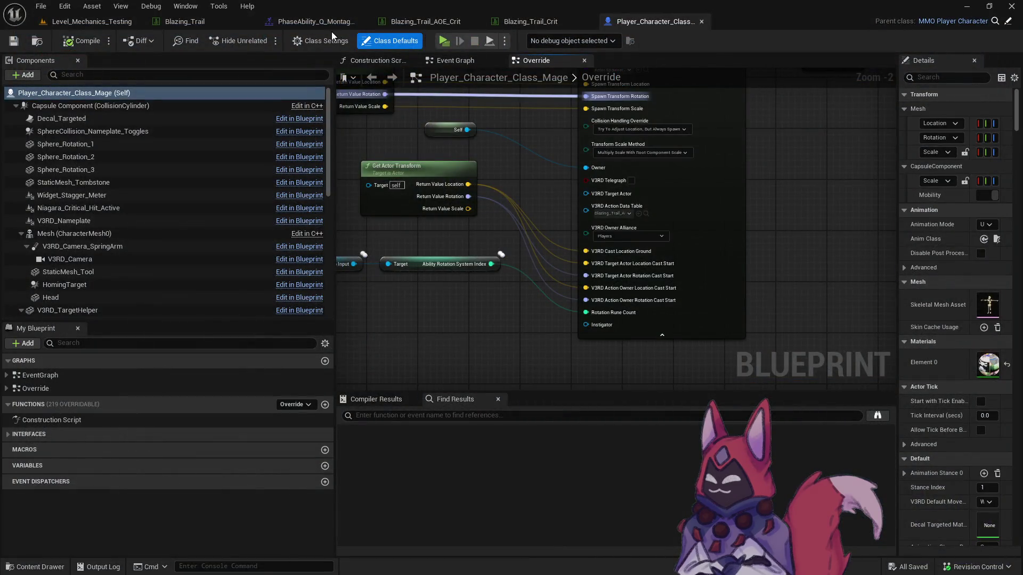
# Inspect the Switch on Int node and the Blazing_Trail_Crit table, then return to the level.
pyautogui.scroll(-2, 533, 213)
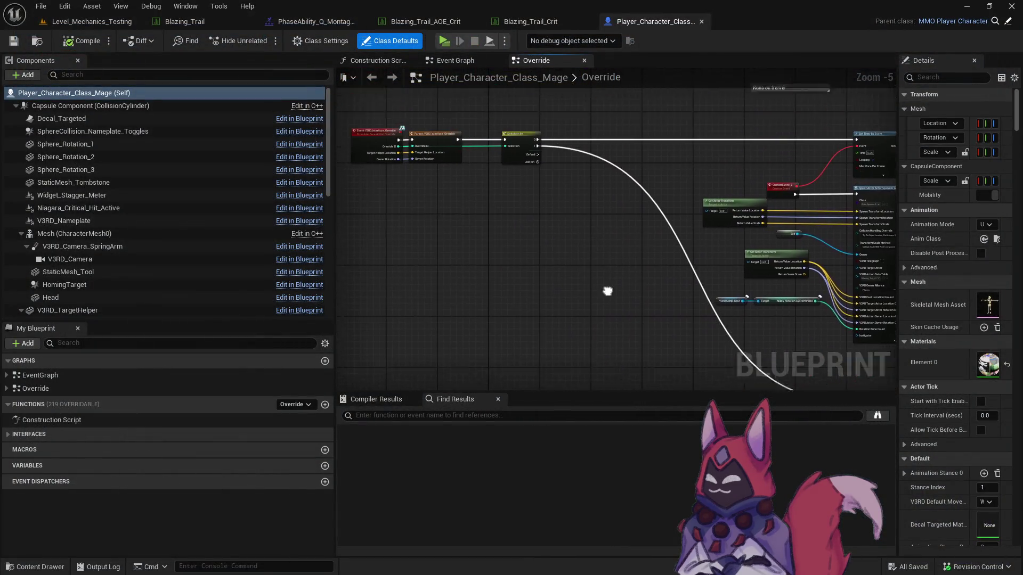
pyautogui.scroll(1, 530, 177)
pyautogui.click(525, 214)
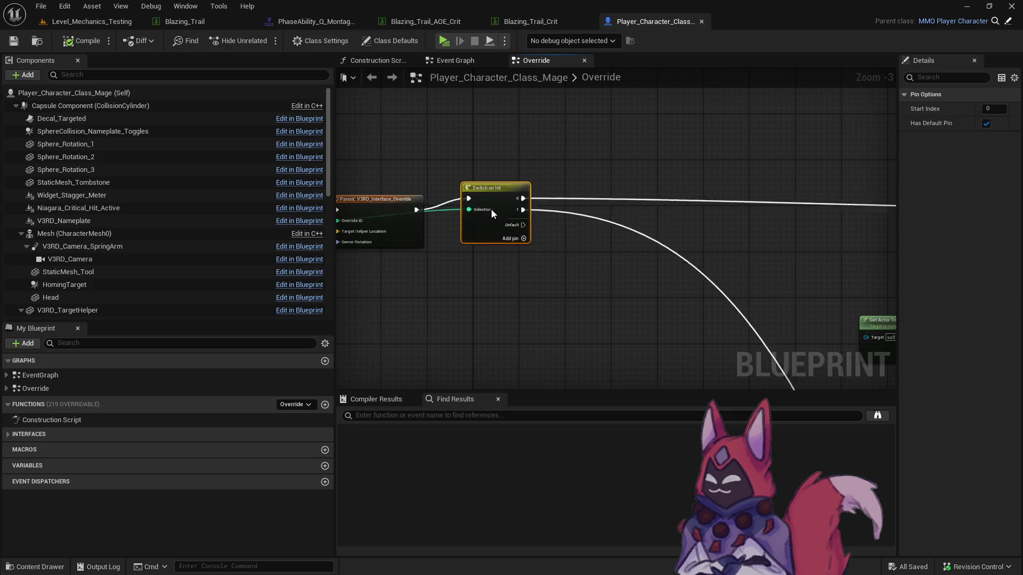
pyautogui.click(539, 26)
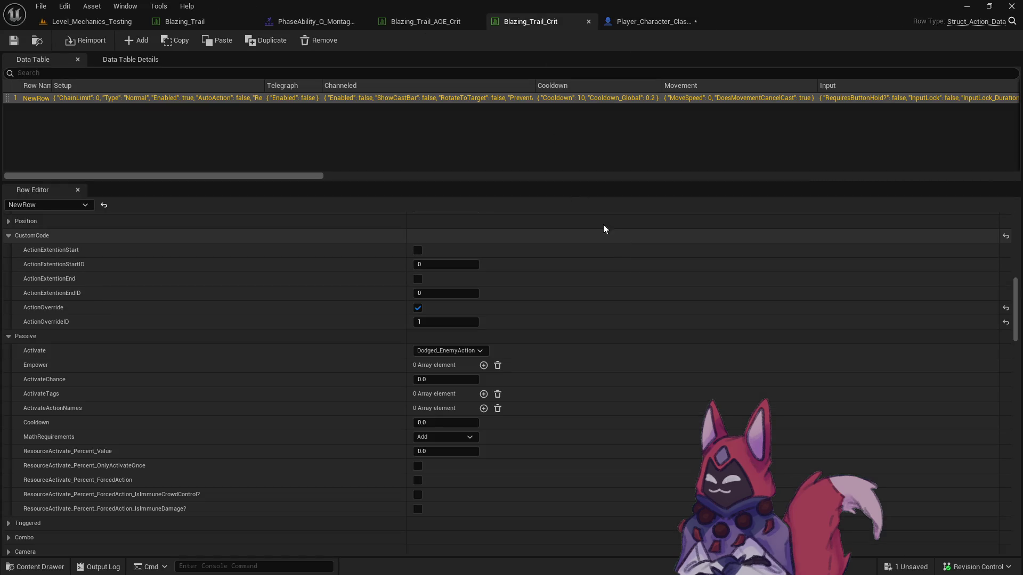
pyautogui.click(92, 21)
# In Kit_Class_Mage_Set_02, set Index [8] to Blazing_Trail_Crit, then play the level.
pyautogui.hotkey('ctrl', 'space')
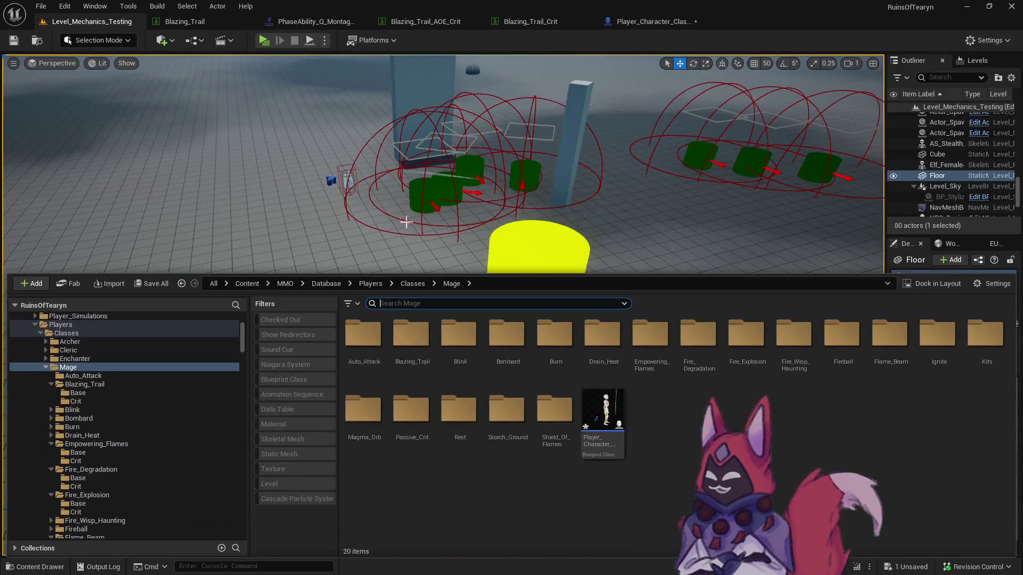
pyautogui.scroll(-5, 174, 419)
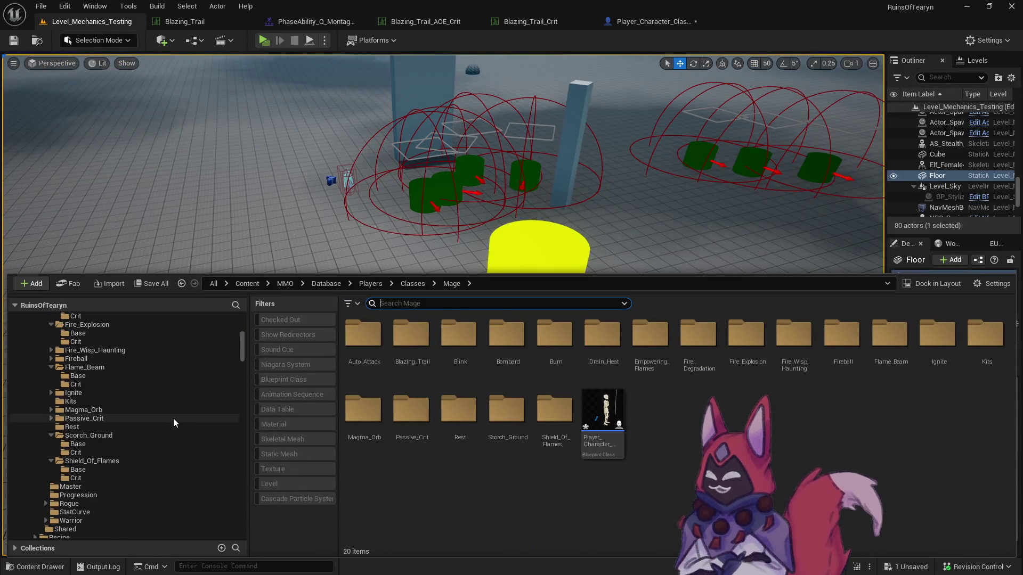
pyautogui.click(161, 400)
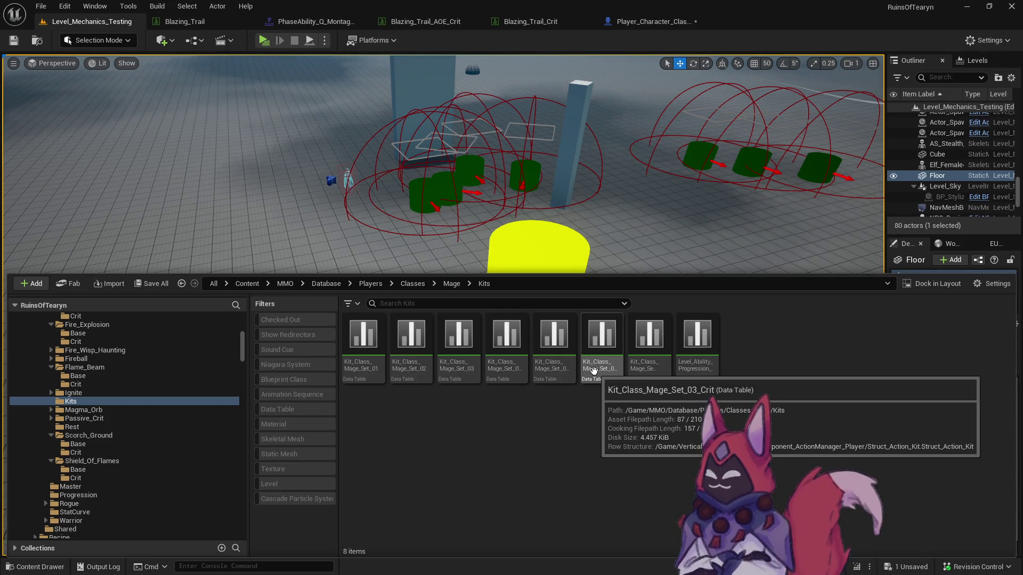
pyautogui.click(553, 372)
pyautogui.doubleClick(554, 372)
pyautogui.scroll(-3, 479, 426)
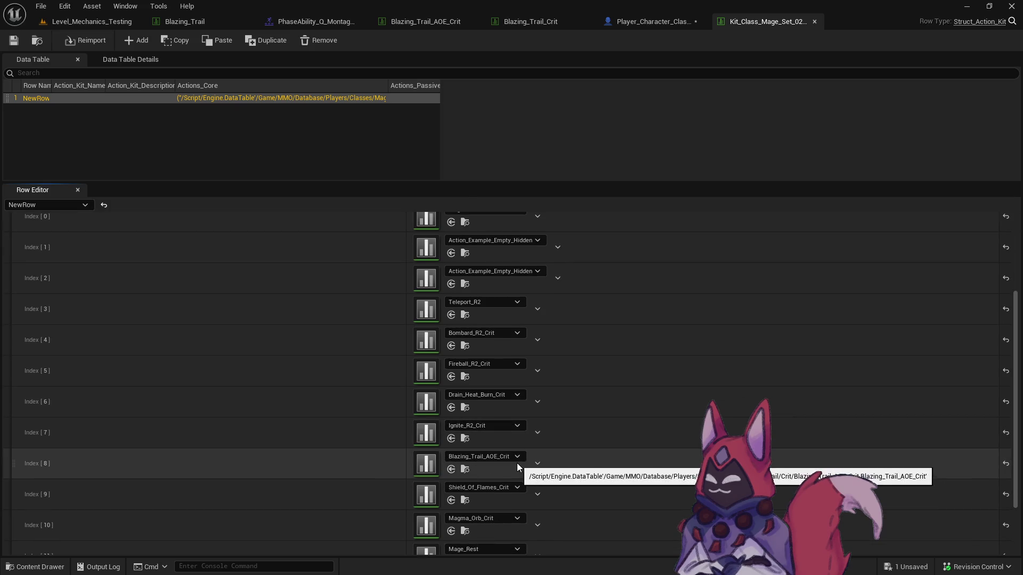
pyautogui.click(510, 457)
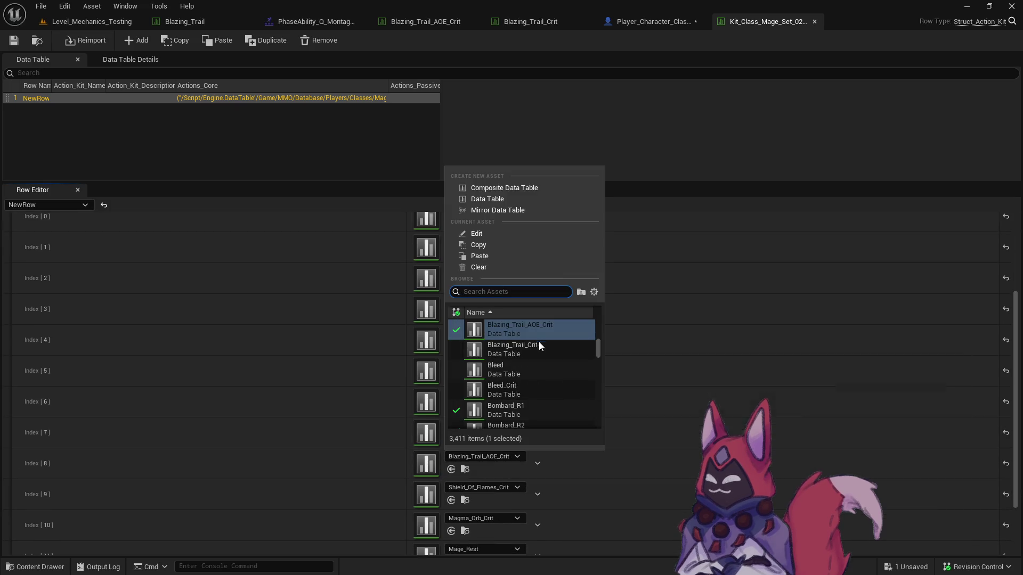
pyautogui.click(538, 347)
pyautogui.click(90, 22)
pyautogui.click(261, 42)
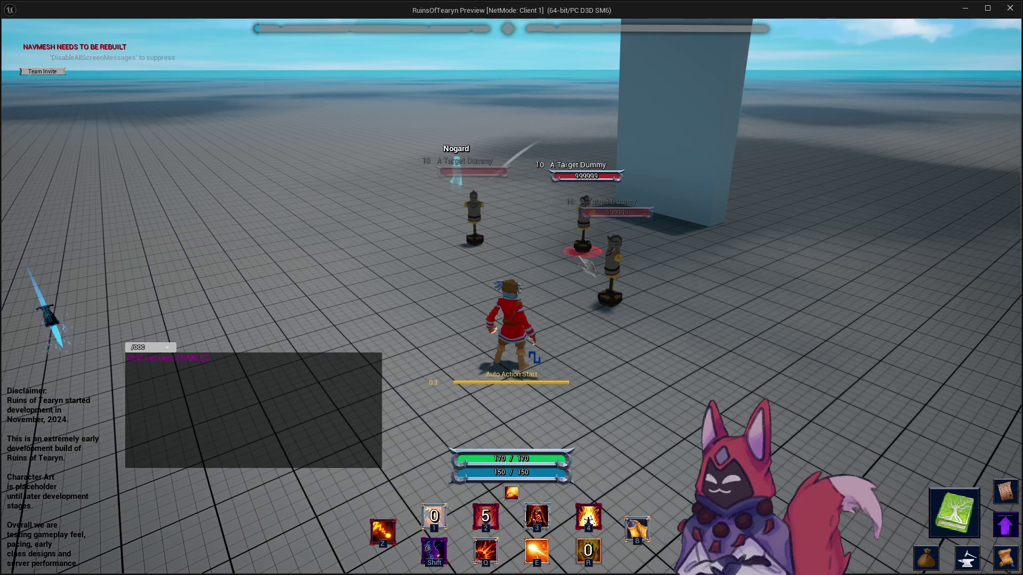
# Playtest Blazing Trail and the second ability on the target dummies, then exit.
pyautogui.moveTo(586, 265); pyautogui.dragTo(588, 265)
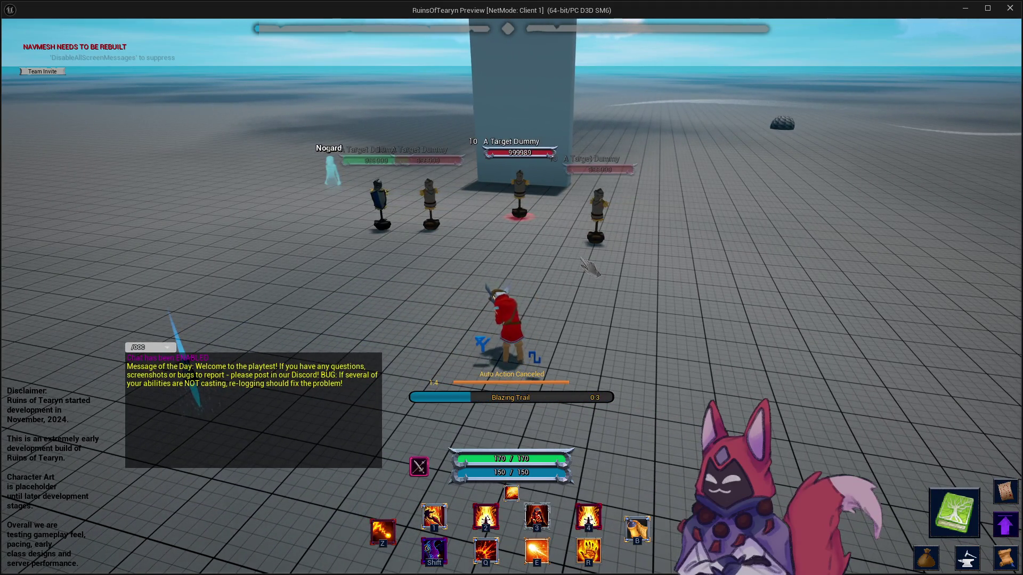
pyautogui.moveTo(585, 265)
pyautogui.mouseDown()
pyautogui.moveTo(623, 269)
pyautogui.moveTo(600, 269)
pyautogui.moveTo(614, 242)
pyautogui.mouseUp()
pyautogui.press('z')
pyautogui.press('2')
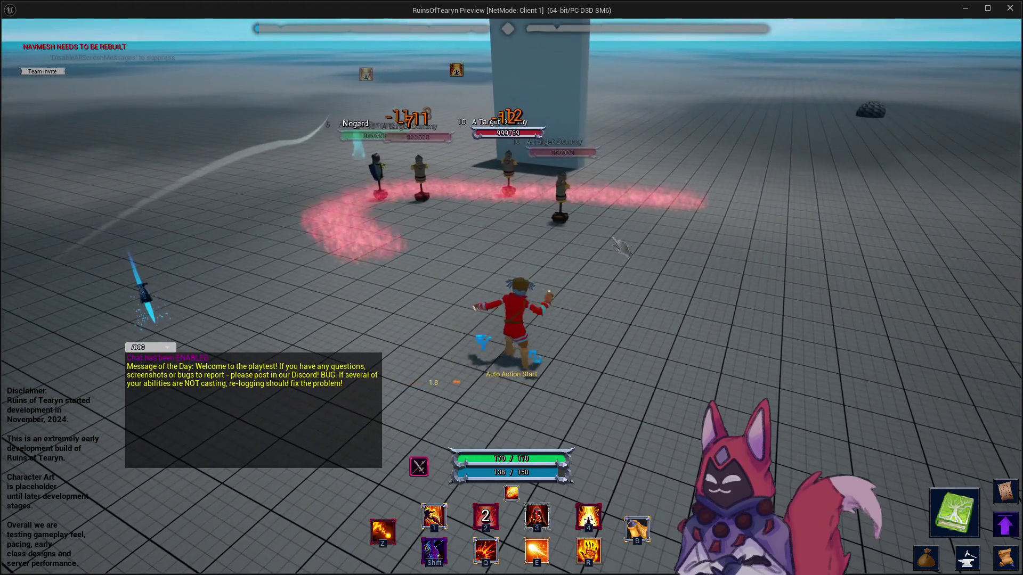
pyautogui.press('Escape')
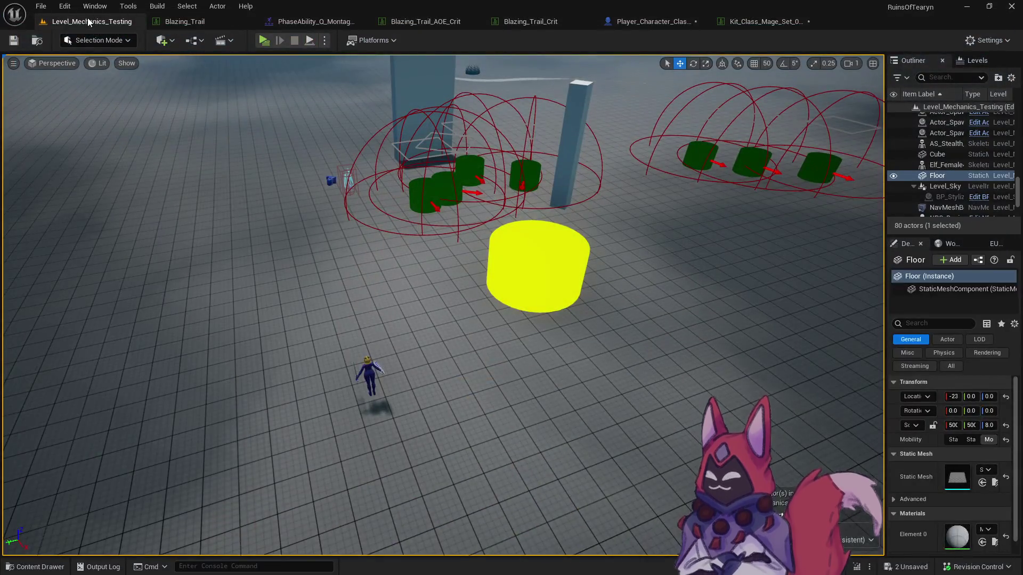
# Save the selected modified assets through check-out, then update the Obsidian playtest notes.
pyautogui.hotkey('ctrl', 'space')
pyautogui.click(147, 288)
pyautogui.click(596, 415)
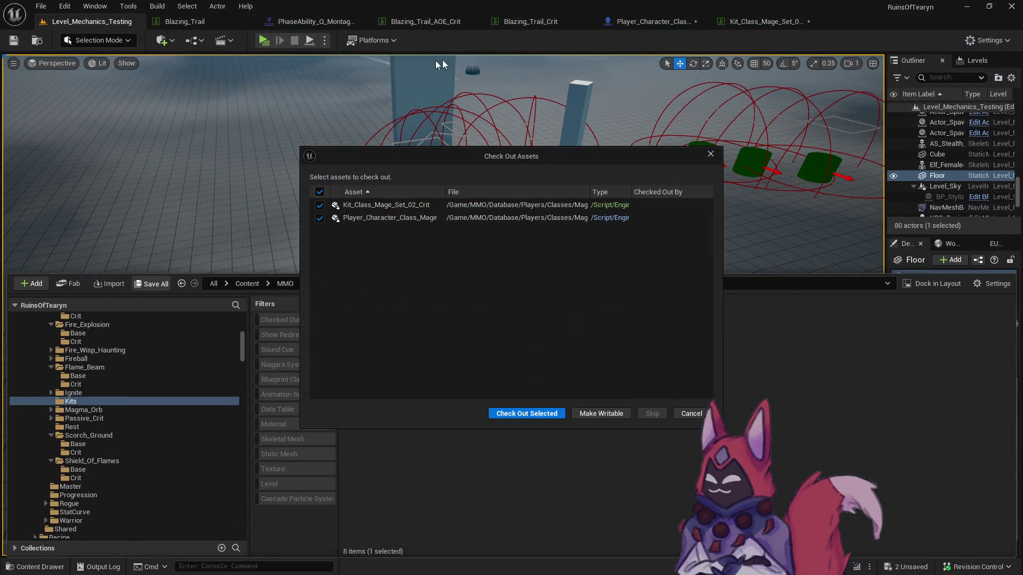
pyautogui.click(521, 410)
pyautogui.hotkey('alt', 'Tab')
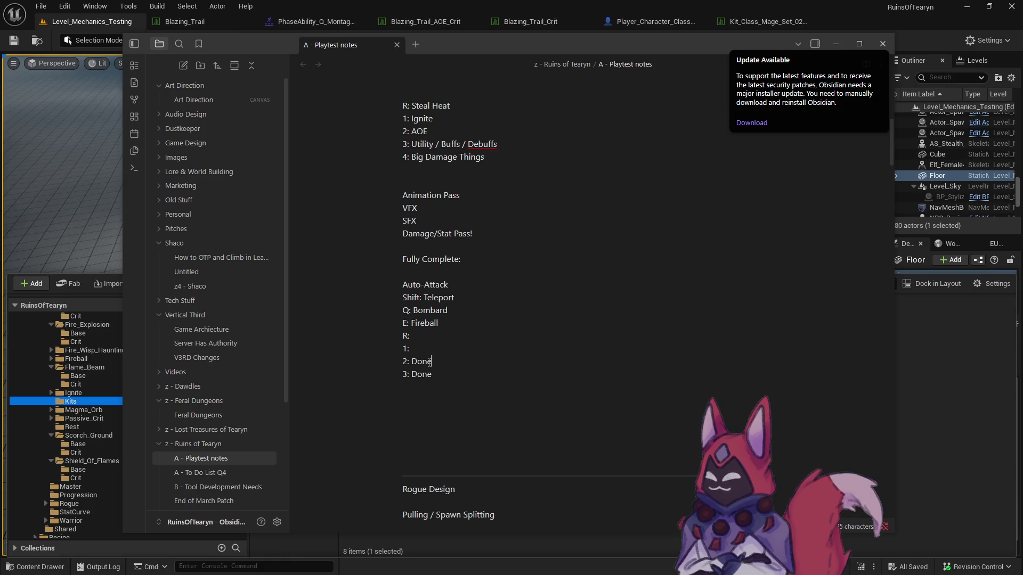
pyautogui.click(101, 56)
# Close all tabs to the right of Blazing_Trail, then Blazing_Trail itself.
pyautogui.rightClick(190, 21)
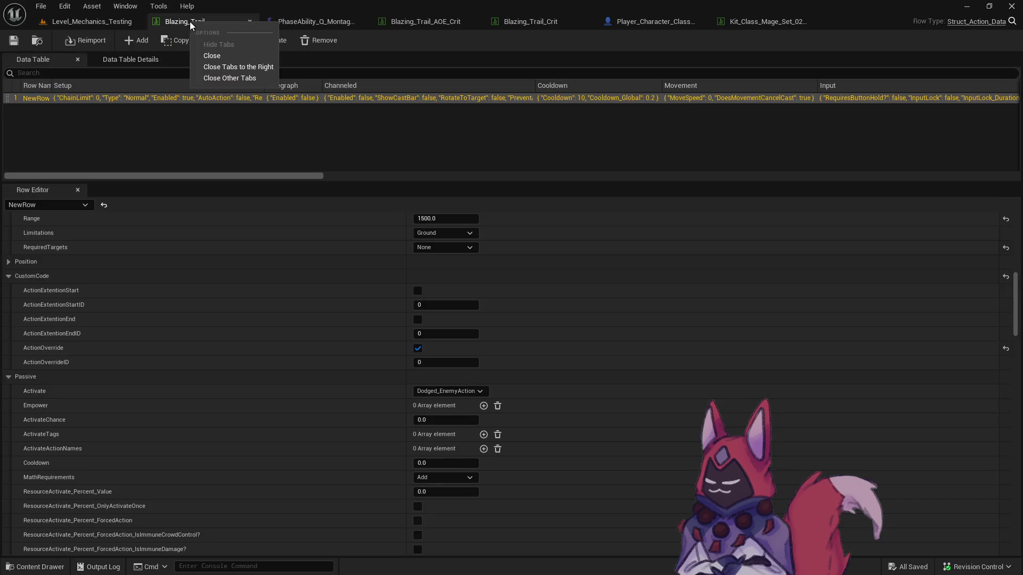
pyautogui.click(267, 68)
pyautogui.click(250, 24)
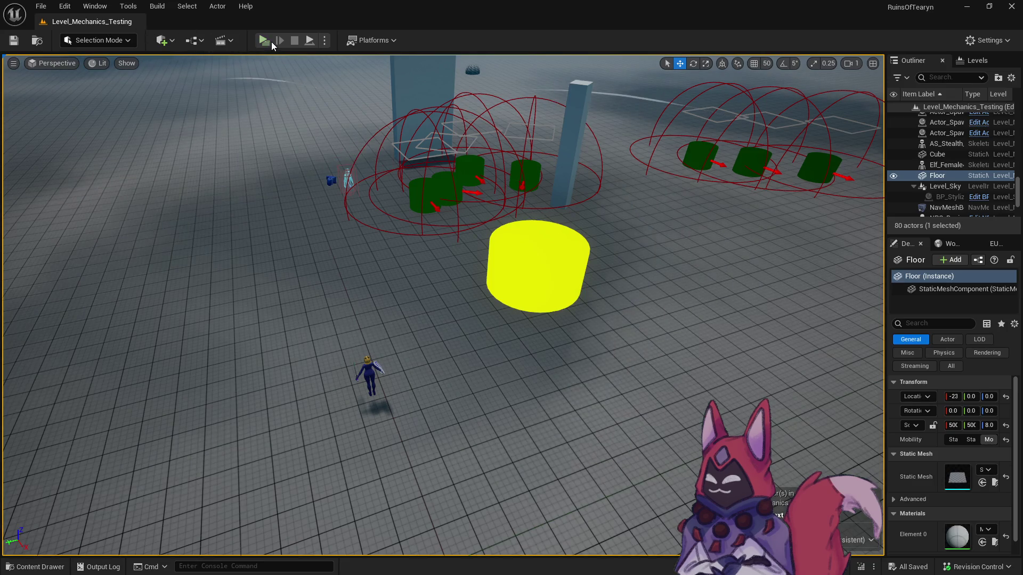
# Run another preview playtest, moving the mage toward the target dummies, then stop it.
pyautogui.click(269, 40)
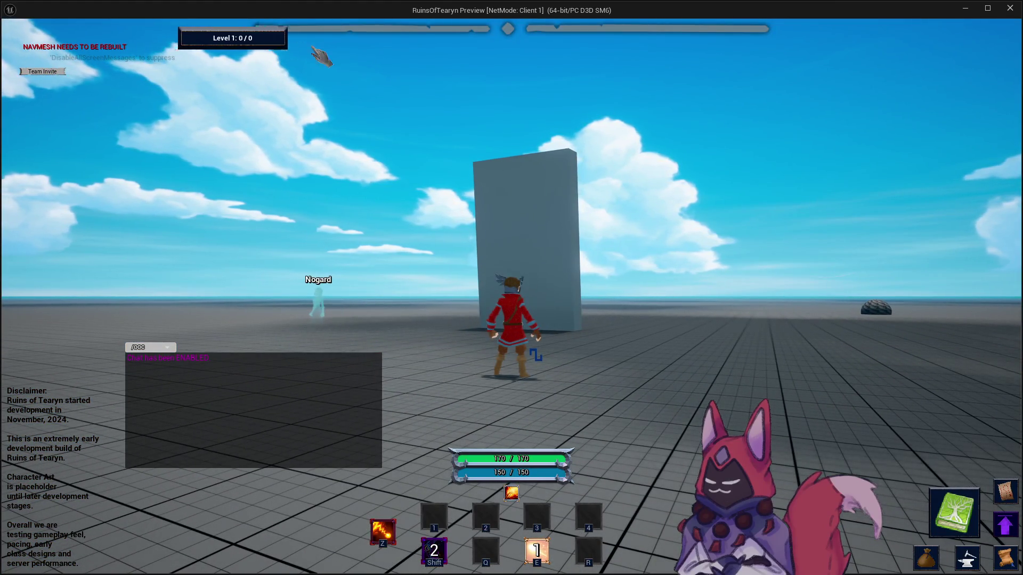
pyautogui.press('w')
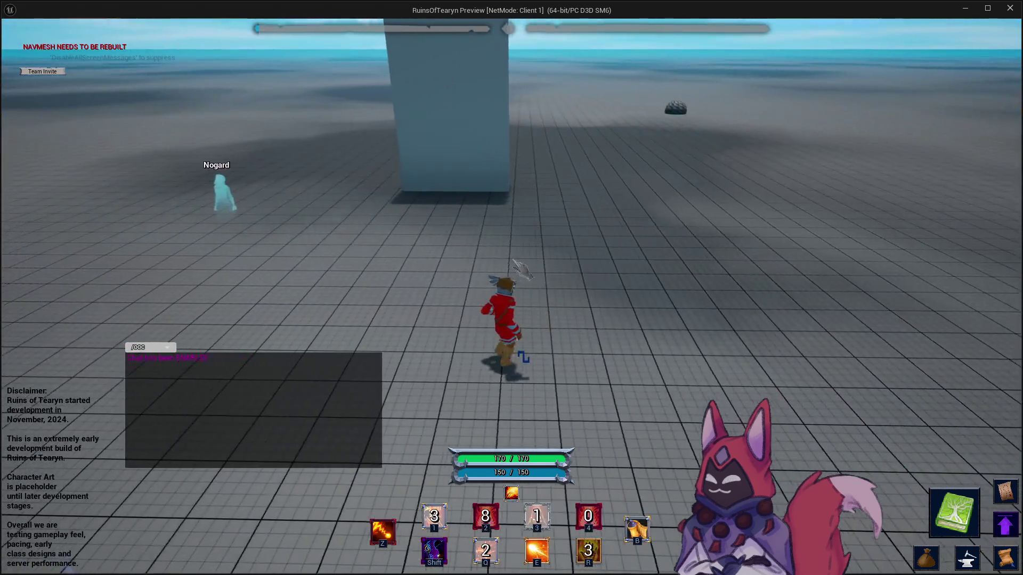
pyautogui.press('w')
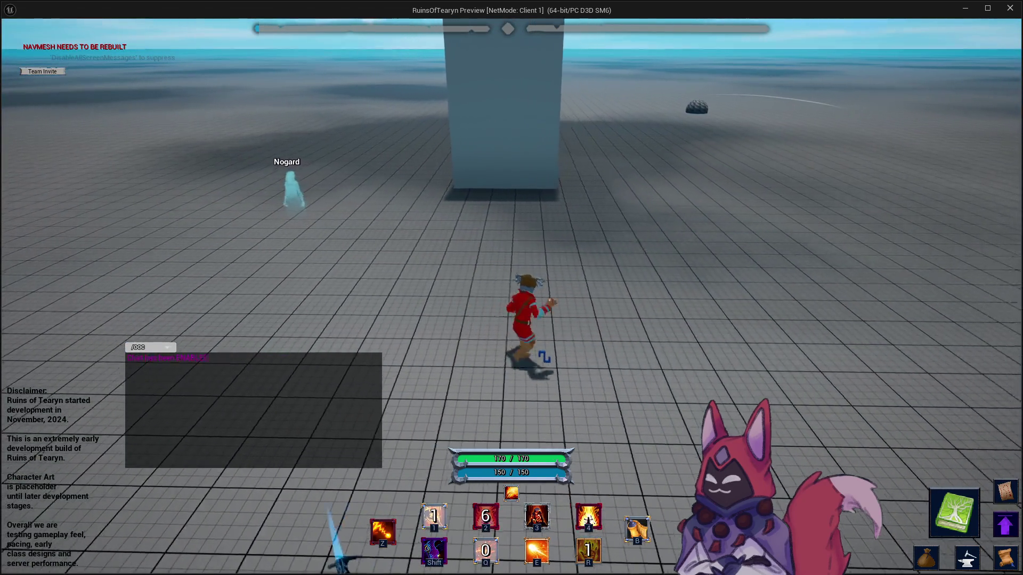
pyautogui.press('w')
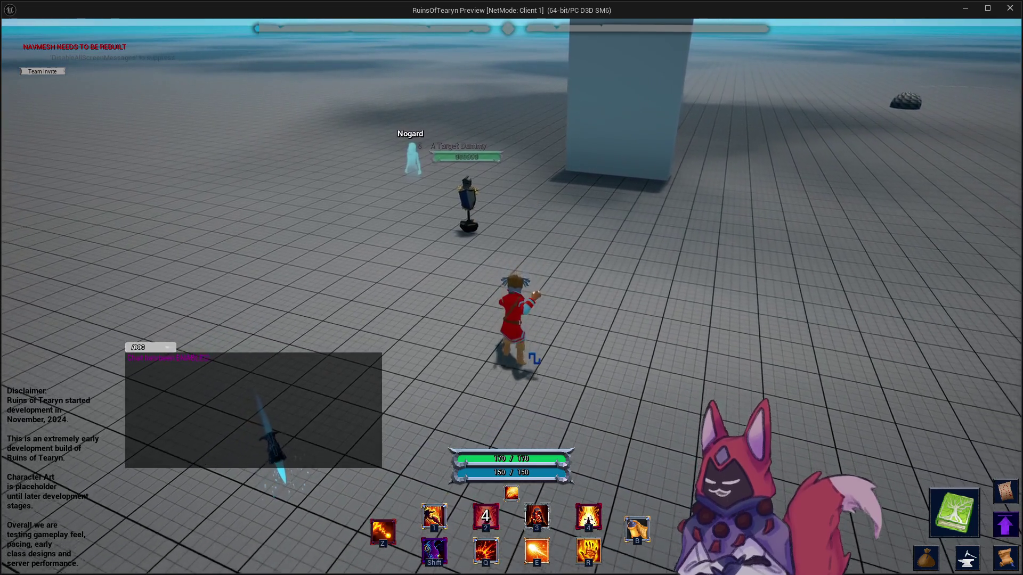
pyautogui.press('w')
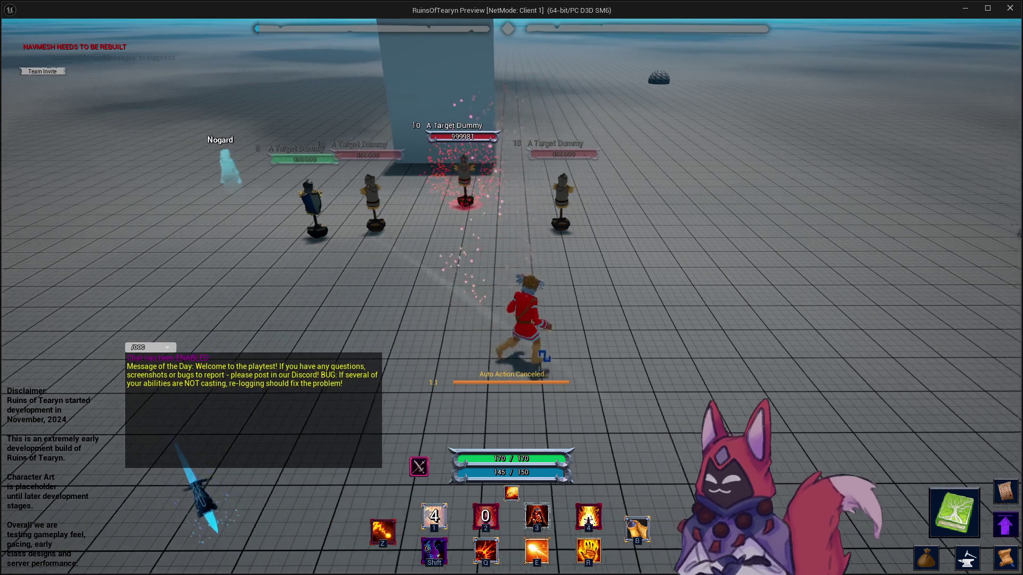
pyautogui.press('d')
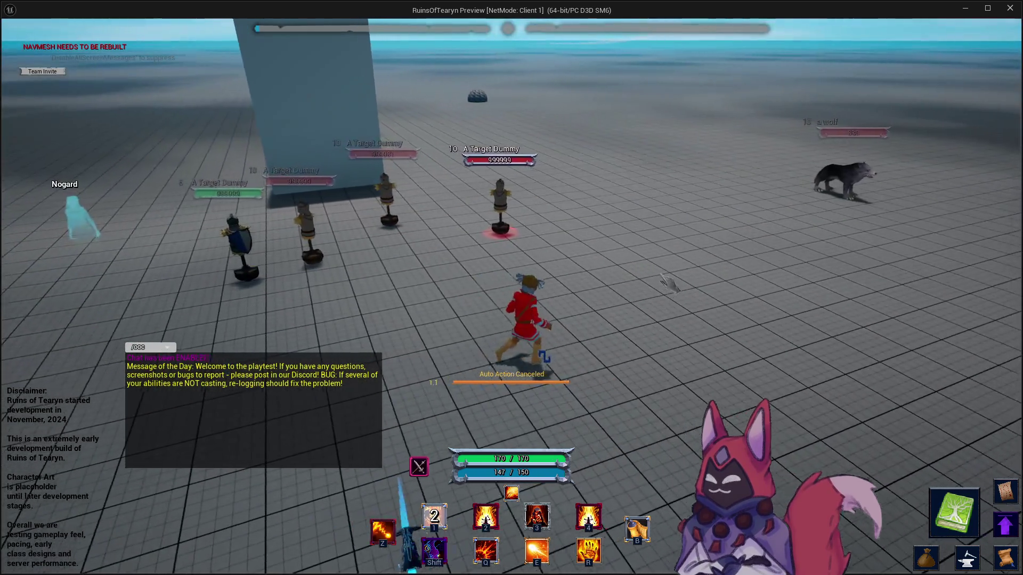
pyautogui.press('d')
pyautogui.click(1011, 10)
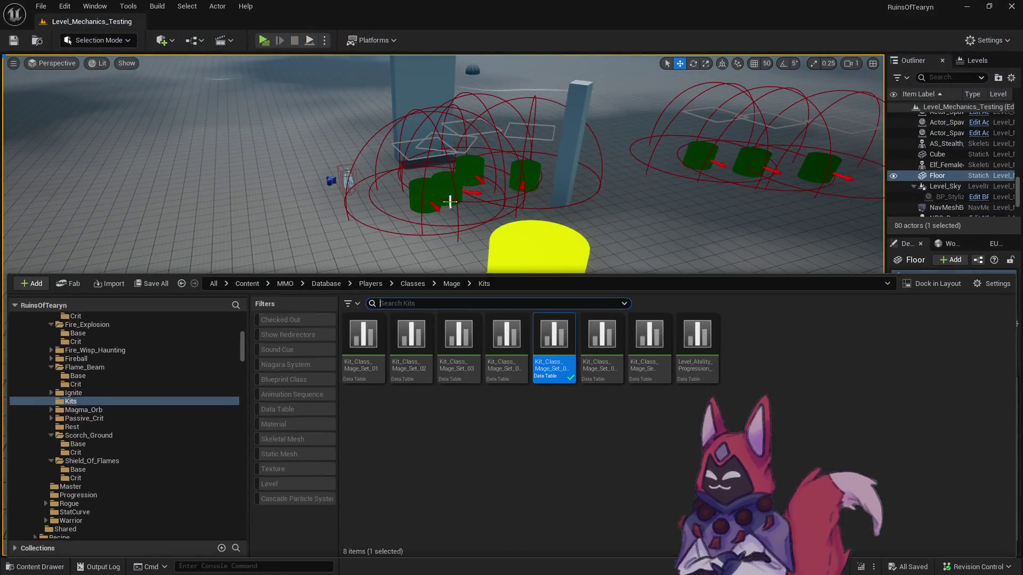
# Open the Ignite_R1 data table from Mage > Ignite > R1 > Base and scroll to its animation field.
pyautogui.scroll(2, 106, 421)
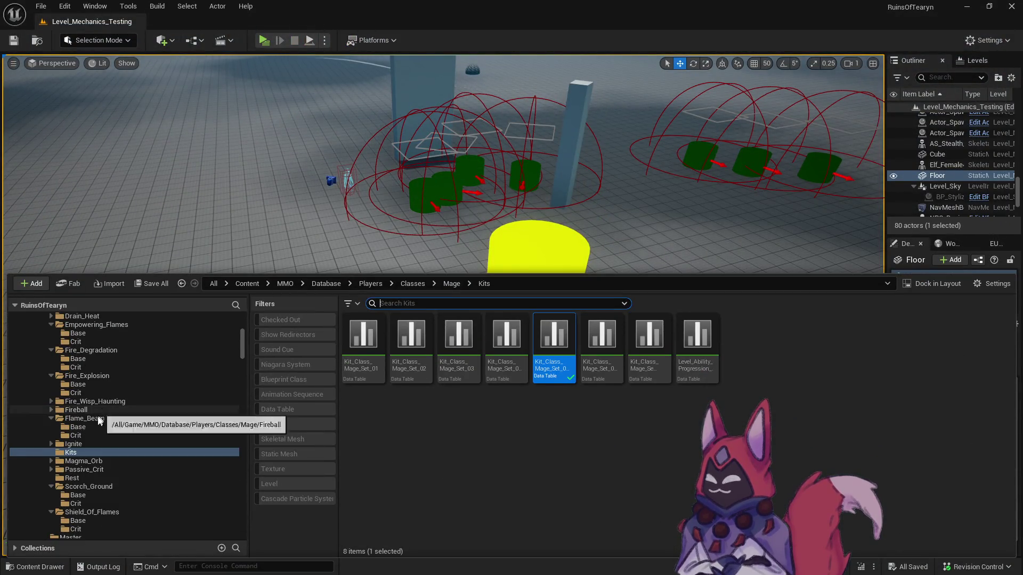
pyautogui.click(80, 444)
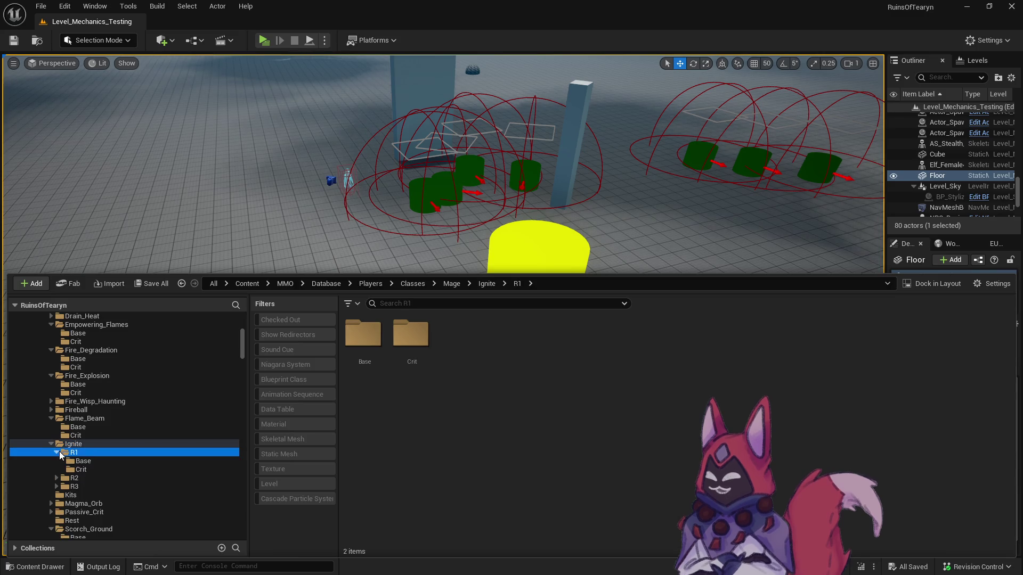
pyautogui.click(80, 461)
pyautogui.doubleClick(364, 342)
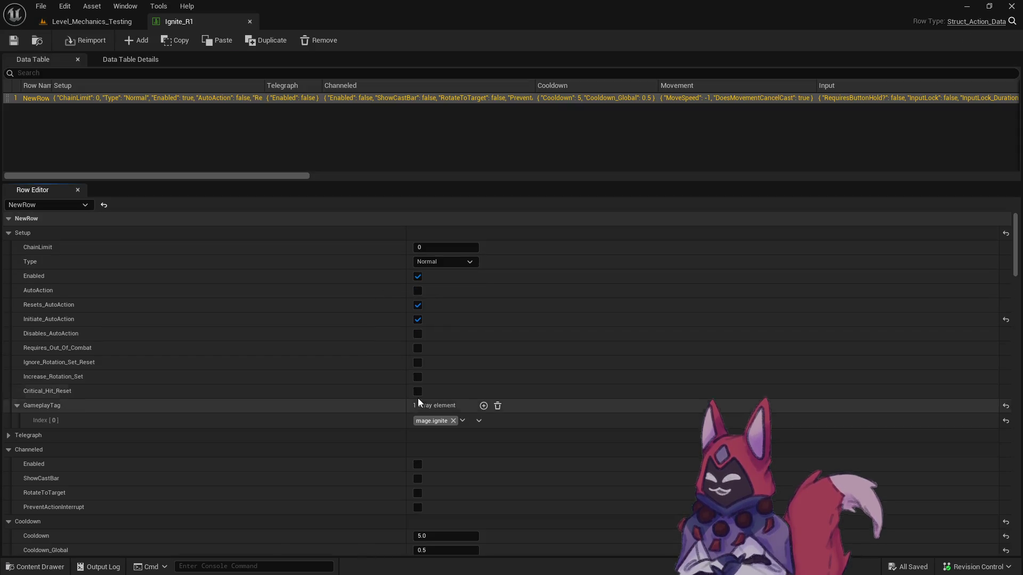
pyautogui.scroll(-5, 415, 384)
pyautogui.scroll(-10, 411, 373)
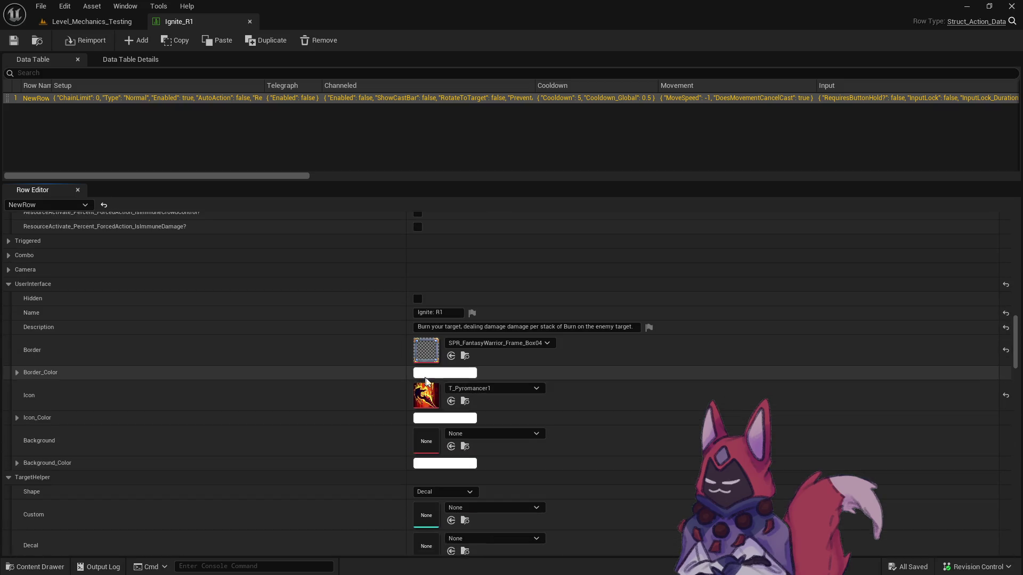
pyautogui.scroll(-5, 457, 400)
pyautogui.click(465, 417)
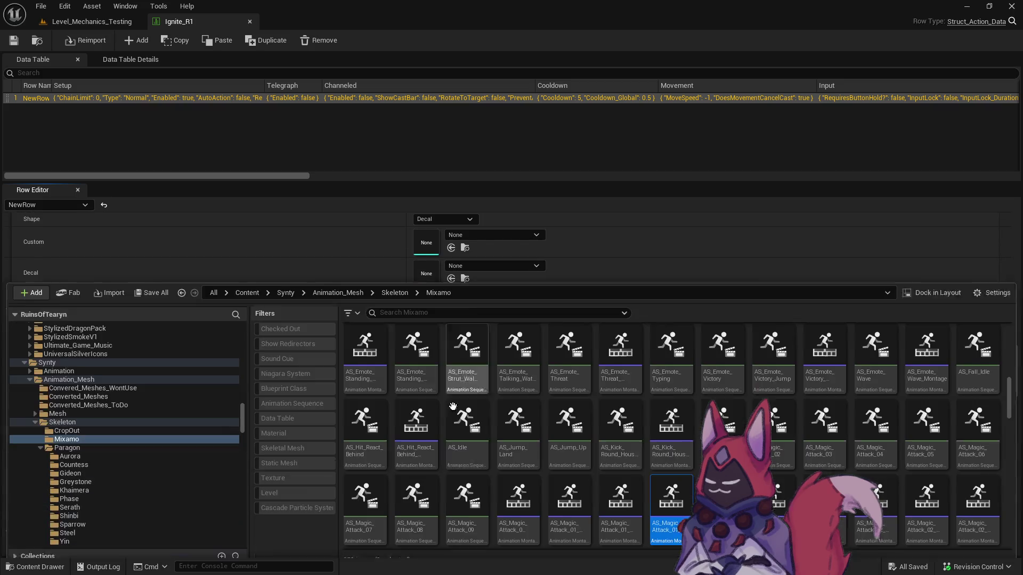
# Open AS_Magic_Attack_01_Montage_Fire full screen and filter the asset list by 'shinbi'.
pyautogui.doubleClick(682, 504)
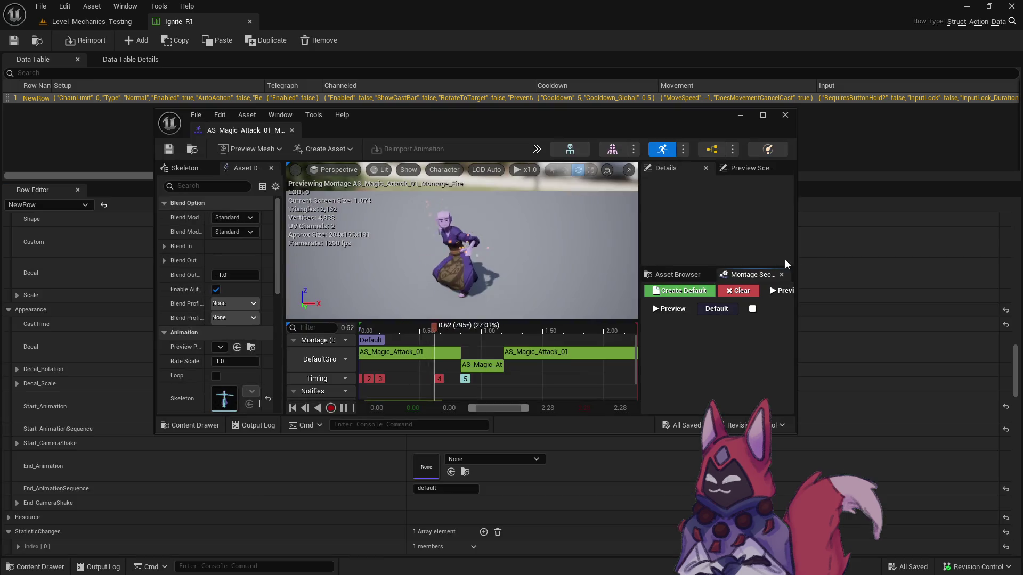
pyautogui.doubleClick(230, 129)
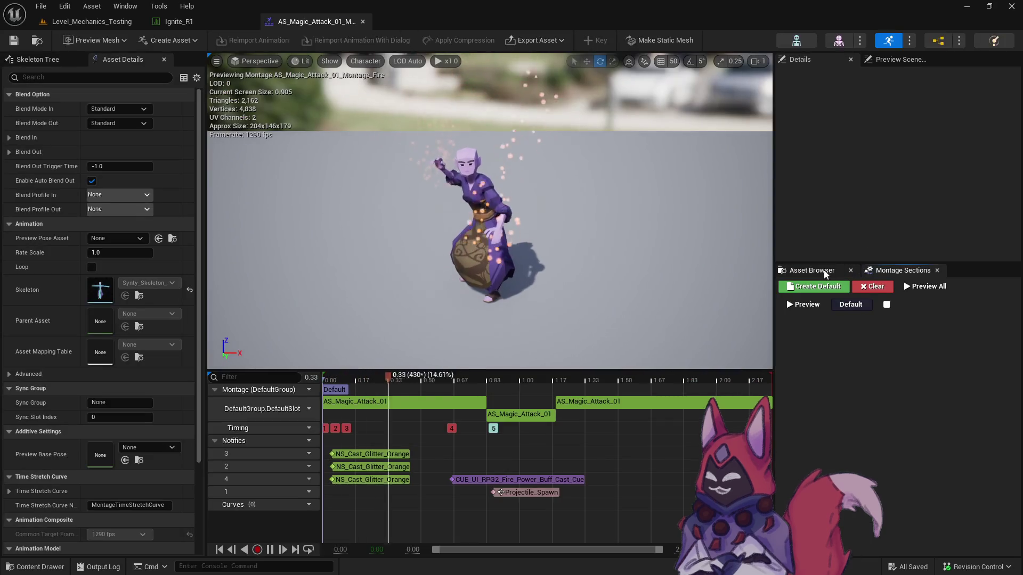
pyautogui.click(812, 270)
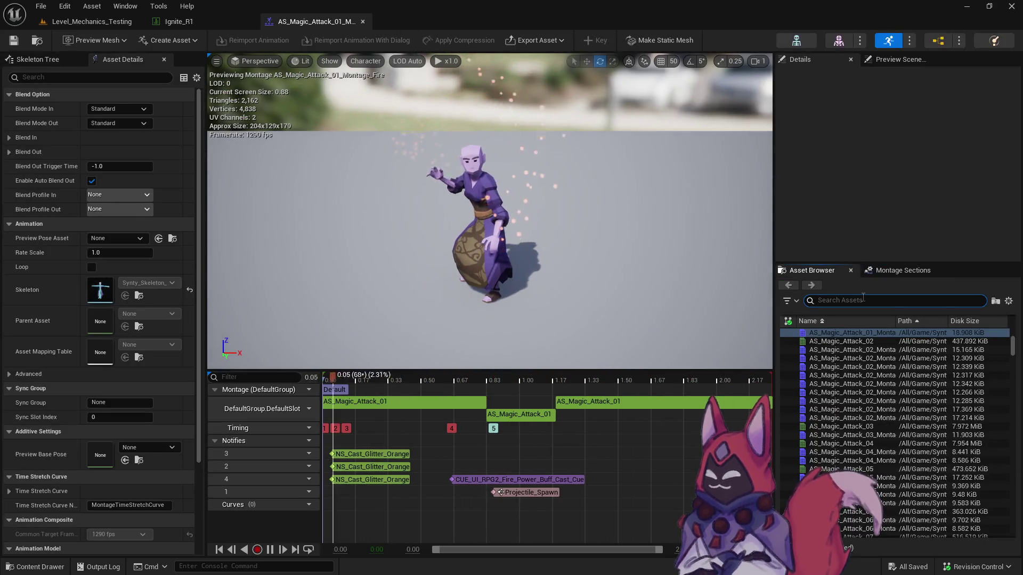
pyautogui.write('shinbi')
pyautogui.scroll(15, 1012, 408)
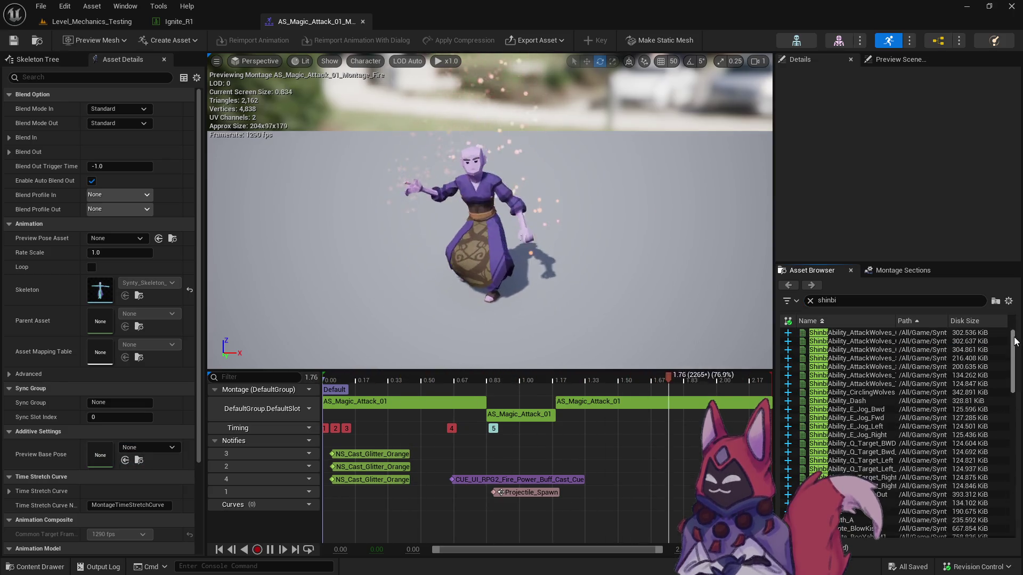
# Preview the Shinbi AttackWolves, StartTarget, Dash and CirclingWolves animations, settling on AttackWolves_Cast_L.
pyautogui.doubleClick(852, 333)
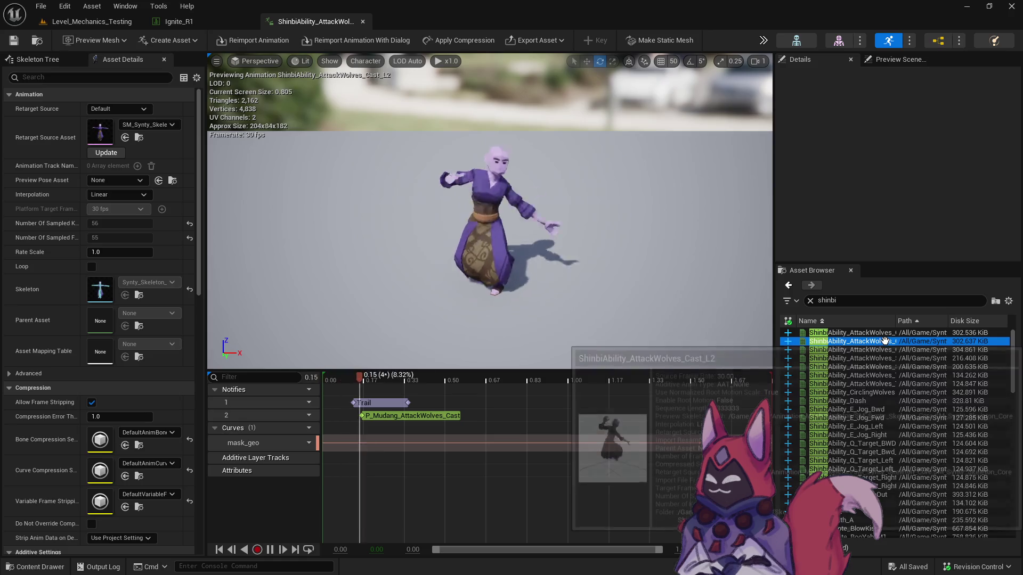
pyautogui.moveTo(896, 320); pyautogui.dragTo(928, 321)
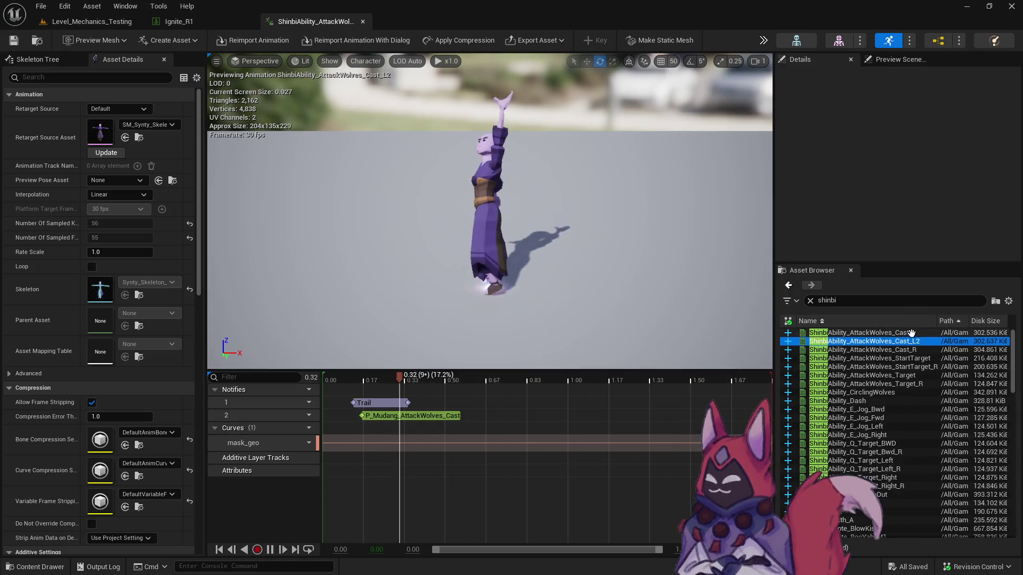
pyautogui.click(932, 333)
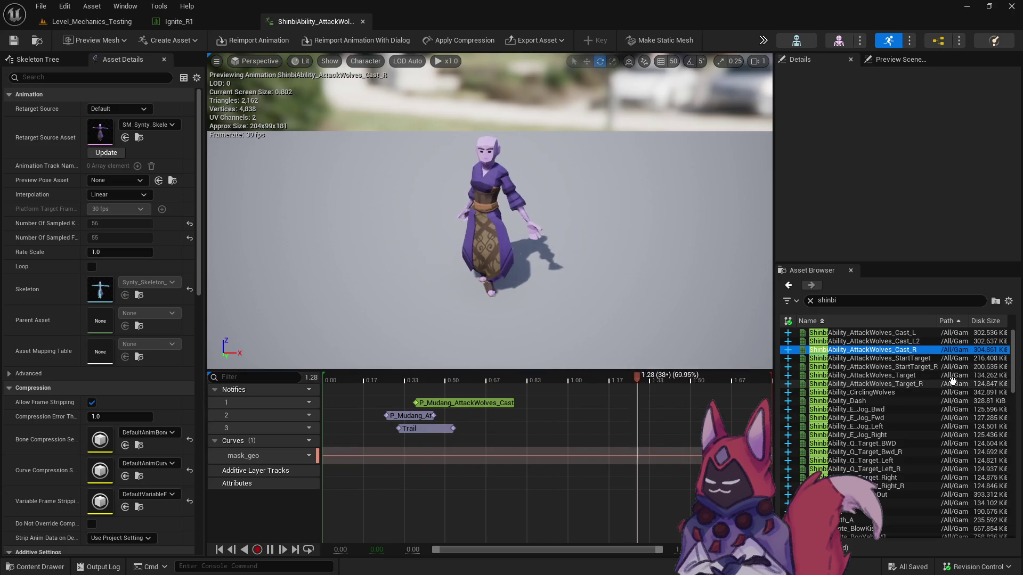
pyautogui.click(918, 339)
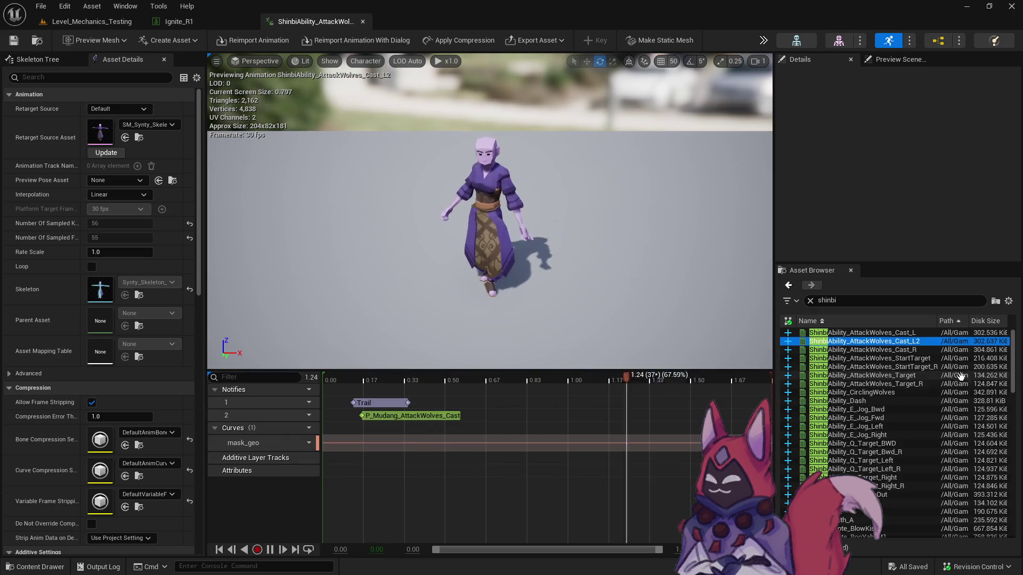
pyautogui.press('Down')
pyautogui.press('Down')
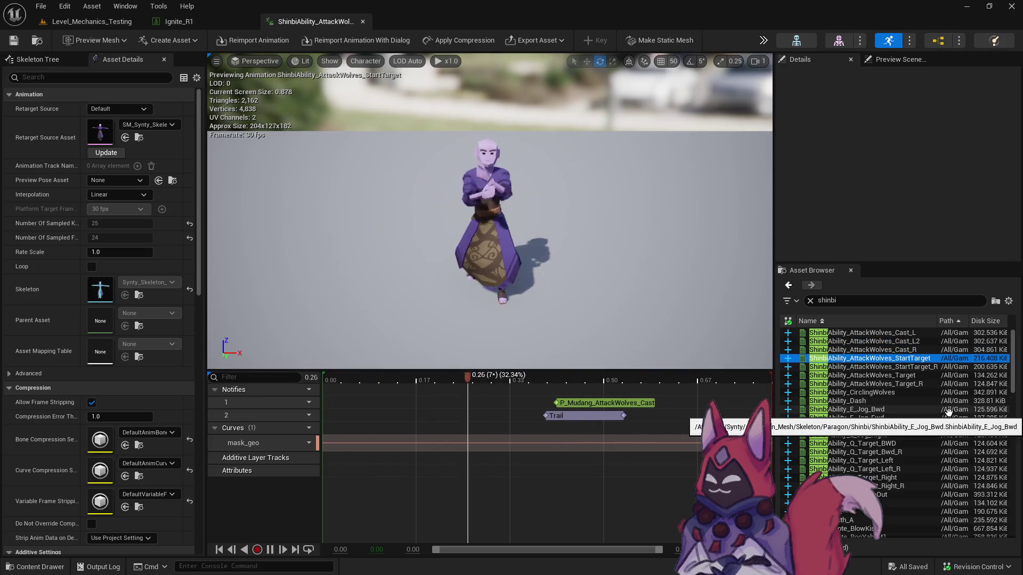
pyautogui.press('Down')
pyautogui.click(891, 401)
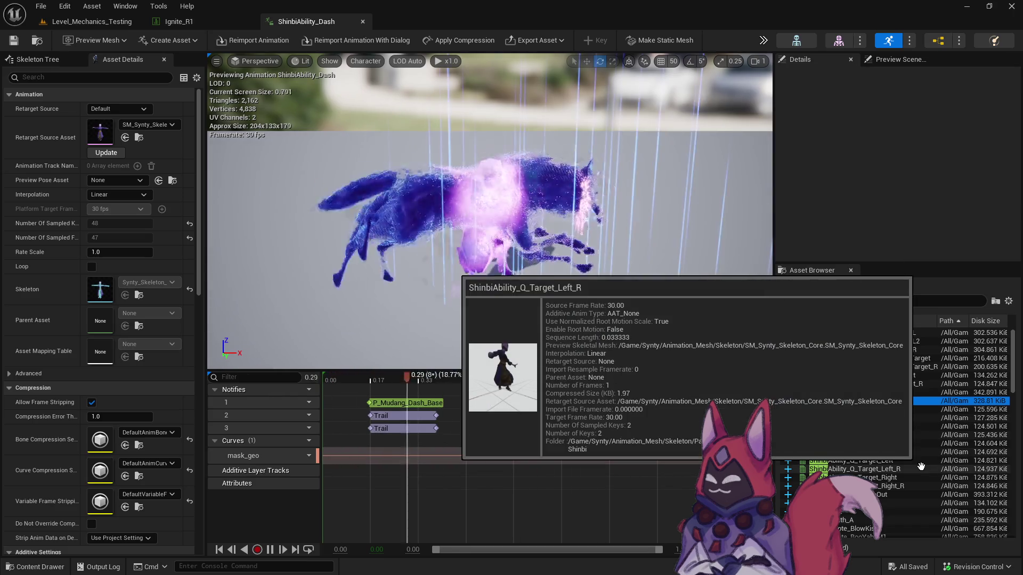
pyautogui.press('Up')
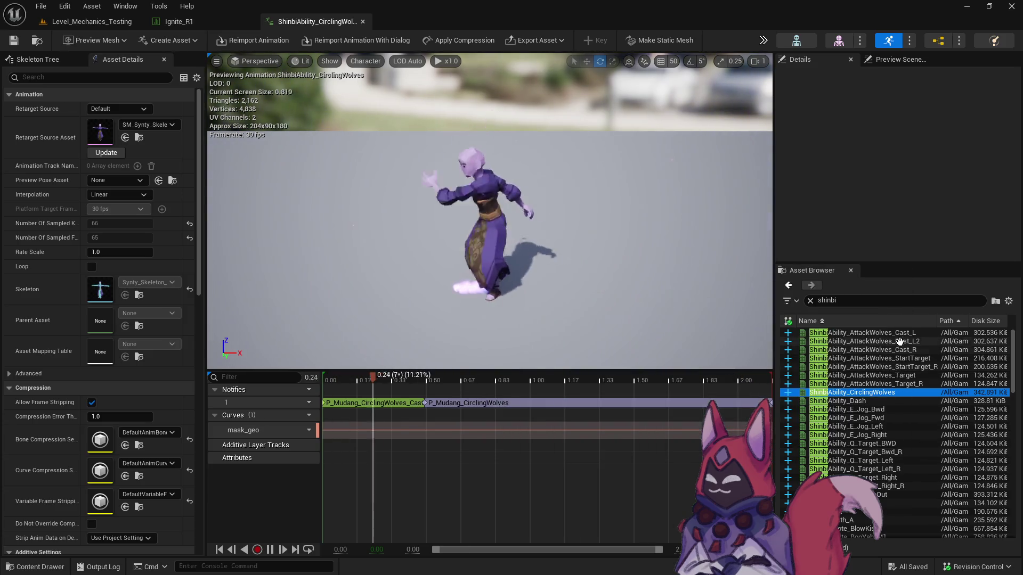
pyautogui.click(898, 333)
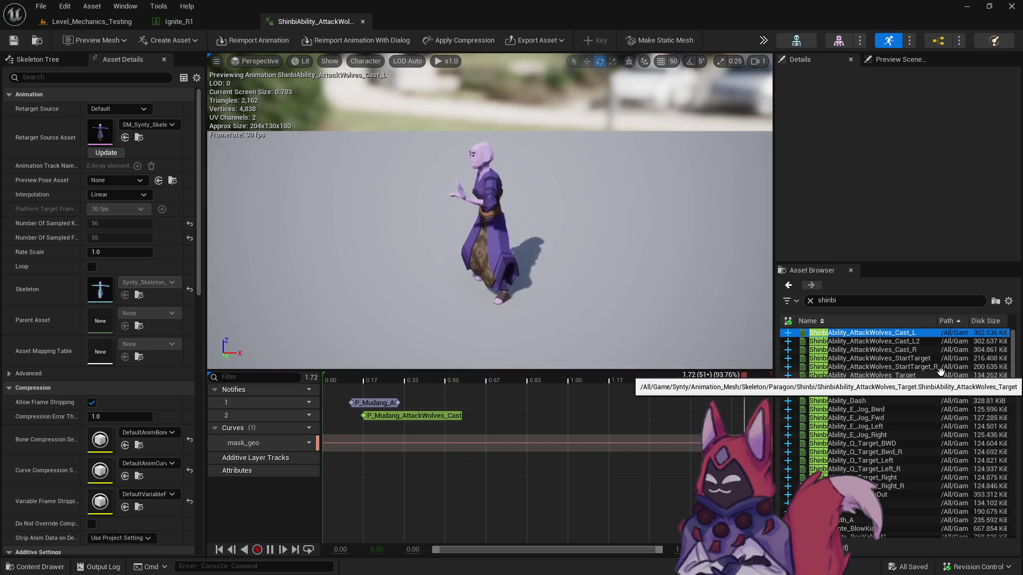
pyautogui.rightClick(931, 333)
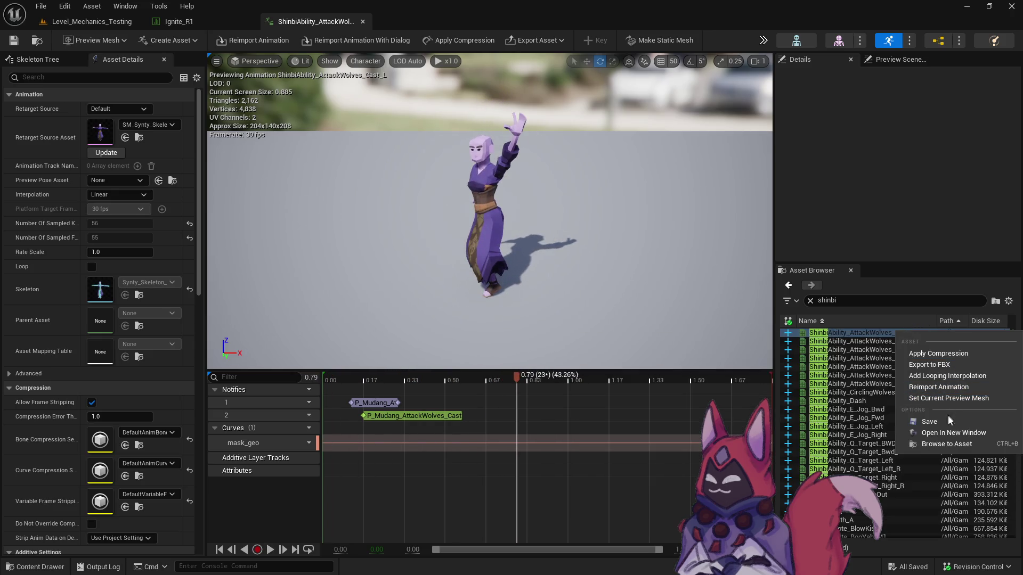
# Create the ShinbiAbility_AttackWolves_Cast_L_Montage_Ignite montage from Cast_L and open it.
pyautogui.click(947, 444)
pyautogui.rightClick(372, 368)
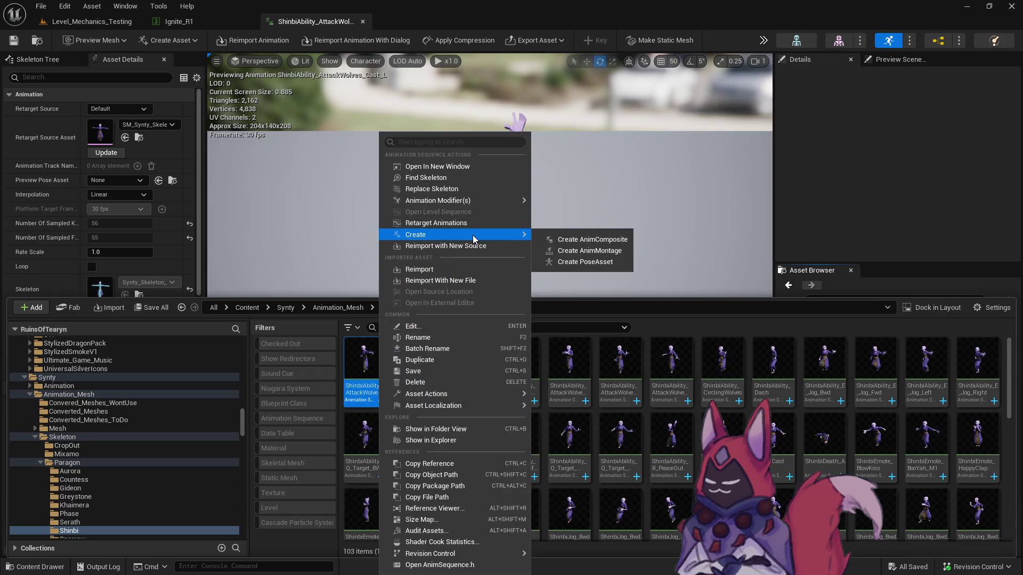
pyautogui.click(589, 250)
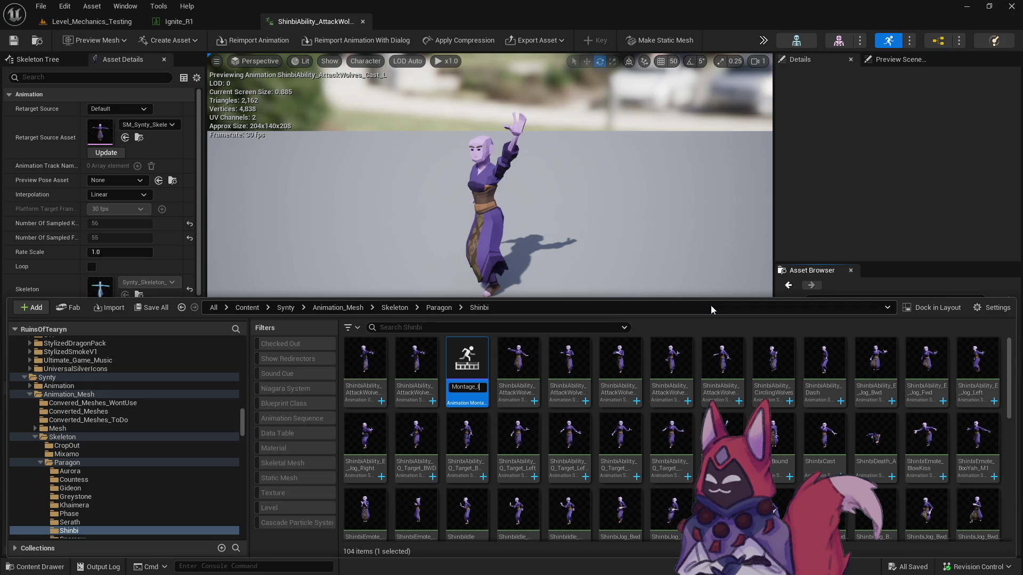
pyautogui.press('Return')
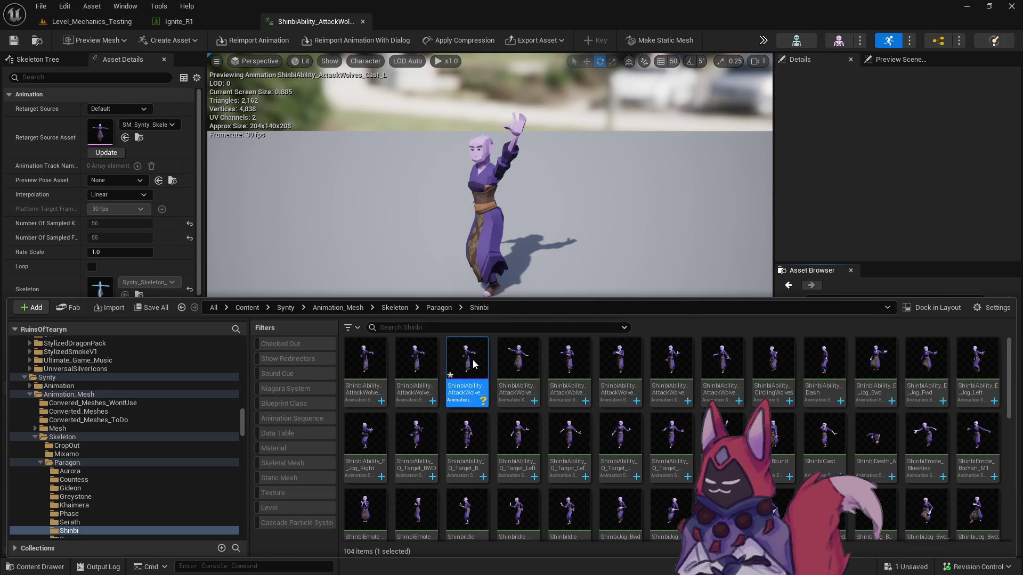
pyautogui.doubleClick(471, 358)
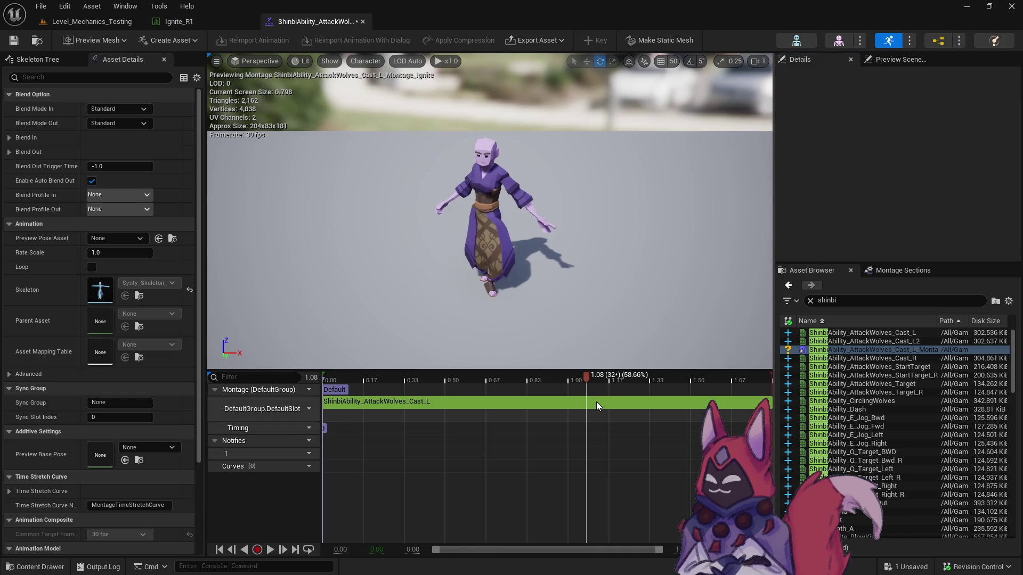
# Add two more Cast_L segments to the montage slot, giving three back-to-back.
pyautogui.click(596, 404)
pyautogui.click(918, 332)
pyautogui.moveTo(918, 332)
pyautogui.mouseDown()
pyautogui.moveTo(718, 380)
pyautogui.moveTo(716, 402)
pyautogui.mouseUp()
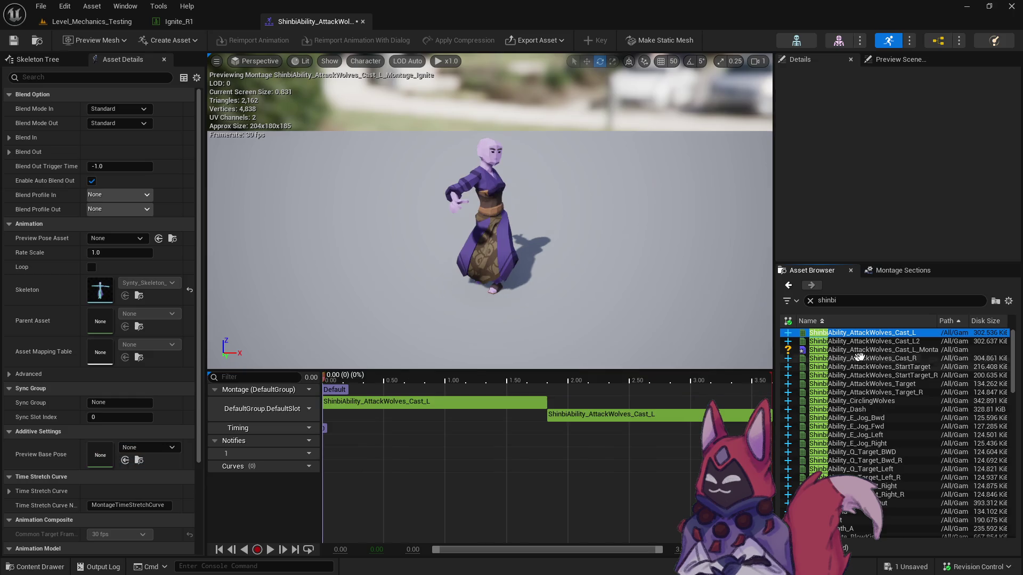
pyautogui.moveTo(891, 333); pyautogui.dragTo(692, 414)
pyautogui.click(394, 401)
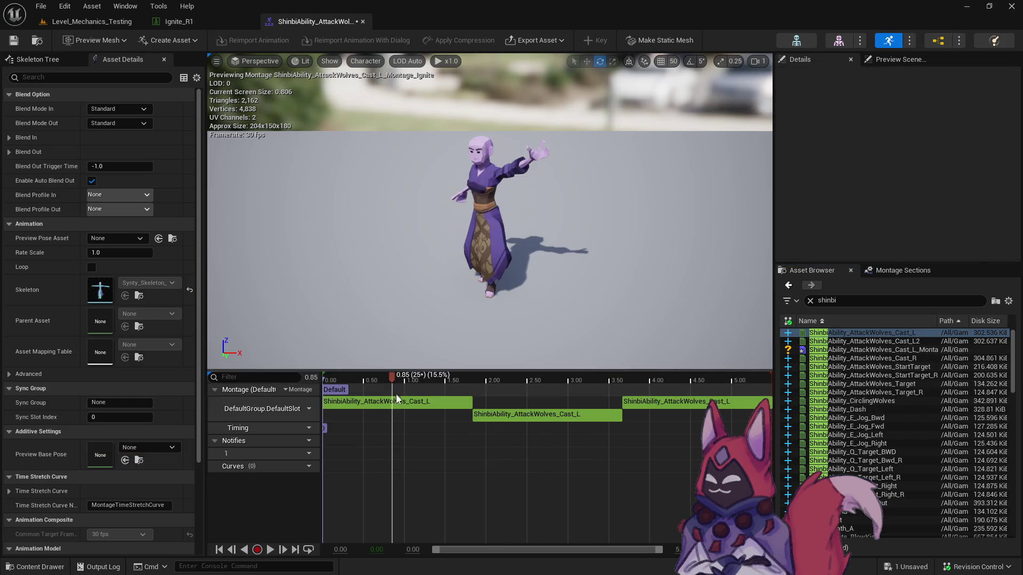
pyautogui.moveTo(397, 378)
pyautogui.mouseDown()
pyautogui.moveTo(321, 382)
pyautogui.moveTo(338, 389)
pyautogui.moveTo(315, 394)
pyautogui.moveTo(356, 399)
pyautogui.moveTo(324, 399)
pyautogui.moveTo(334, 398)
pyautogui.mouseUp()
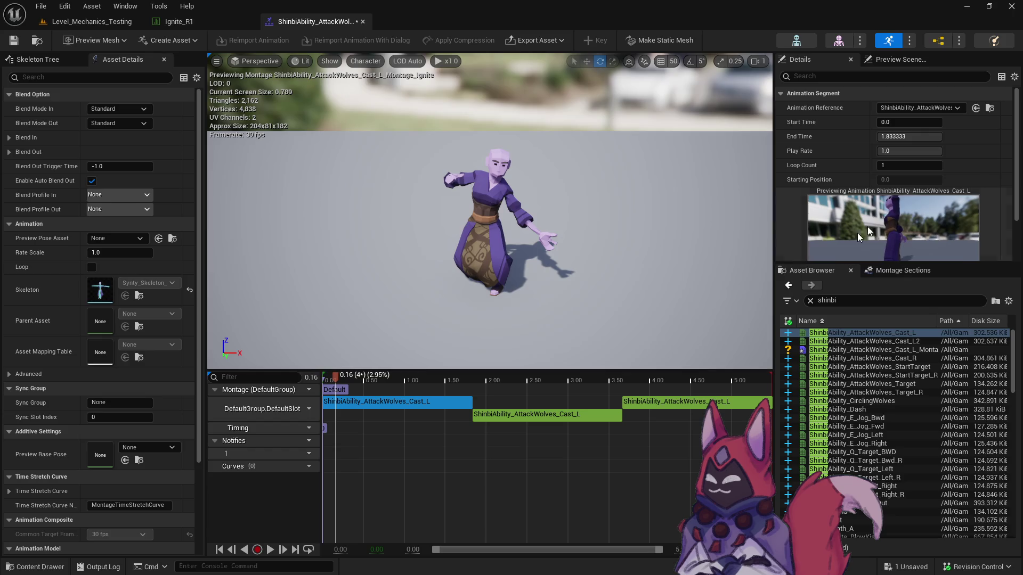
# Adjust segment boundaries: first Cast_L ends at 0.16, second runs 0.16–0.3, third starts at 0.3.
pyautogui.click(933, 134)
pyautogui.write('0.16')
pyautogui.press('Return')
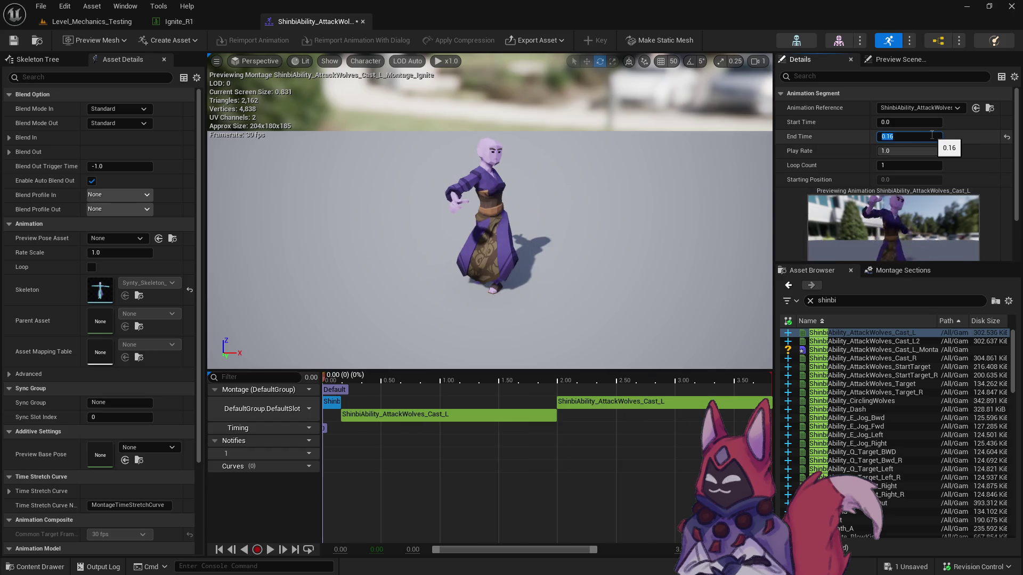
pyautogui.click(479, 418)
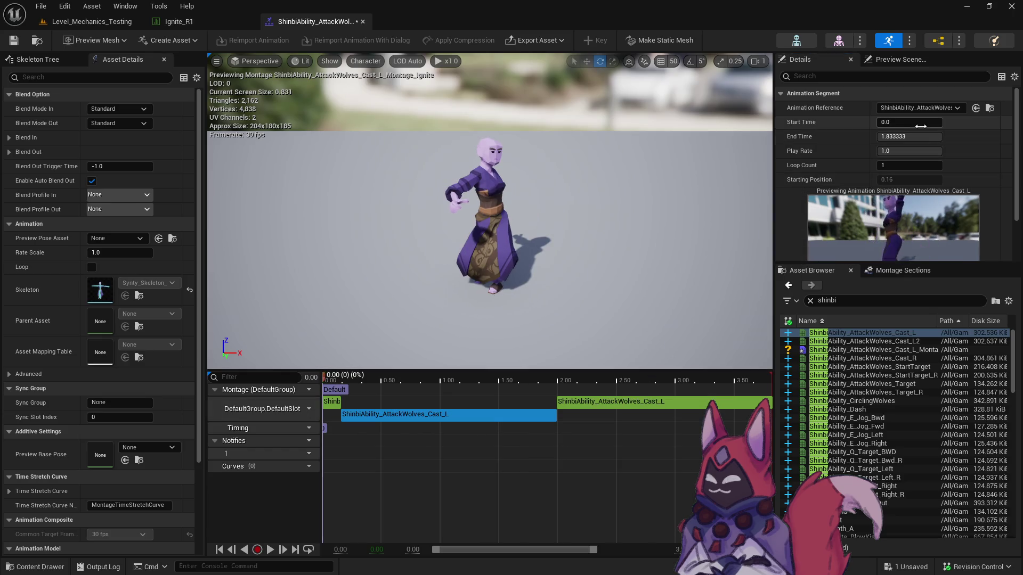
pyautogui.write('0.16')
pyautogui.press('Return')
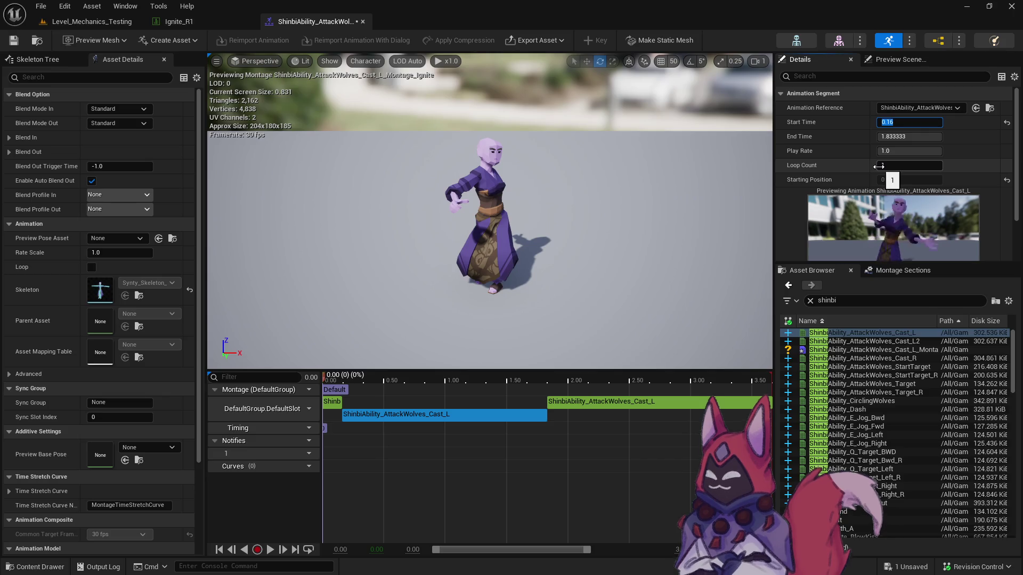
pyautogui.moveTo(331, 382); pyautogui.dragTo(357, 383)
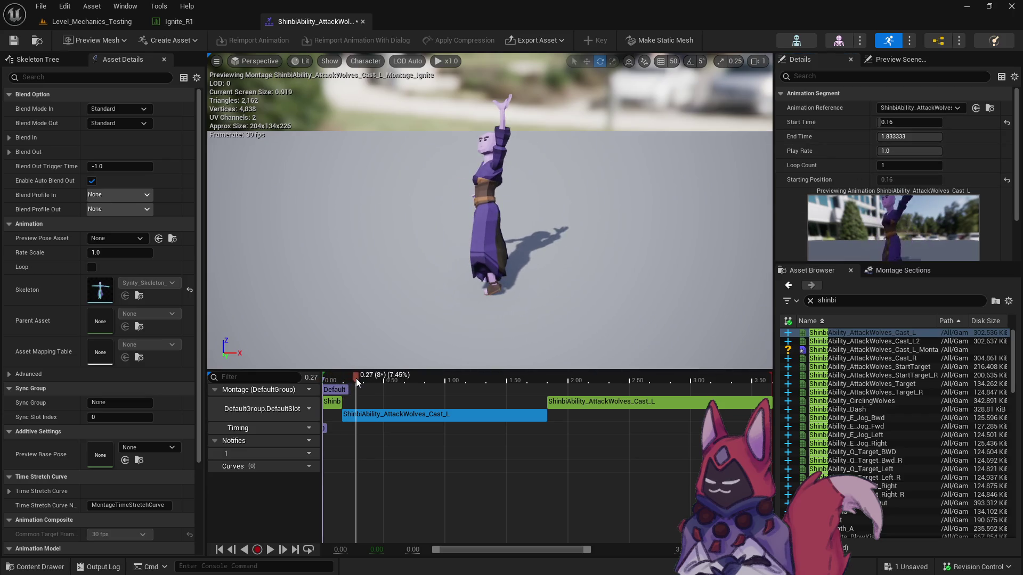
pyautogui.click(932, 136)
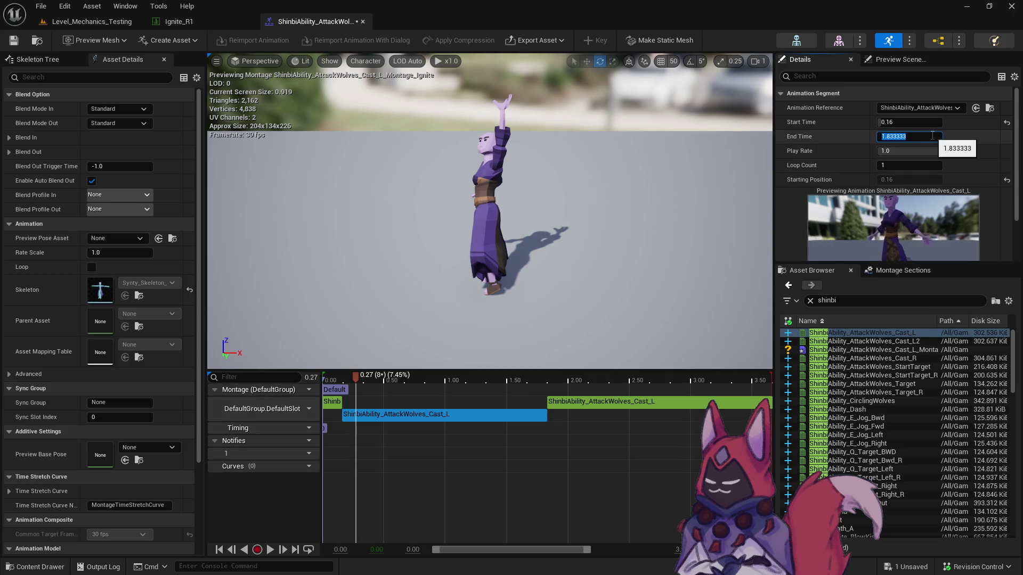
pyautogui.write('3')
pyautogui.write('0.3')
pyautogui.press('Return')
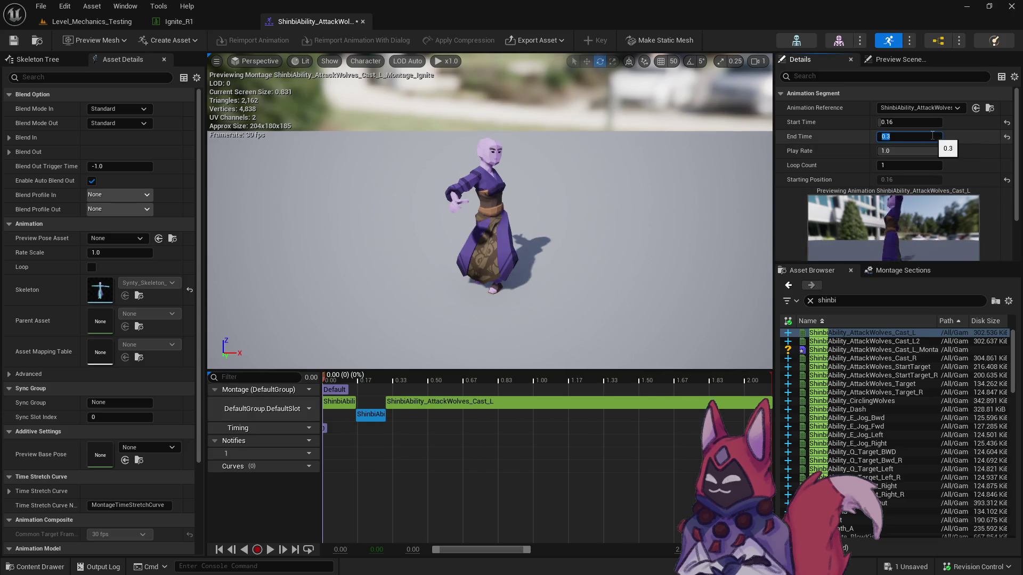
pyautogui.click(443, 404)
pyautogui.click(898, 123)
pyautogui.press('Return')
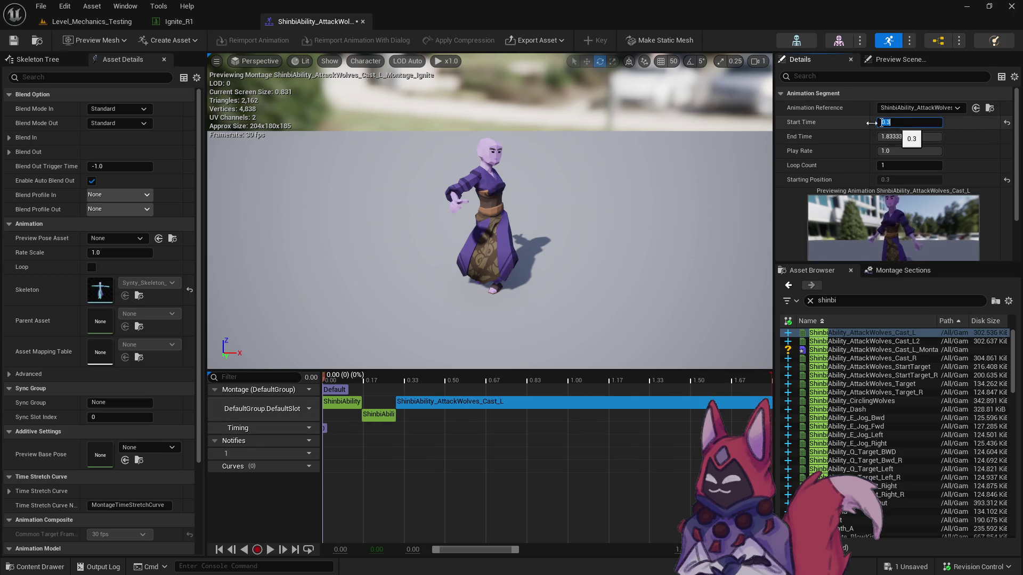
# Set the first segment's play rate, trying 0.2, 0.1, 0.15, 0.14, 0.146, 0.17, then settling on 0.18.
pyautogui.click(352, 402)
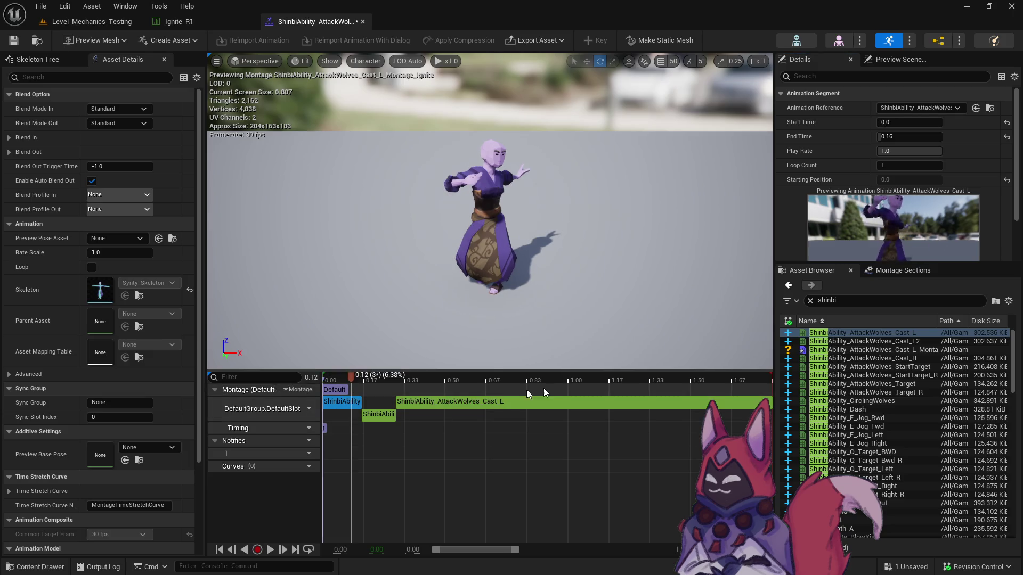
pyautogui.click(895, 152)
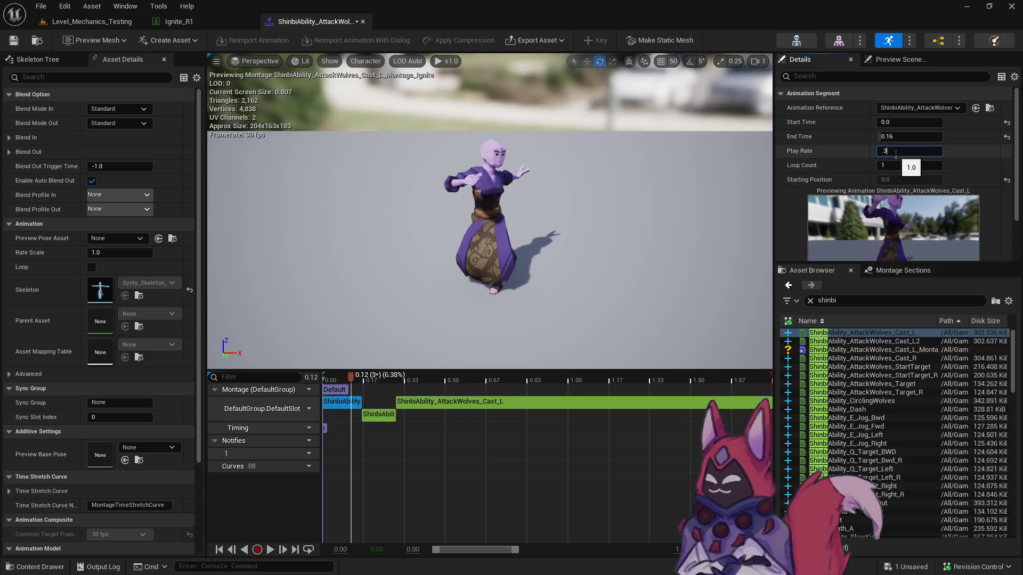
pyautogui.press('Return')
pyautogui.write('.2')
pyautogui.press('Return')
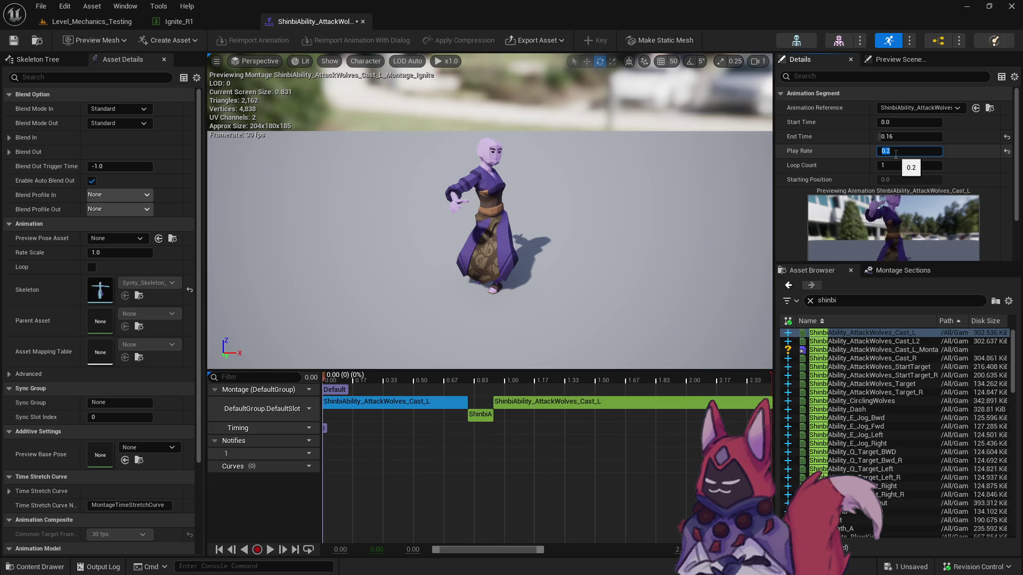
pyautogui.write('.1')
pyautogui.press('Return')
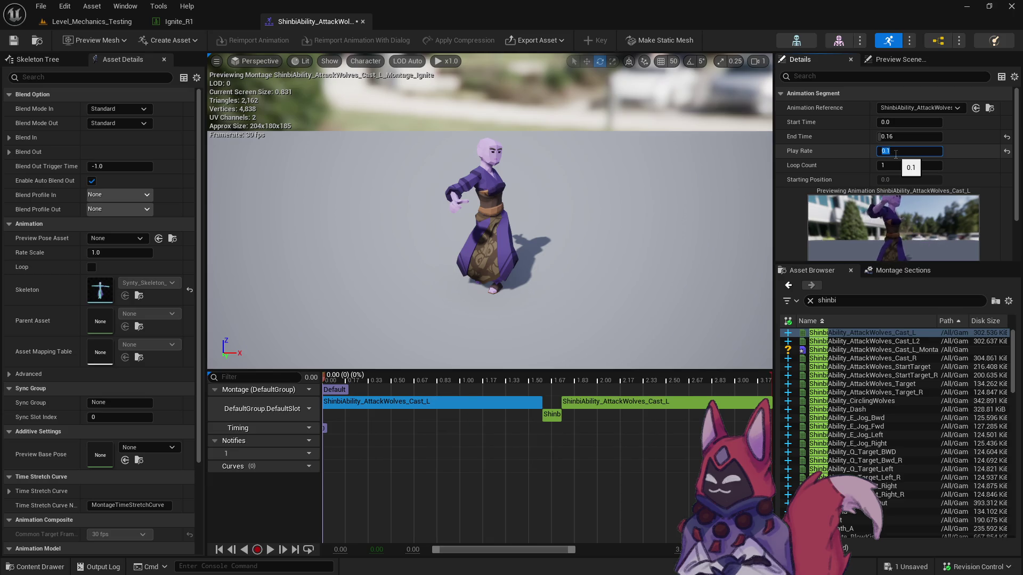
pyautogui.write('5')
pyautogui.press('Return')
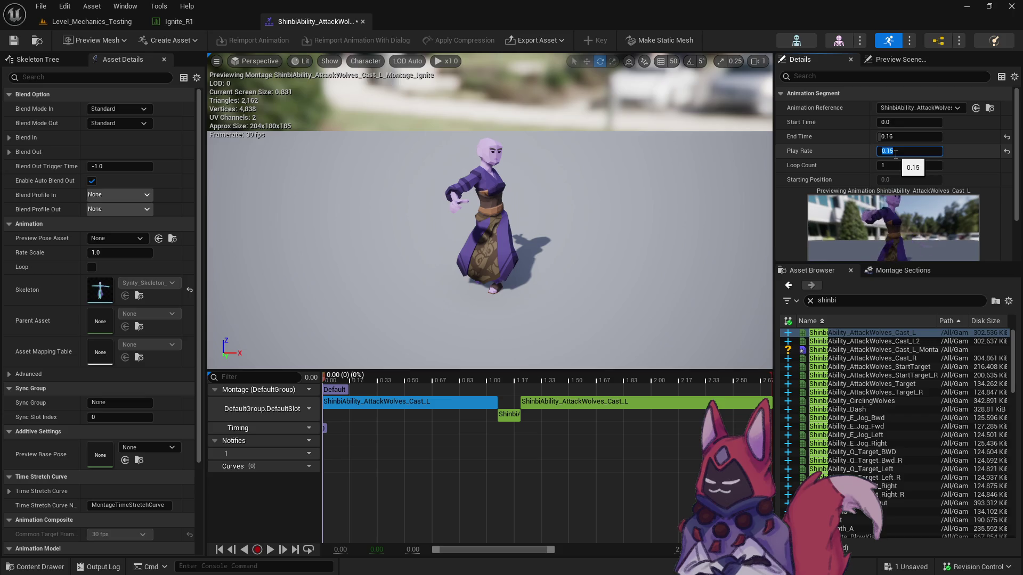
pyautogui.write('4')
pyautogui.press('Return')
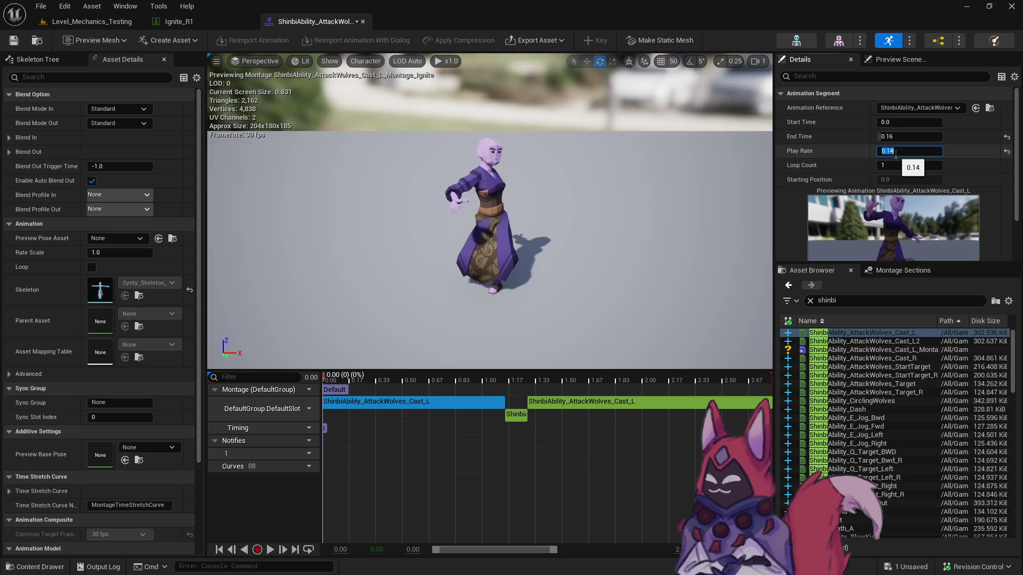
pyautogui.write('6')
pyautogui.press('Return')
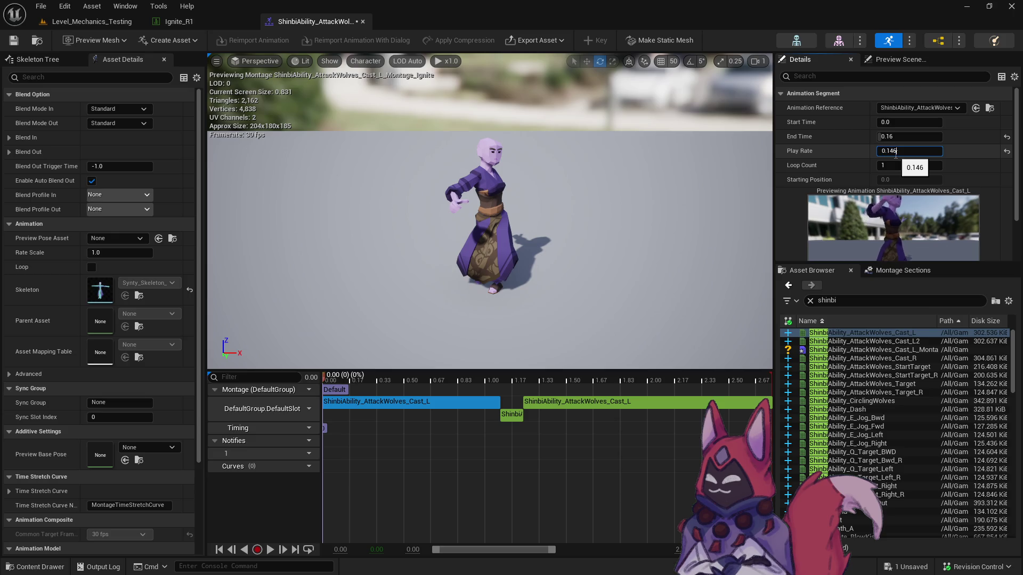
pyautogui.press('Return')
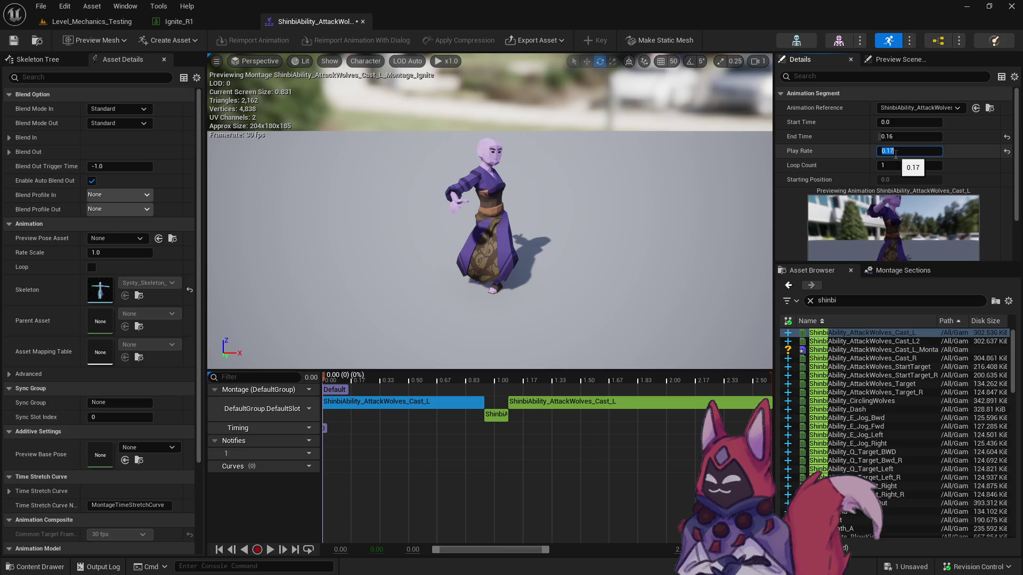
pyautogui.press('Return')
# Play the slowed montage preview and save it.
pyautogui.click(529, 495)
pyautogui.press('space')
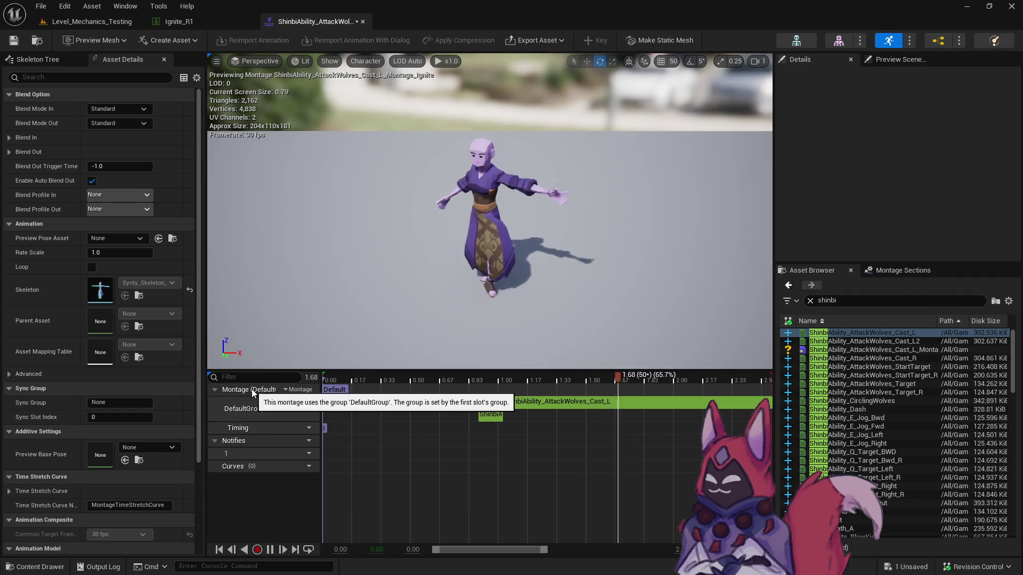
pyautogui.click(13, 40)
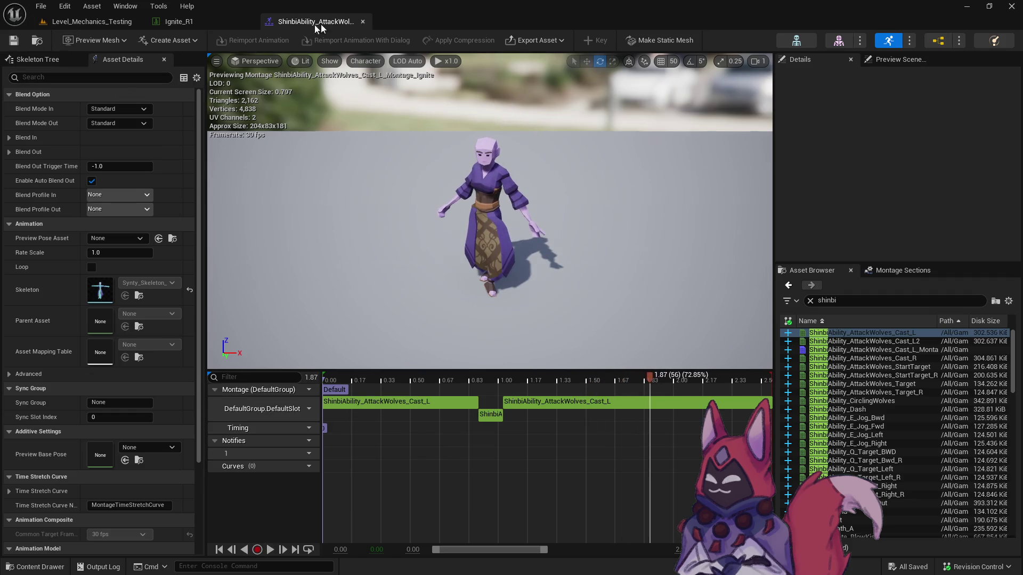
# Rename the edited Cast_L Ignite montage to Ignite_1_0 in the Shinbi folder.
pyautogui.click(45, 40)
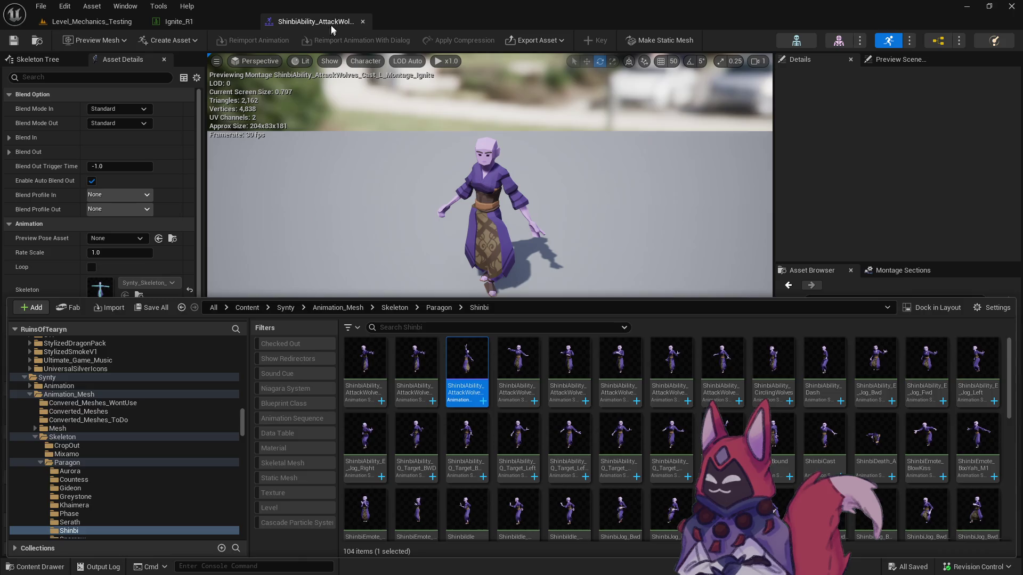
pyautogui.click(330, 29)
pyautogui.hotkey('ctrl', 'space')
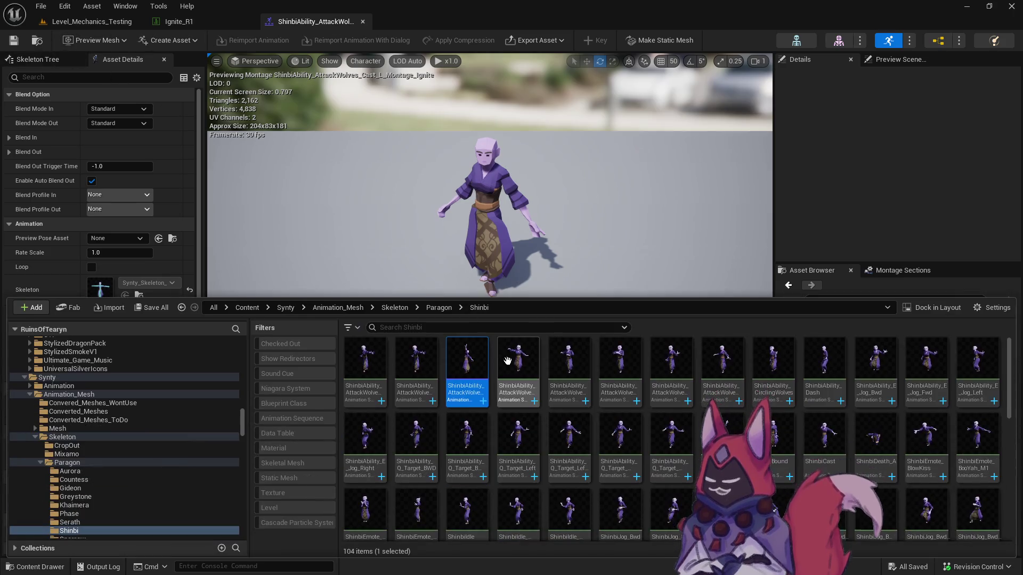
pyautogui.click(470, 392)
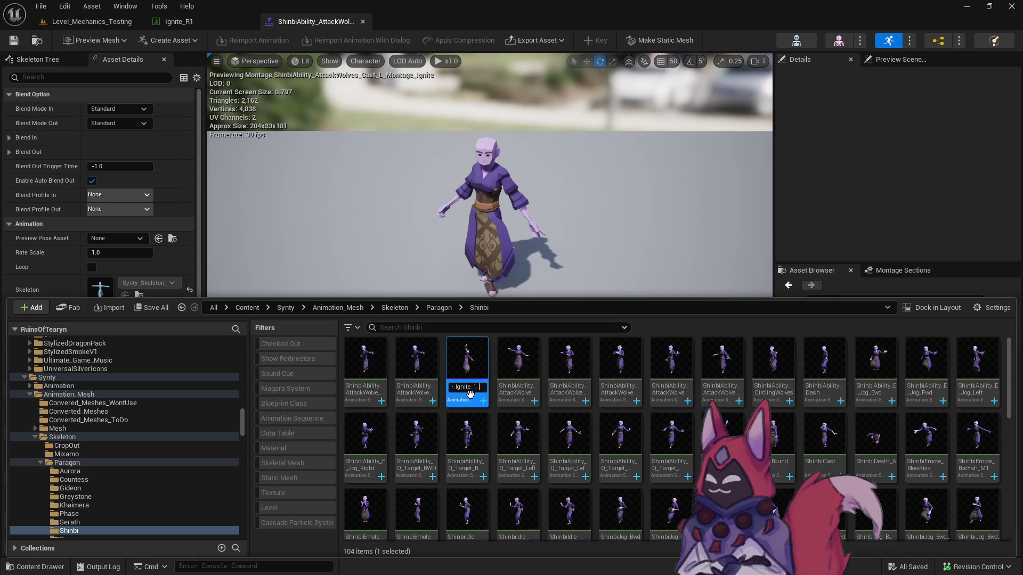
pyautogui.press('Return')
# Duplicate the montage as Ignite_1_5 and open the copy.
pyautogui.rightClick(473, 356)
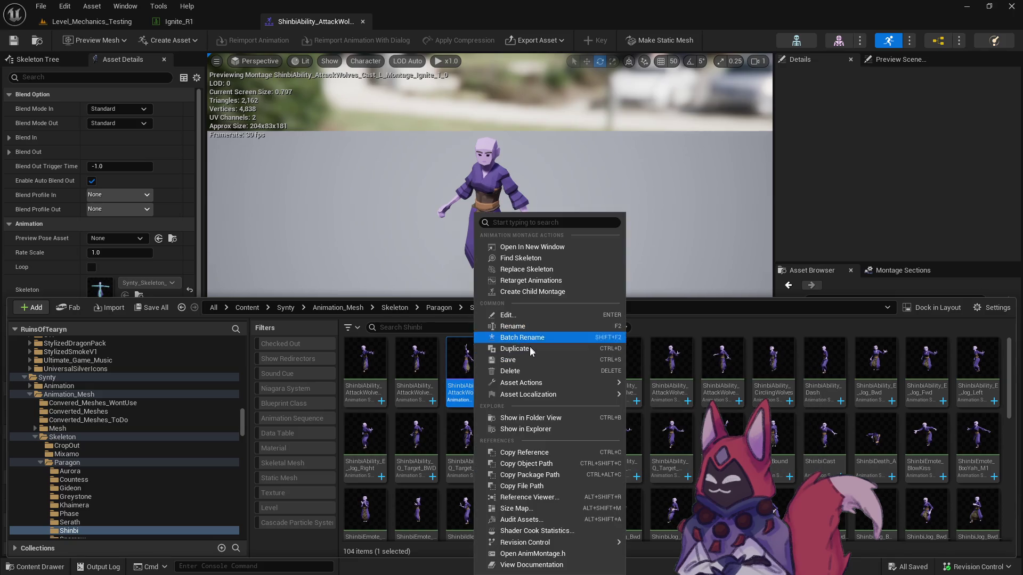
pyautogui.click(517, 347)
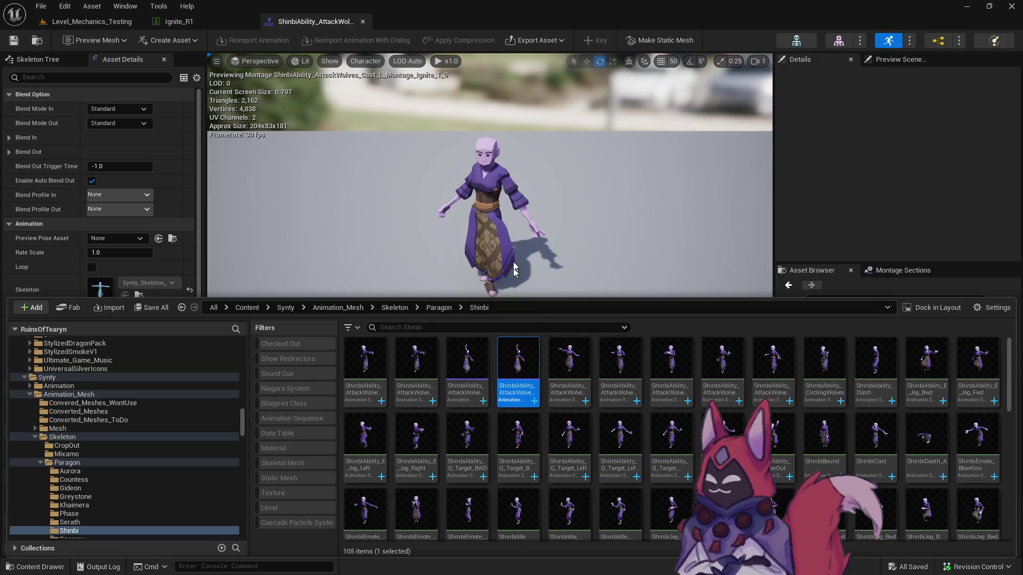
pyautogui.press('Return')
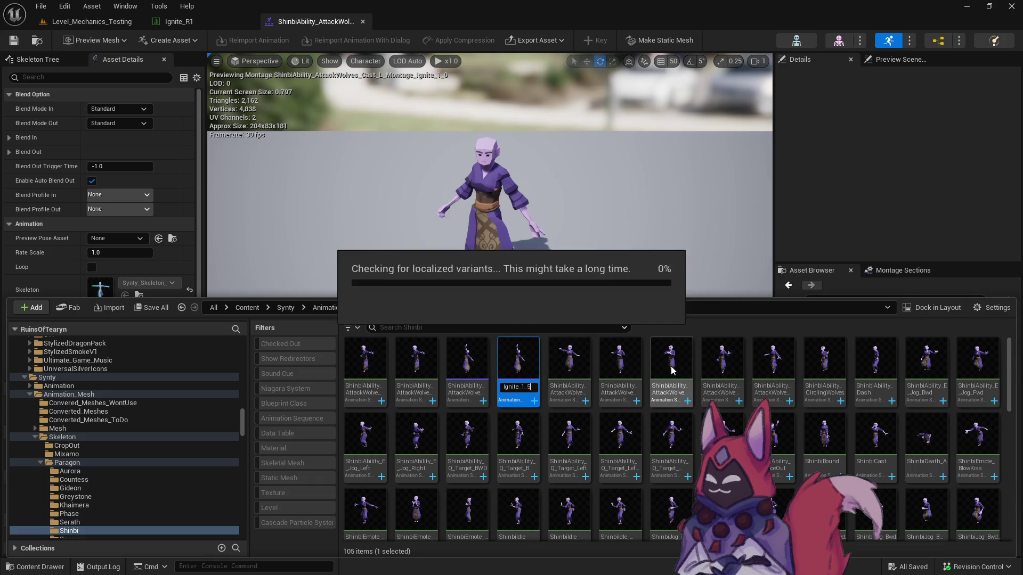
pyautogui.hotkey('ctrl', 'space')
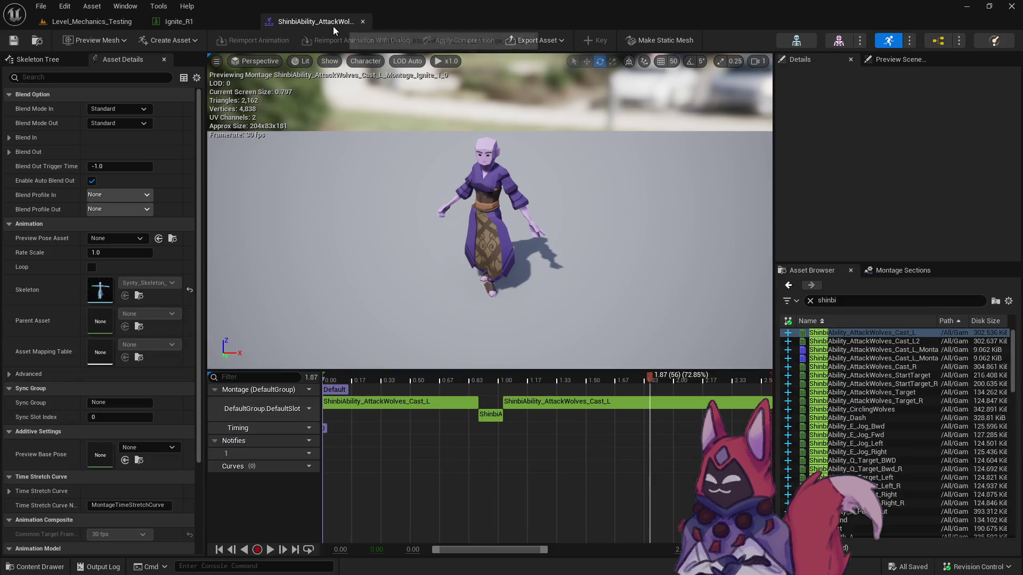
pyautogui.hotkey('ctrl', 'space')
pyautogui.doubleClick(520, 354)
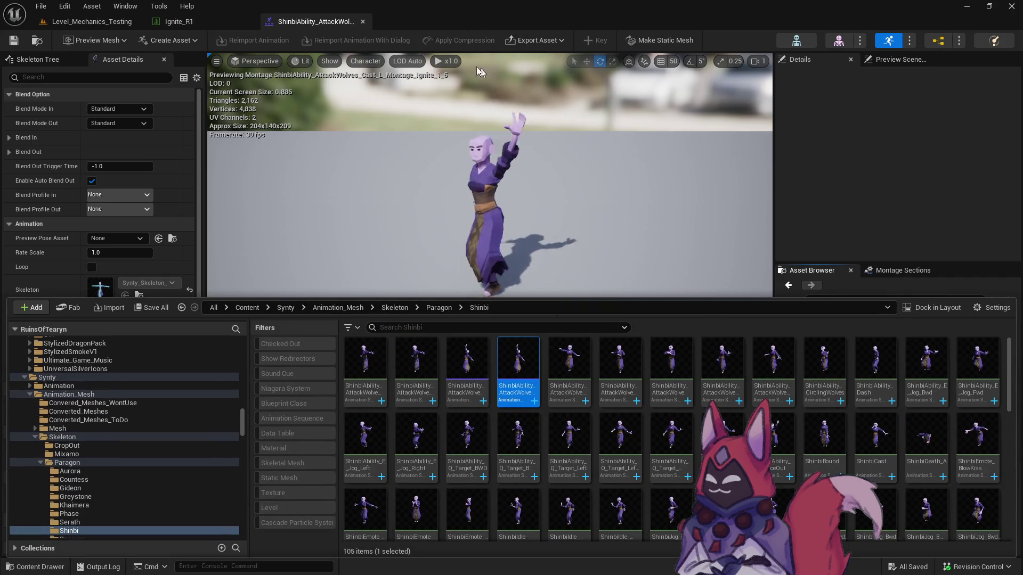
pyautogui.click(330, 28)
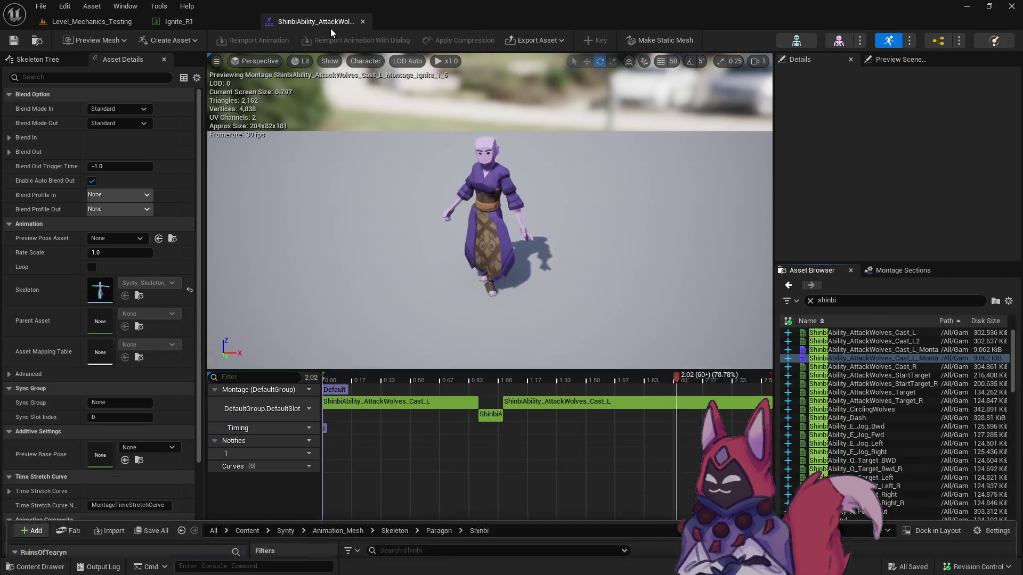
# Tune Ignite_1_5's first Cast_L play rate from 0.15 down to 0.116, then return to Ignite_R1.
pyautogui.click(433, 408)
pyautogui.click(918, 152)
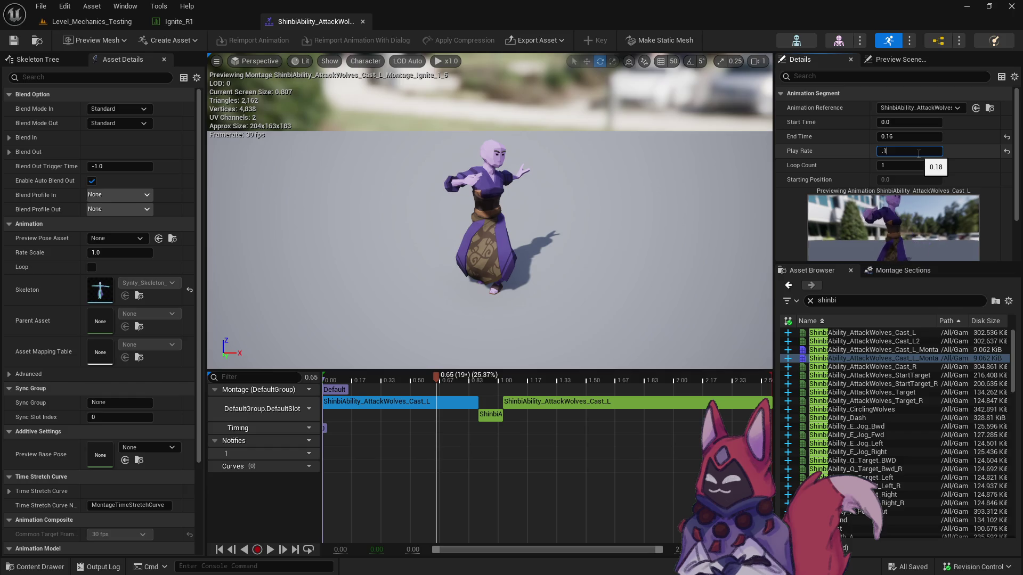
pyautogui.write('5')
pyautogui.press('Return')
pyautogui.write('.1')
pyautogui.press('Return')
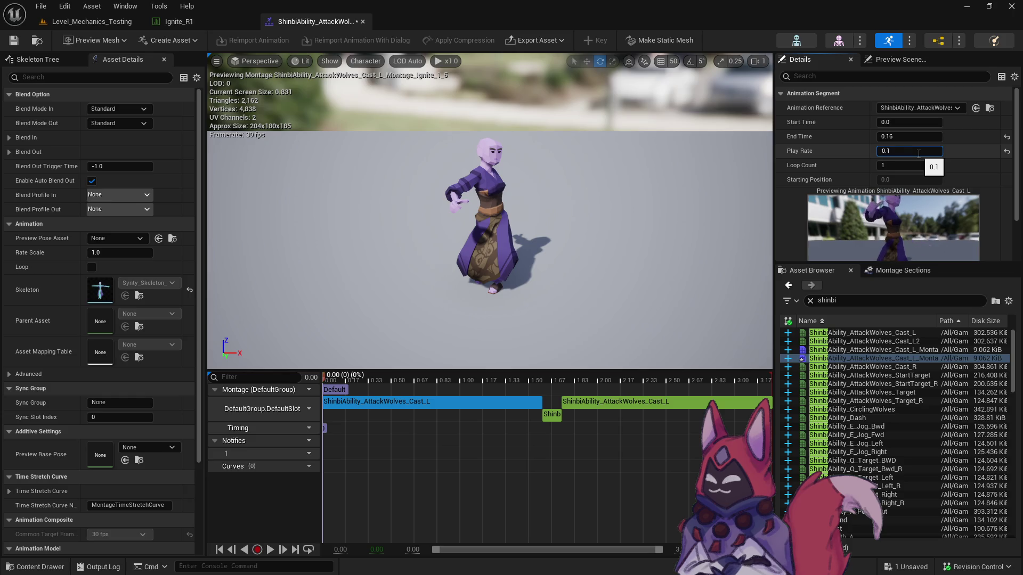
pyautogui.write('1')
pyautogui.press('Return')
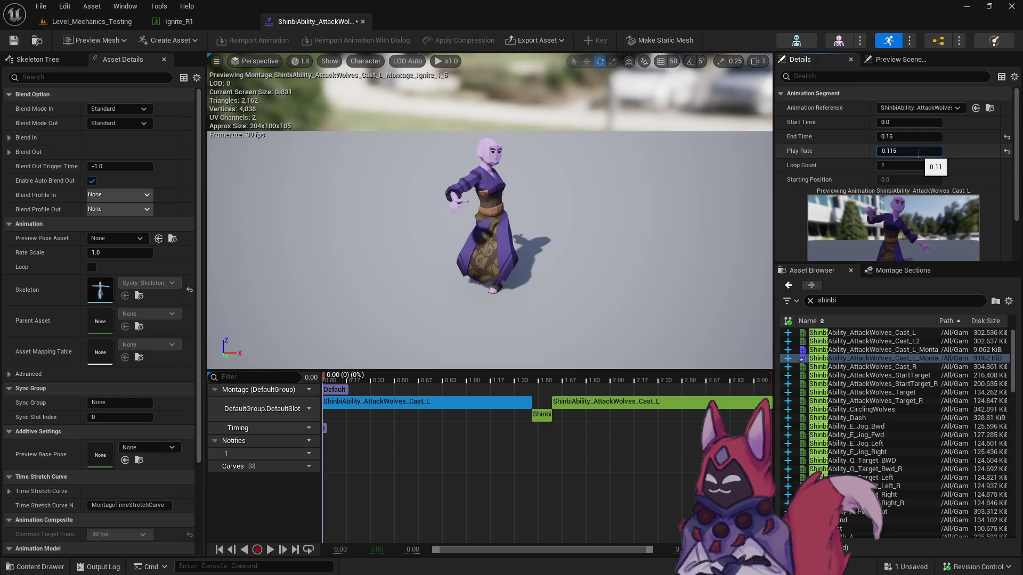
pyautogui.press('BackSpace')
pyautogui.write('2')
pyautogui.press('Return')
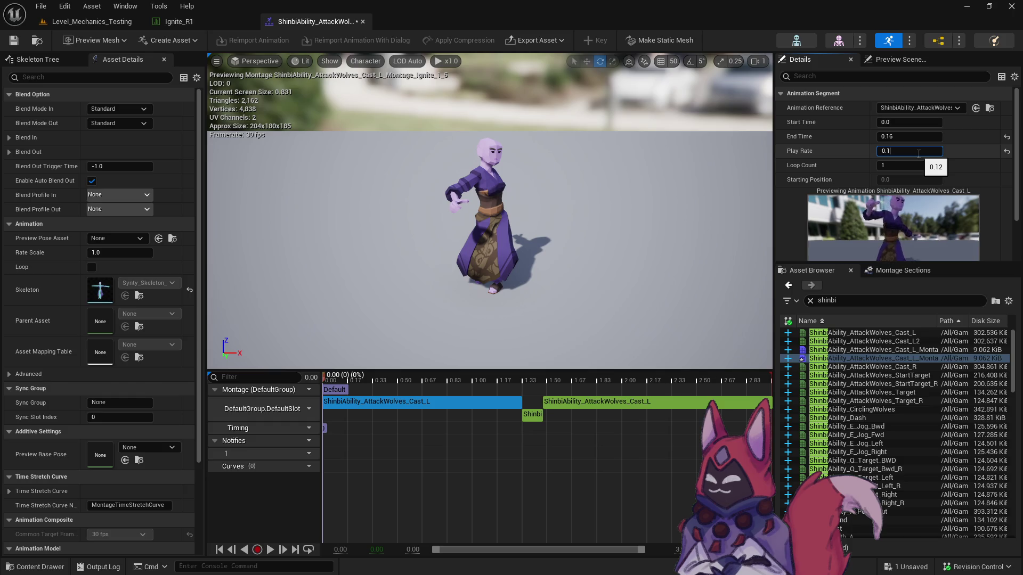
pyautogui.write('8')
pyautogui.press('Return')
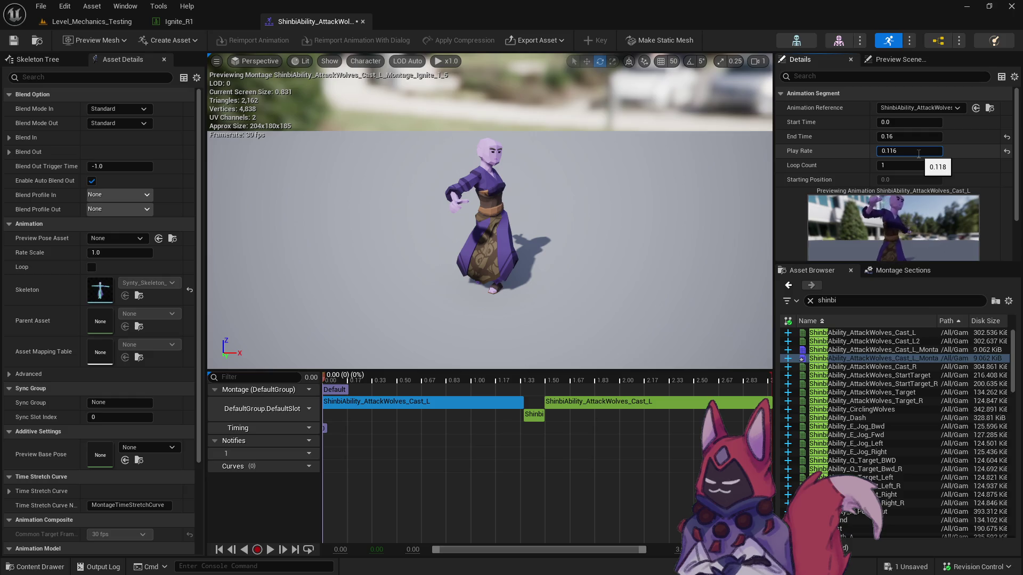
pyautogui.press('Return')
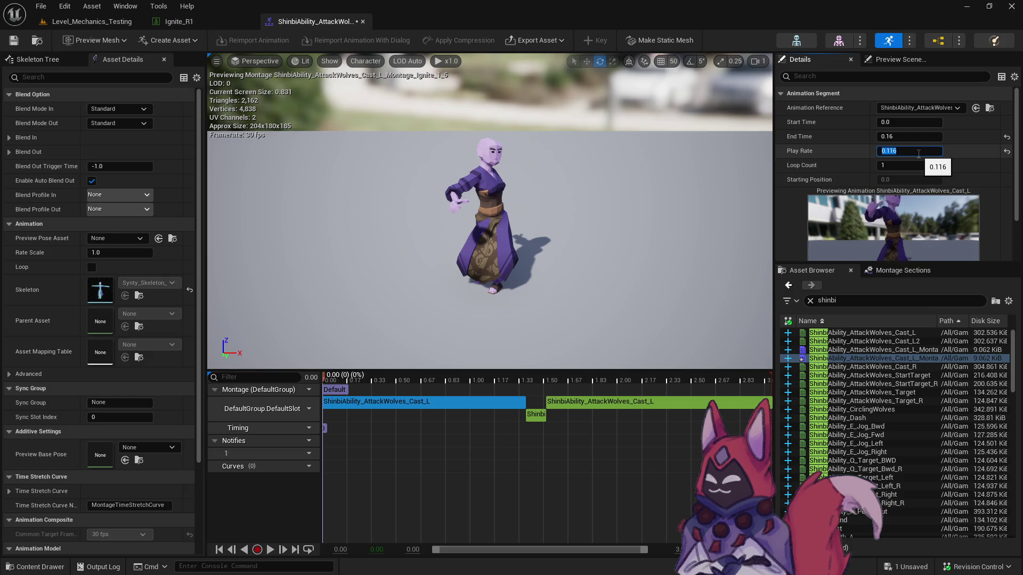
pyautogui.moveTo(535, 384); pyautogui.dragTo(544, 382)
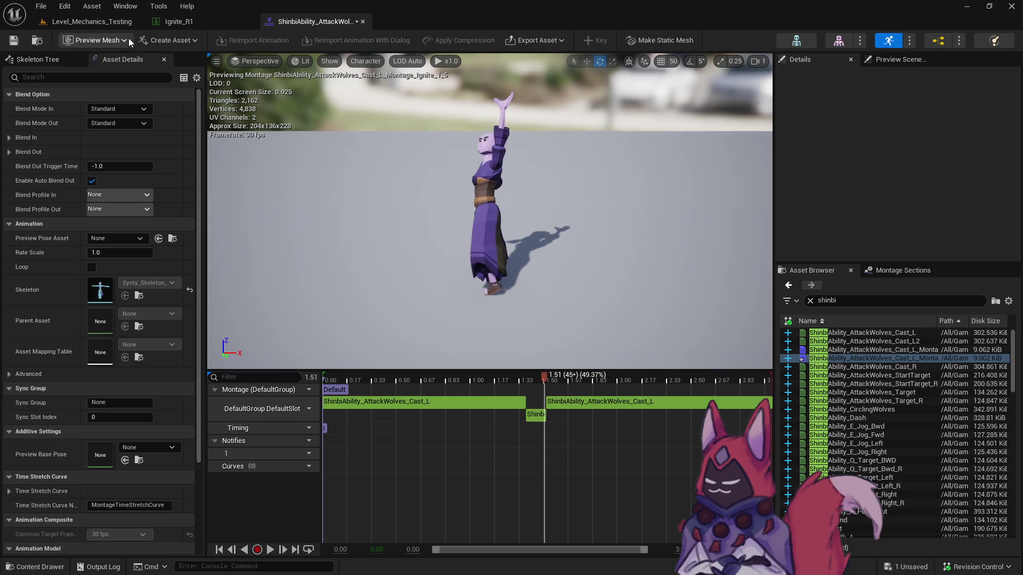
pyautogui.click(196, 26)
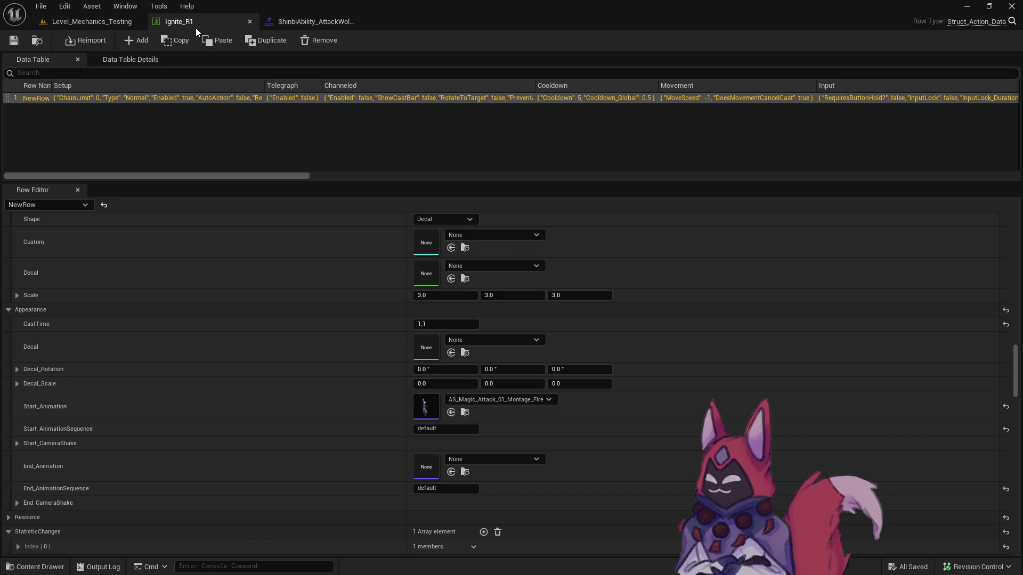
# Duplicate Ignite_1_5 as Ignite_2_0 and open the new montage.
pyautogui.click(311, 27)
pyautogui.click(37, 40)
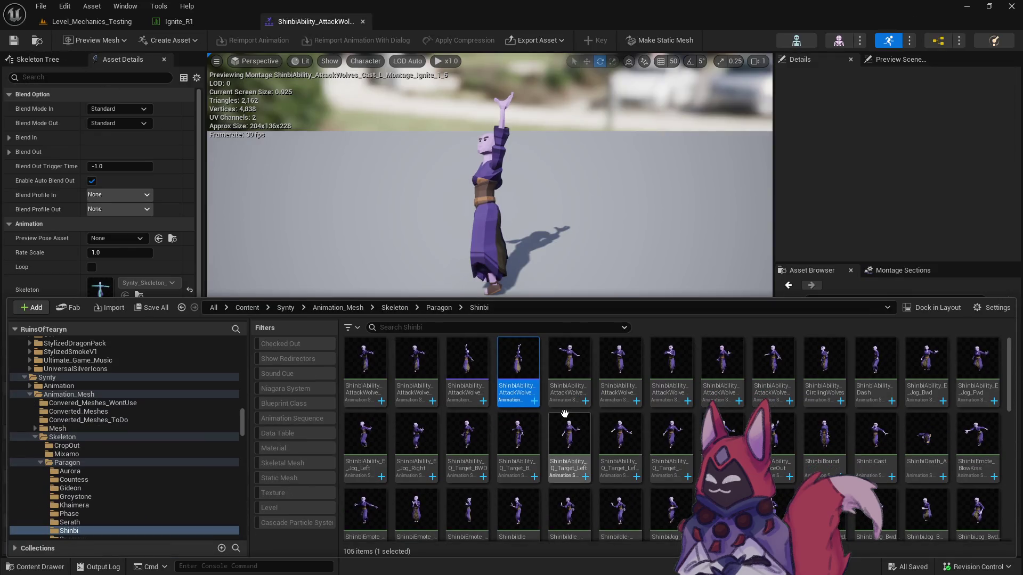
pyautogui.rightClick(519, 373)
pyautogui.click(596, 171)
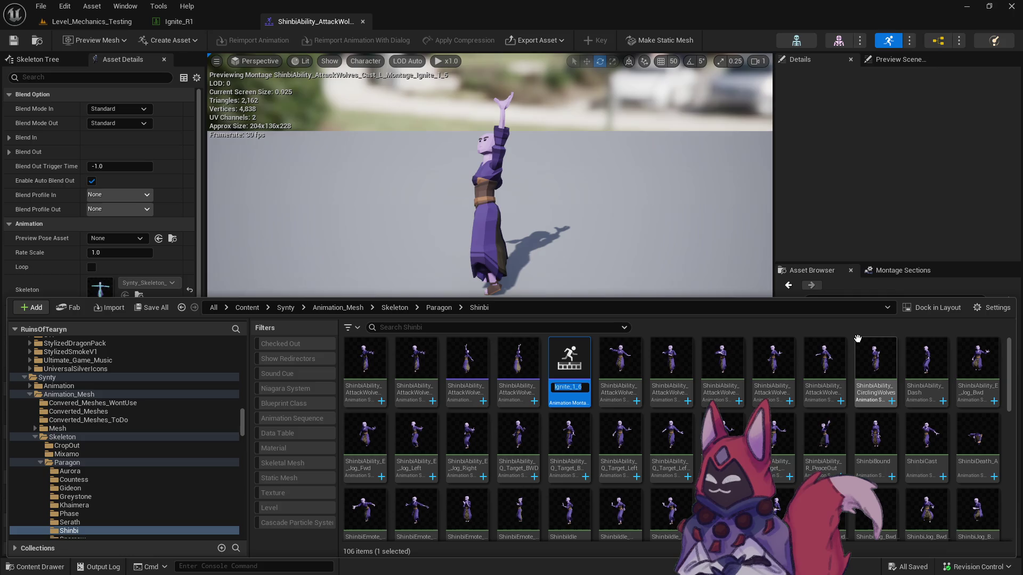
pyautogui.write('_')
pyautogui.press('Return')
pyautogui.doubleClick(569, 358)
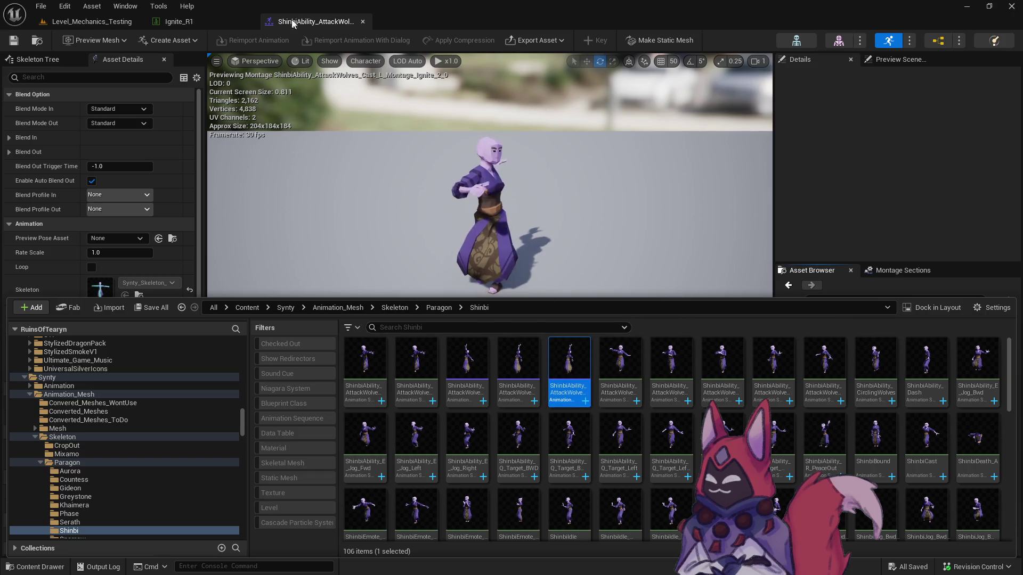
pyautogui.click(287, 22)
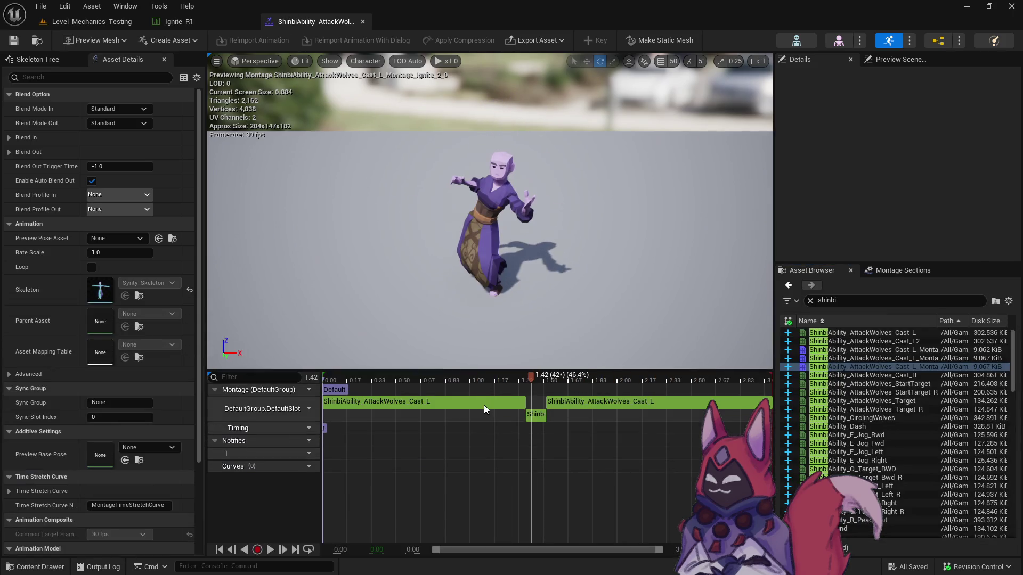
# Set the first Cast_L segment's end time to 0.16.
pyautogui.click(483, 405)
pyautogui.moveTo(905, 136)
pyautogui.mouseDown()
pyautogui.moveTo(895, 136)
pyautogui.moveTo(961, 137)
pyautogui.mouseUp()
pyautogui.press('Return')
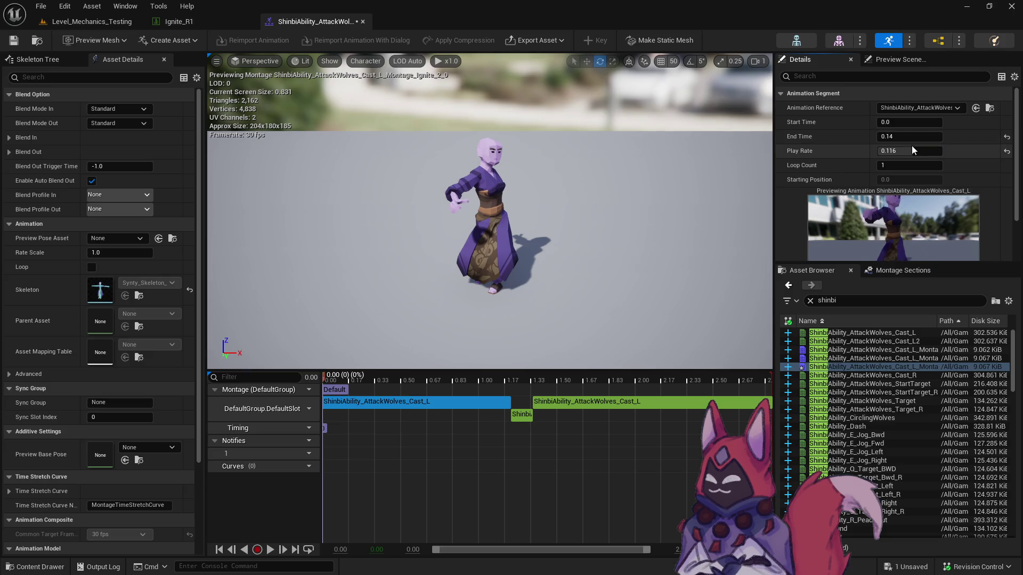
pyautogui.click(498, 412)
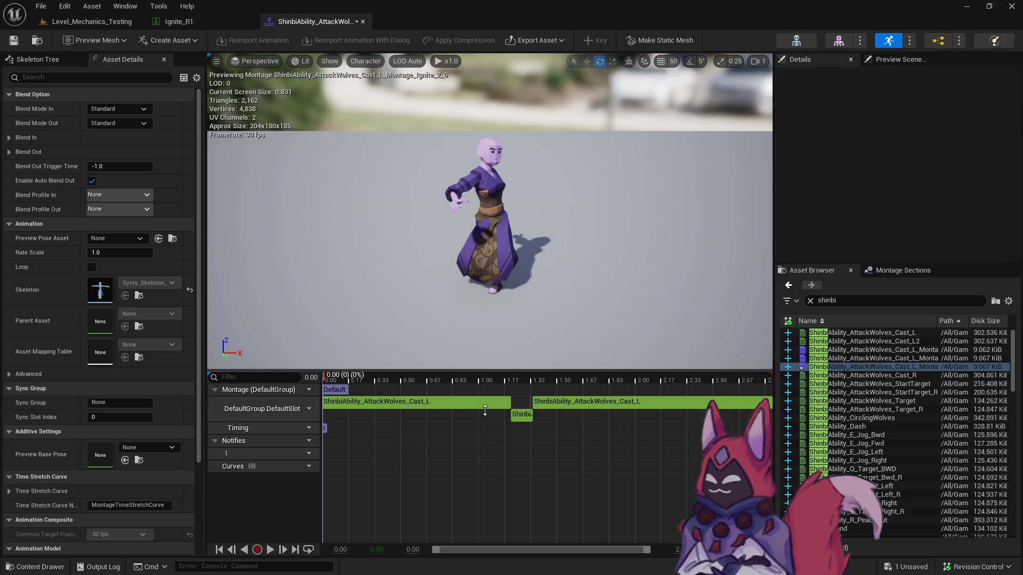
pyautogui.click(485, 410)
pyautogui.click(913, 138)
pyautogui.write('0.16')
pyautogui.press('Return')
# Lower the first segment's play rate from 0.1 through 0.09–0.084 to 0.085 and save.
pyautogui.click(898, 152)
pyautogui.write('0.1')
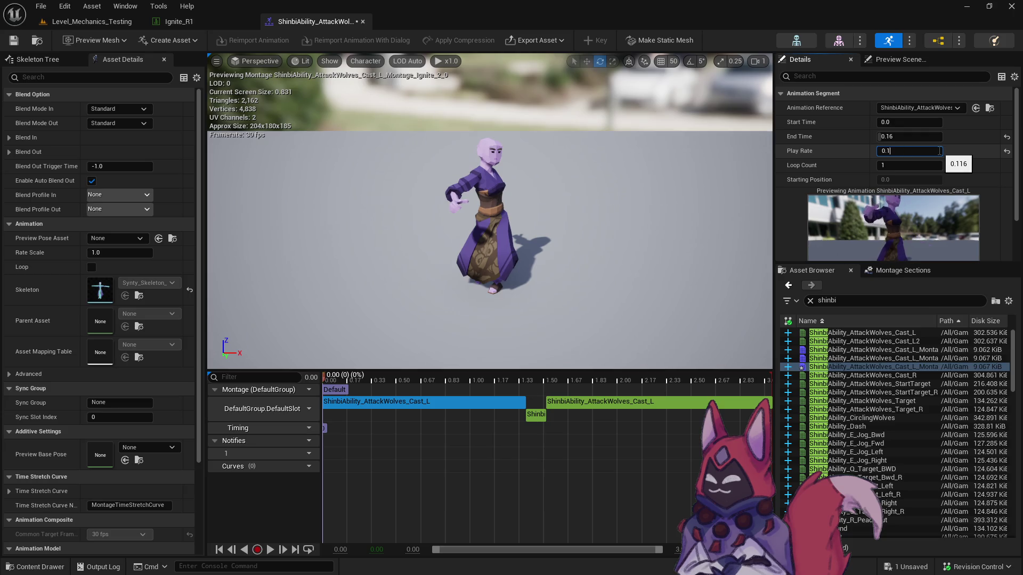
pyautogui.press('Return')
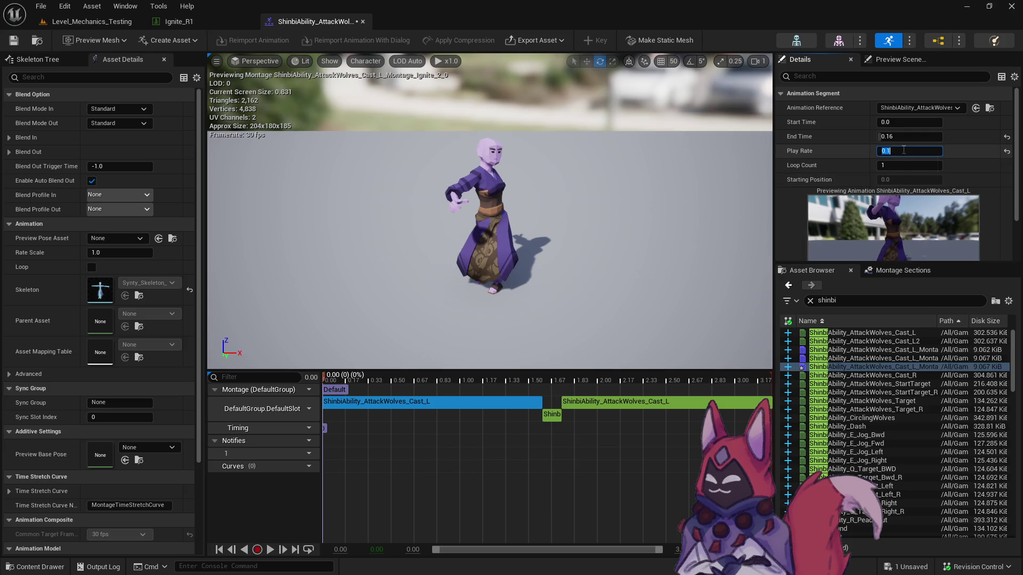
pyautogui.press('BackSpace')
pyautogui.write('09')
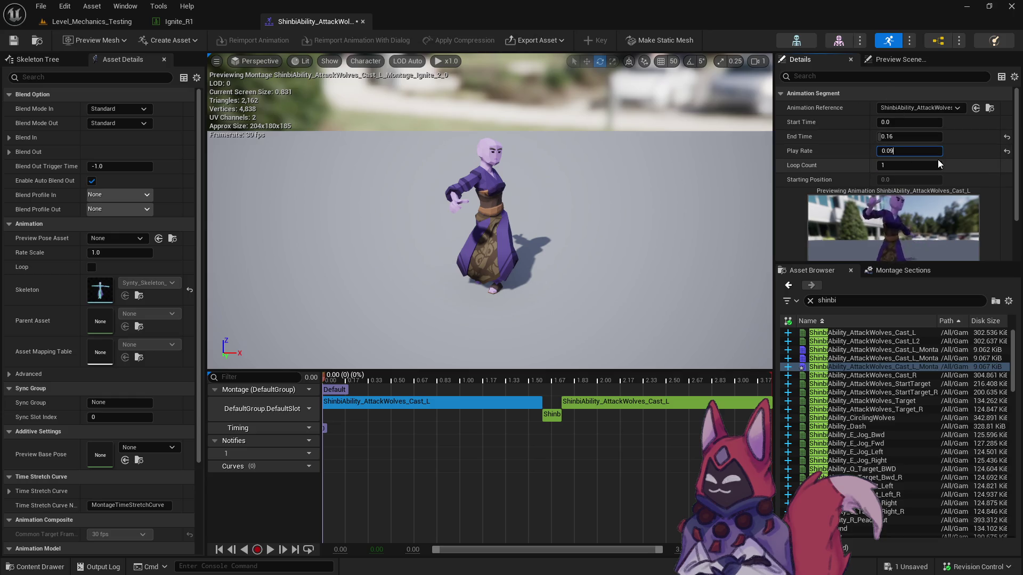
pyautogui.press('BackSpace')
pyautogui.write('82')
pyautogui.press('BackSpace')
pyautogui.write('3')
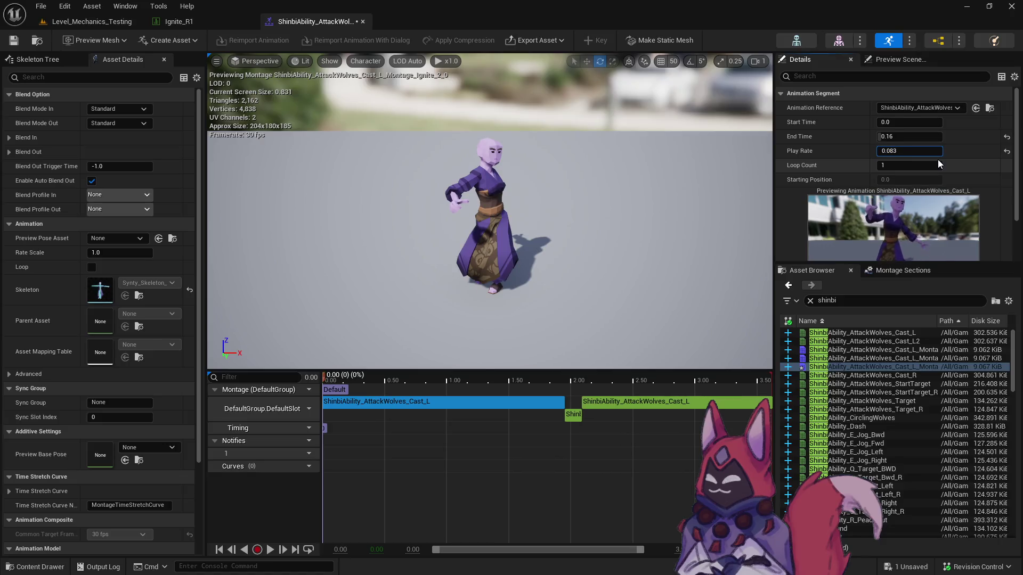
pyautogui.press('BackSpace')
pyautogui.write('4')
pyautogui.press('Return')
pyautogui.write('0.085')
pyautogui.press('Return')
pyautogui.click(16, 43)
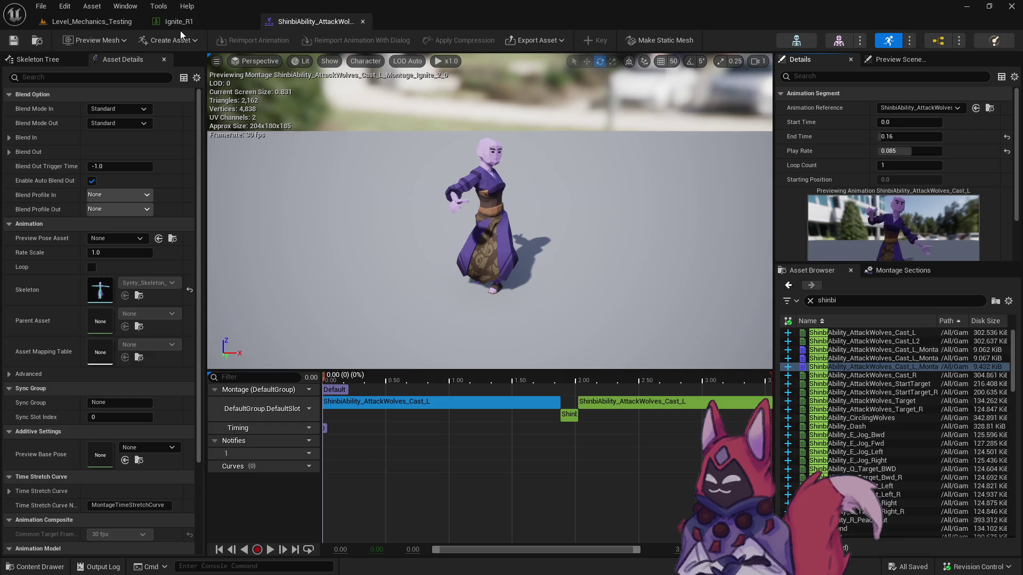
# Assign the Cast_L_Montage_Ignite_1_0 montage as Ignite_R1's Start_Animation and save with Check Out.
pyautogui.click(187, 21)
pyautogui.click(38, 42)
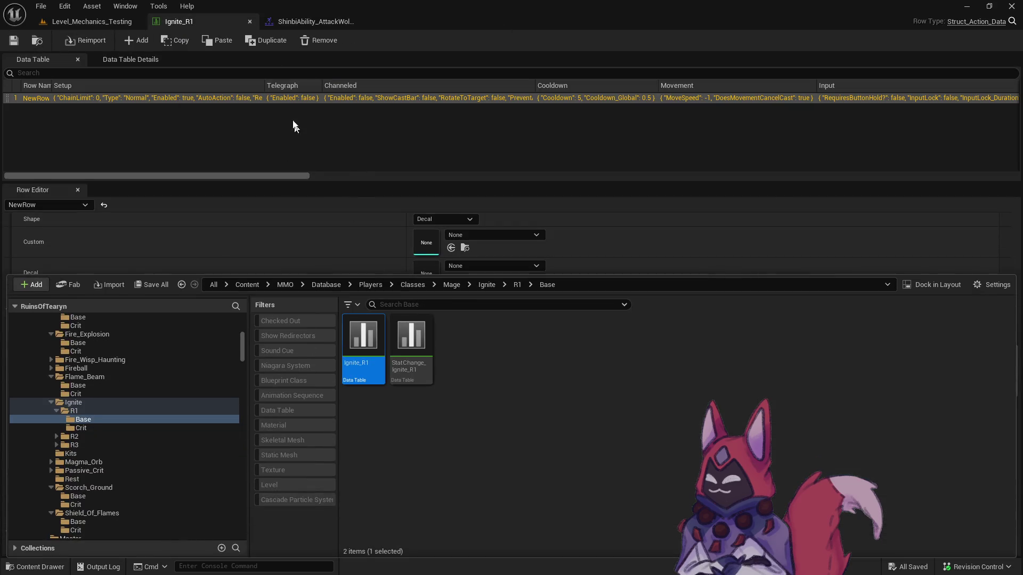
pyautogui.click(309, 23)
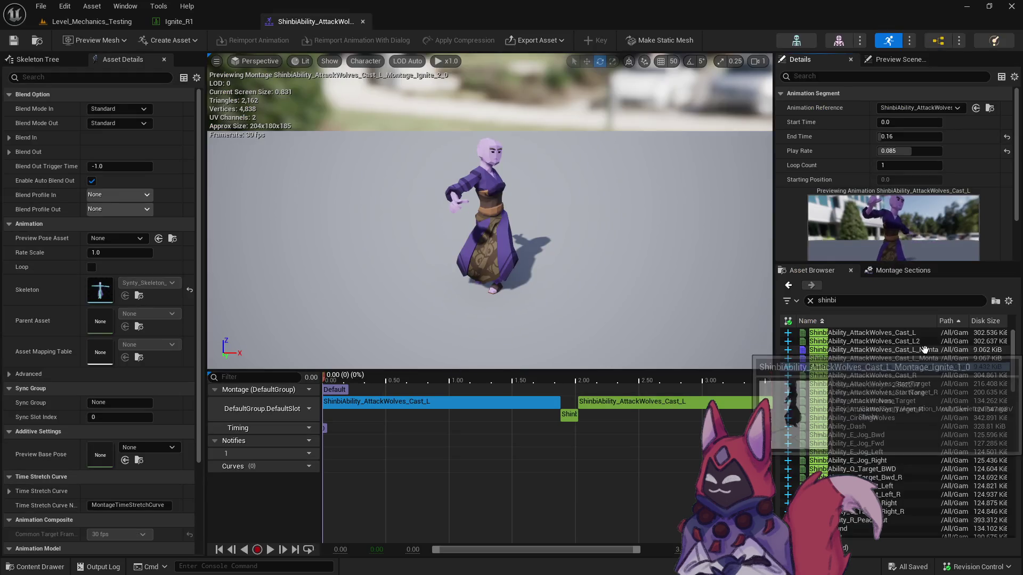
pyautogui.click(853, 349)
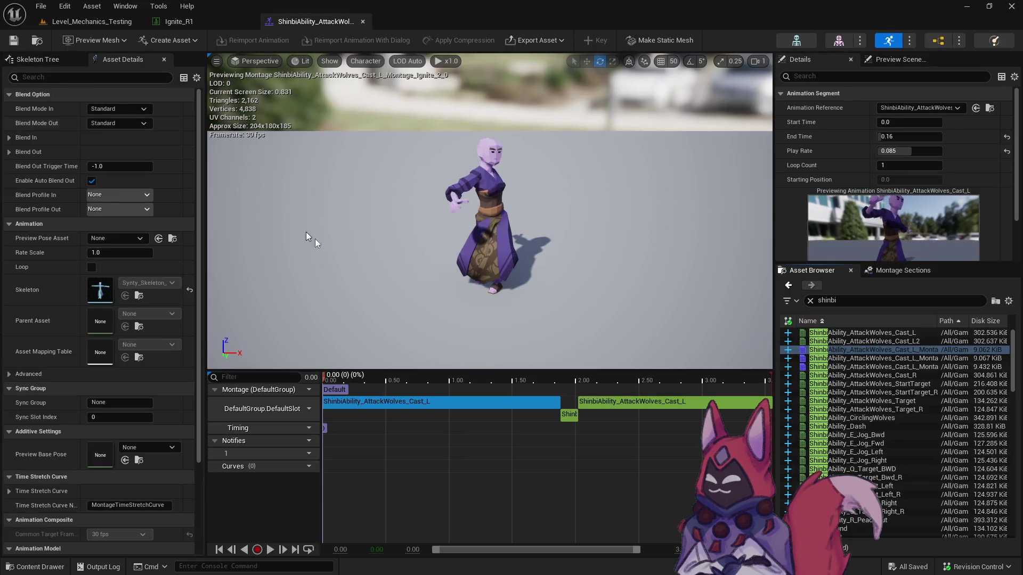
pyautogui.click(37, 40)
pyautogui.click(469, 351)
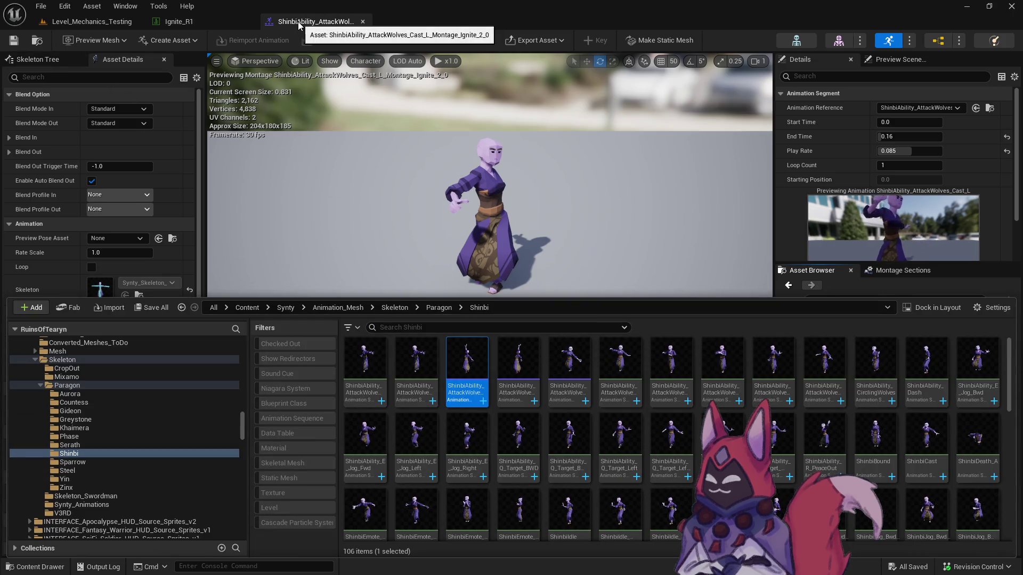
pyautogui.click(192, 25)
pyautogui.click(451, 412)
pyautogui.click(445, 324)
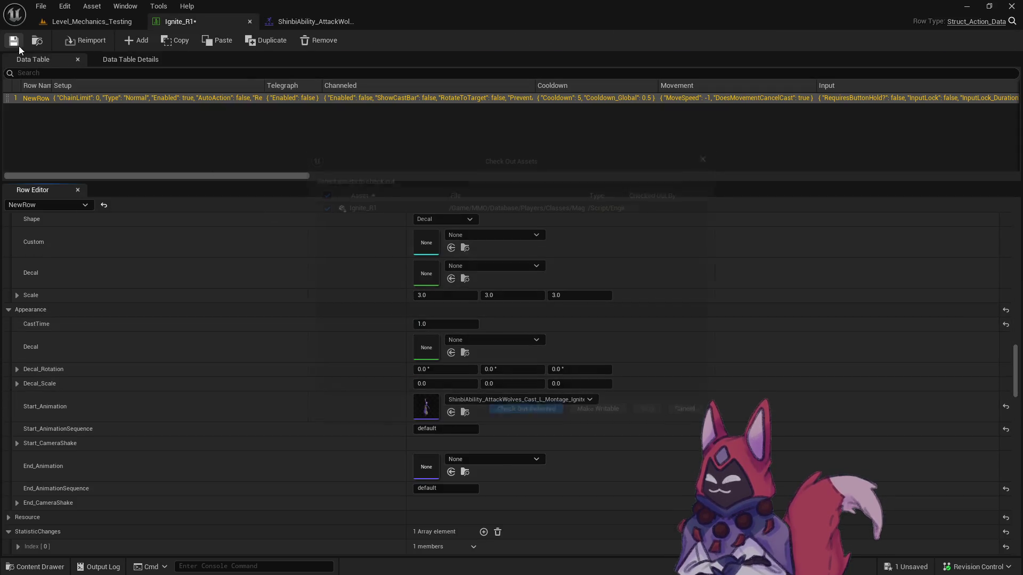
pyautogui.click(14, 41)
pyautogui.click(532, 413)
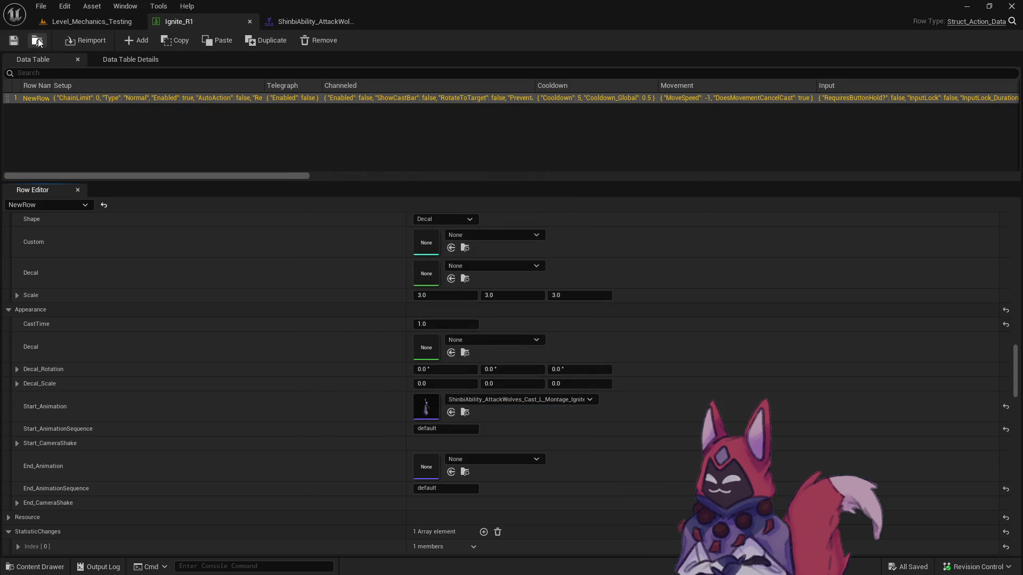
# Open the Ignite_R1_Crit data table from the R1 Crit folder.
pyautogui.hotkey('ctrl', 'b')
pyautogui.click(136, 429)
pyautogui.doubleClick(364, 335)
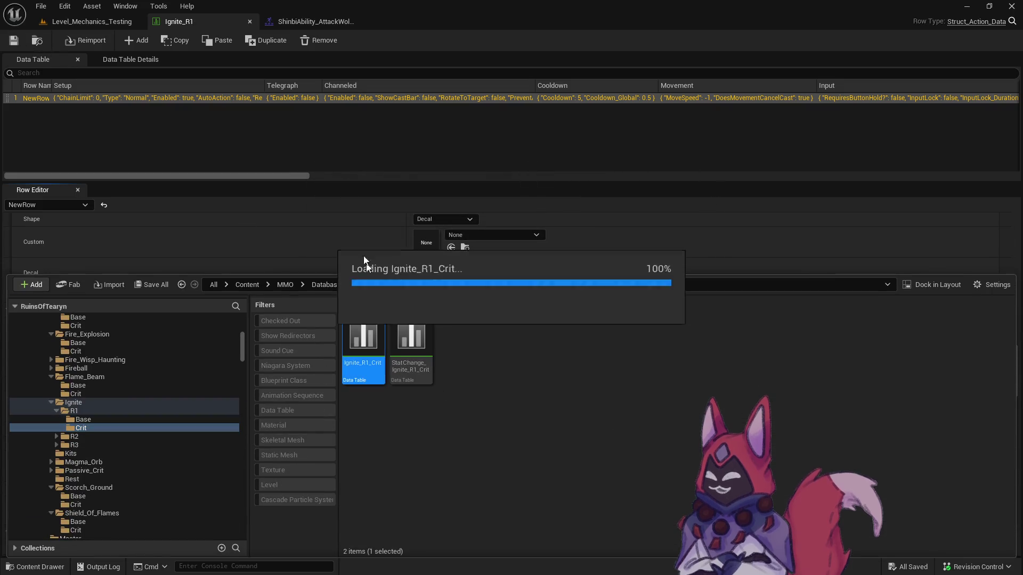
# Set Ignite_R1_Crit's Start_Animation to the Shinbi Cast_L Ignite montage, then save and check out the table.
pyautogui.scroll(-15, 418, 343)
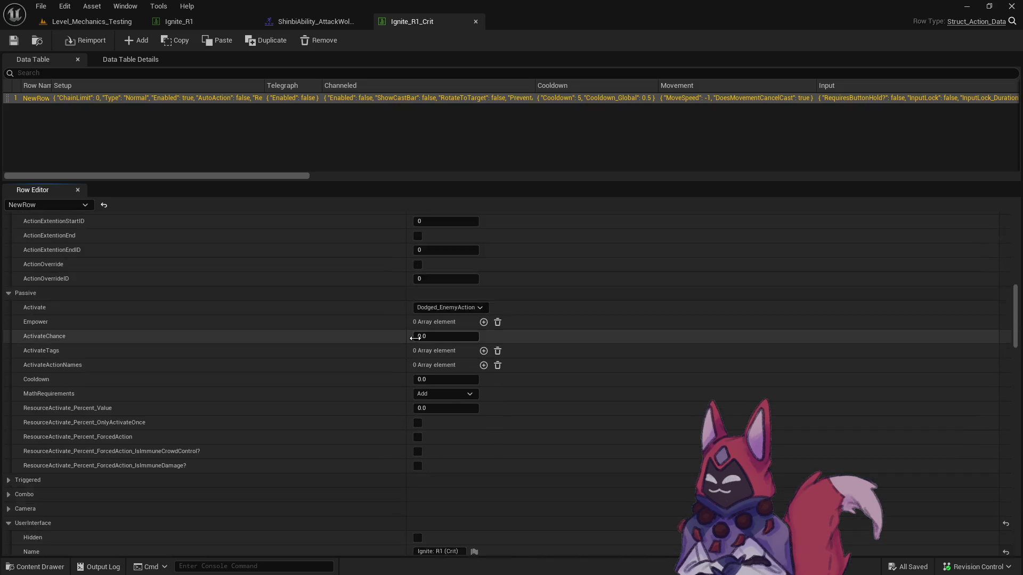
pyautogui.scroll(-4, 414, 335)
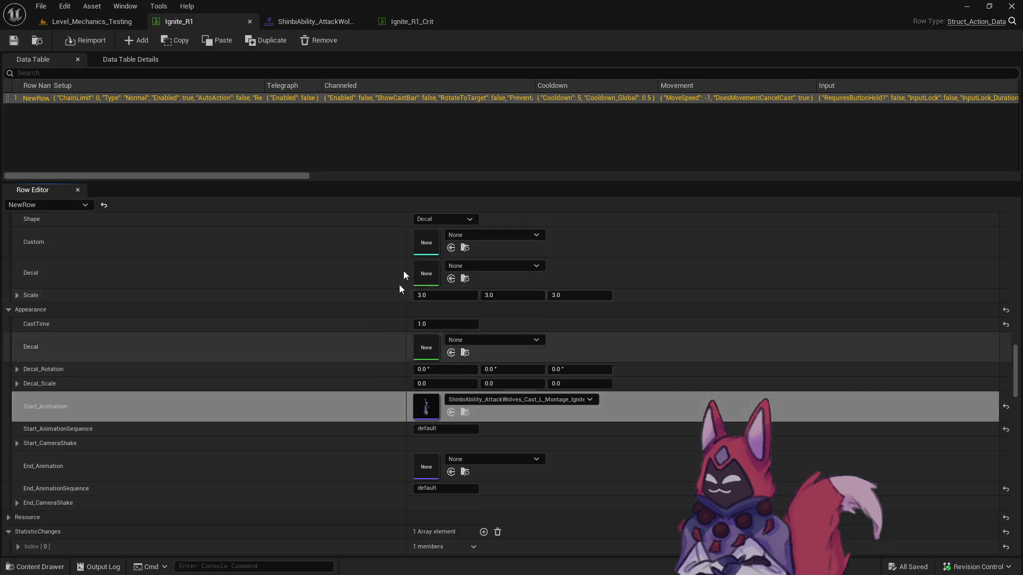
pyautogui.click(500, 417)
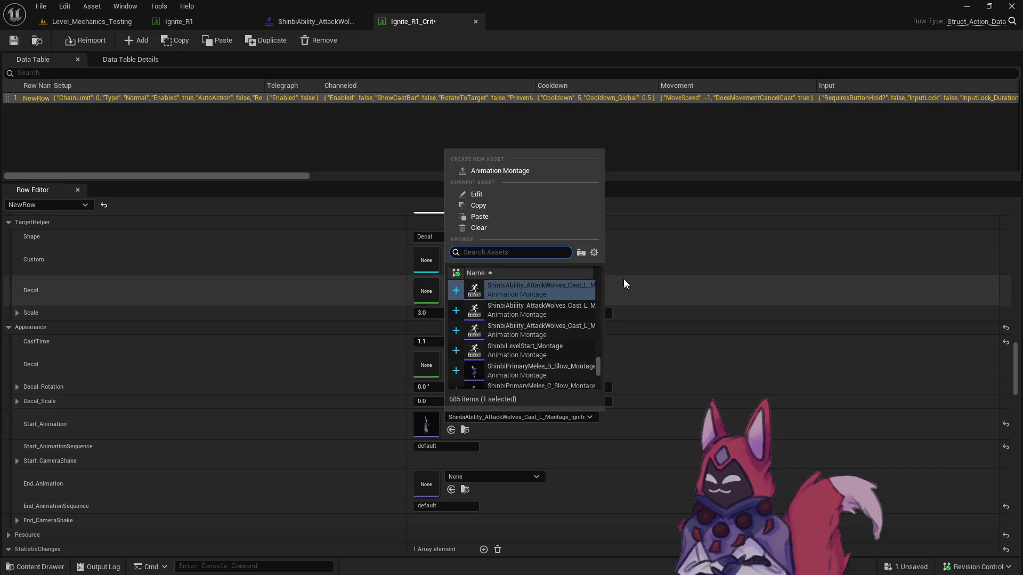
pyautogui.click(524, 304)
pyautogui.click(13, 40)
pyautogui.click(530, 412)
# Open the Ignite_R2 data table from the Ignite/R2/Base folder.
pyautogui.click(33, 43)
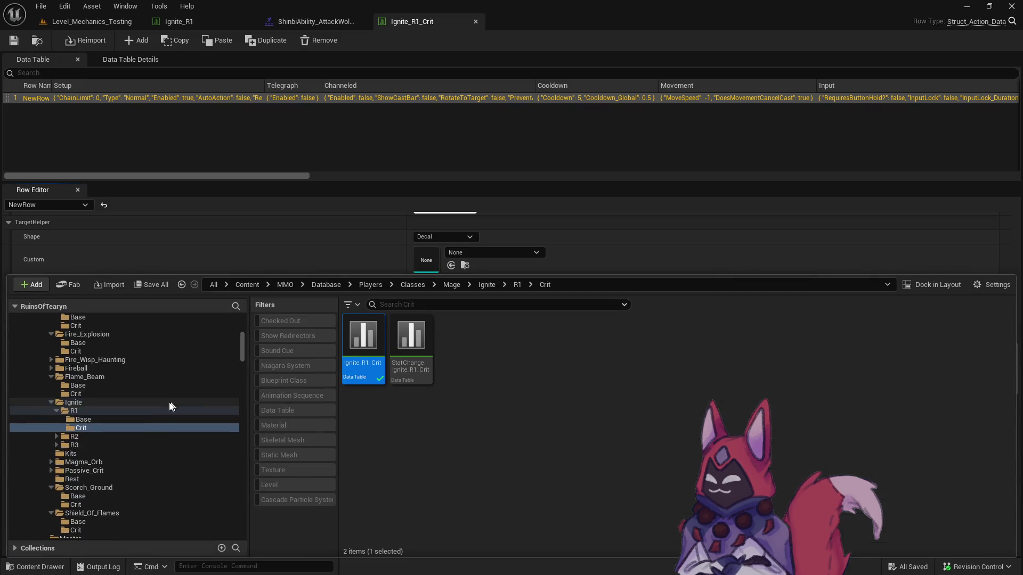
pyautogui.click(137, 443)
pyautogui.doubleClick(363, 336)
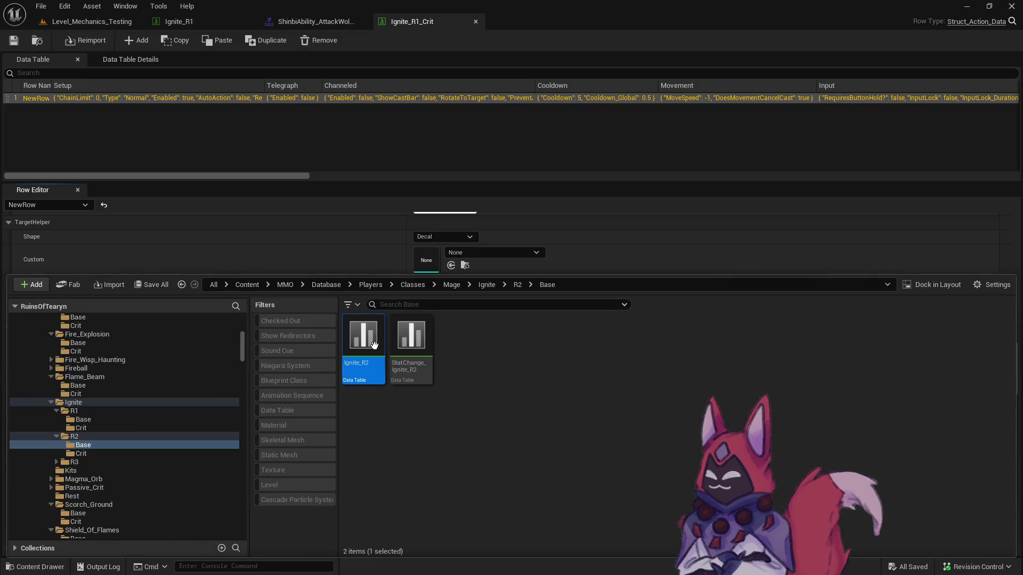
# Assign the Shinbi Ignite montage as Ignite_R2's start animation, checking Ignite_R1_Crit for comparison, then save.
pyautogui.scroll(-15, 481, 334)
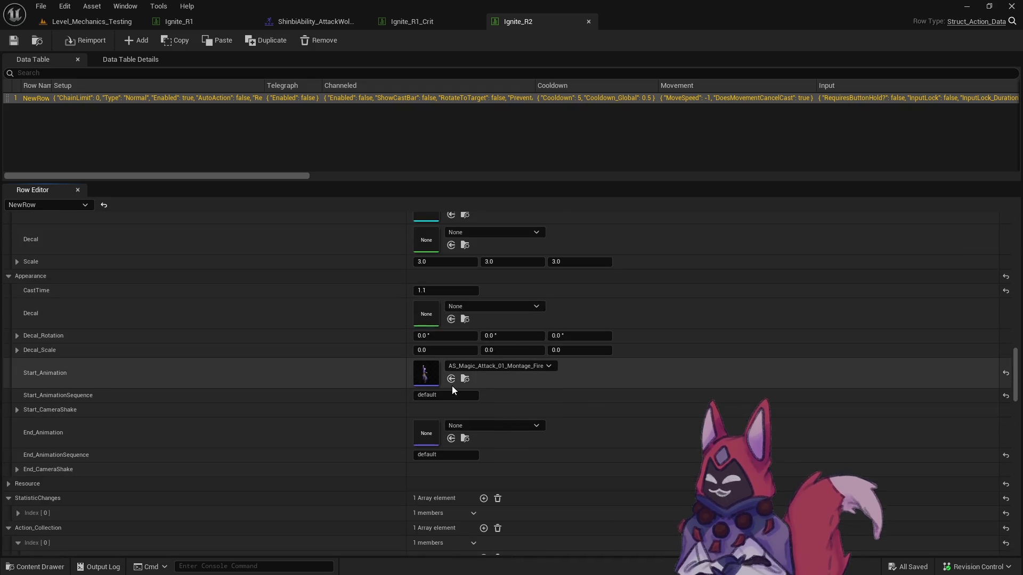
pyautogui.click(450, 378)
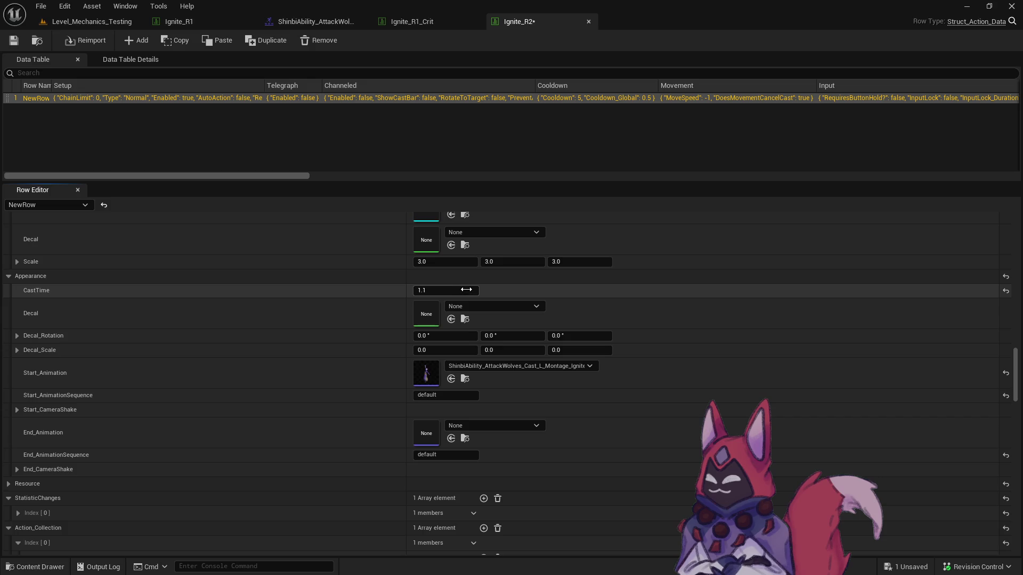
pyautogui.click(400, 23)
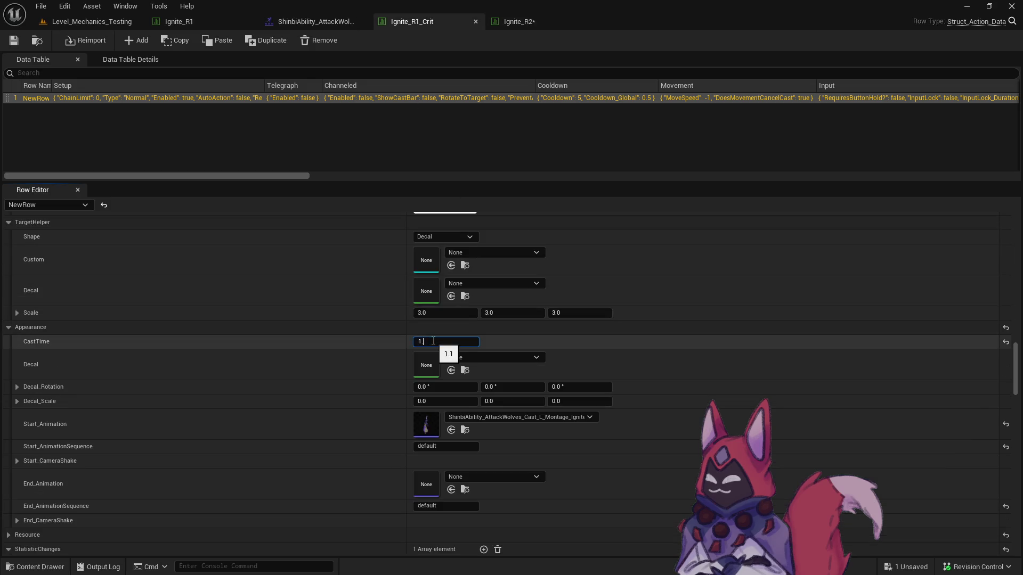
pyautogui.click(536, 21)
pyautogui.click(23, 46)
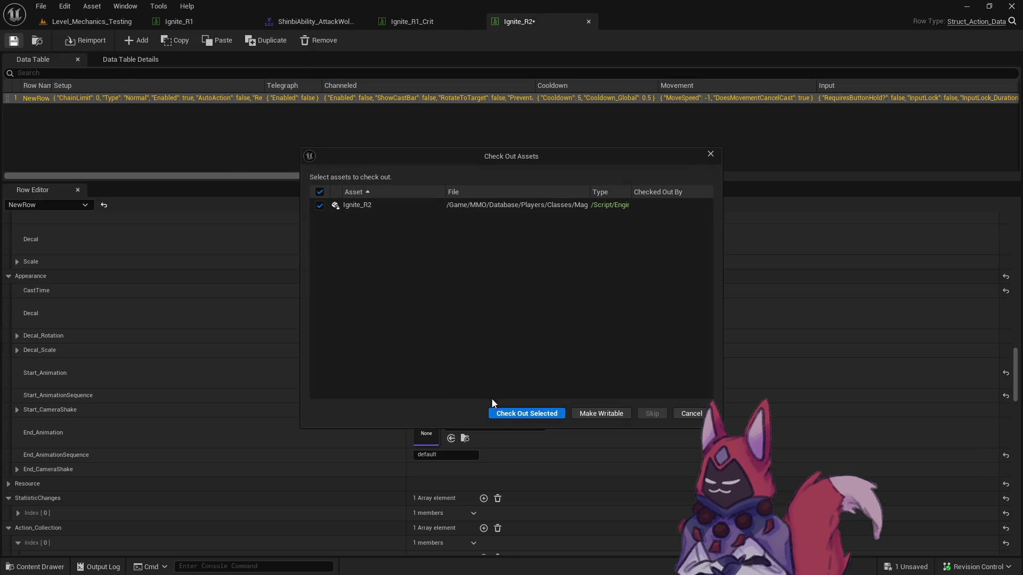
pyautogui.click(494, 413)
# Open the Ignite_R2_Crit data table from the R2 Crit folder.
pyautogui.click(44, 41)
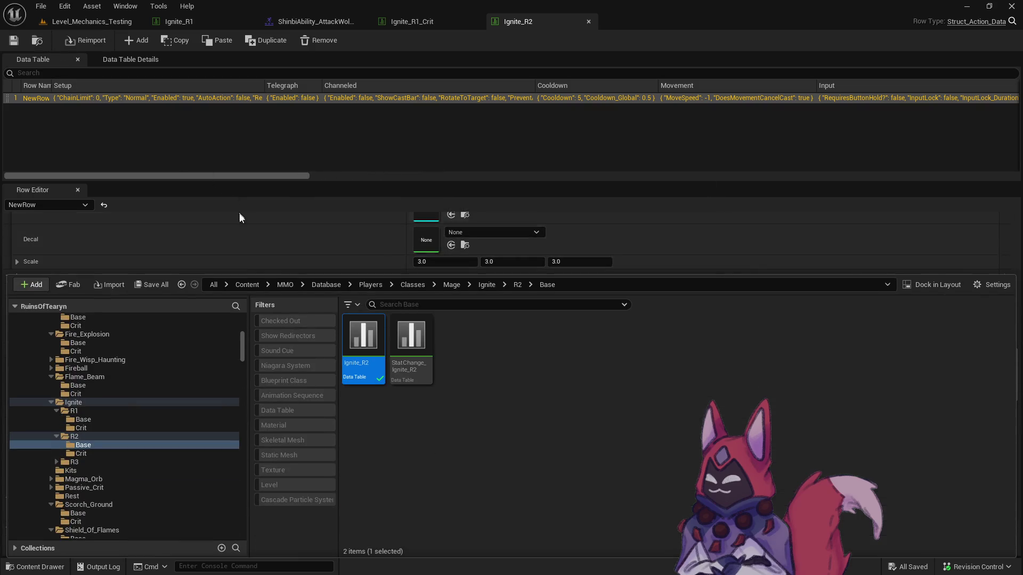
pyautogui.click(149, 453)
pyautogui.doubleClick(373, 368)
# Set Ignite_R2_Crit's CastTime to 1.5.
pyautogui.scroll(-10, 356, 353)
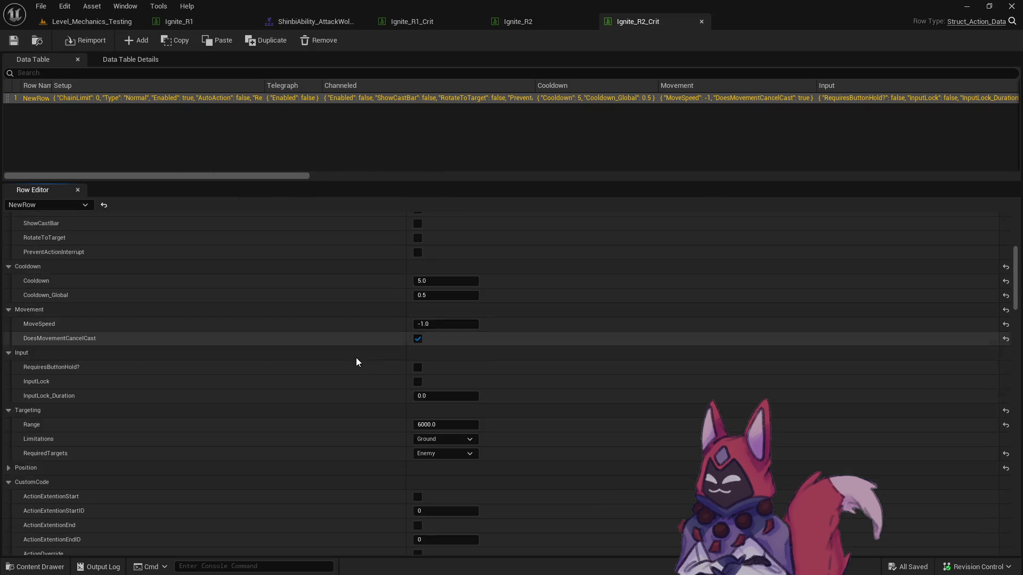
pyautogui.scroll(-10, 355, 354)
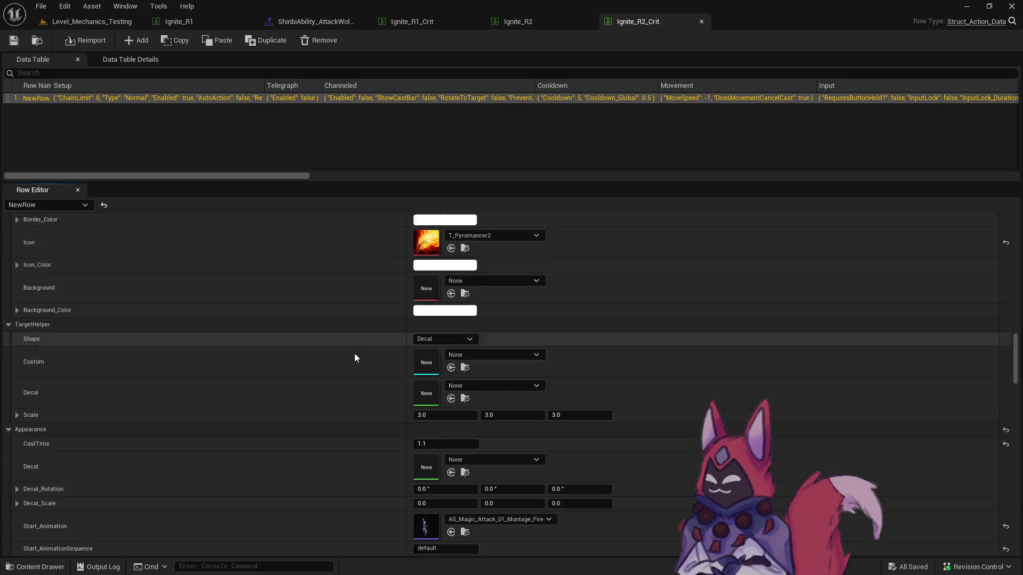
pyautogui.click(452, 322)
pyautogui.write('1')
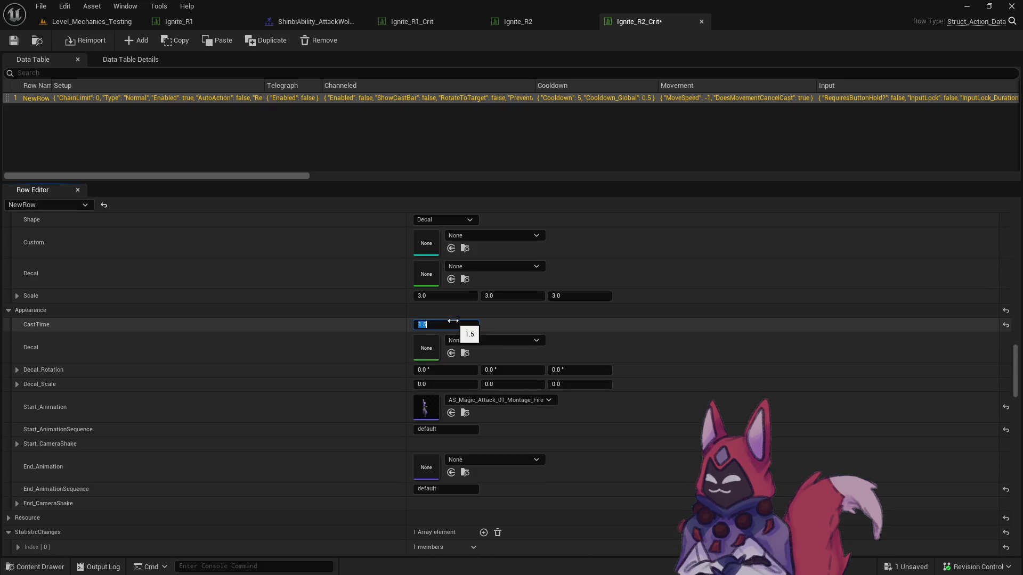
# Assign the selected Shinbi Ignite montage as Start_Animation, then save and check out Ignite_R2_Crit.
pyautogui.click(451, 412)
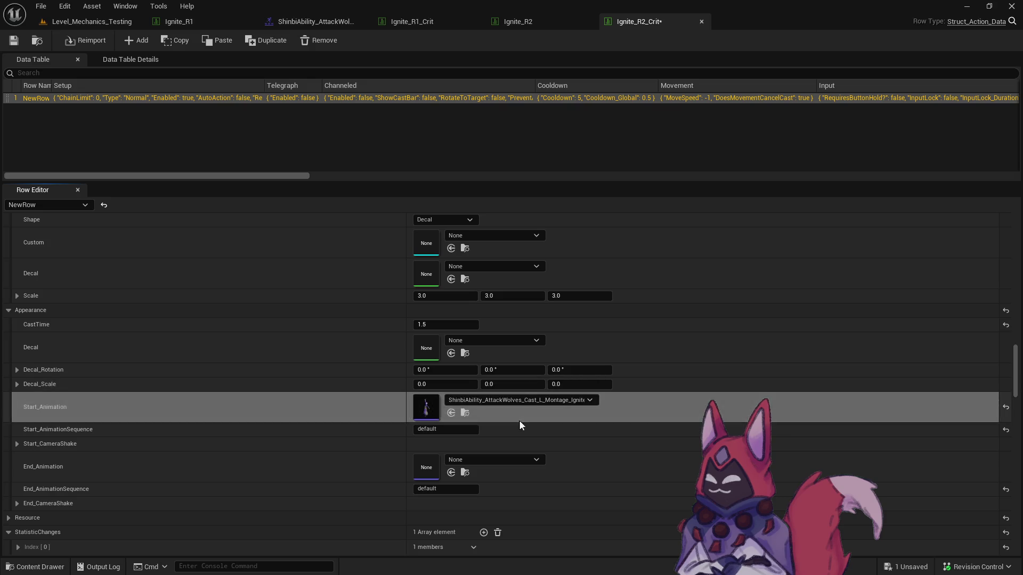
pyautogui.click(517, 400)
pyautogui.click(188, 96)
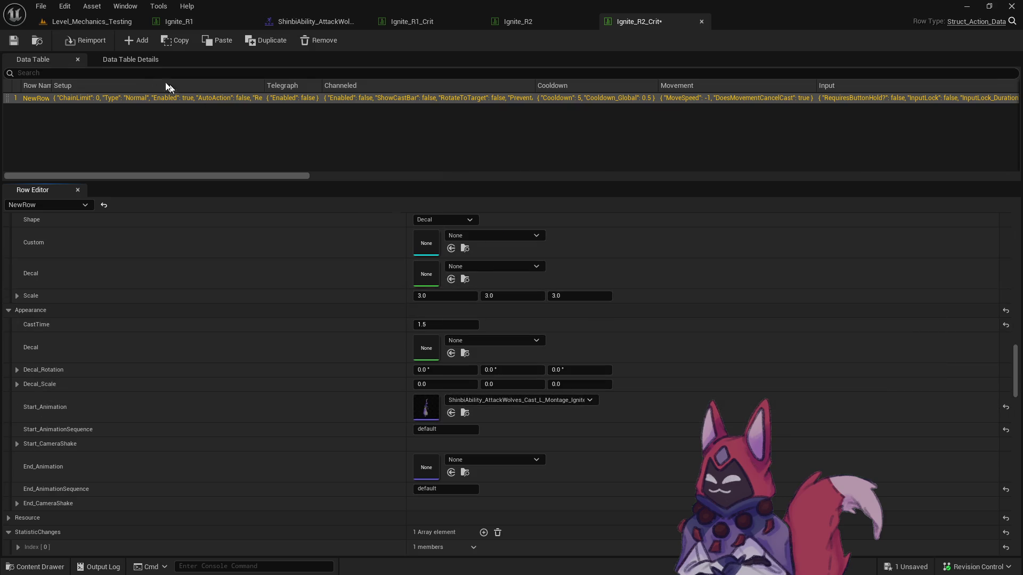
pyautogui.click(14, 40)
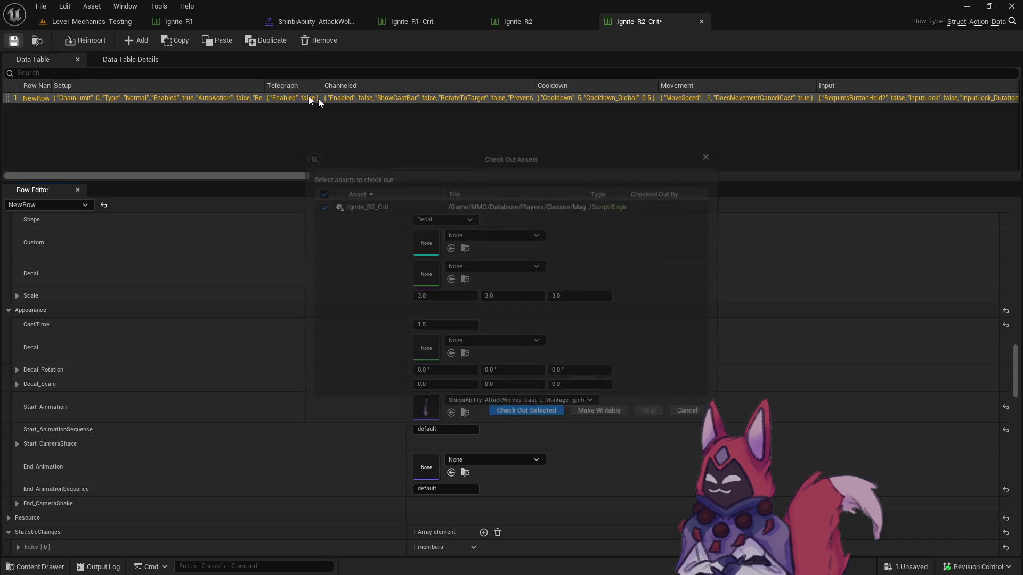
pyautogui.click(554, 413)
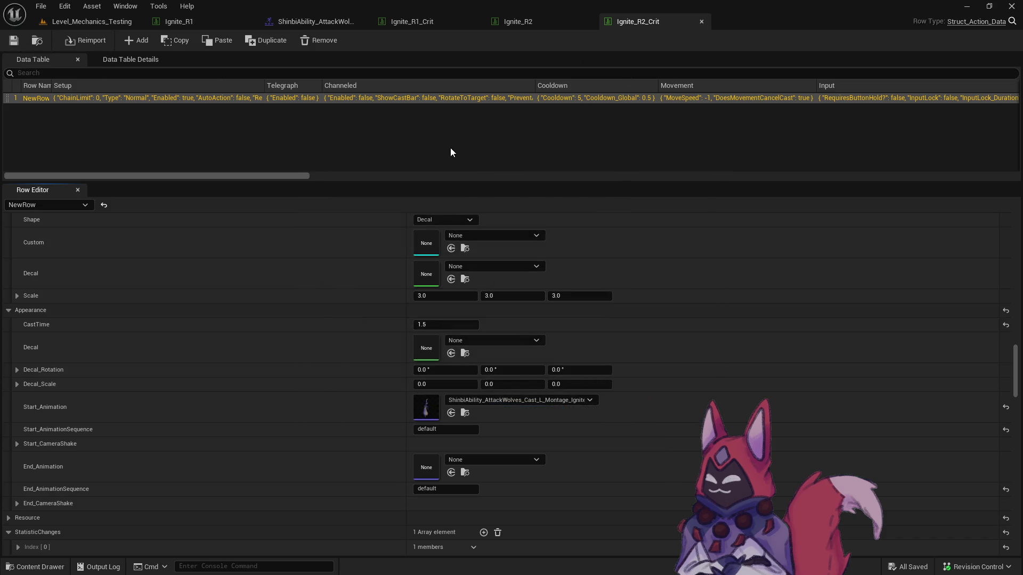
pyautogui.click(37, 41)
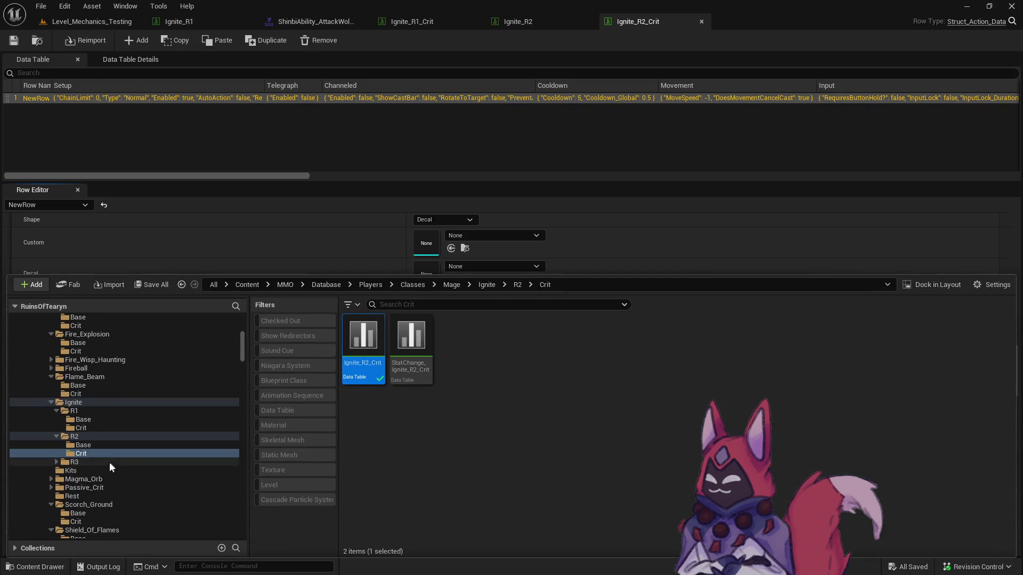
# Open Ignite_R3, set its start animation to the third Cast_L Ignite montage, and save it.
pyautogui.click(83, 471)
pyautogui.doubleClick(364, 336)
pyautogui.moveTo(1014, 247); pyautogui.dragTo(1013, 407)
pyautogui.keyDown('shift'); pyautogui.click(402, 299); pyautogui.keyUp('shift')
pyautogui.click(533, 303)
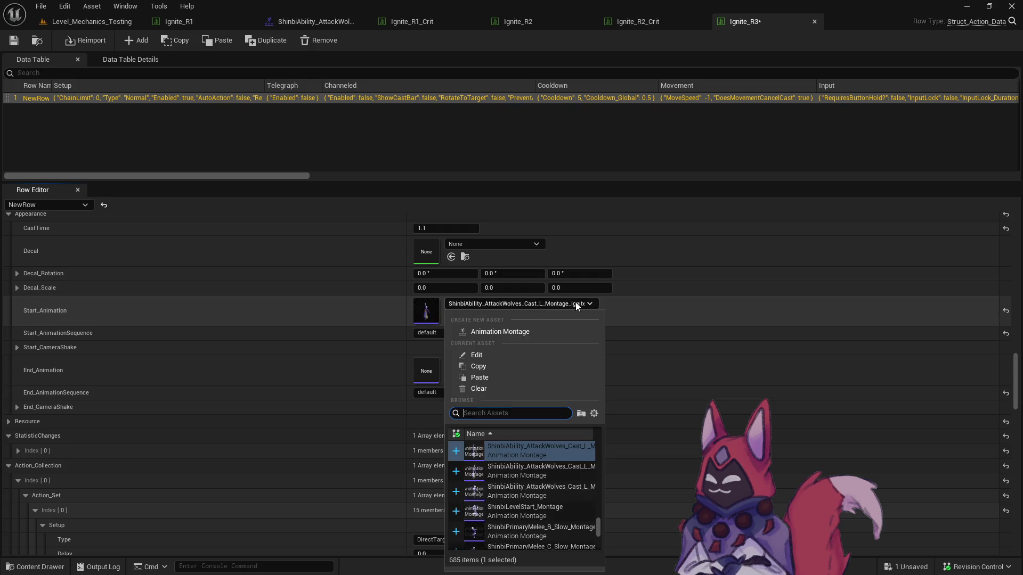
pyautogui.click(564, 491)
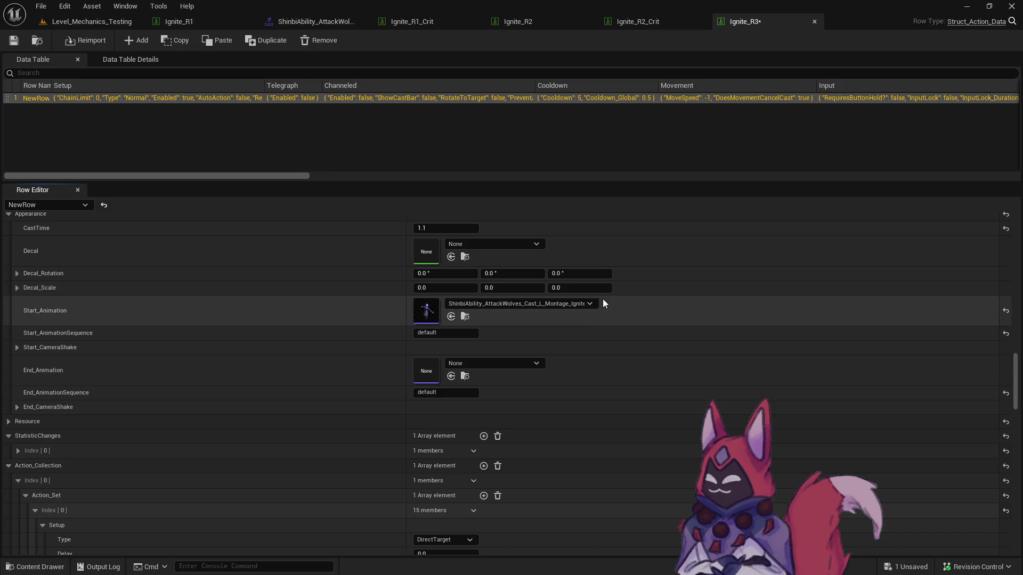
pyautogui.click(588, 304)
pyautogui.click(571, 455)
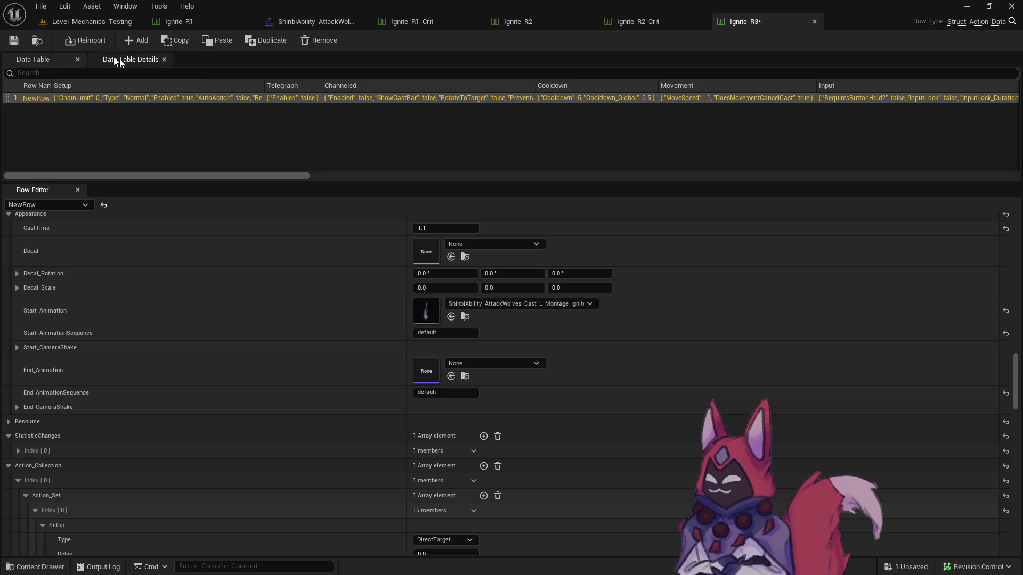
pyautogui.click(13, 40)
pyautogui.click(533, 413)
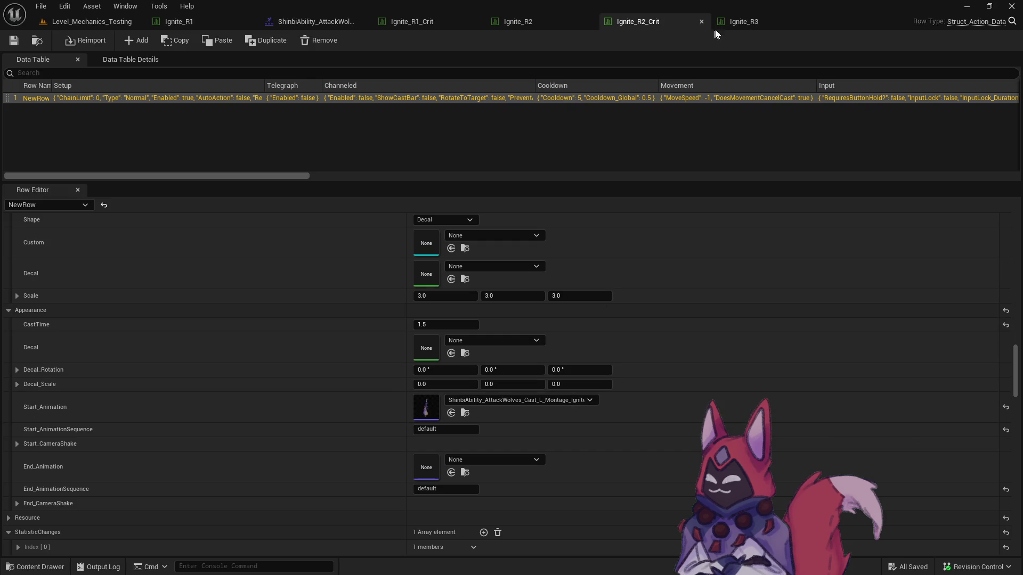
# Point Ignite_R2's start animation at the newly chosen Shinbi Ignite montage.
pyautogui.click(440, 24)
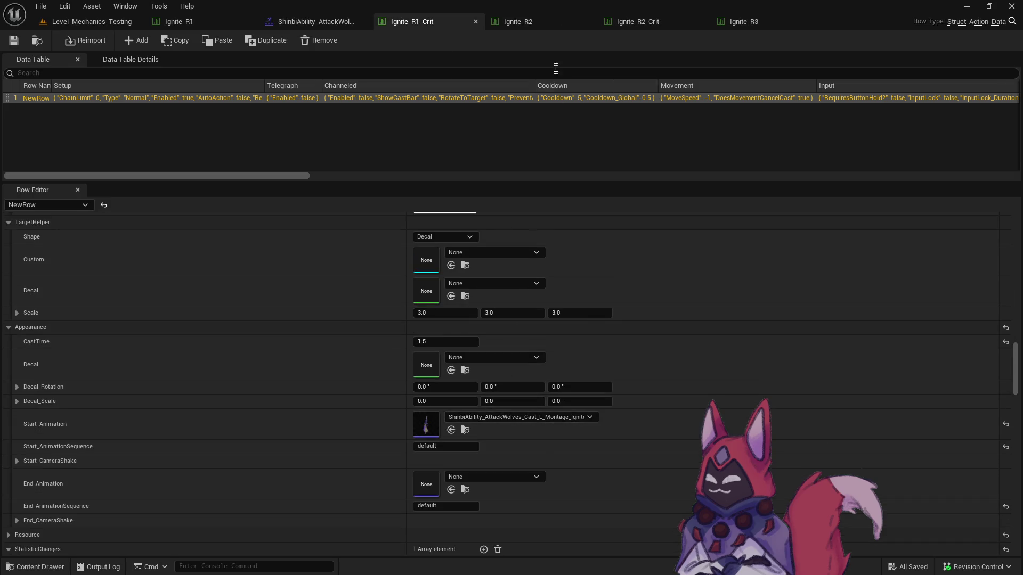
pyautogui.click(551, 21)
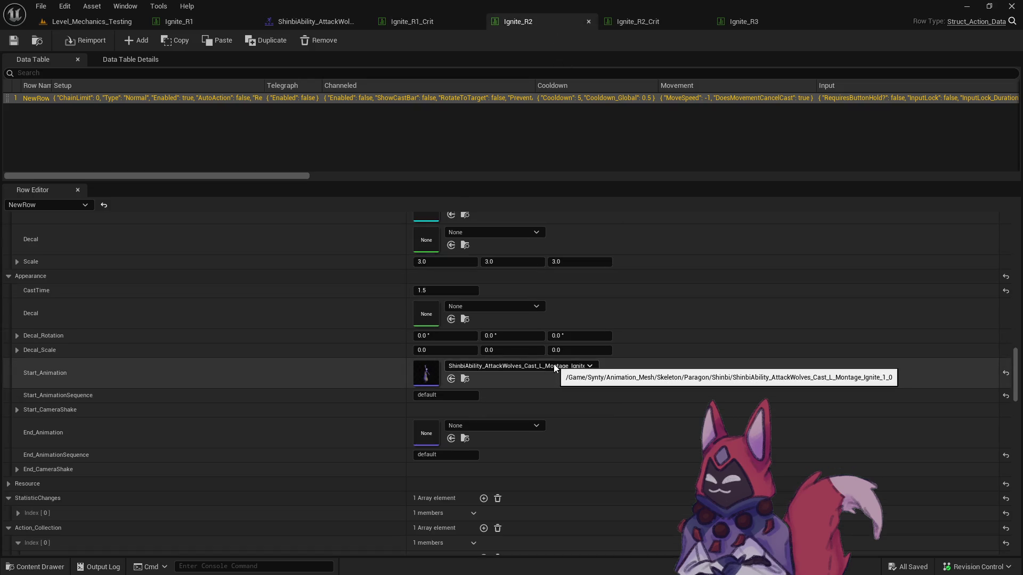
pyautogui.click(554, 365)
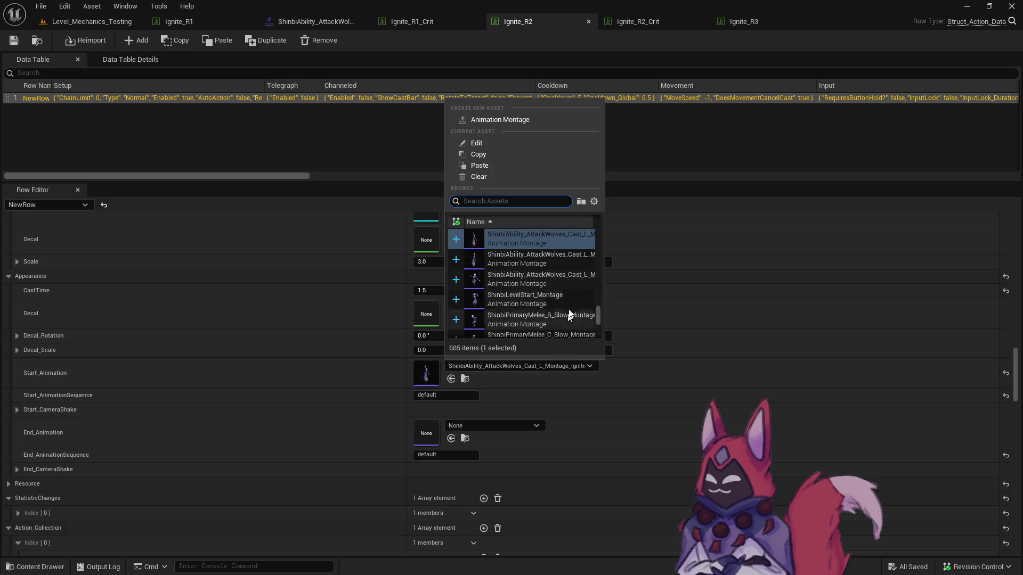
pyautogui.click(580, 257)
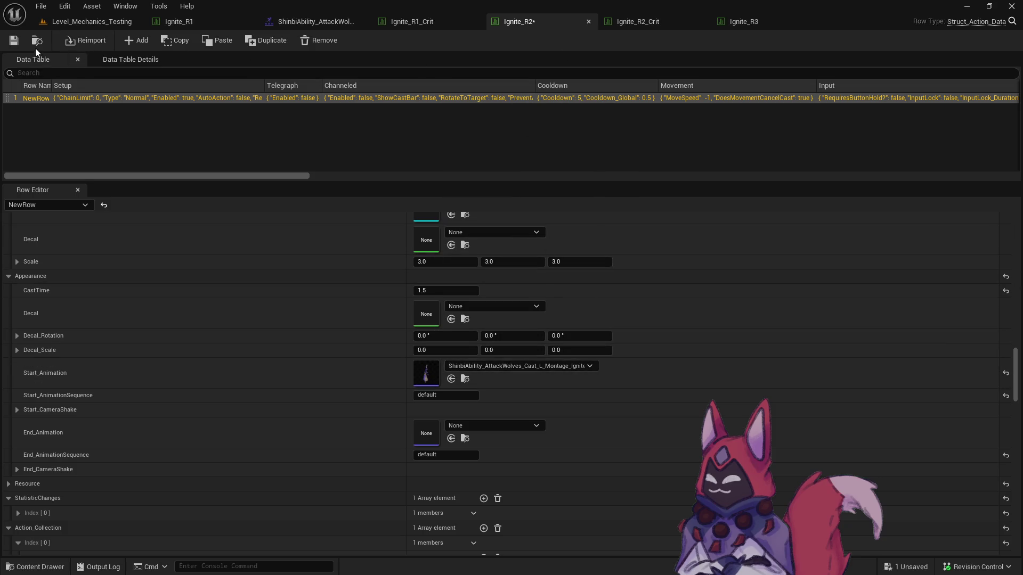
# Set Ignite_R2_Crit's start animation to the second Ignite montage and save it.
pyautogui.click(655, 26)
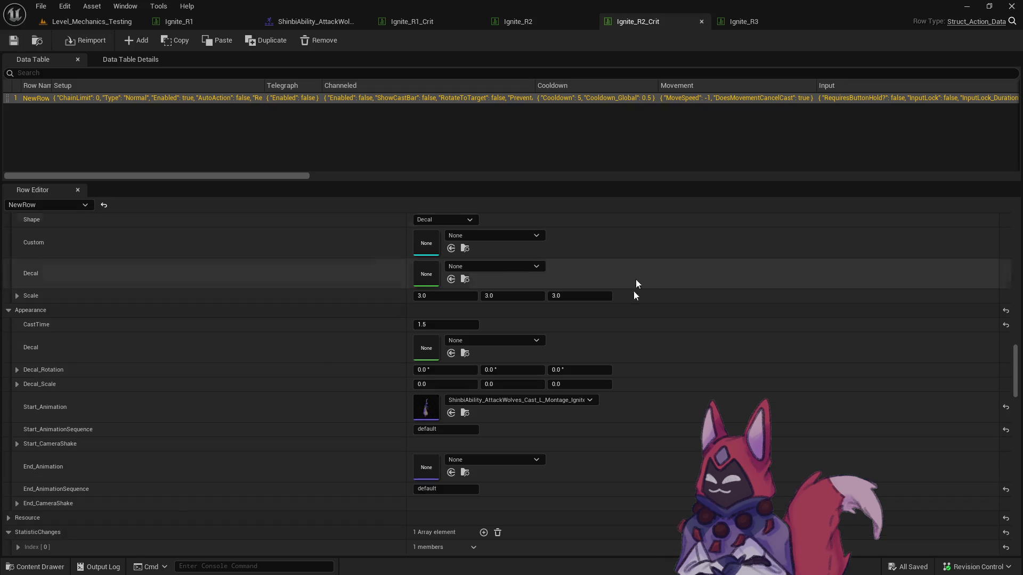
pyautogui.click(564, 400)
pyautogui.click(568, 297)
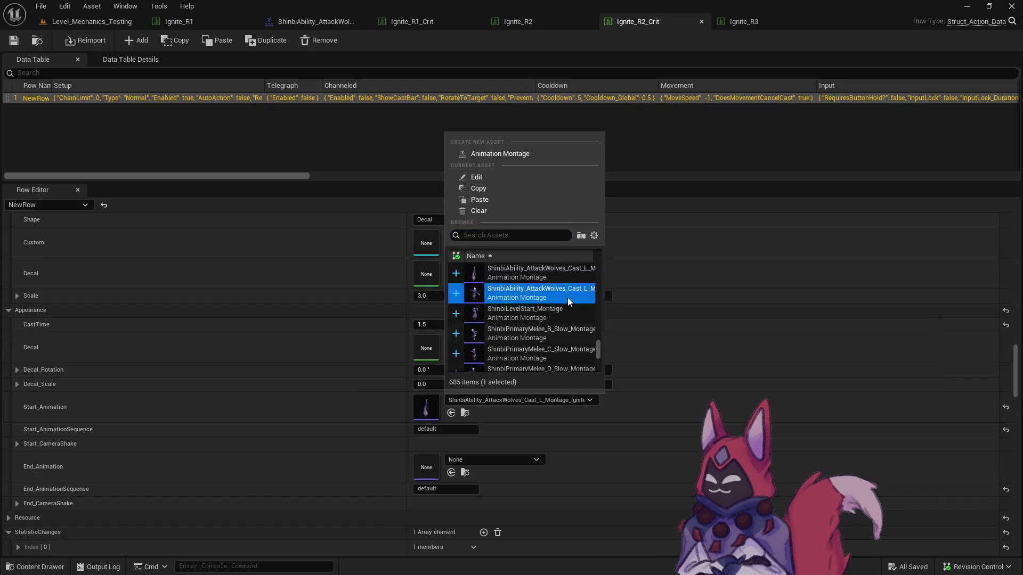
pyautogui.click(17, 42)
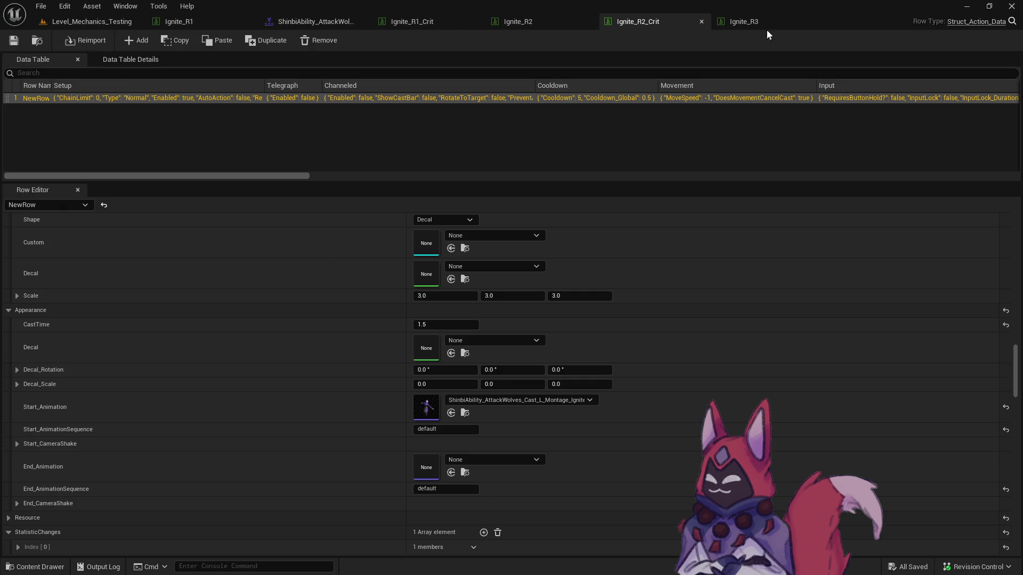
pyautogui.click(756, 23)
pyautogui.click(523, 301)
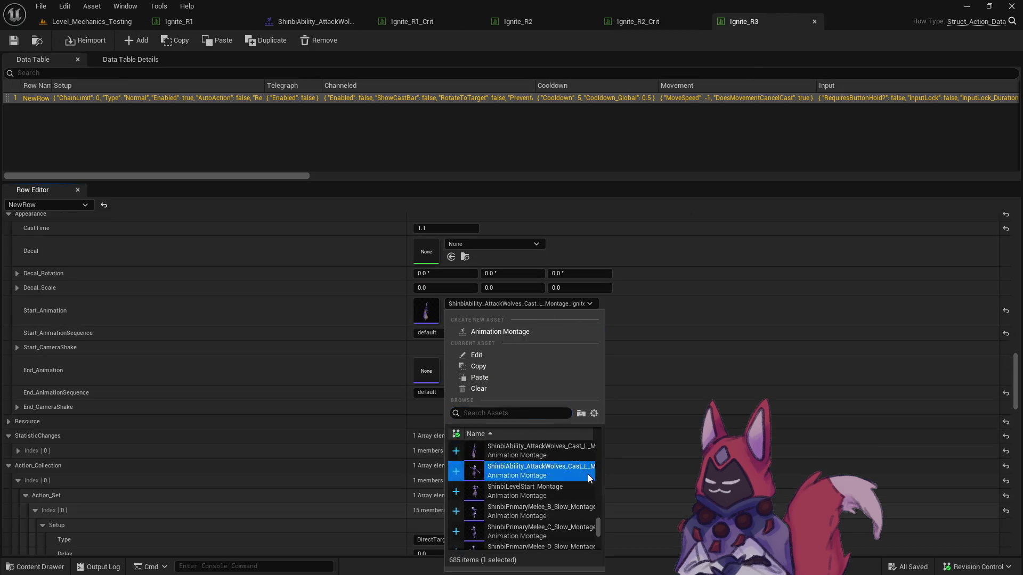
# Duplicate the Shinbi cast montage as Ignite_2_5, assign it to Ignite_R3, and save.
pyautogui.click(587, 474)
pyautogui.click(14, 41)
pyautogui.click(464, 316)
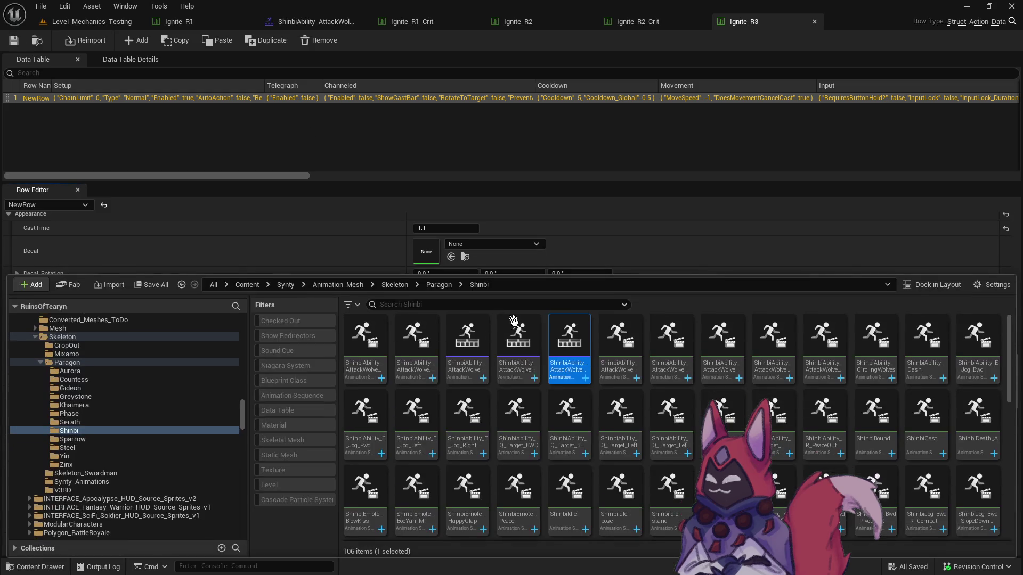
pyautogui.rightClick(570, 346)
pyautogui.click(647, 157)
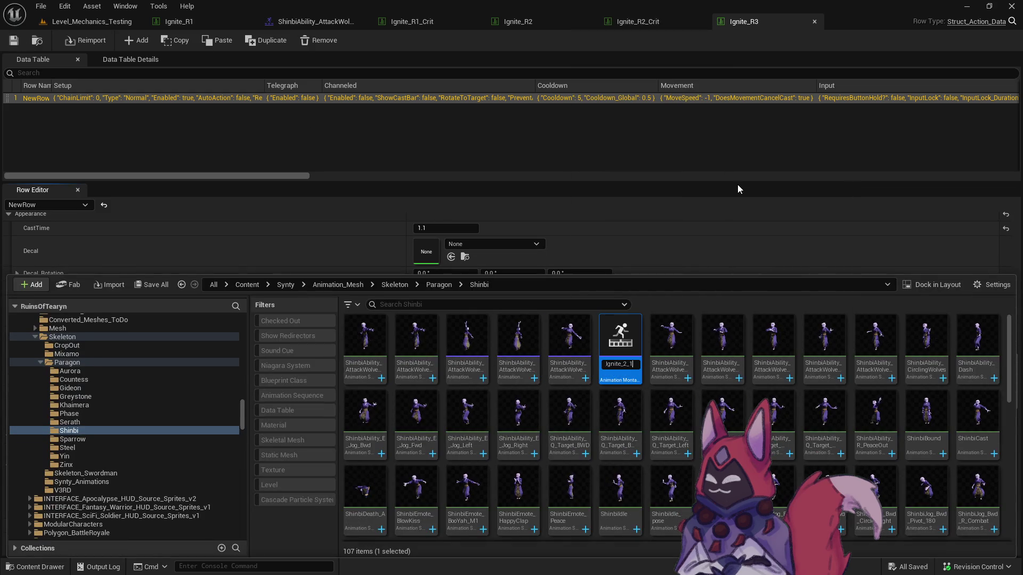
pyautogui.press('Return')
pyautogui.click(451, 316)
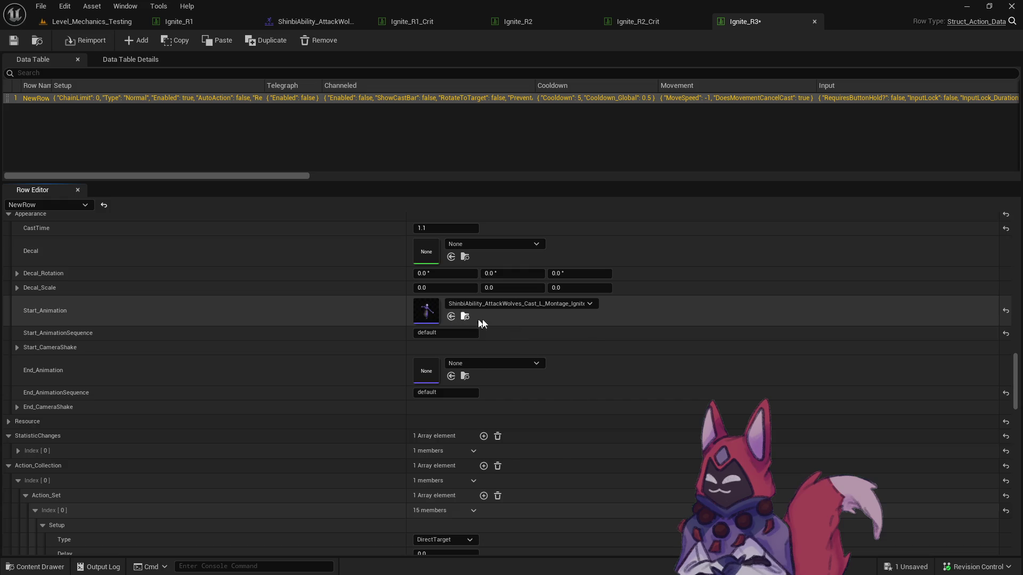
pyautogui.hotkey('ctrl', 's')
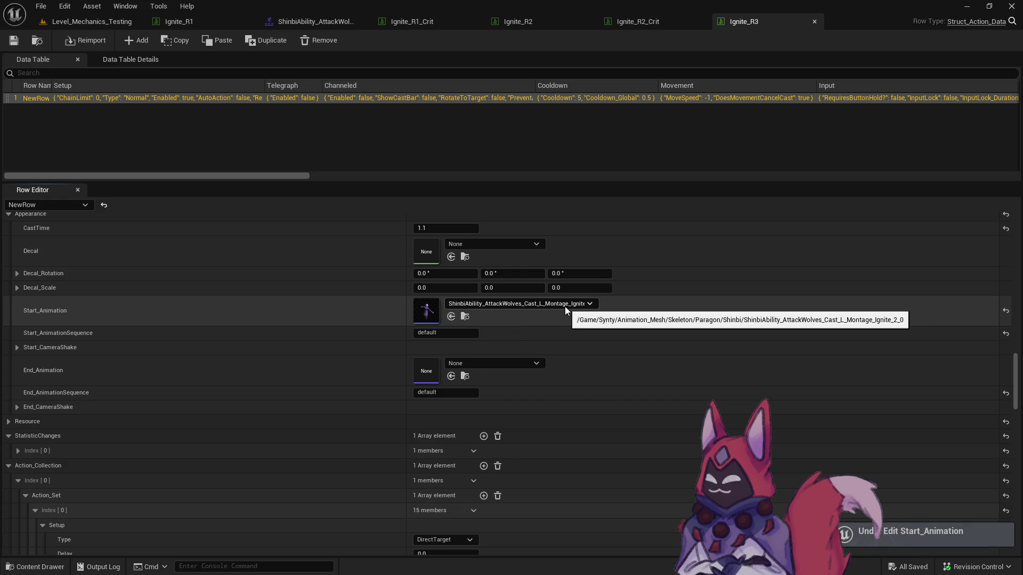
# Confirm Ignite_R3's start animation and open the Ignite_2_5 montage for editing.
pyautogui.click(565, 308)
pyautogui.click(577, 472)
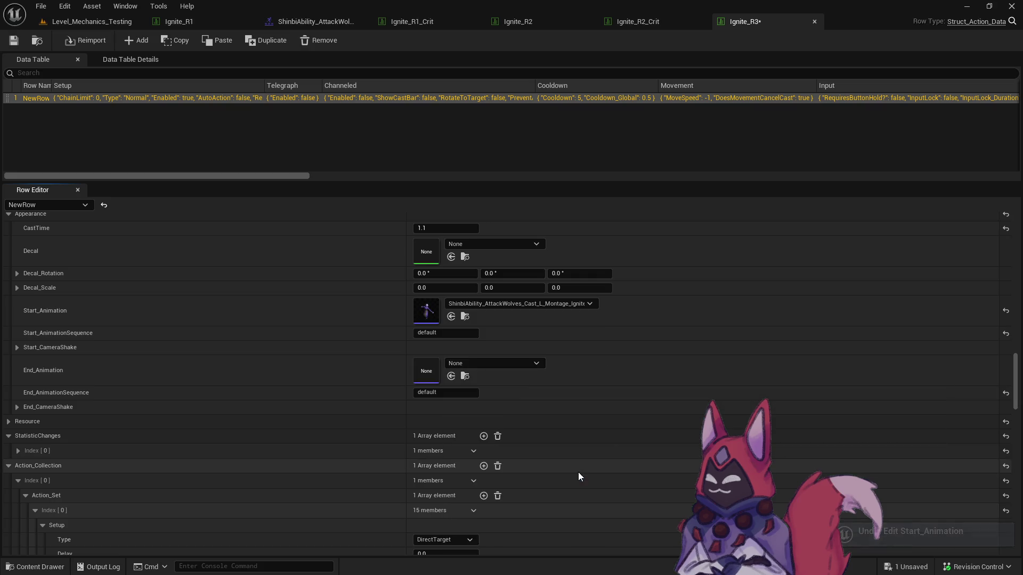
pyautogui.click(464, 317)
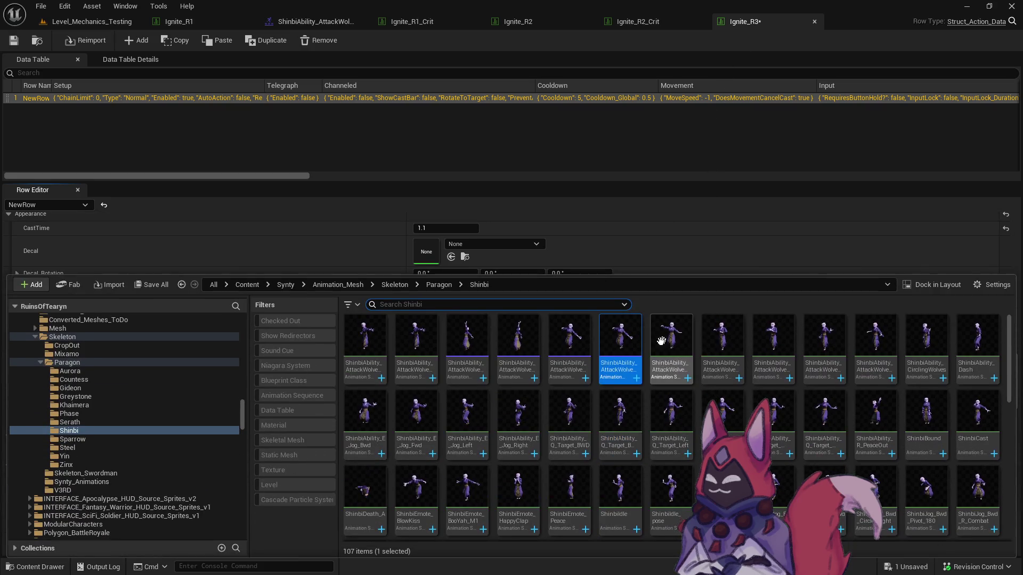
pyautogui.press('F2')
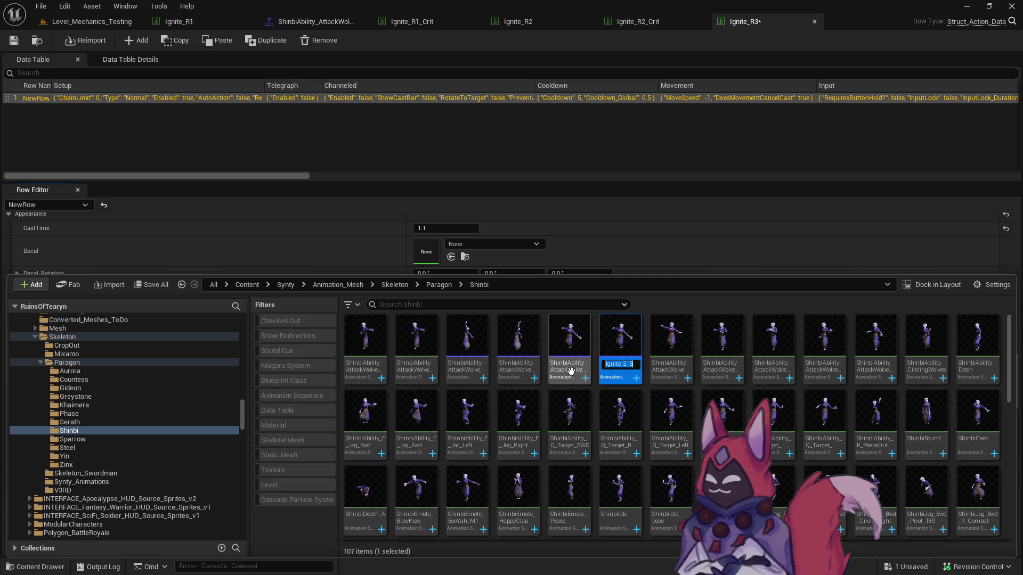
pyautogui.press('Escape')
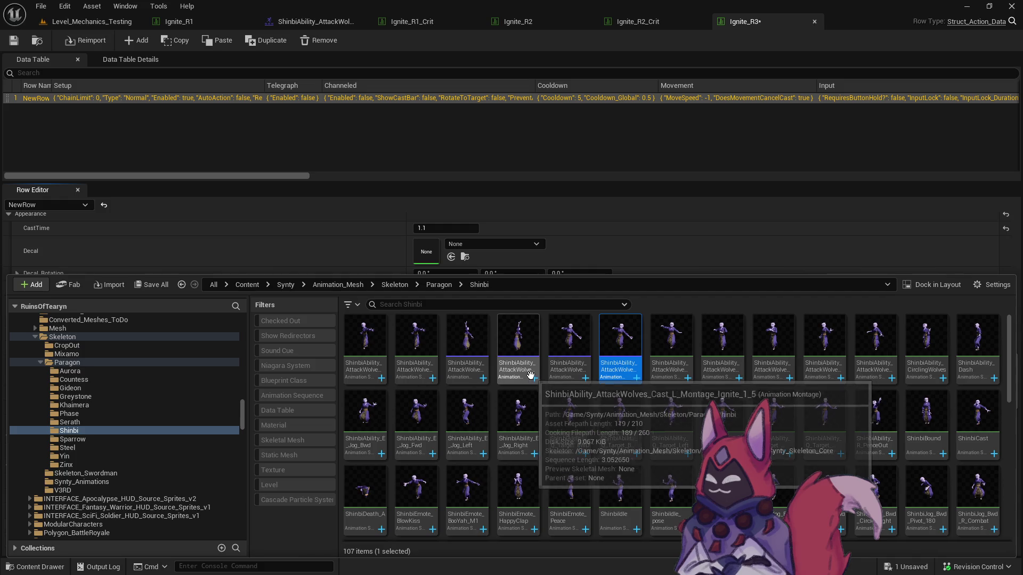
pyautogui.doubleClick(627, 377)
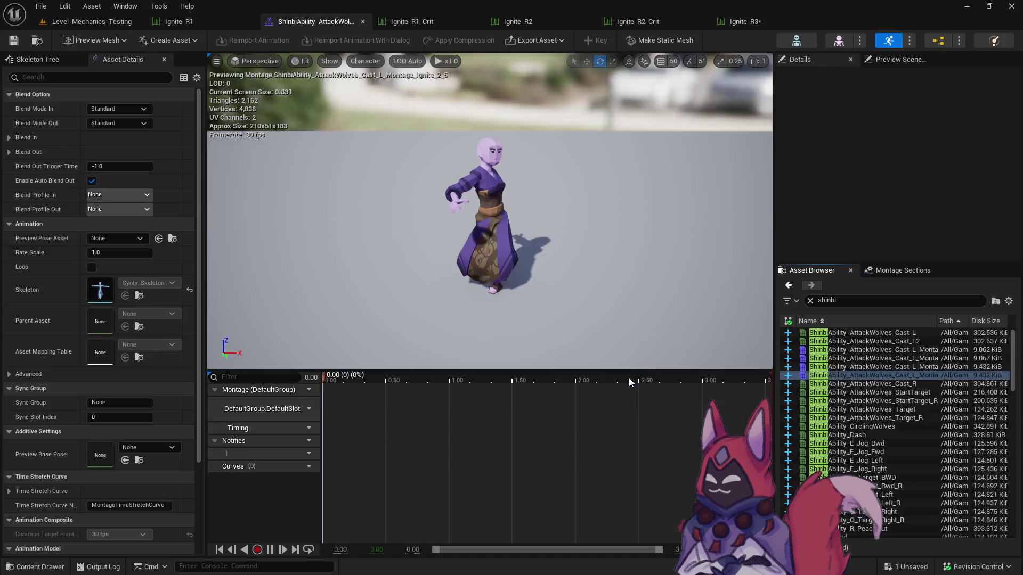
# Select Ignite_2_5's first animation segment and set its play rate to 0.05.
pyautogui.press('space')
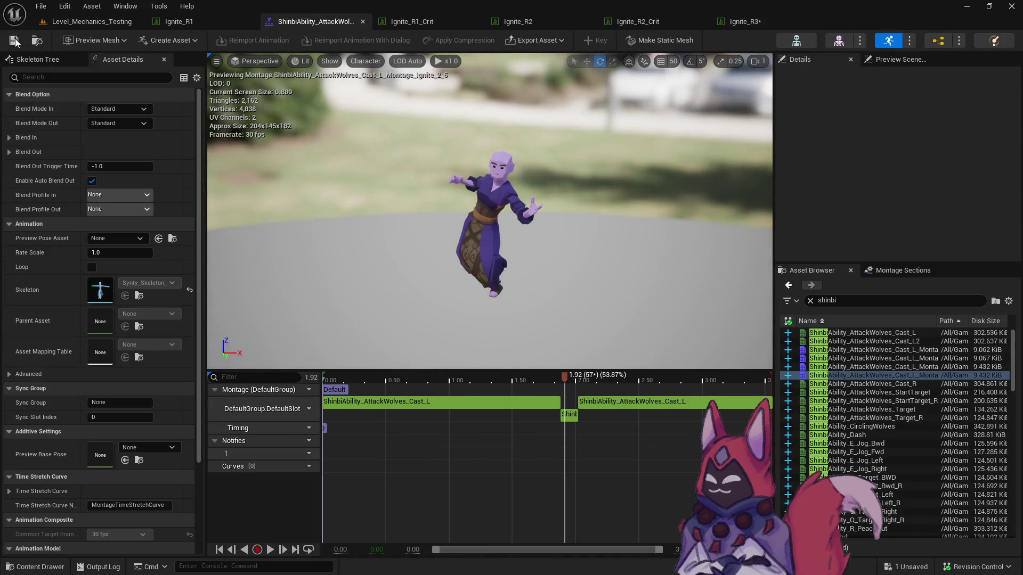
pyautogui.click(492, 407)
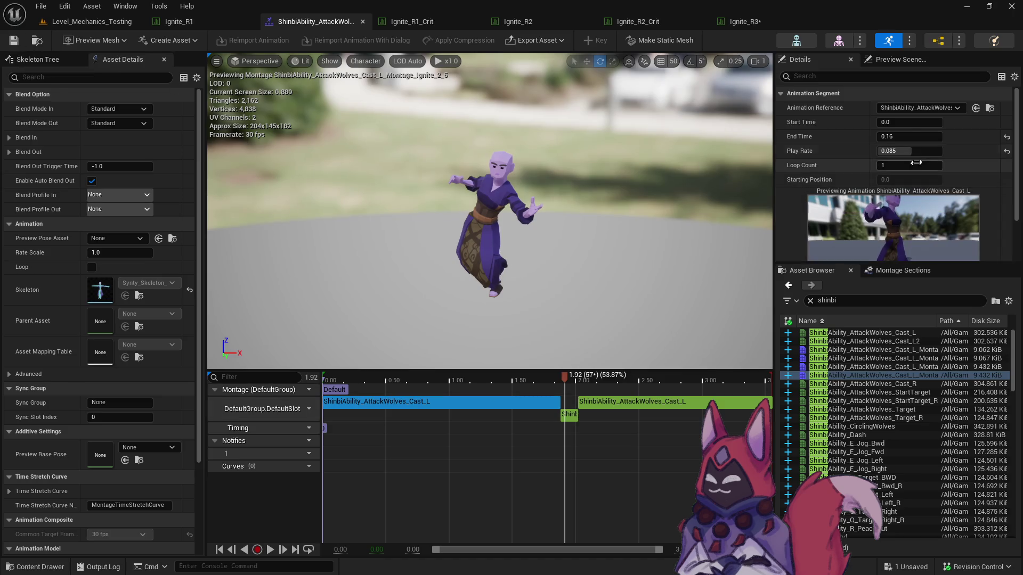
pyautogui.click(890, 151)
pyautogui.write('05')
pyautogui.press('Return')
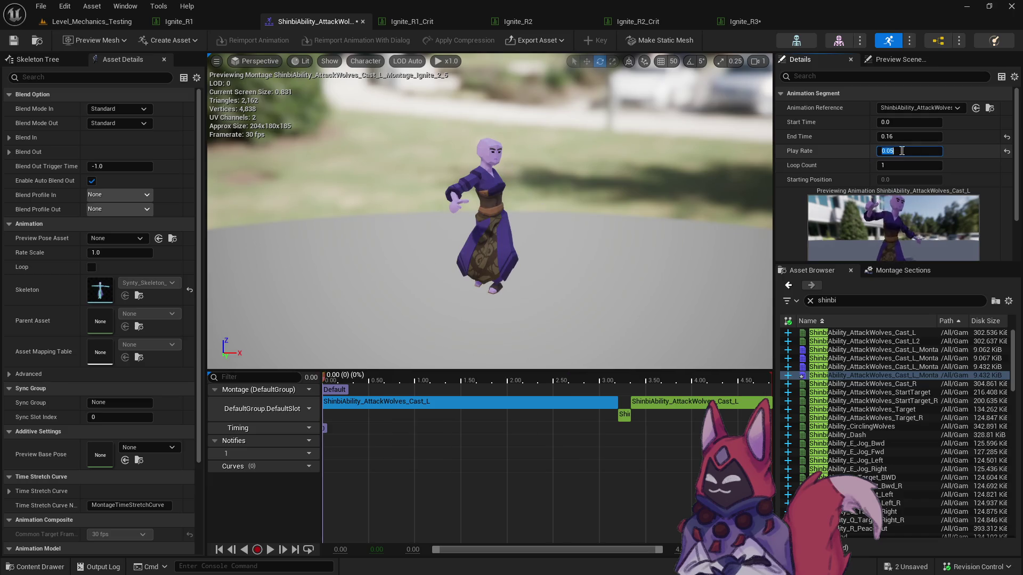
# Refine the segment's play rate up to 0.0675 and save the Ignite_2_5 montage.
pyautogui.press('Return')
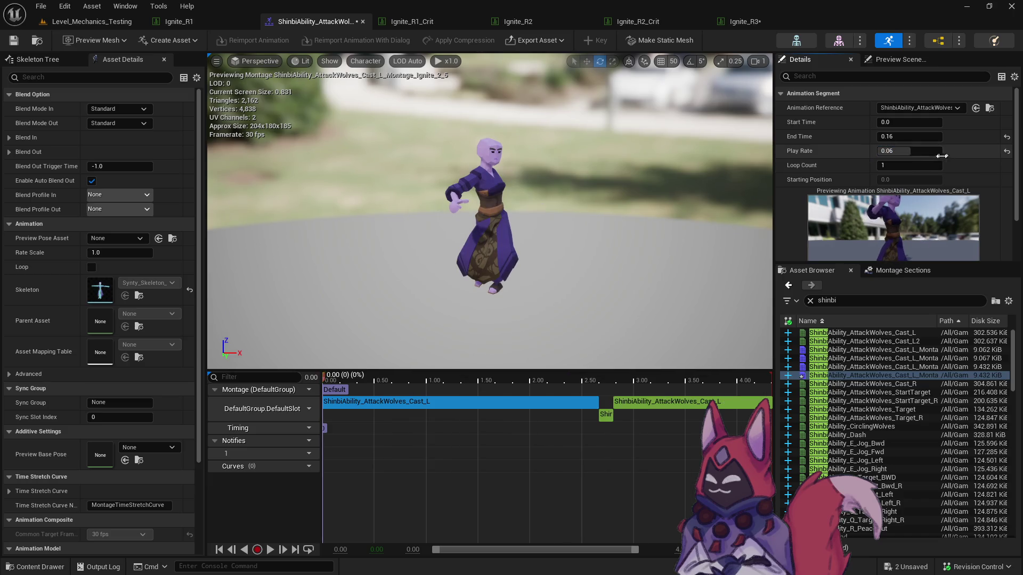
pyautogui.press('Return')
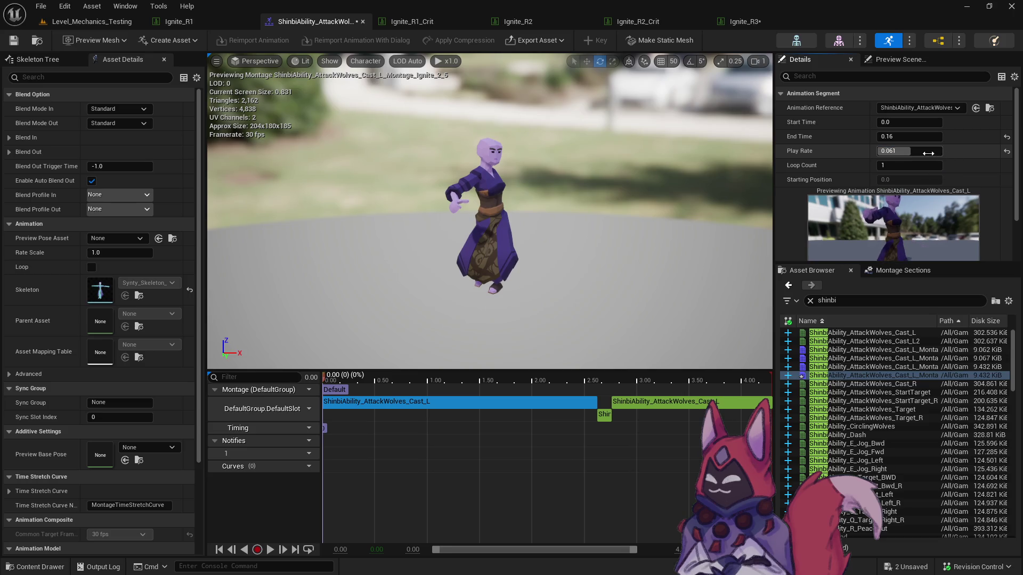
pyautogui.write('0.065')
pyautogui.write('0.066')
pyautogui.press('Return')
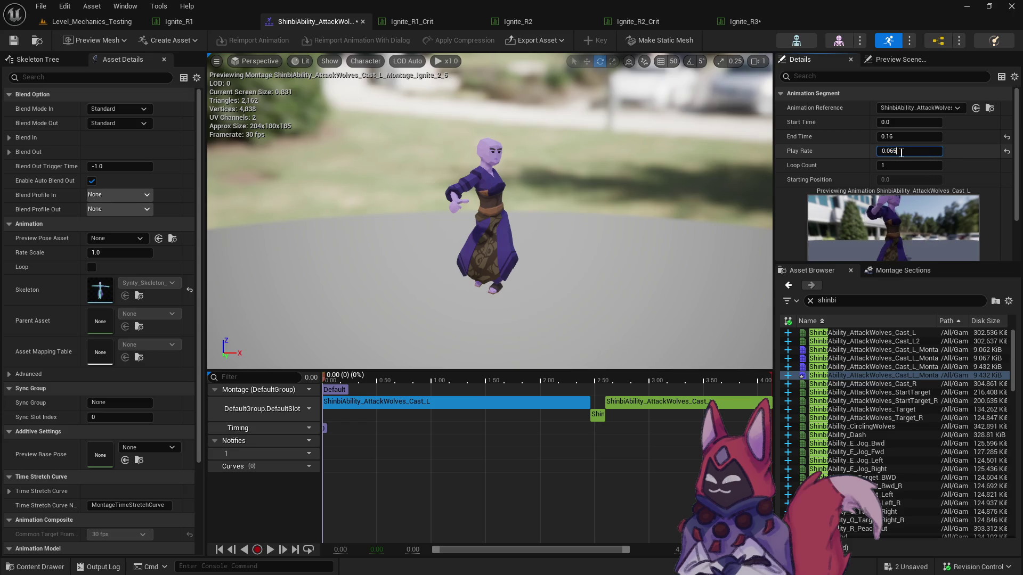
pyautogui.press('Return')
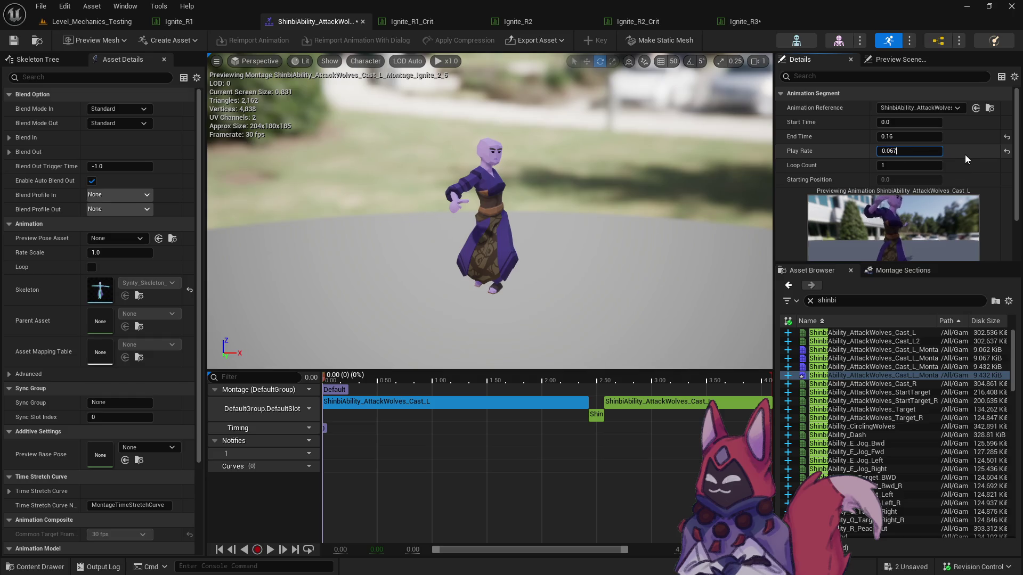
pyautogui.press('Return')
pyautogui.click(917, 152)
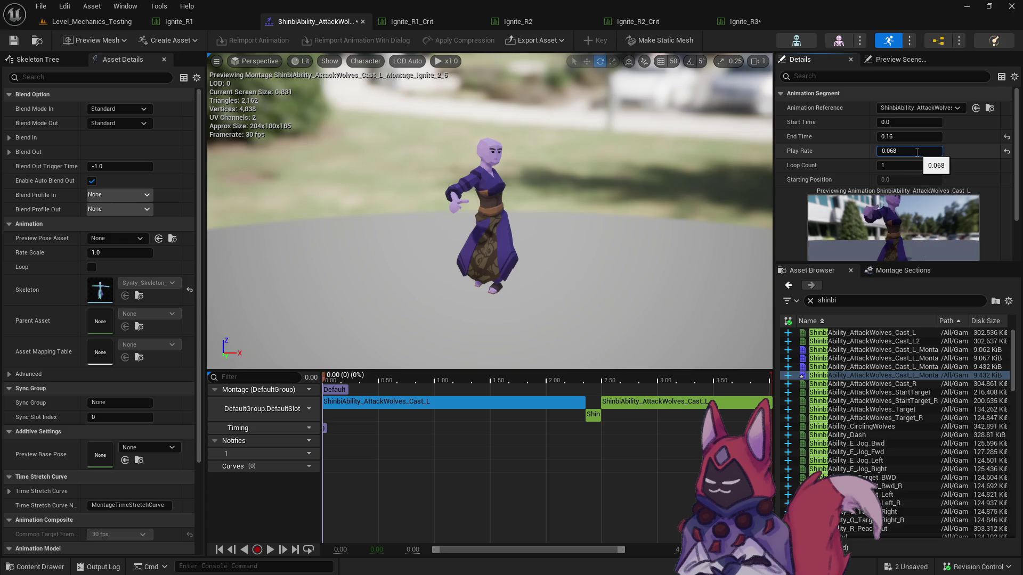
pyautogui.press('Return')
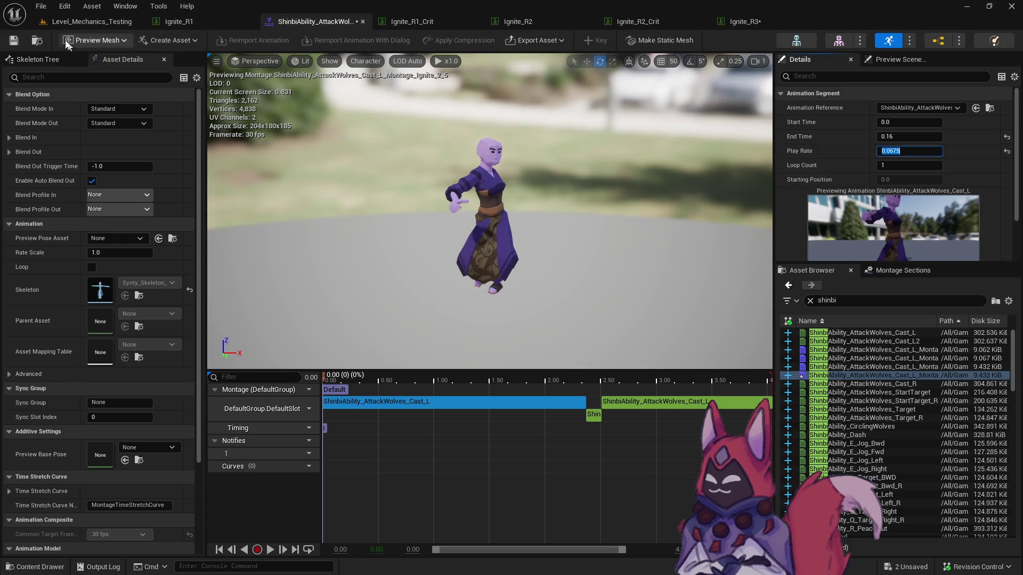
pyautogui.click(36, 40)
pyautogui.click(748, 22)
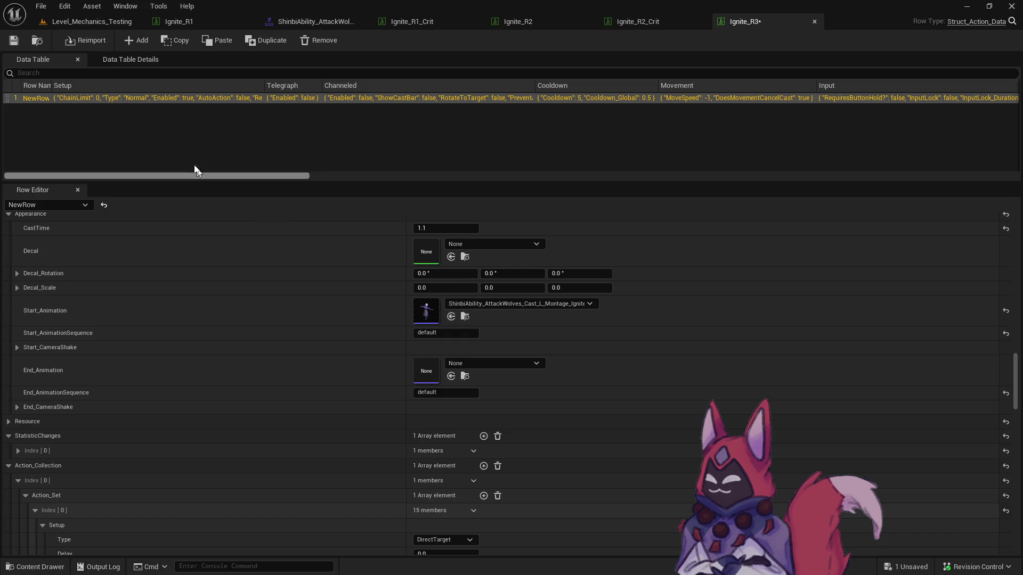
# Open the Ignite_R3_Crit data table from the R3 Crit folder.
pyautogui.click(45, 40)
pyautogui.click(133, 428)
pyautogui.click(364, 355)
pyautogui.doubleClick(364, 355)
pyautogui.scroll(-10, 417, 410)
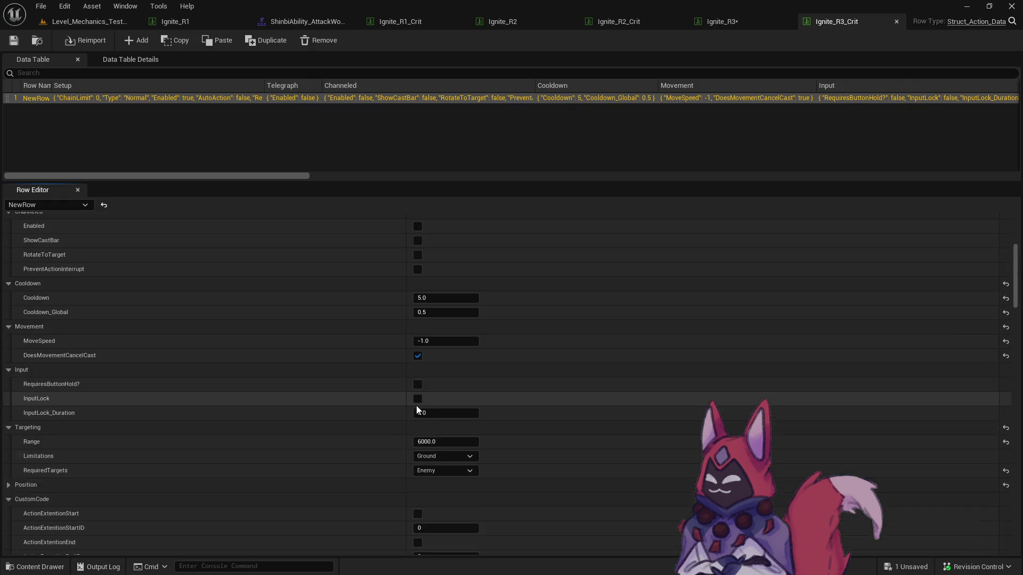
pyautogui.scroll(-15, 416, 400)
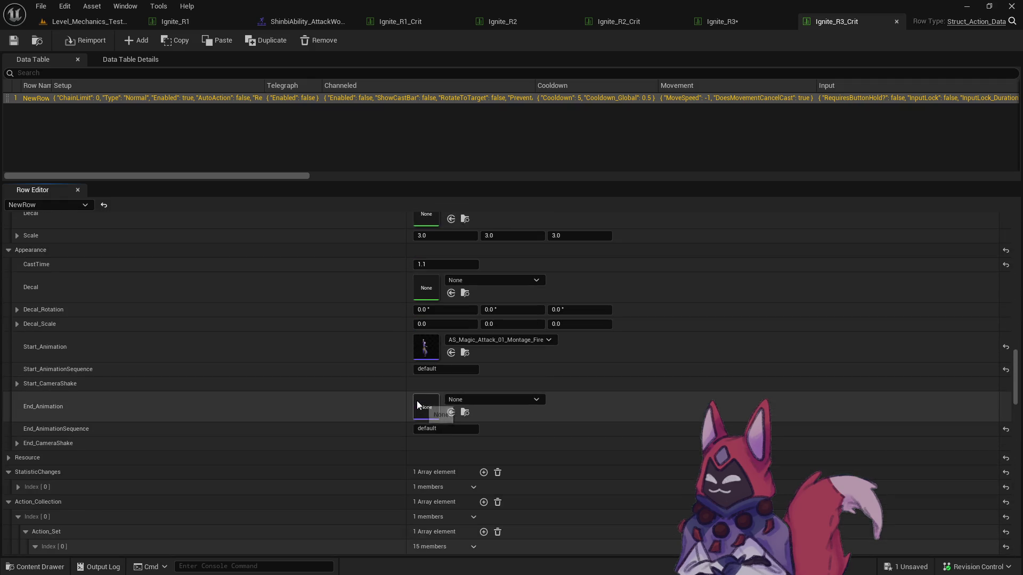
# Set Ignite_R3_Crit's start animation to the Ignite_2_0 montage, then Save All and make writable.
pyautogui.click(716, 22)
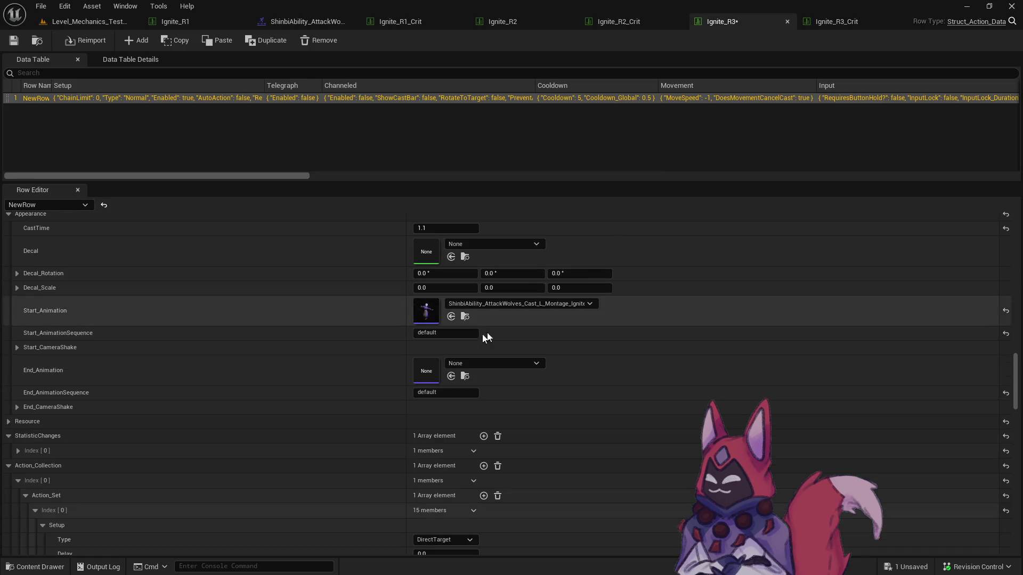
pyautogui.click(833, 21)
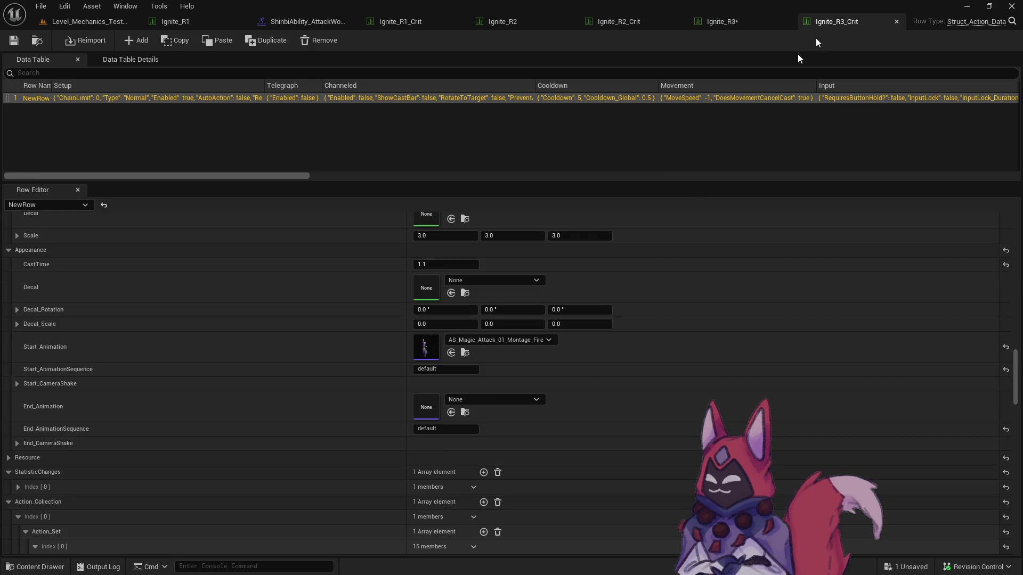
pyautogui.hotkey('ctrl', 'v')
pyautogui.click(464, 353)
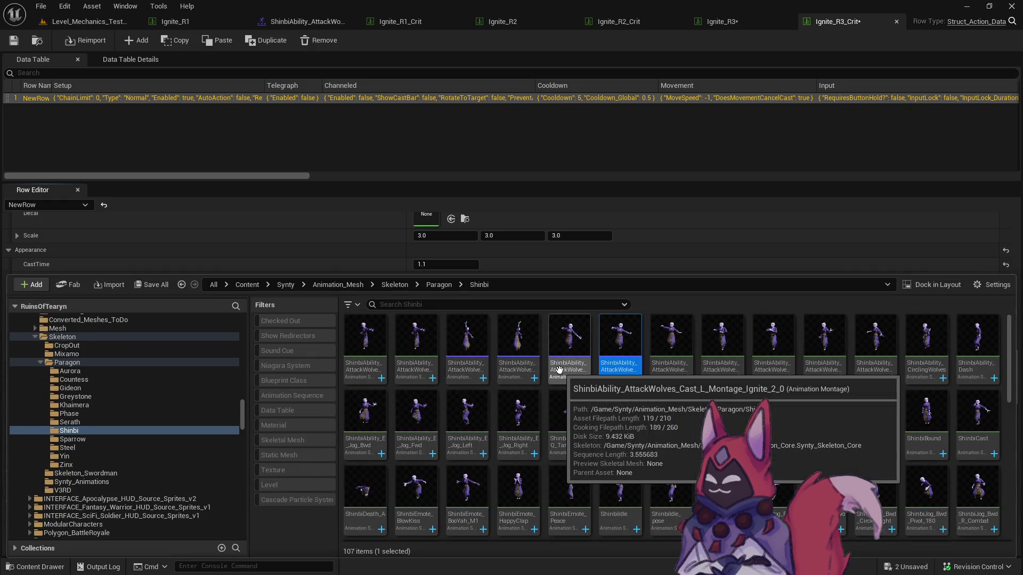
pyautogui.click(653, 116)
pyautogui.hotkey('ctrl', 'space')
pyautogui.click(152, 284)
pyautogui.click(612, 414)
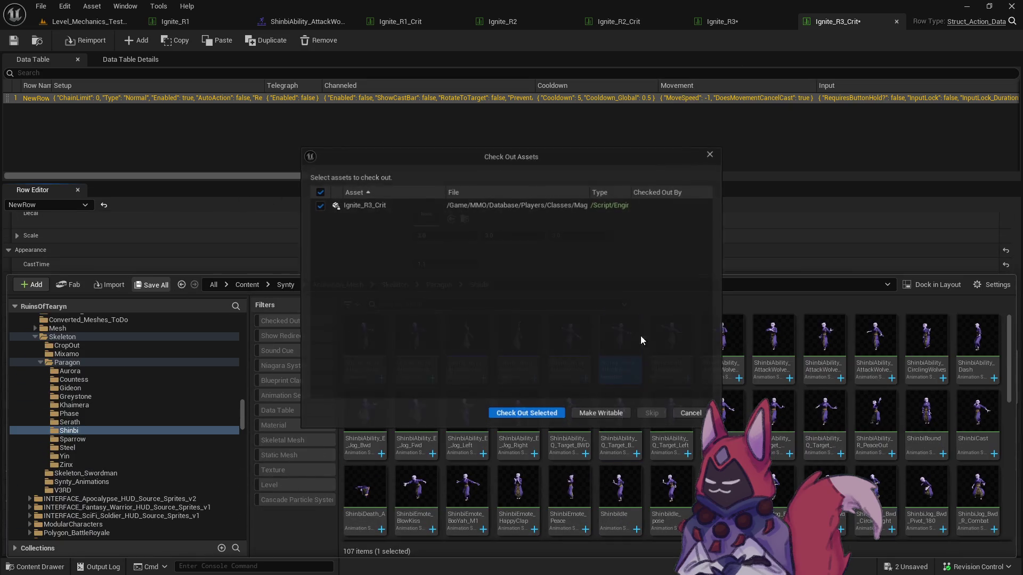
pyautogui.click(586, 411)
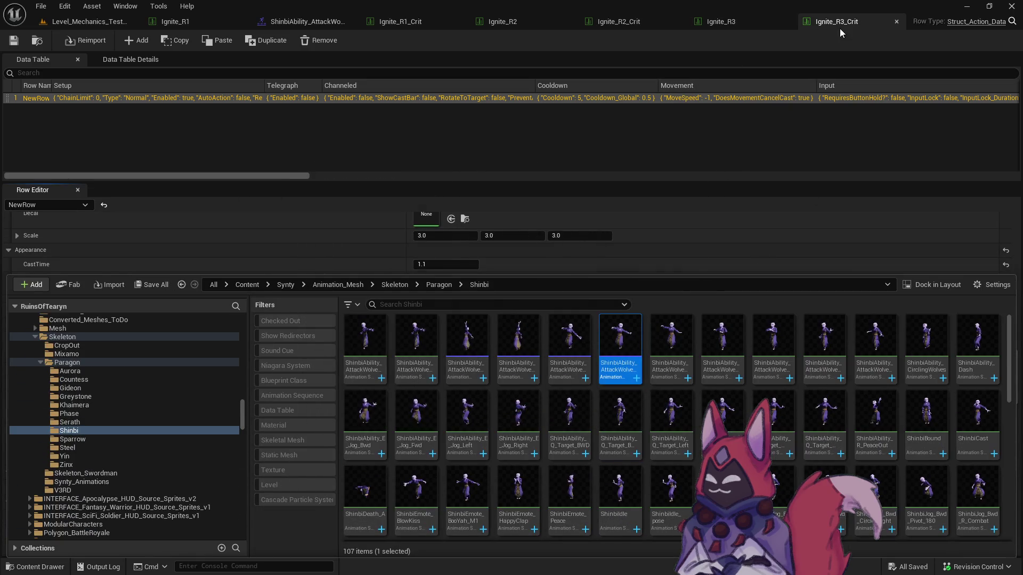
# Compare with Ignite_R3 and locate Ignite_R3_Crit's current start montage in the browser.
pyautogui.click(724, 21)
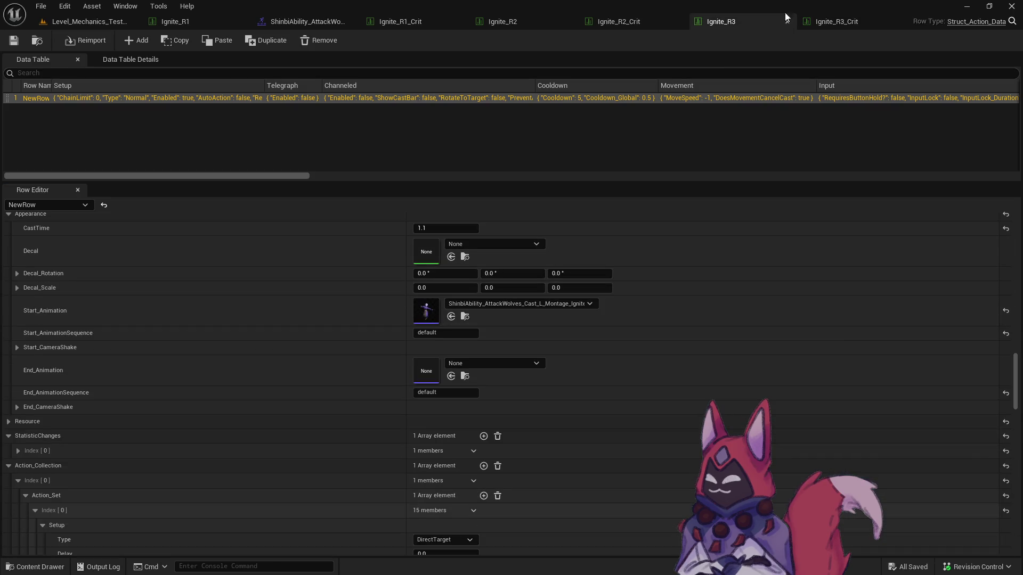
pyautogui.click(839, 21)
pyautogui.click(465, 353)
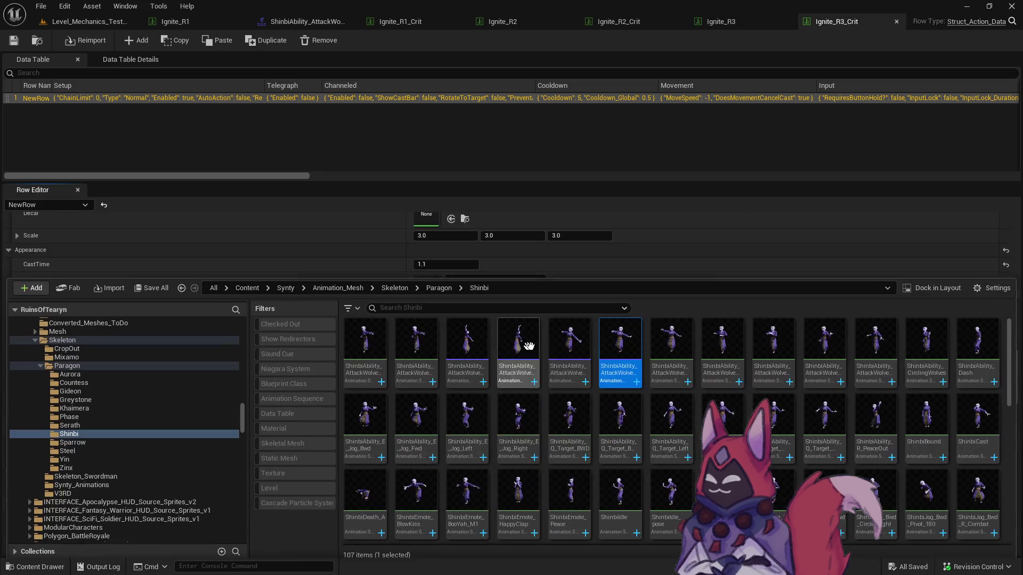
# Duplicate the montage as ShinbiAbility_AttackWolves_Cast_L_Montage_Ignite_3_0, assign it to Ignite_R3_Crit, and open it.
pyautogui.rightClick(635, 363)
pyautogui.click(692, 147)
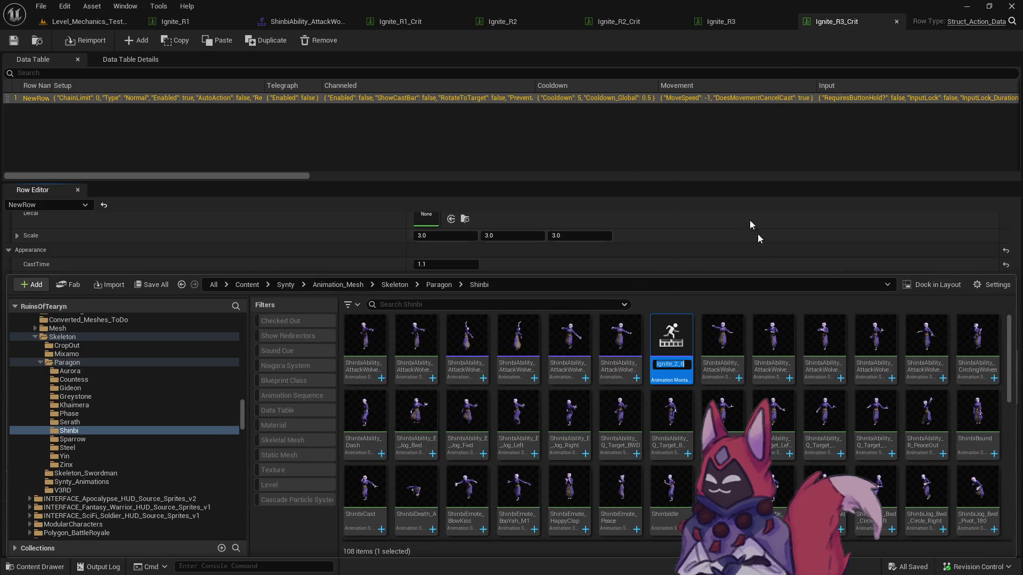
pyautogui.write('_0')
pyautogui.hotkey('ctrl', 's')
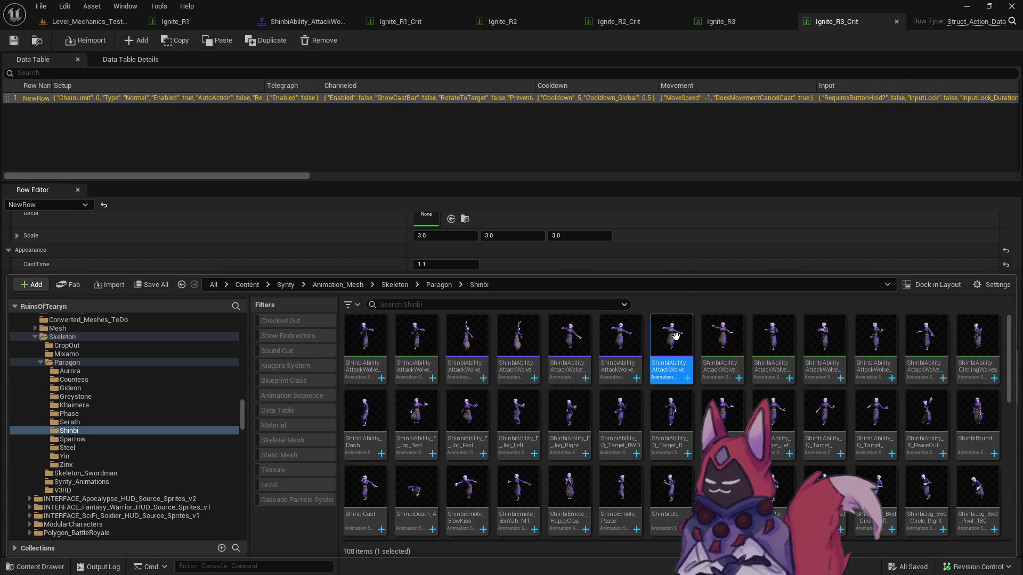
pyautogui.click(449, 261)
pyautogui.click(451, 352)
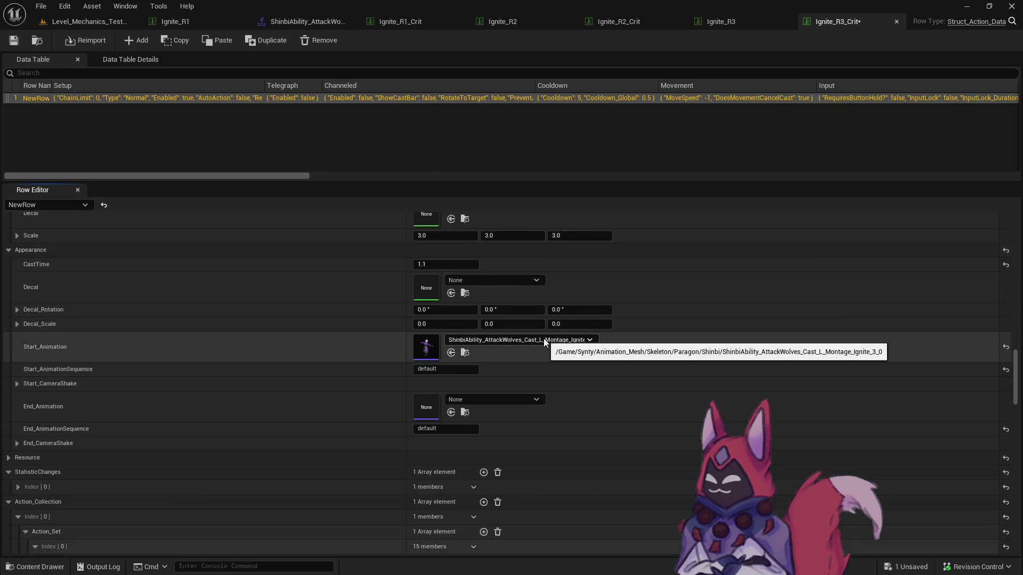
pyautogui.click(464, 352)
pyautogui.doubleClick(670, 368)
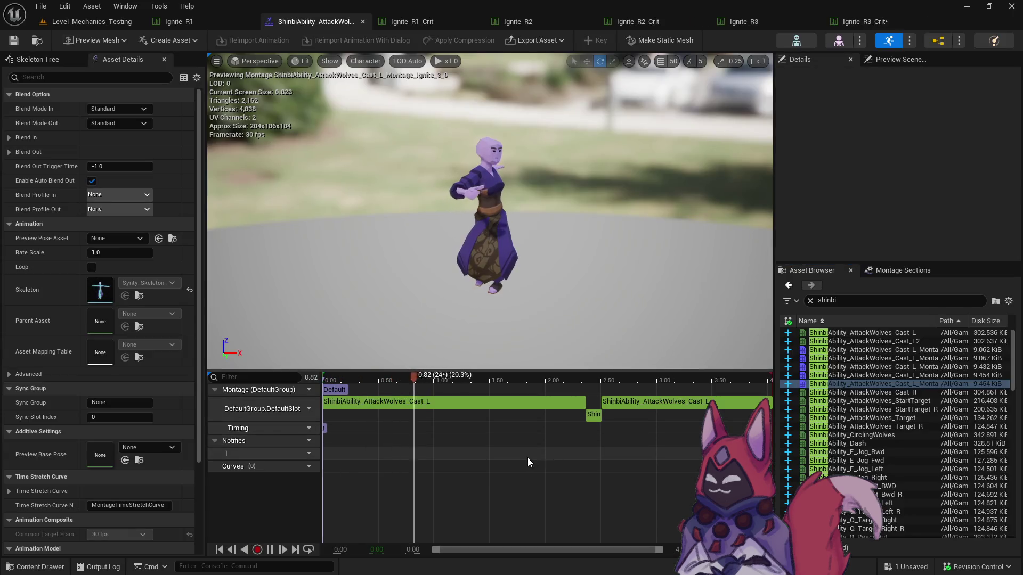
# Select Ignite_3_0's first cast segment and try play rates 0.06 and 0.05.
pyautogui.click(563, 401)
pyautogui.click(915, 148)
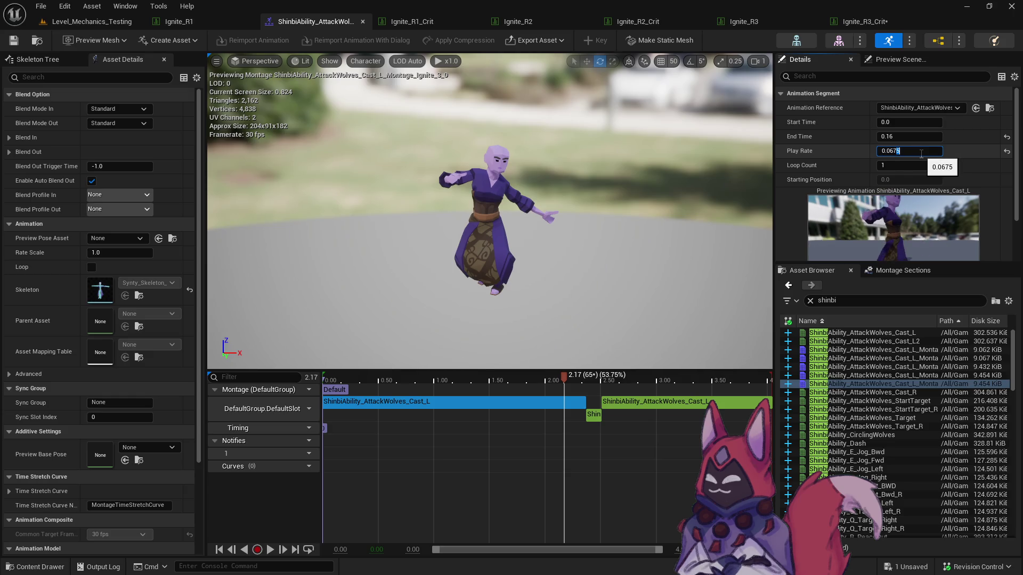
pyautogui.write('0.06')
pyautogui.press('Return')
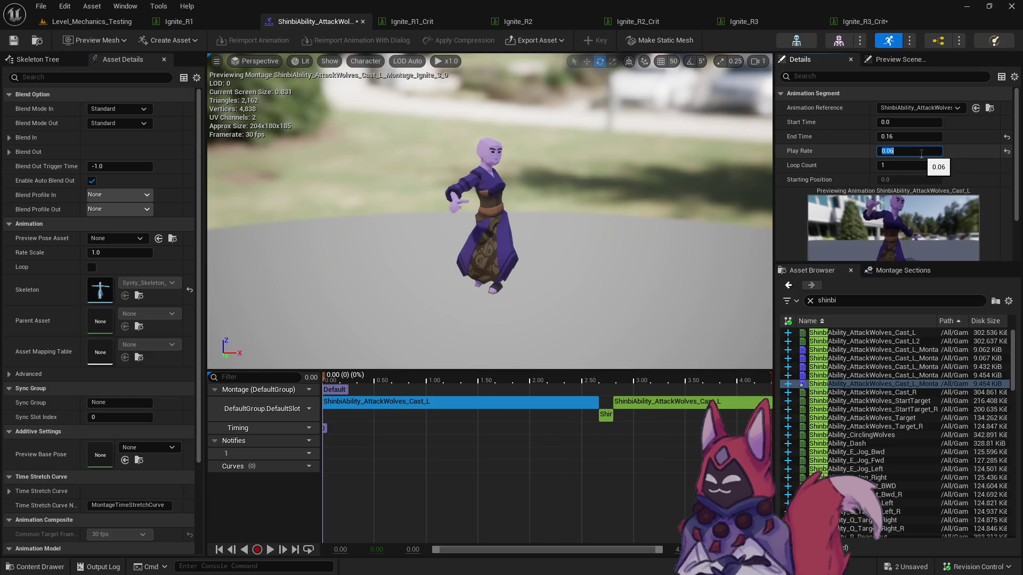
pyautogui.press('BackSpace')
pyautogui.write('5')
pyautogui.press('Return')
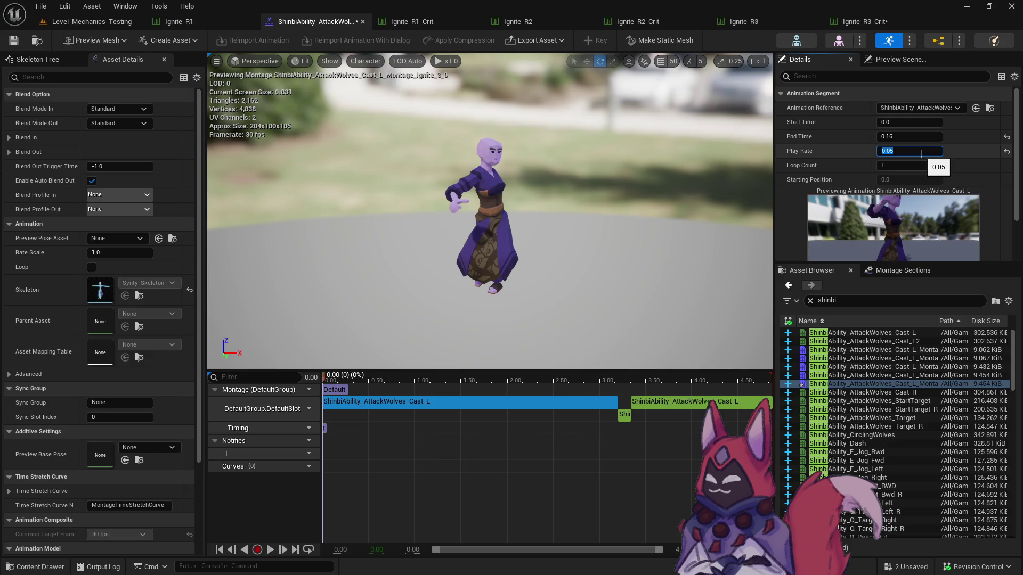
# Fine-tune the segment's play rate to 0.0555 and save the Ignite_3_0 montage.
pyautogui.write('1')
pyautogui.press('Return')
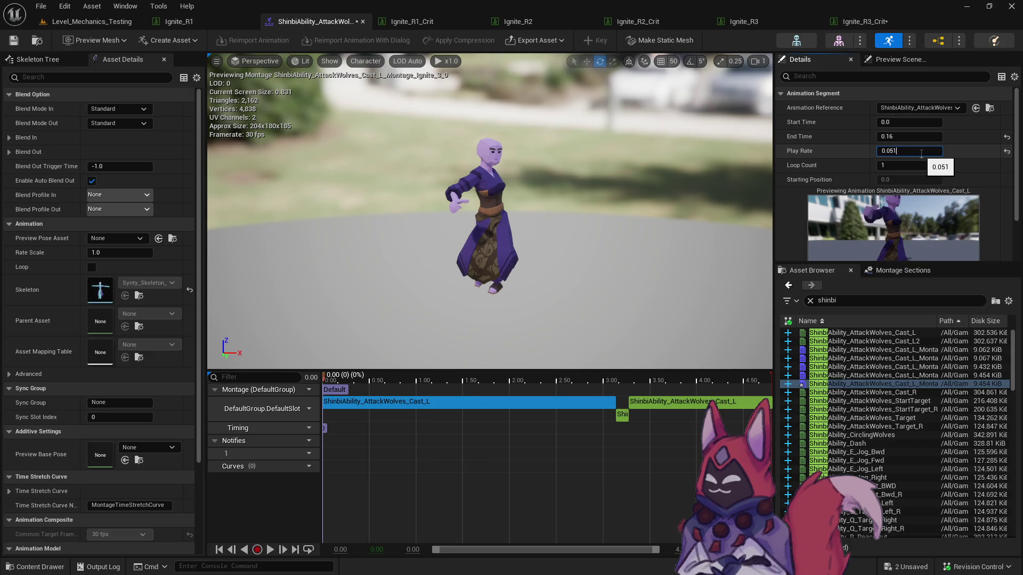
pyautogui.press('Return')
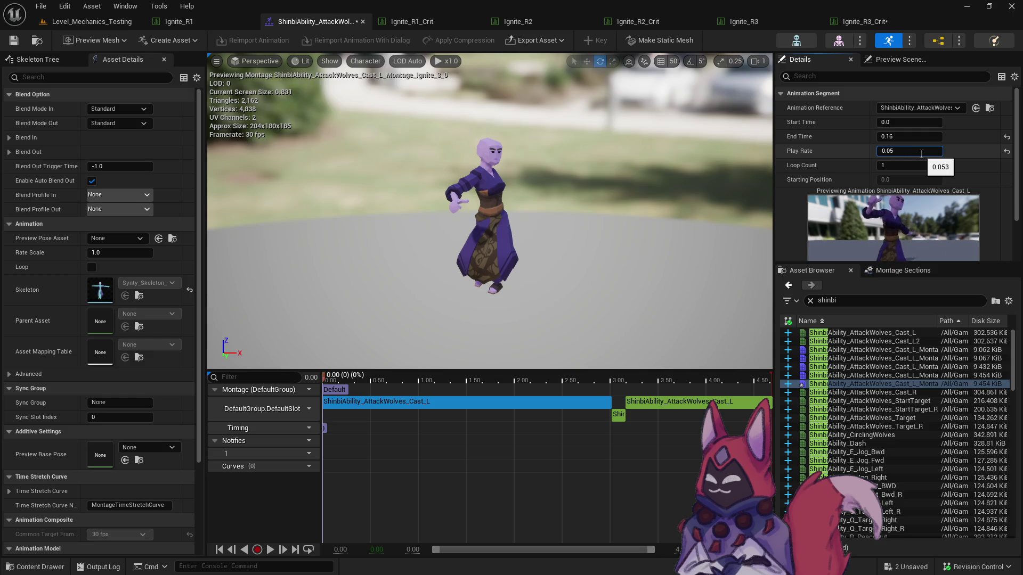
pyautogui.write('5')
pyautogui.press('Return')
pyautogui.press('BackSpace')
pyautogui.write('6')
pyautogui.press('Return')
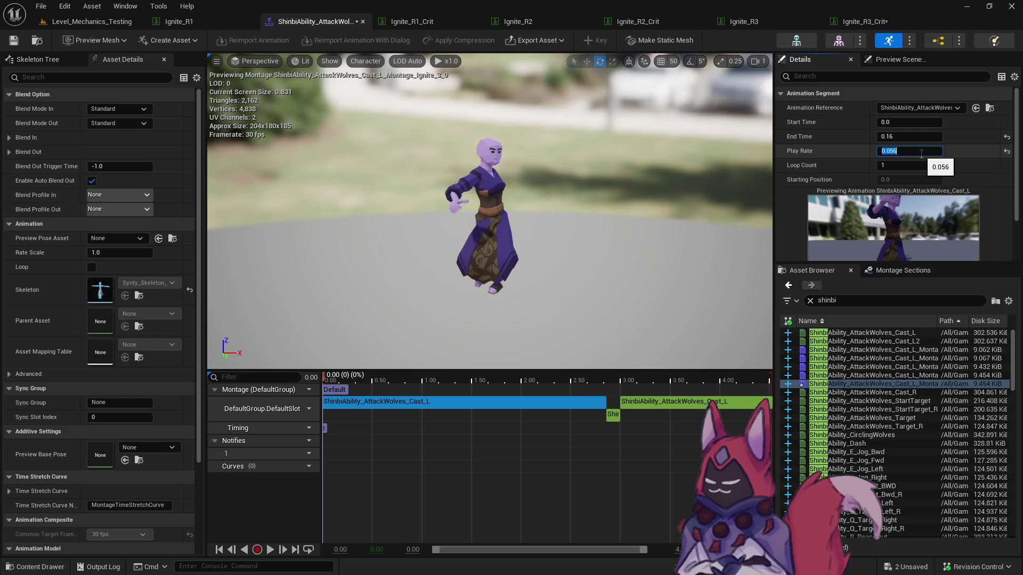
pyautogui.write('55')
pyautogui.press('Return')
pyautogui.click(13, 40)
# Save all changes from Ignite_R3_Crit, then play-test Level_Mechanics_Testing in the editor.
pyautogui.click(847, 21)
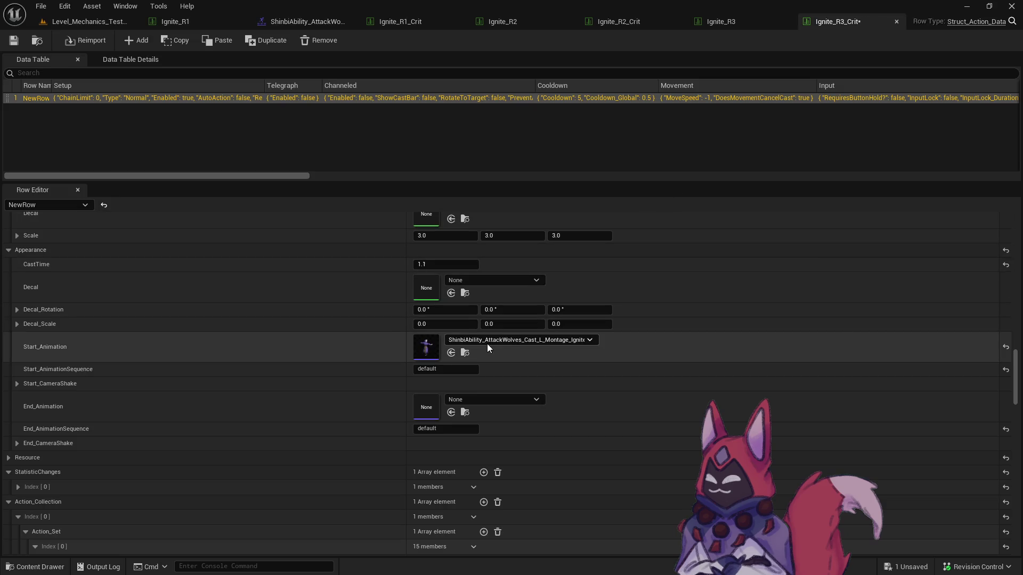
pyautogui.click(464, 353)
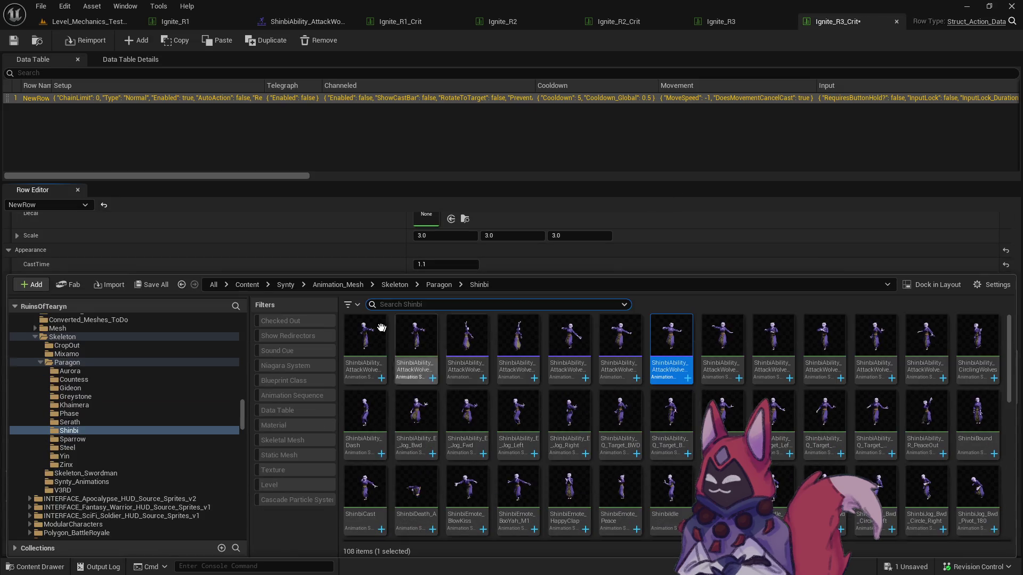
pyautogui.click(152, 285)
pyautogui.click(596, 414)
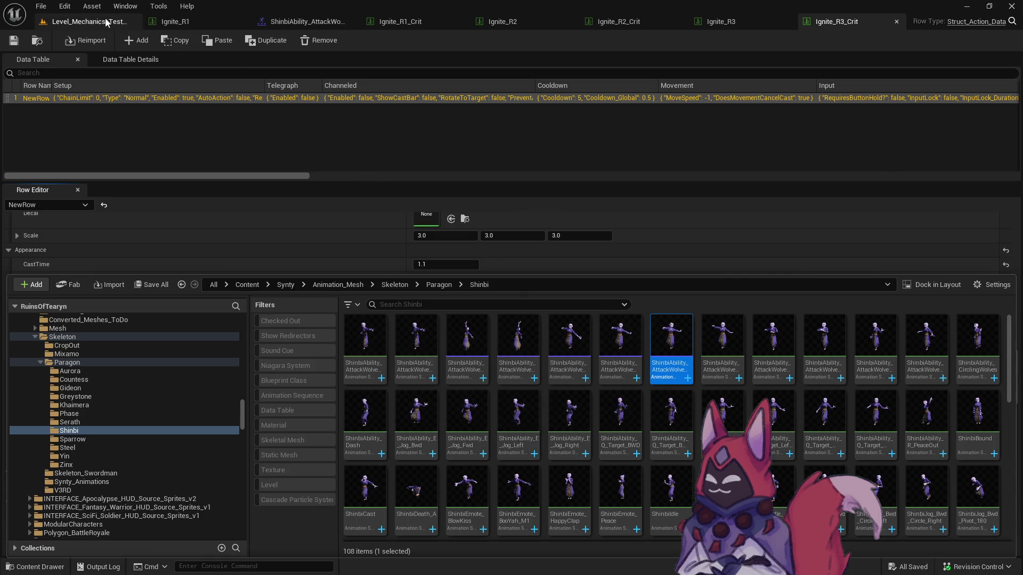
pyautogui.click(88, 21)
pyautogui.click(260, 39)
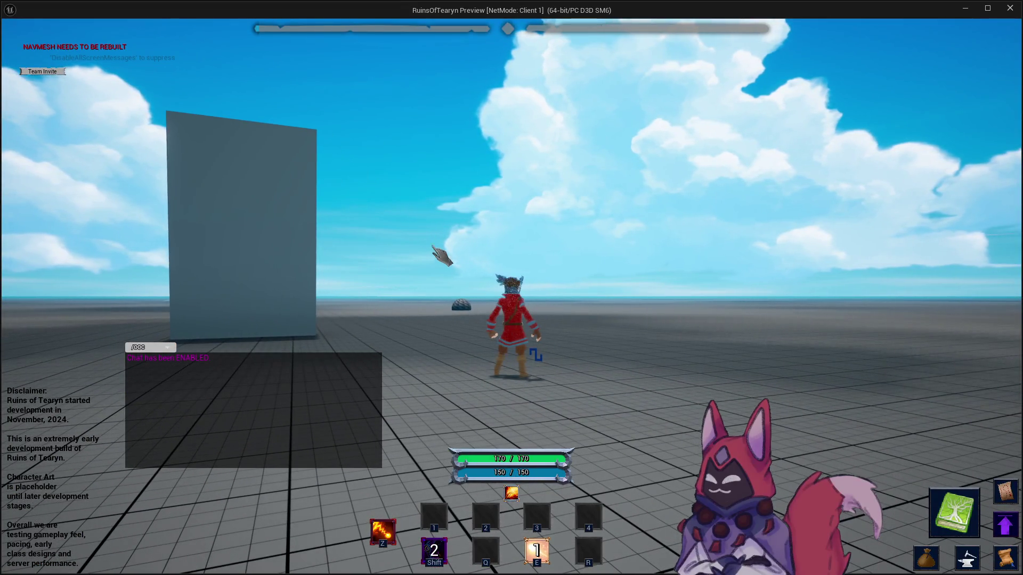
# Turn the camera onto the target dummies and cast the slowed Ignite (hotkey 1) at one.
pyautogui.moveTo(521, 250); pyautogui.dragTo(669, 269)
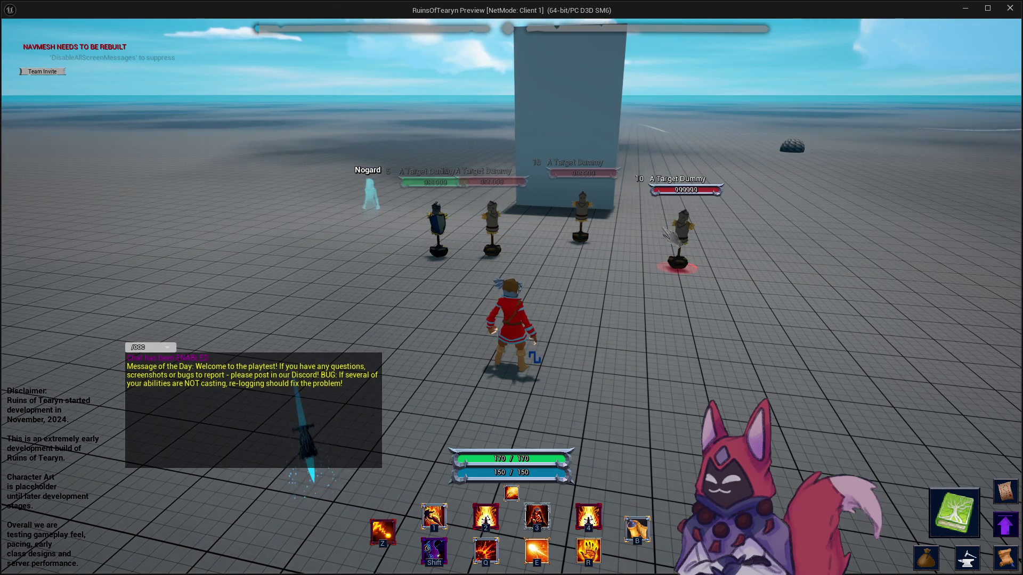
pyautogui.moveTo(661, 230)
pyautogui.mouseDown()
pyautogui.moveTo(757, 229)
pyautogui.moveTo(681, 228)
pyautogui.mouseUp()
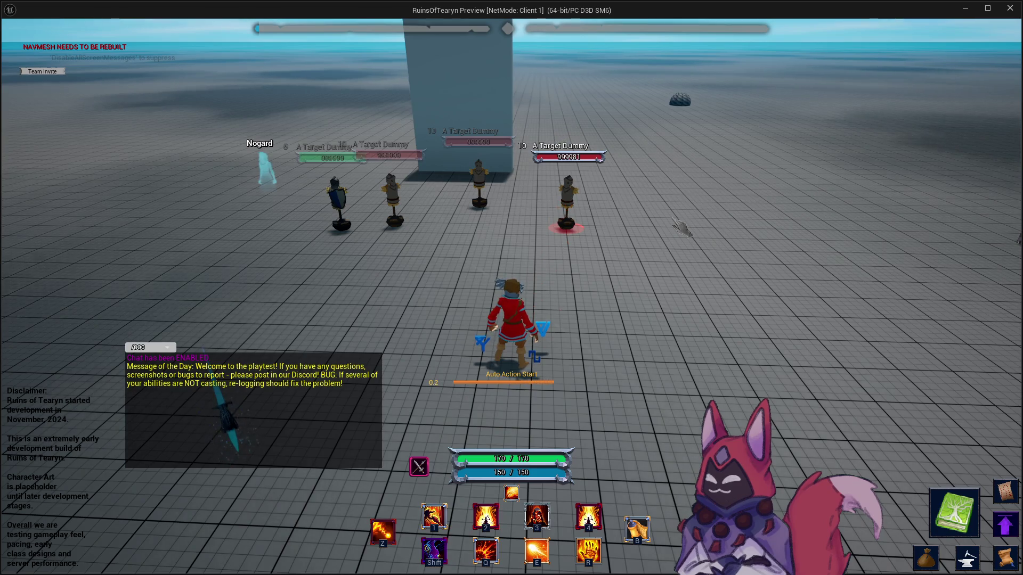
pyautogui.moveTo(682, 229); pyautogui.dragTo(684, 216)
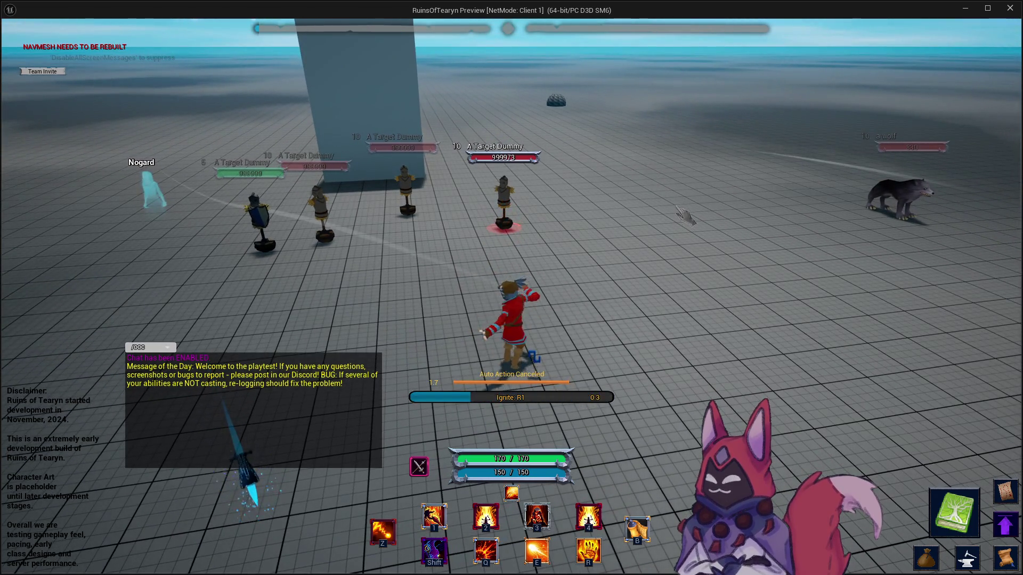
pyautogui.press('1')
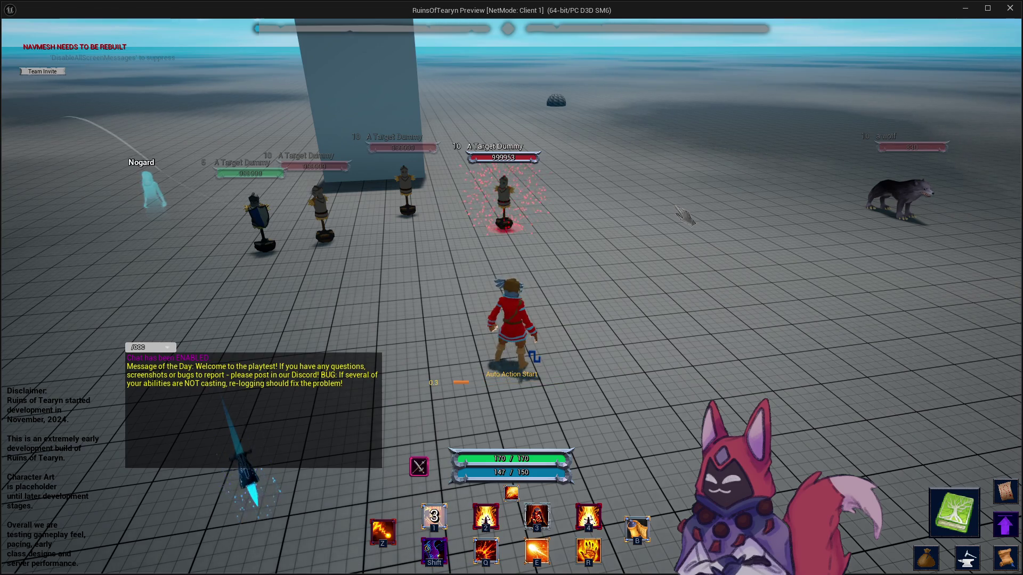
pyautogui.moveTo(685, 216); pyautogui.dragTo(671, 220)
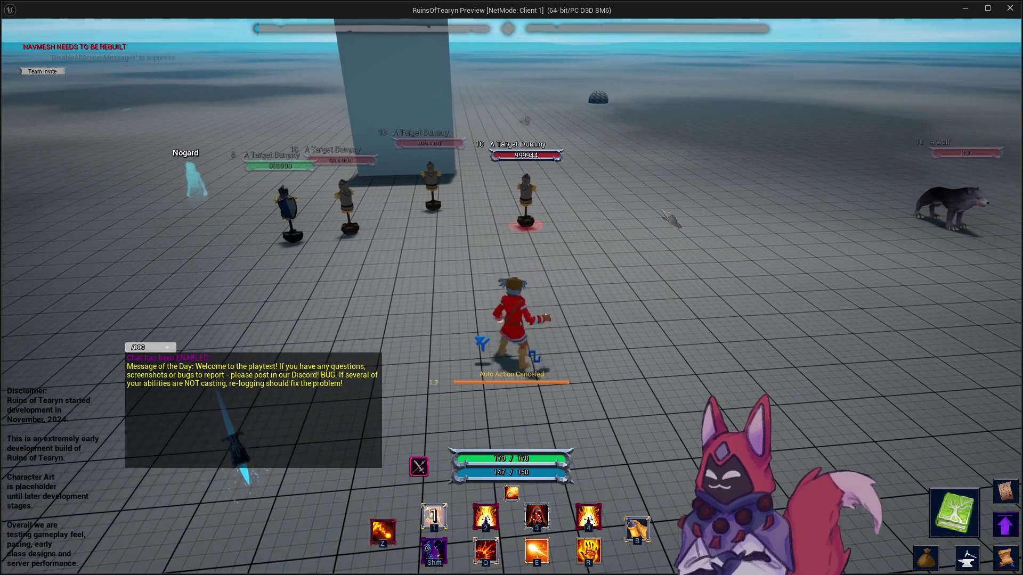
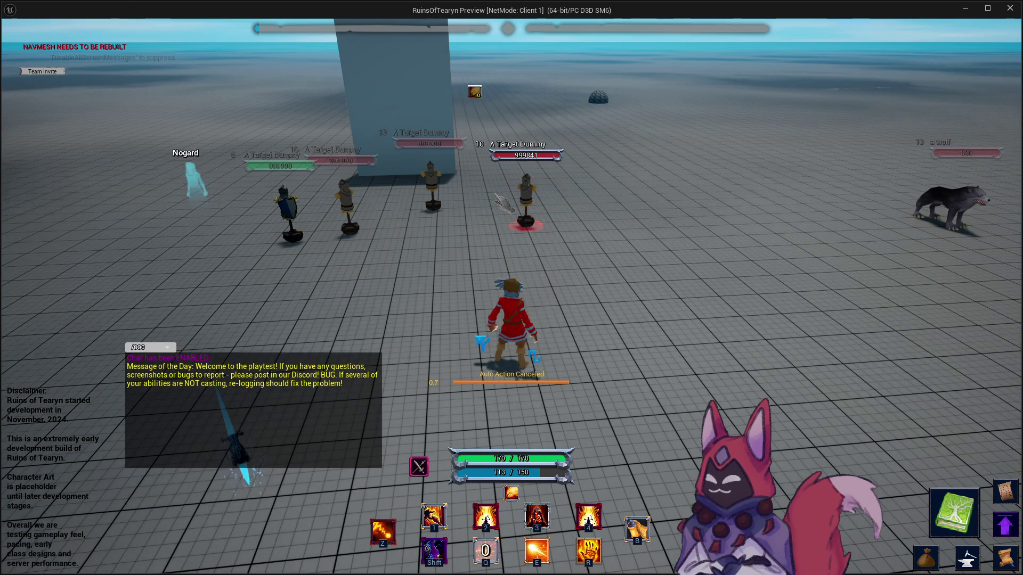
# Cast Ignite at the target dummy, then return to the Level_Mechanics_Testing editor view.
pyautogui.press('a')
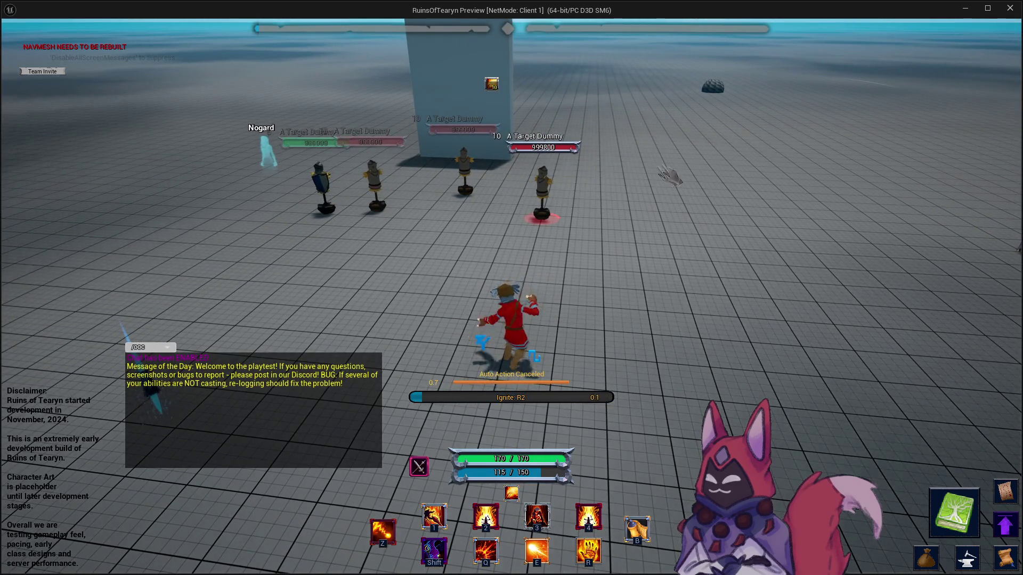
pyautogui.hotkey('alt', 'Tab')
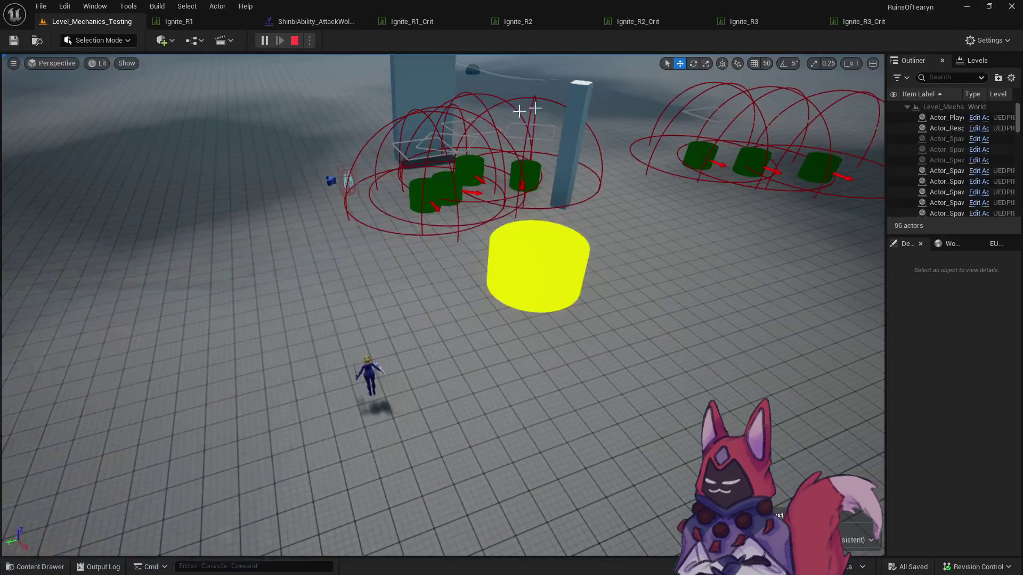
# Open the Ignite_R1 data table from the R1 Base folder and arrange the Ignite table tabs.
pyautogui.click(411, 21)
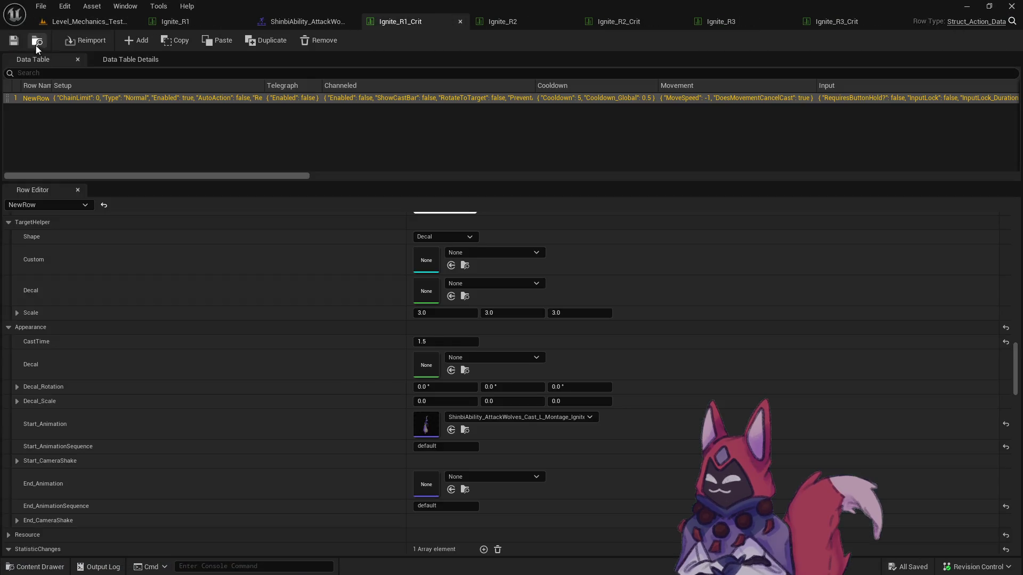
pyautogui.click(36, 43)
pyautogui.click(95, 423)
pyautogui.doubleClick(363, 336)
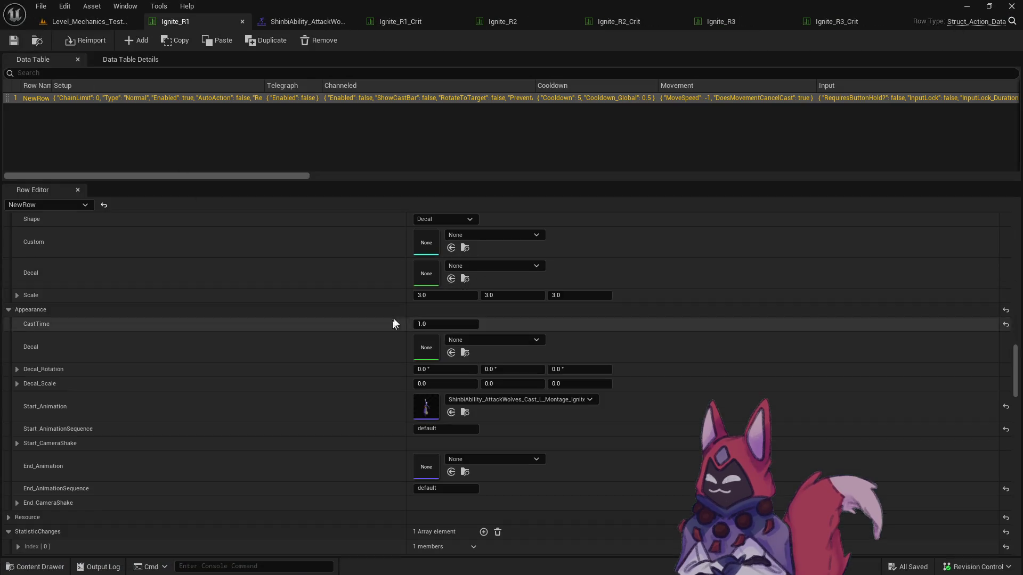
pyautogui.moveTo(277, 21); pyautogui.dragTo(202, 21)
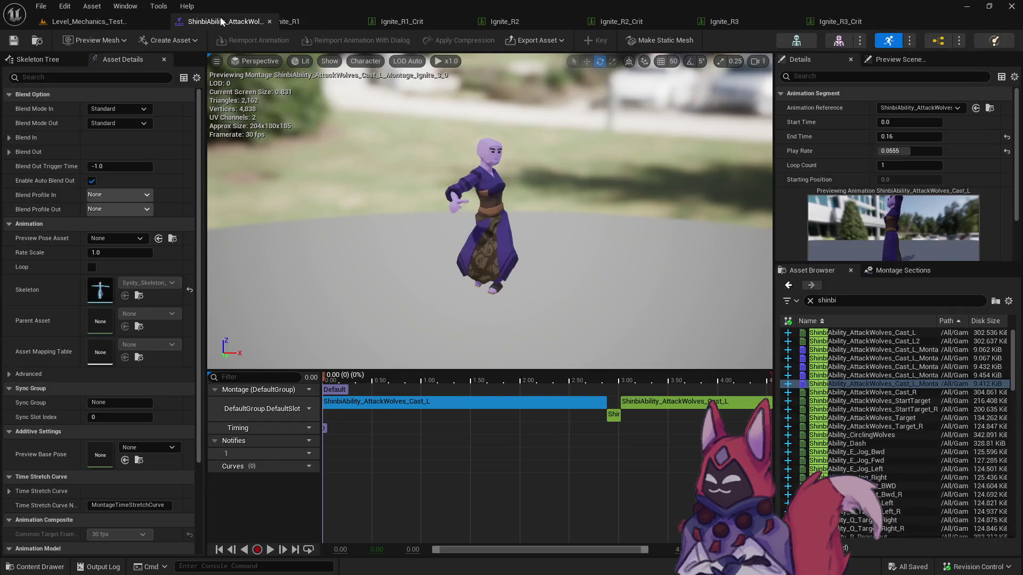
pyautogui.click(311, 20)
pyautogui.click(405, 21)
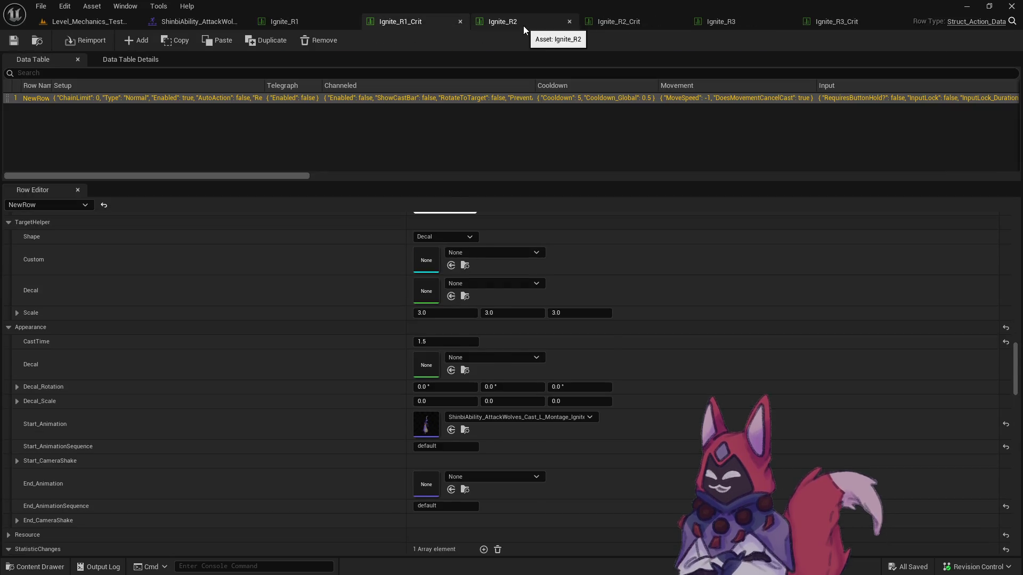
pyautogui.click(523, 24)
pyautogui.click(637, 22)
pyautogui.click(744, 21)
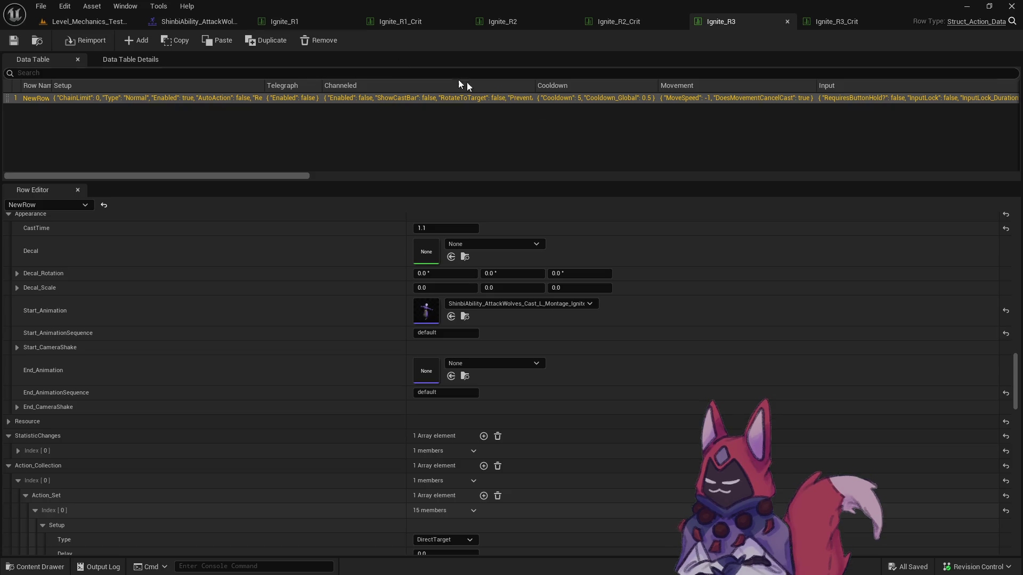
pyautogui.click(306, 19)
# Set Ignite_R1's MoveSpeed to 0.
pyautogui.scroll(10, 1008, 228)
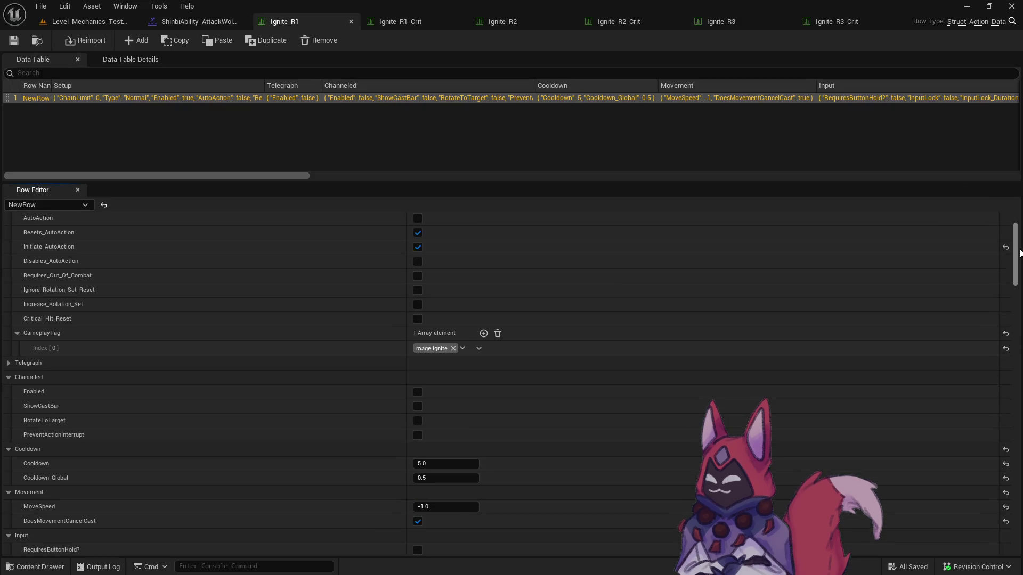
pyautogui.scroll(-5, 1018, 249)
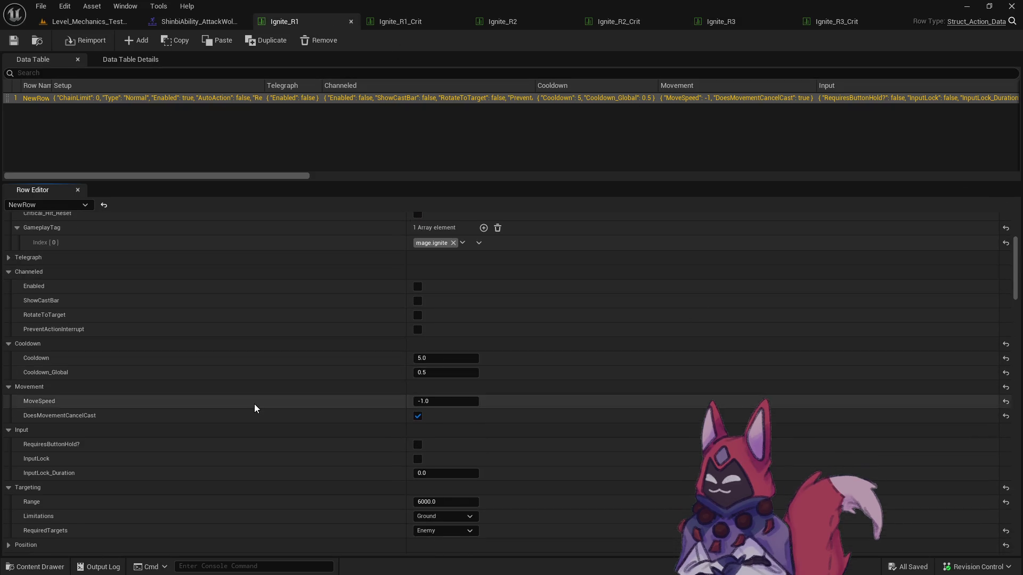
pyautogui.scroll(-3, 256, 406)
pyautogui.click(445, 299)
pyautogui.write('0')
pyautogui.press('Return')
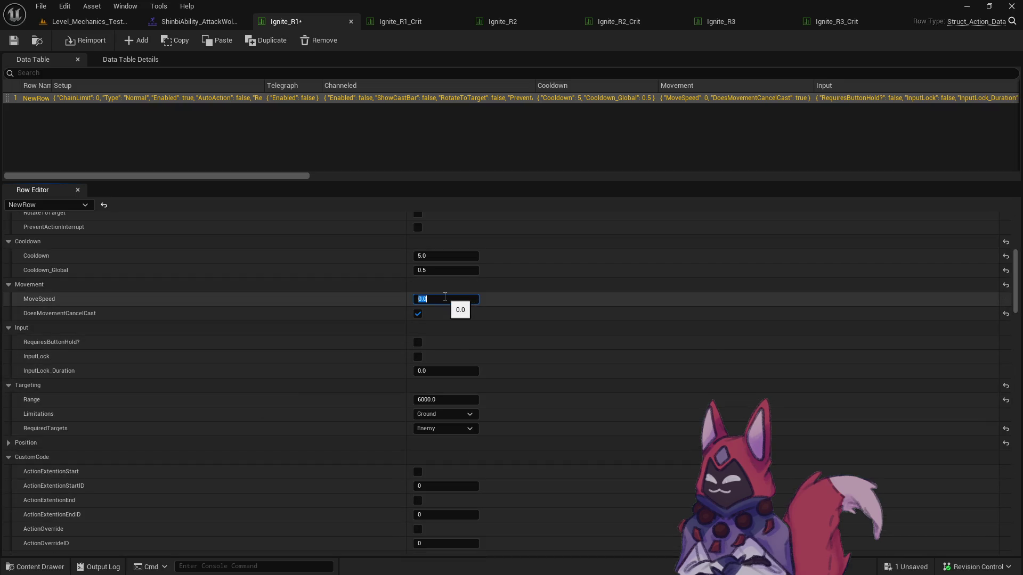
# Check Ignite_R1_Crit, then set Ignite_R2's MoveSpeed to 0.
pyautogui.click(400, 21)
pyautogui.scroll(10, 1019, 296)
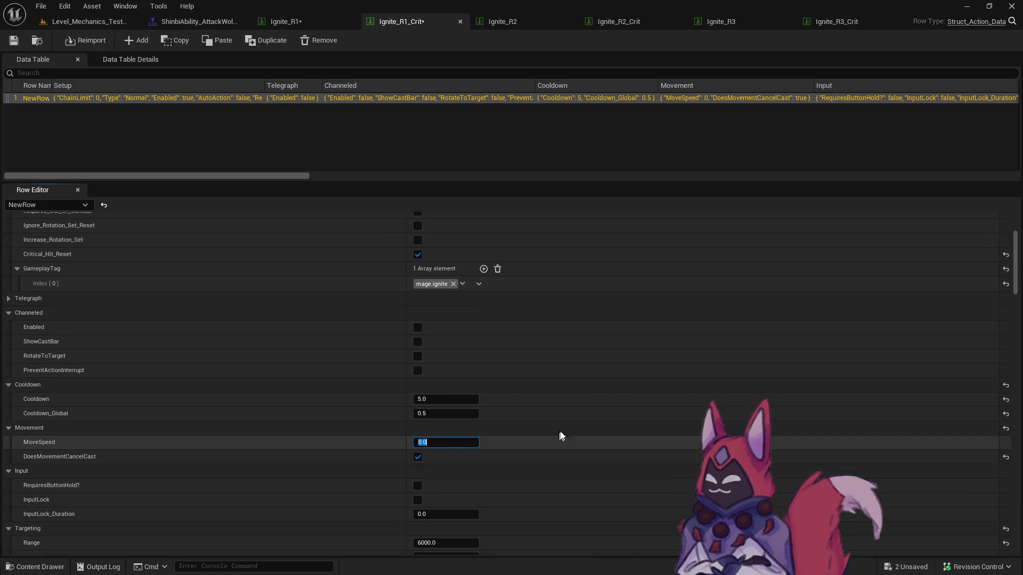
pyautogui.click(523, 24)
pyautogui.scroll(10, 1018, 245)
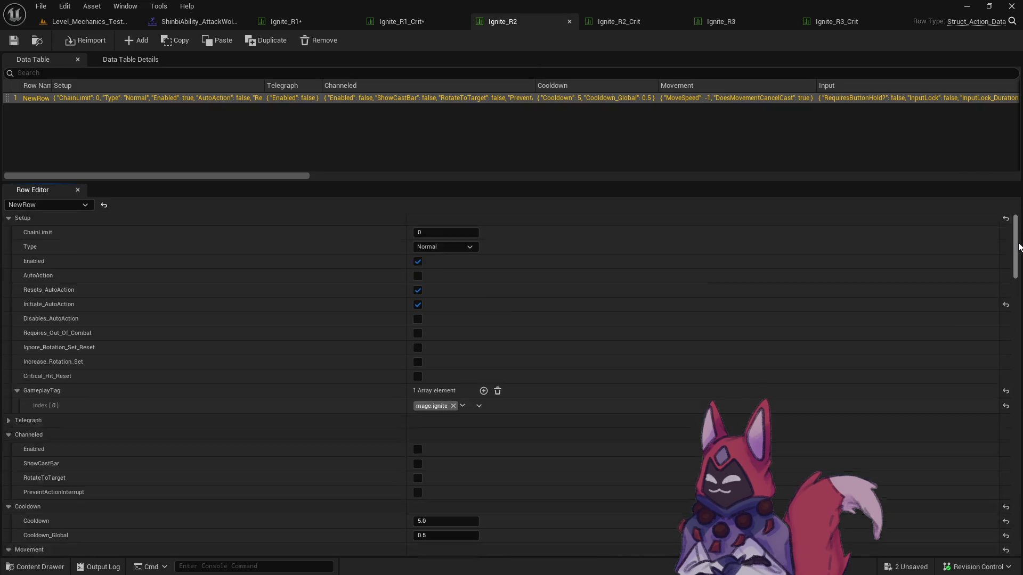
pyautogui.scroll(-8, 1018, 245)
pyautogui.doubleClick(471, 359)
pyautogui.write('0')
pyautogui.press('Return')
# Set MoveSpeed to 0 in Ignite_R2_Crit and Ignite_R3.
pyautogui.click(658, 24)
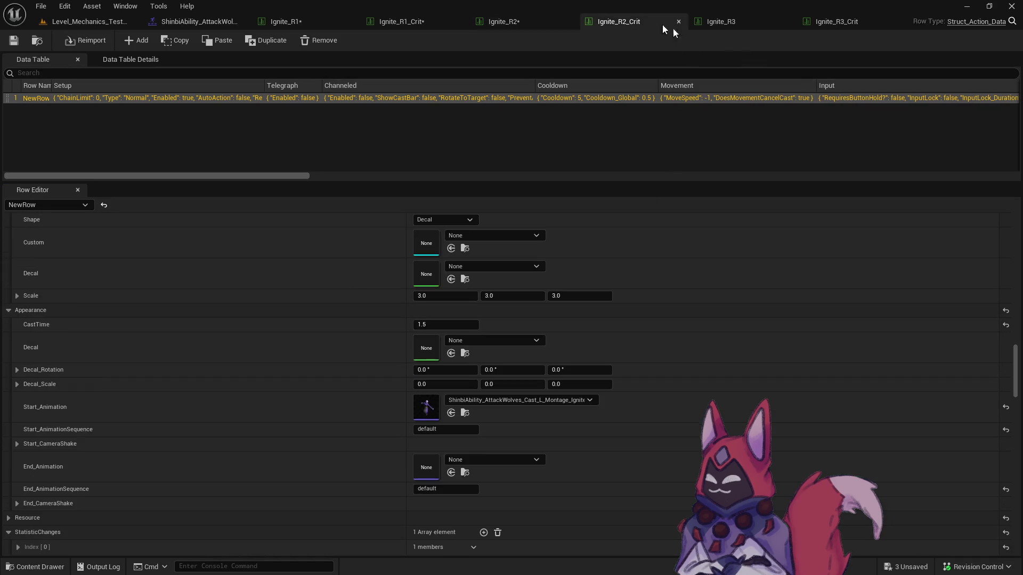
pyautogui.scroll(10, 1018, 292)
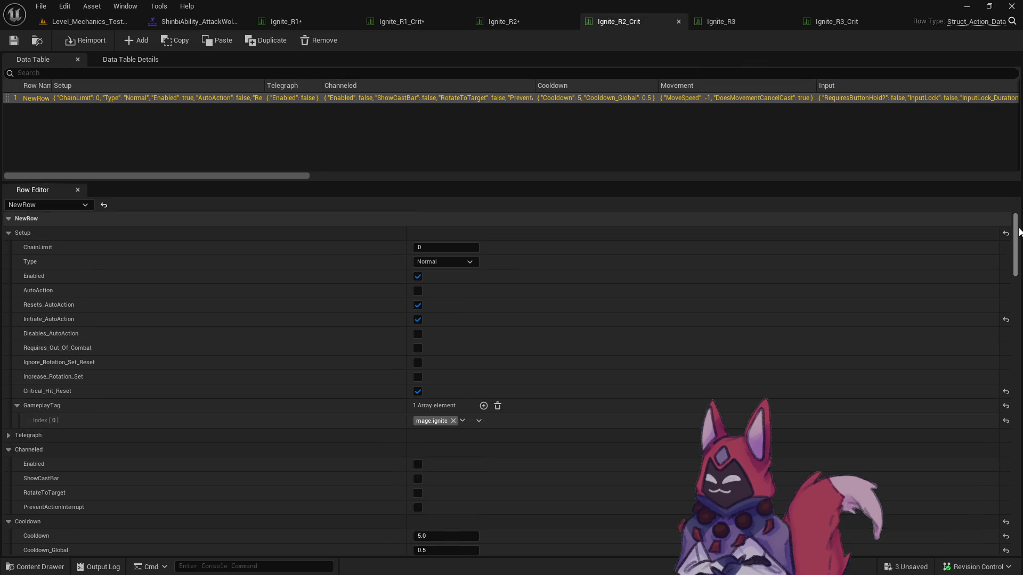
pyautogui.scroll(-5, 1015, 261)
pyautogui.doubleClick(443, 360)
pyautogui.write('0')
pyautogui.press('Return')
pyautogui.click(721, 22)
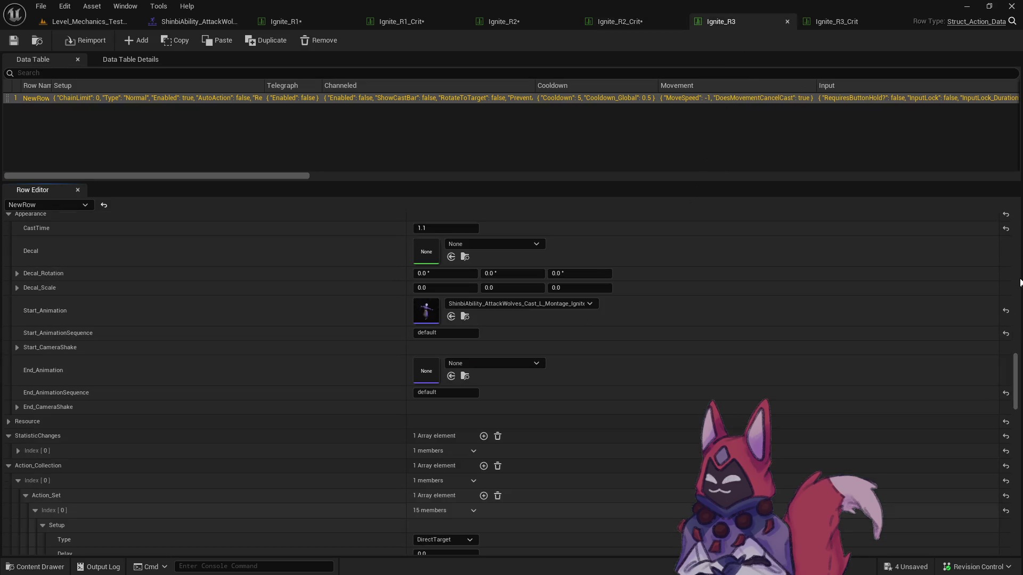
pyautogui.scroll(10, 1020, 282)
pyautogui.doubleClick(447, 436)
pyautogui.write('0')
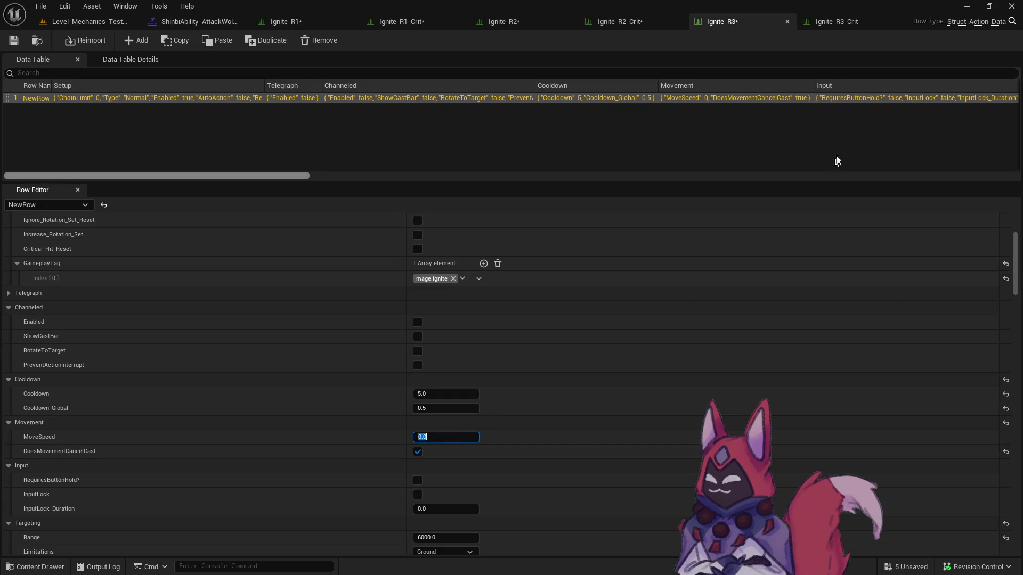
pyautogui.press('Return')
# Review Ignite_R3_Crit, save all modified data tables, and return to Level_Mechanics_Testing.
pyautogui.click(837, 22)
pyautogui.scroll(10, 1020, 306)
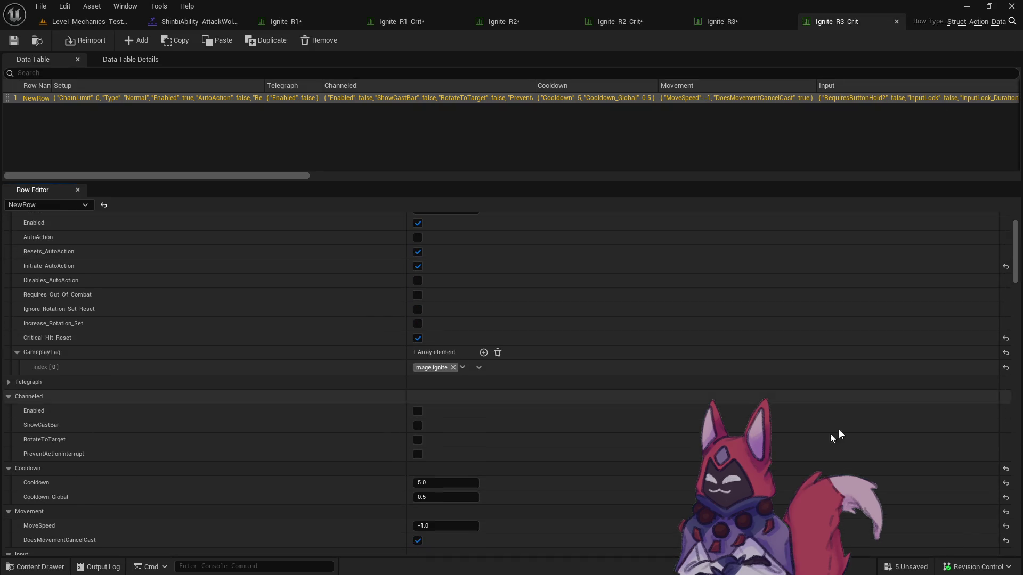
pyautogui.hotkey('ctrl', 'space')
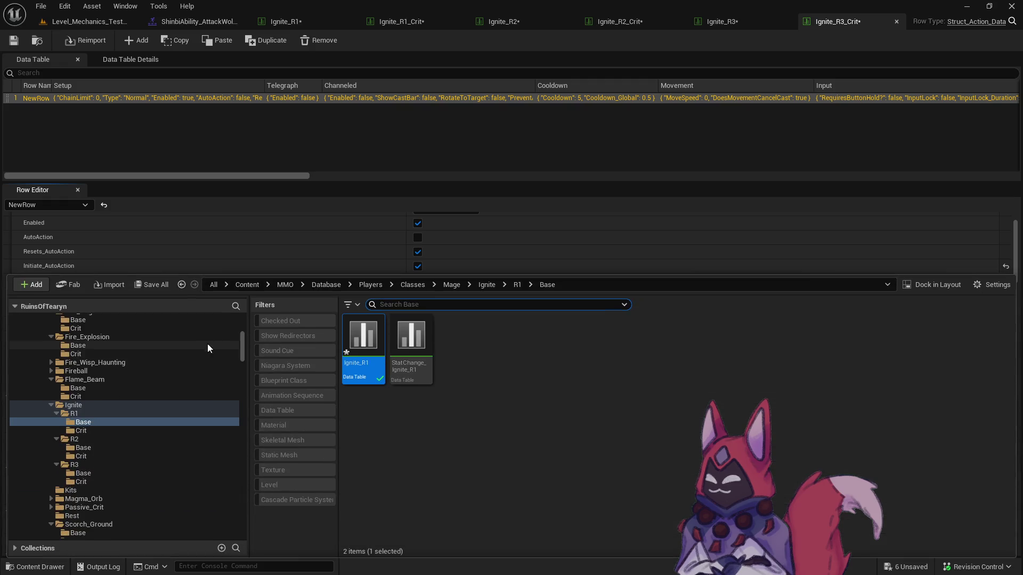
pyautogui.click(163, 290)
pyautogui.click(584, 413)
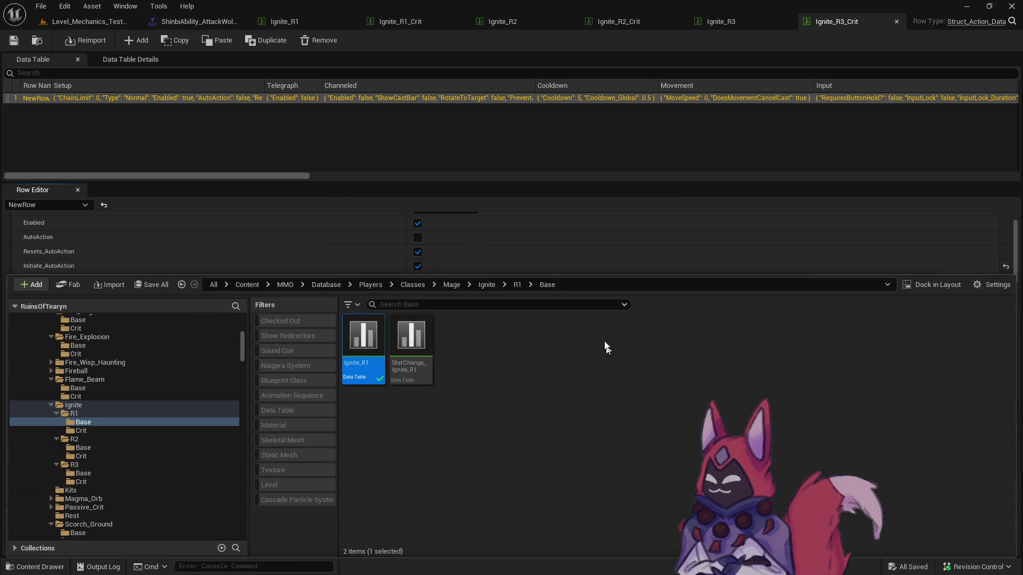
pyautogui.click(610, 55)
pyautogui.click(95, 25)
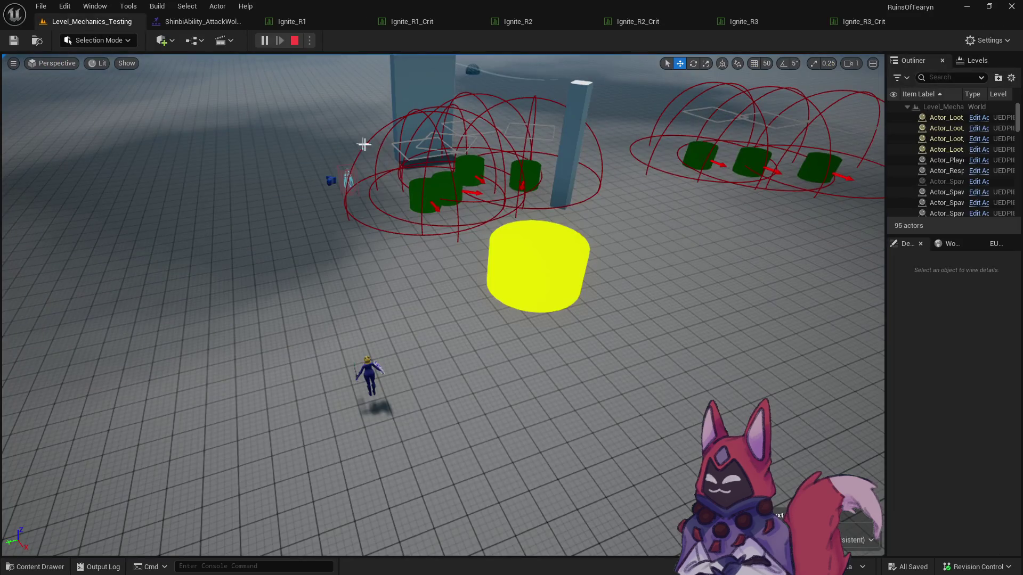
pyautogui.hotkey('alt', 'Tab')
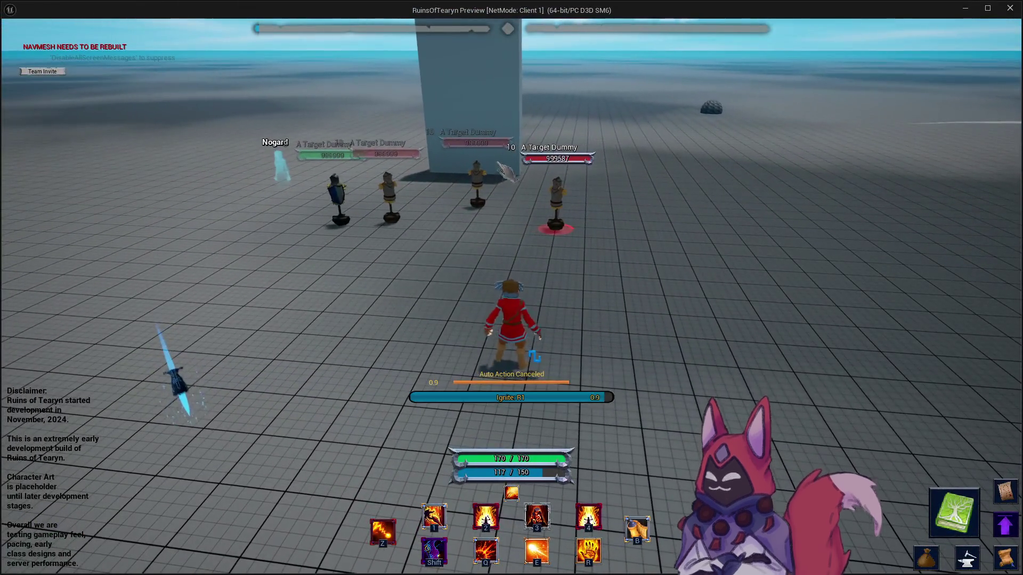
pyautogui.press('d')
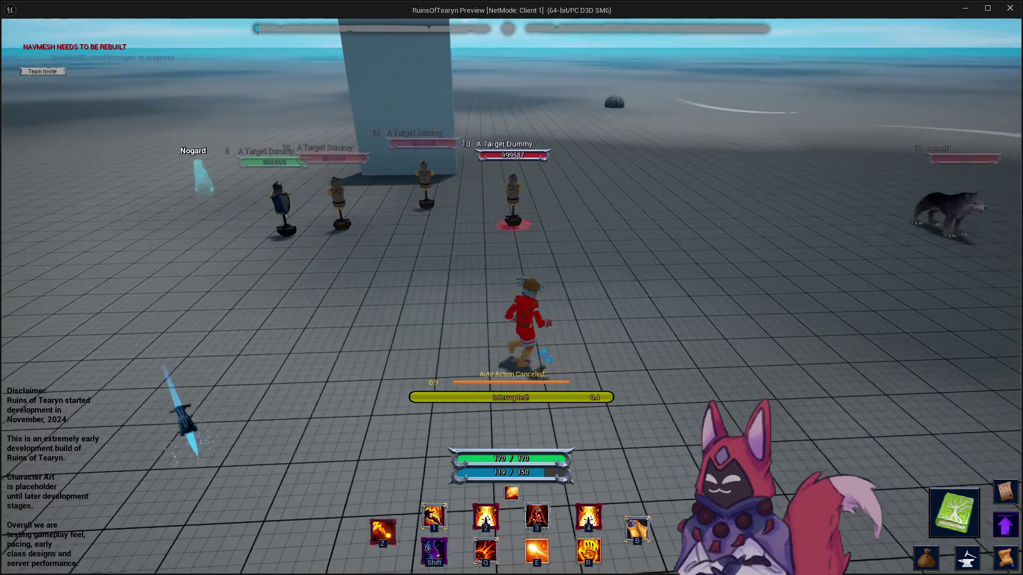
pyautogui.press('r')
pyautogui.press('1')
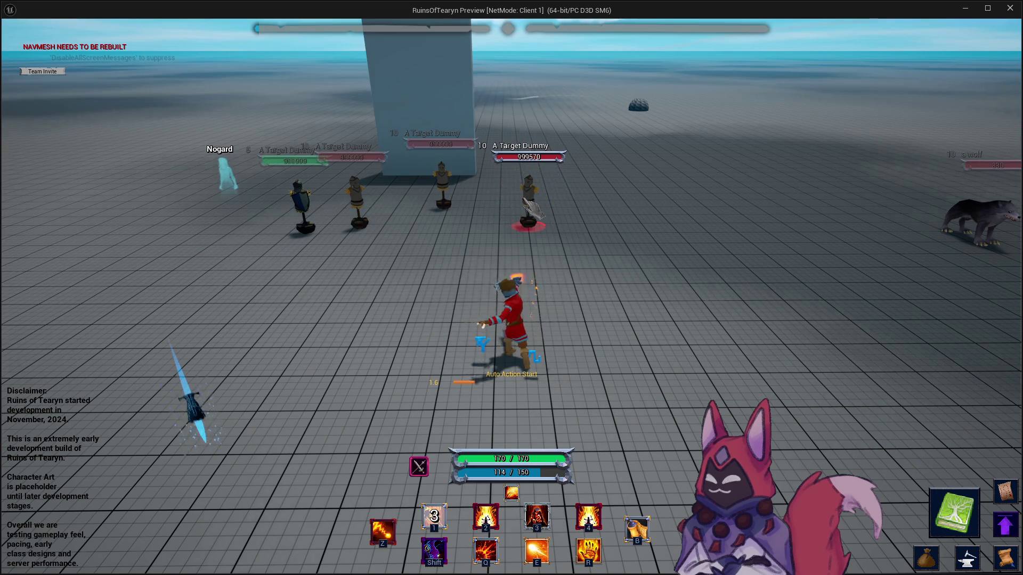
pyautogui.press('s')
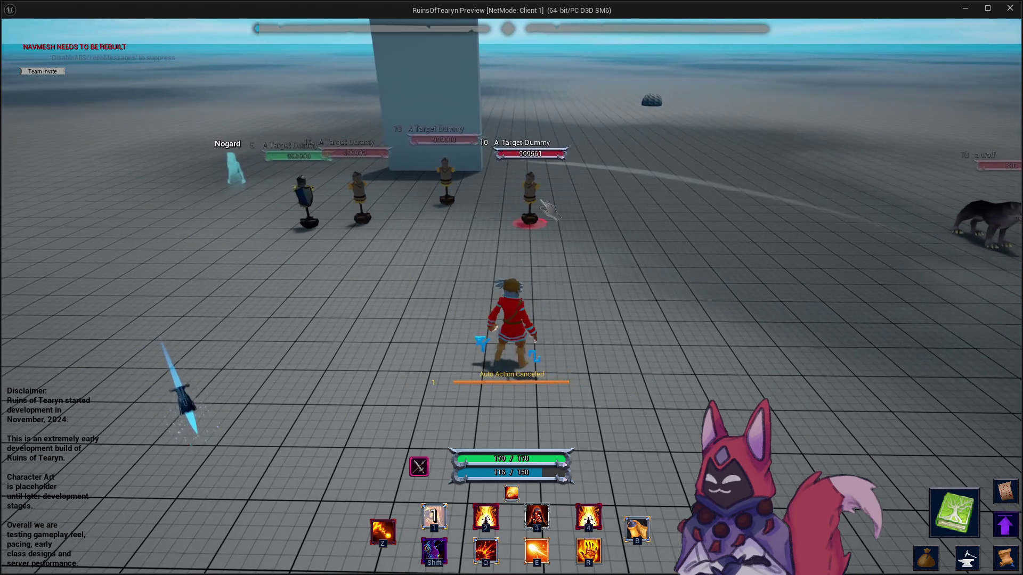
pyautogui.press('r')
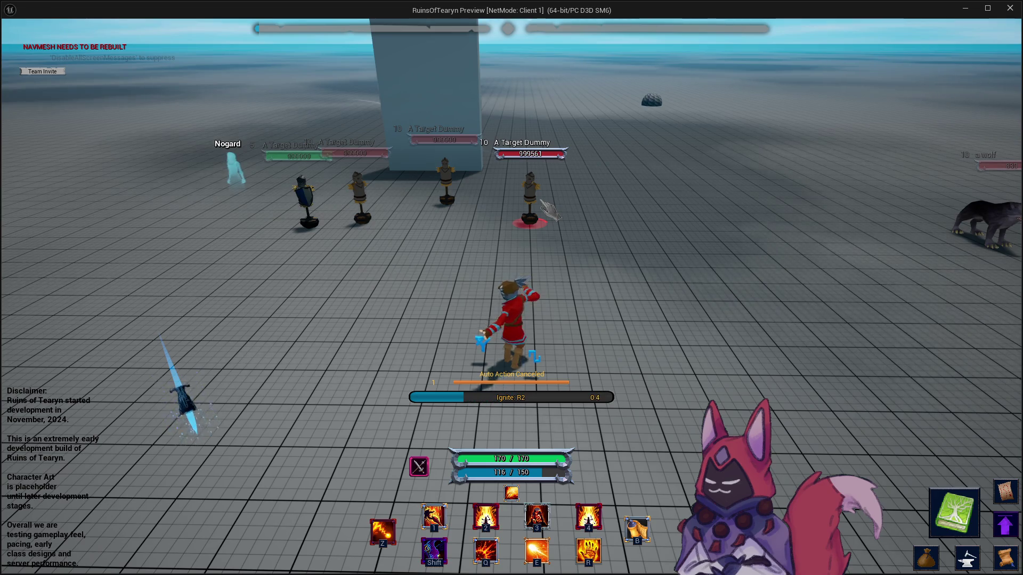
pyautogui.press('z')
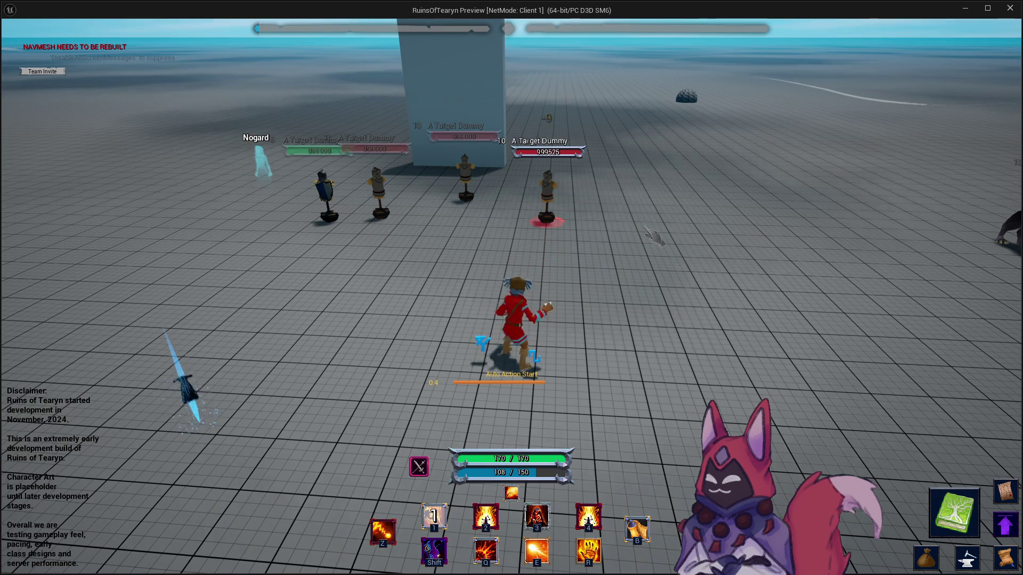
pyautogui.press('d')
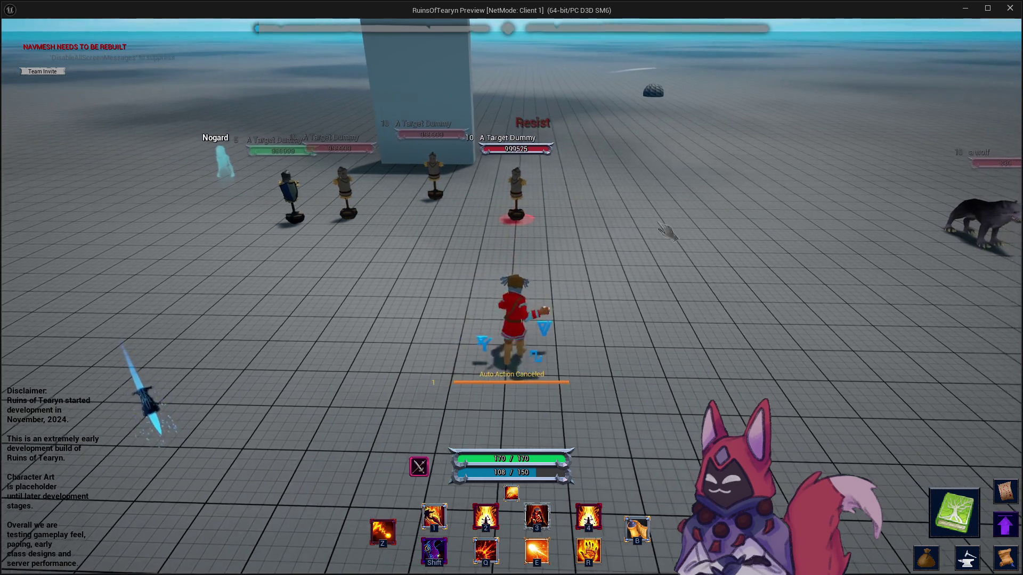
pyautogui.press('z')
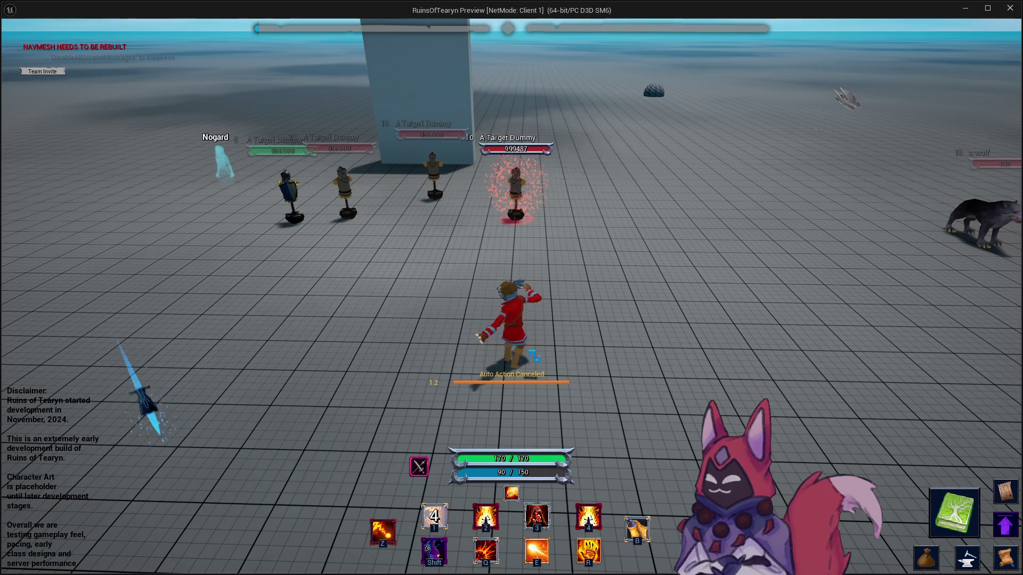
pyautogui.press('Escape')
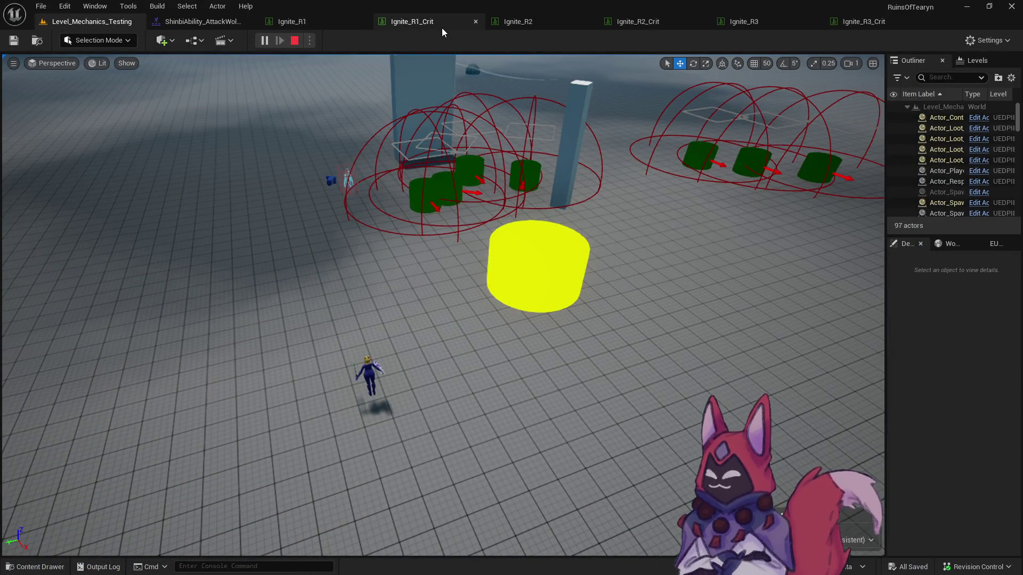
# Change Ignite_R3's CastTime from 1.1 to 2.5.
pyautogui.click(744, 21)
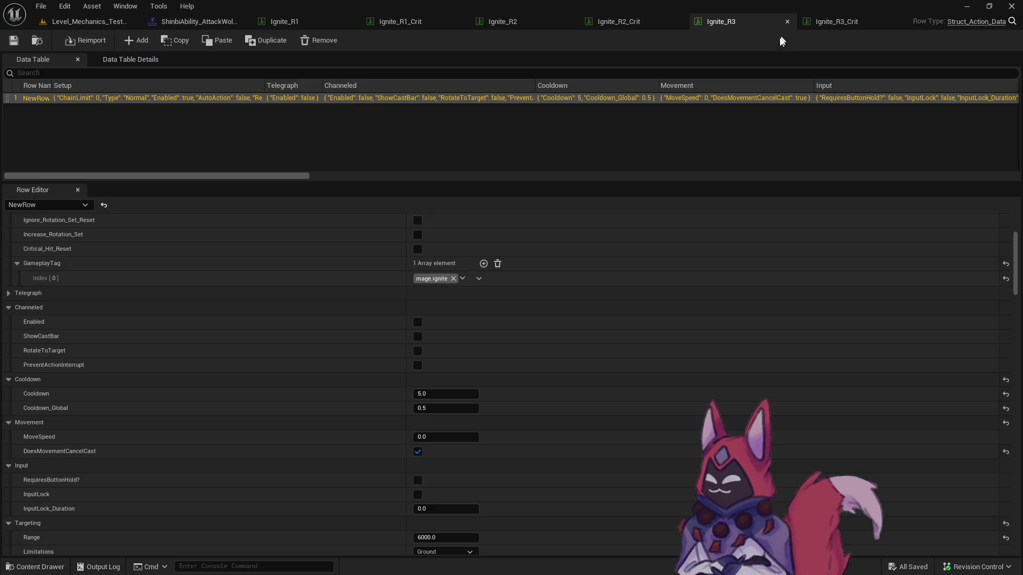
pyautogui.scroll(3, 458, 392)
pyautogui.scroll(-5, 455, 388)
pyautogui.scroll(-15, 447, 376)
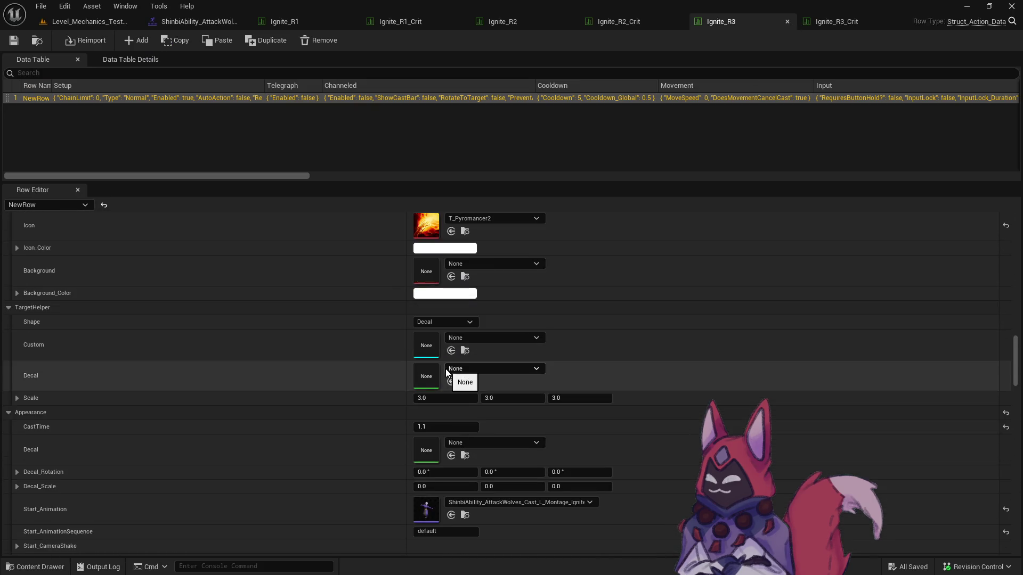
pyautogui.scroll(-2, 447, 372)
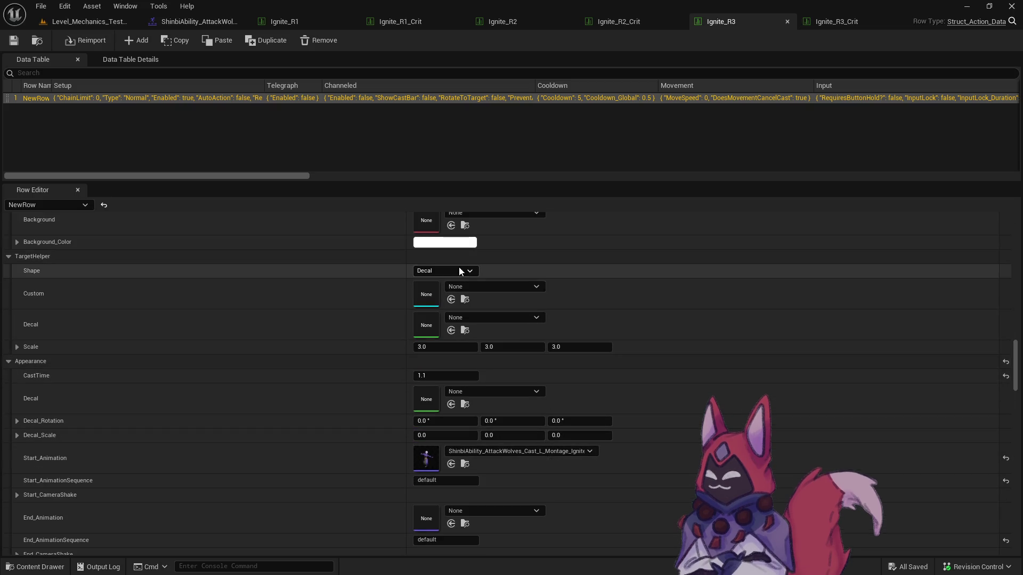
pyautogui.click(447, 376)
pyautogui.write('2.5')
pyautogui.press('Return')
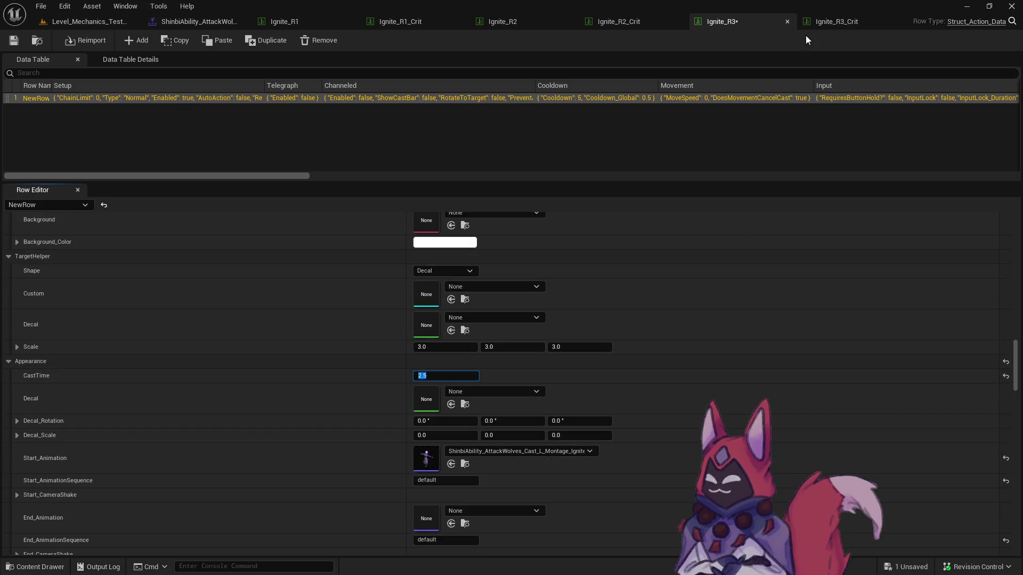
# Adjust a value in Ignite_R3_Crit, save both changed tables, and return to Level_Mechanics_Testing.
pyautogui.click(823, 21)
pyautogui.scroll(-5, 525, 360)
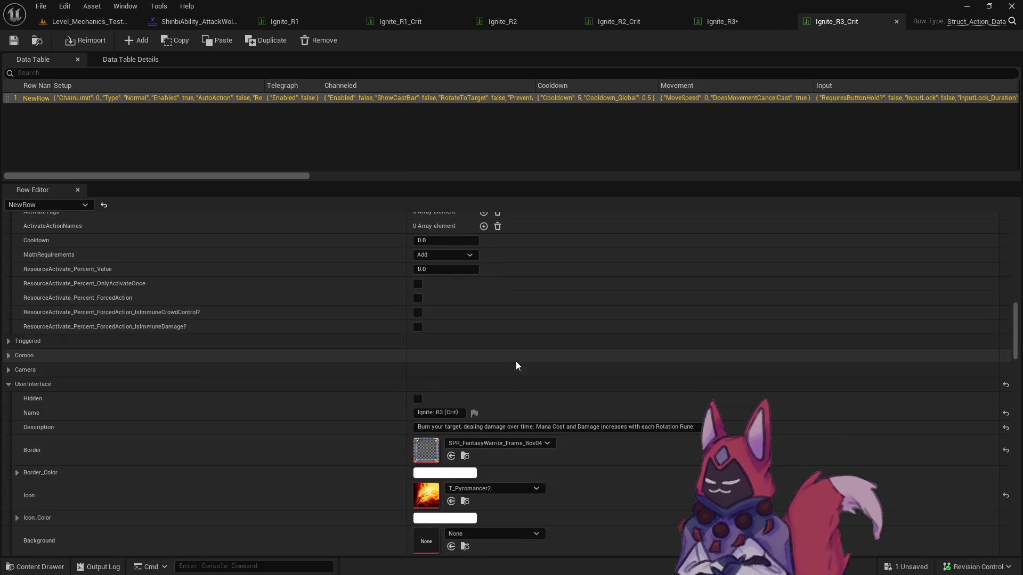
pyautogui.scroll(-15, 516, 361)
pyautogui.scroll(-6, 450, 420)
pyautogui.scroll(8, 445, 407)
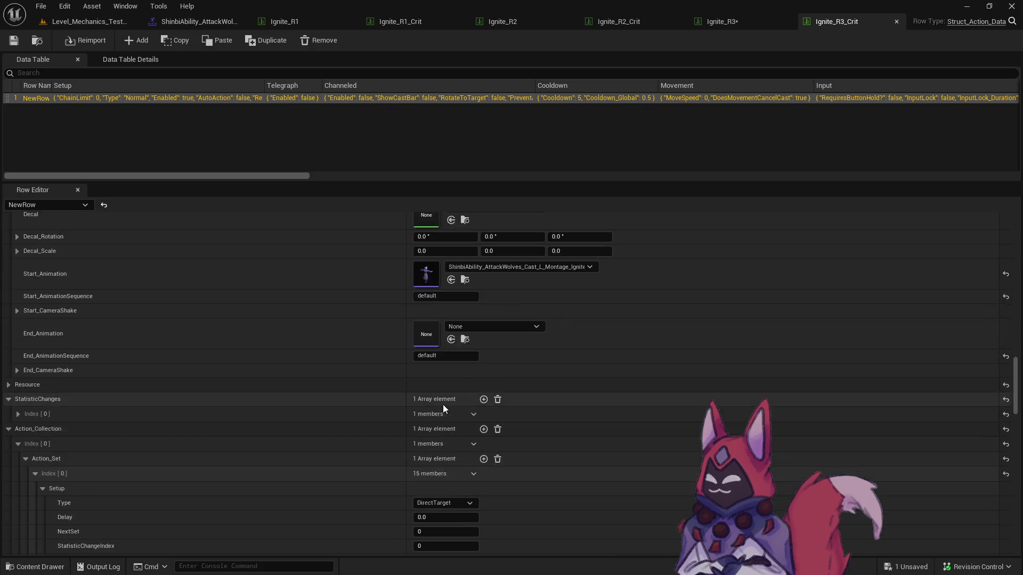
pyautogui.scroll(1, 443, 405)
pyautogui.moveTo(445, 307); pyautogui.dragTo(500, 305)
pyautogui.hotkey('ctrl', 'space')
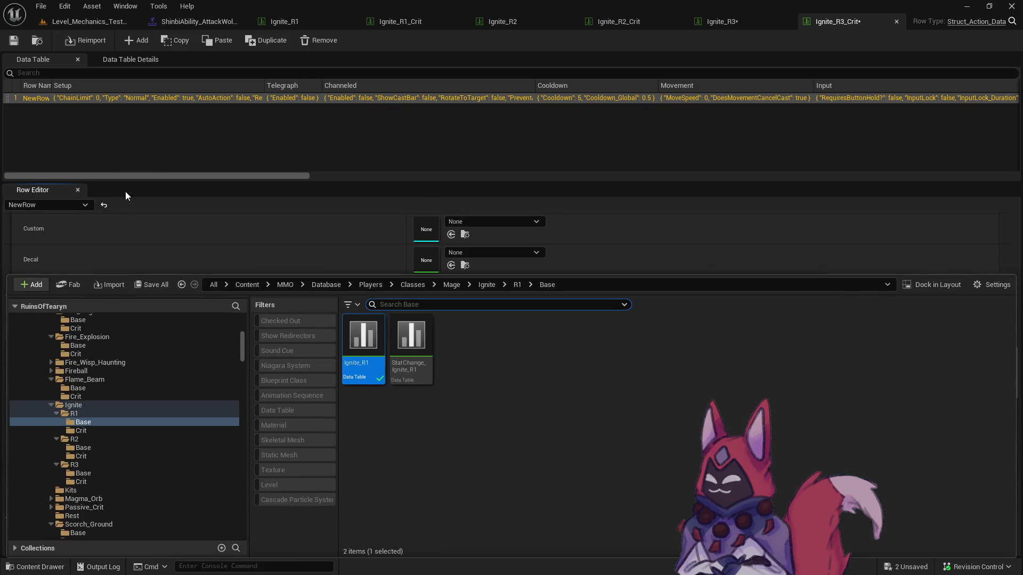
pyautogui.hotkey('ctrl', 'shift', 's')
pyautogui.click(619, 411)
pyautogui.click(122, 24)
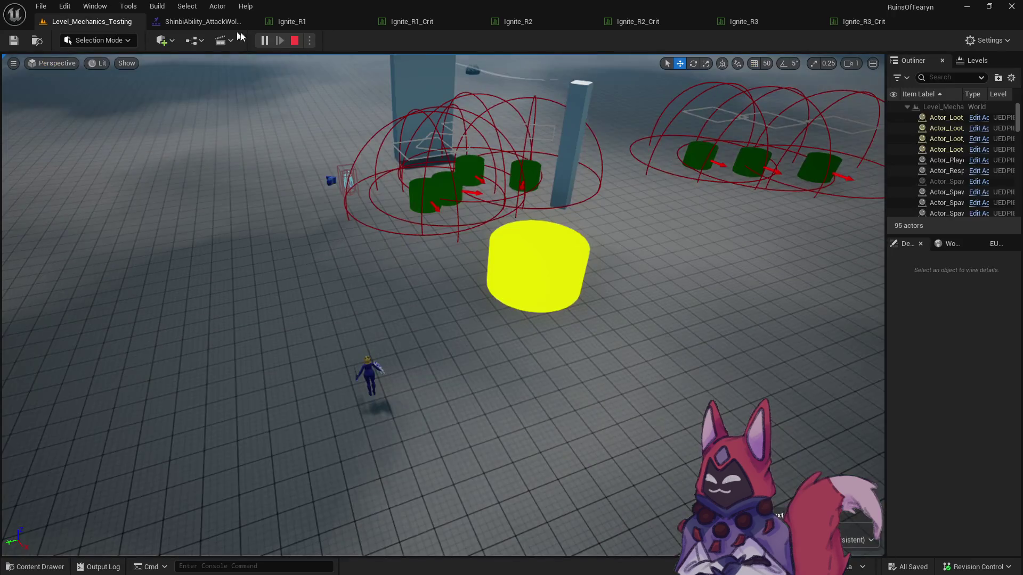
# In the game preview, cast Ignite R1, R1 Crit, R3 and a basic fire attack at the dummy, then close it.
pyautogui.hotkey('alt', 'Tab')
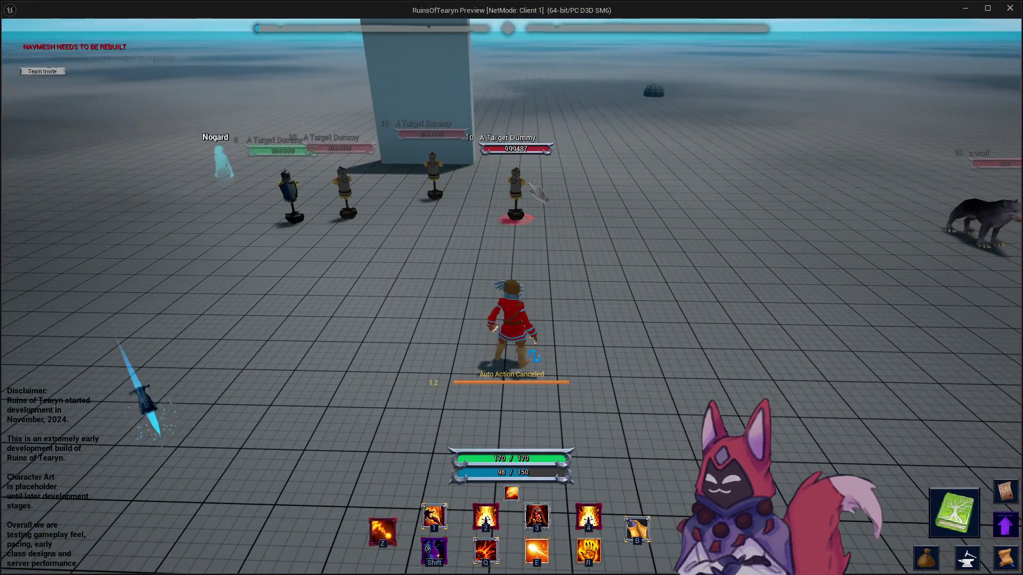
pyautogui.press('r')
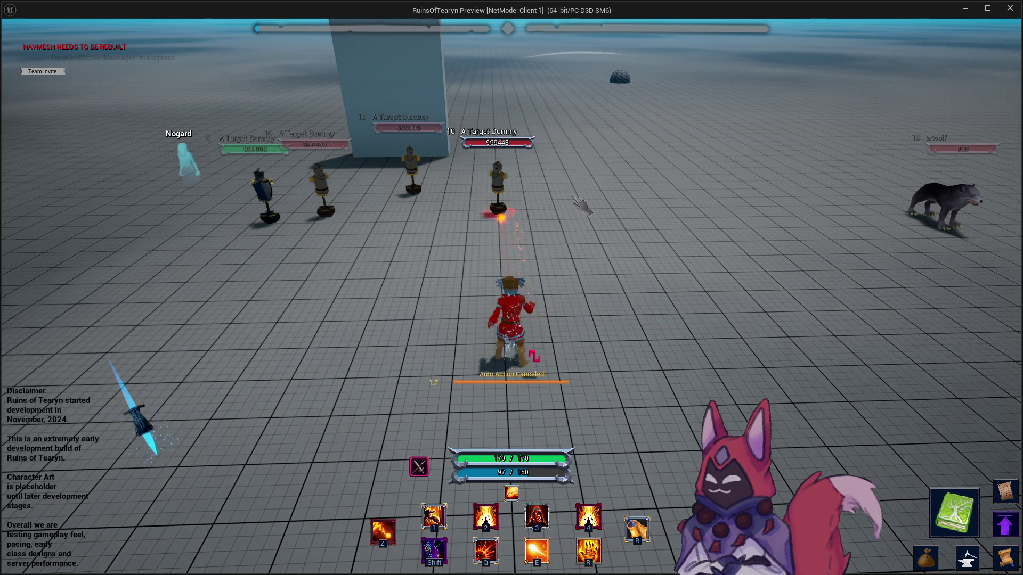
pyautogui.press('2')
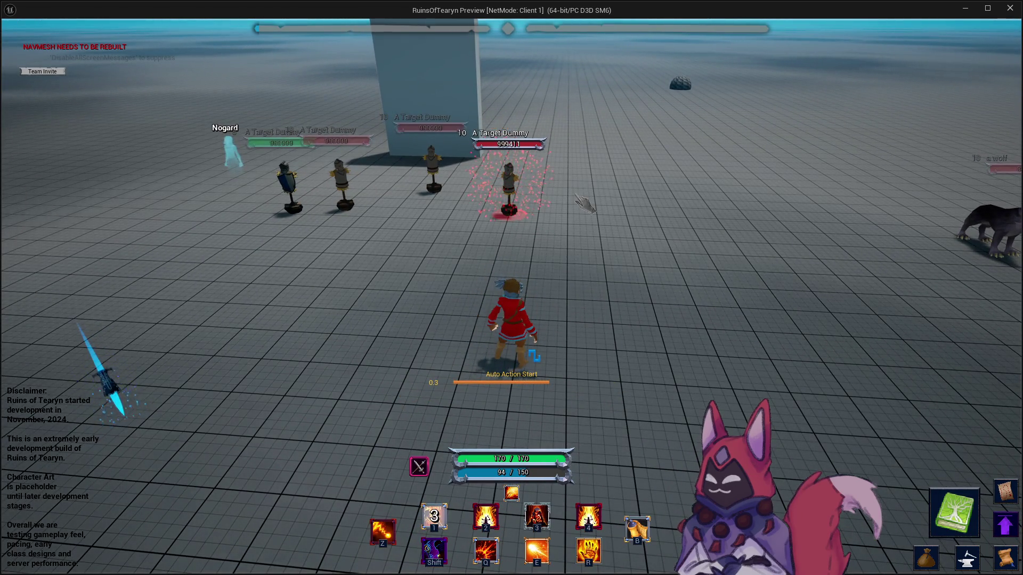
pyautogui.press('a')
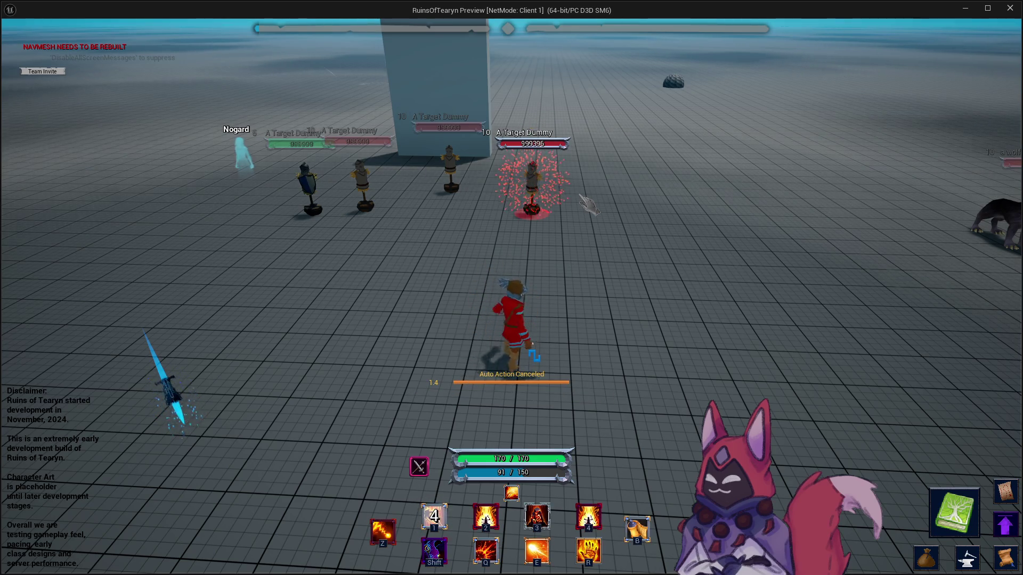
pyautogui.press('a')
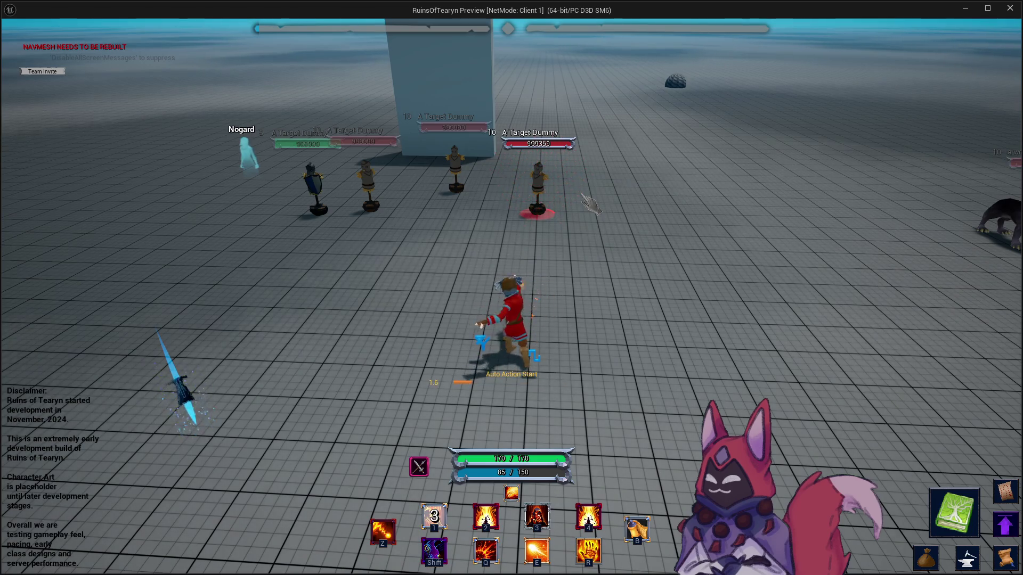
pyautogui.moveTo(587, 202); pyautogui.dragTo(639, 201)
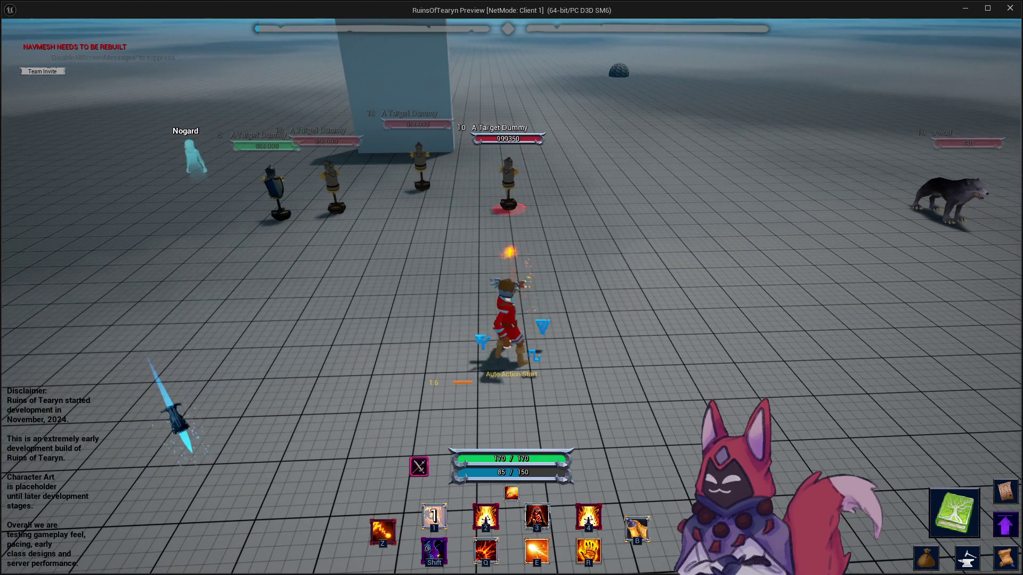
pyautogui.press('1')
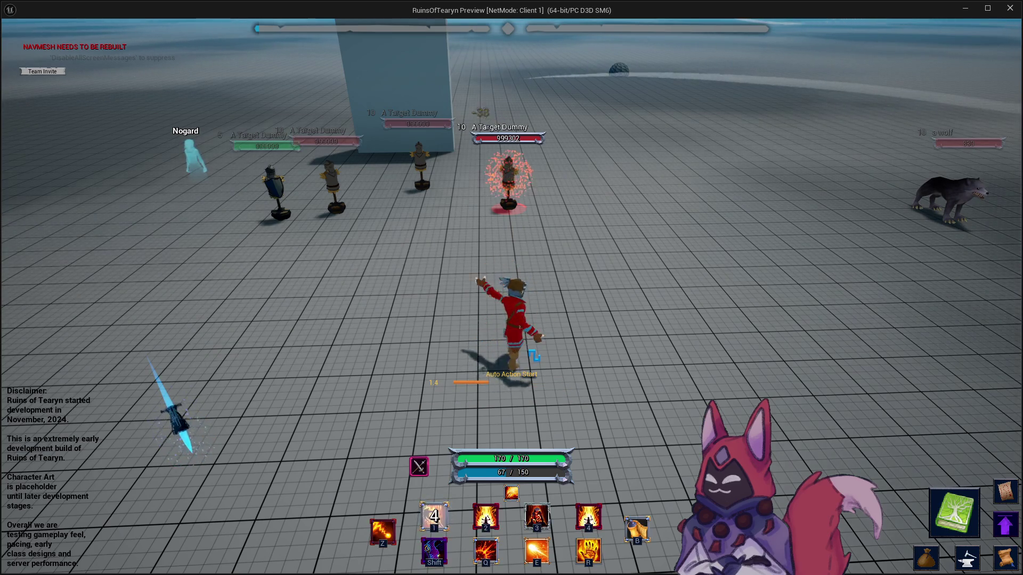
pyautogui.press('z')
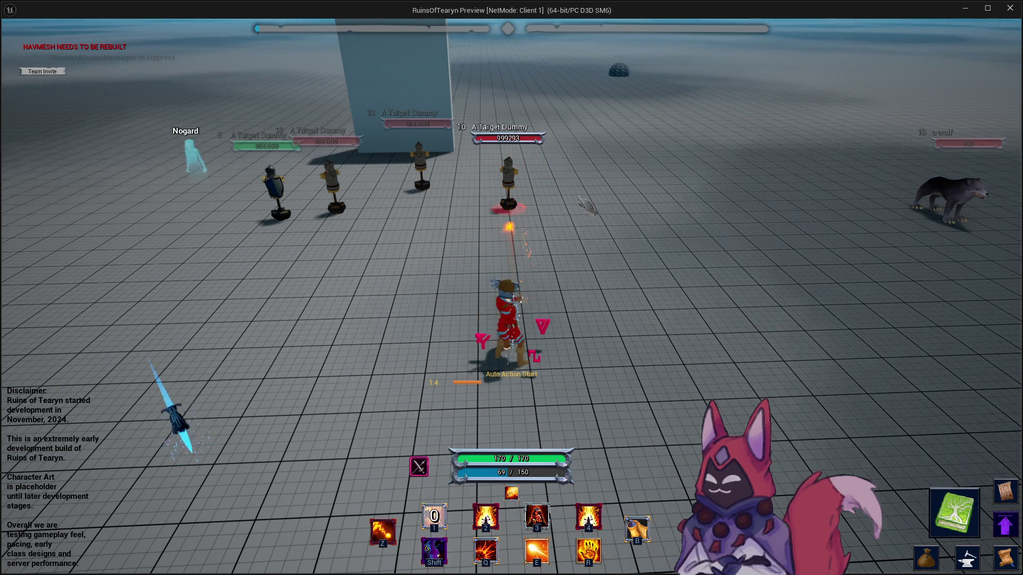
pyautogui.press('1')
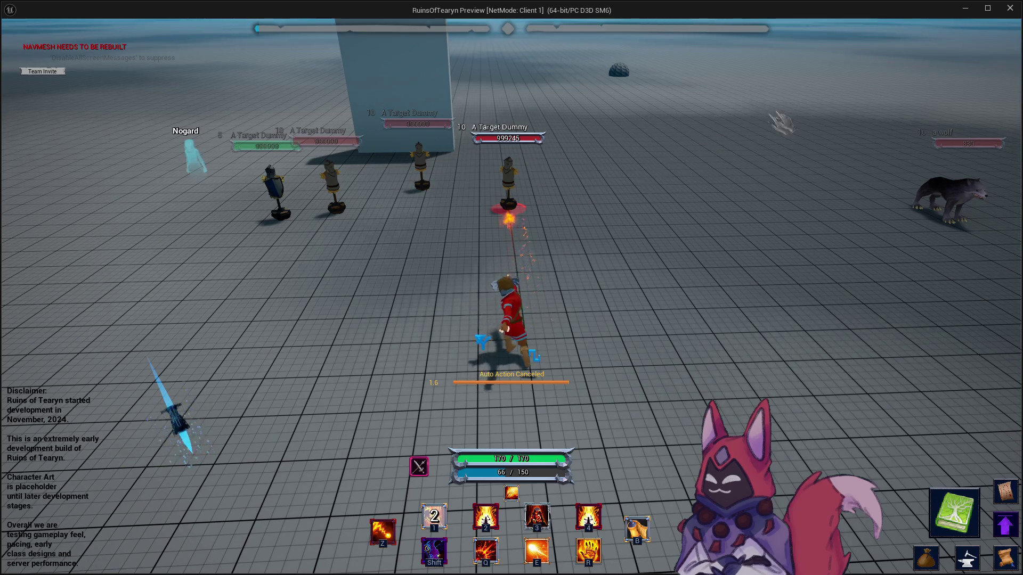
pyautogui.click(964, 8)
pyautogui.click(541, 22)
# Review Ignite_R2, then raise Ignite_R2_Crit's CastTime from 1.5 to 2.0.
pyautogui.scroll(-5, 514, 311)
pyautogui.scroll(-15, 502, 310)
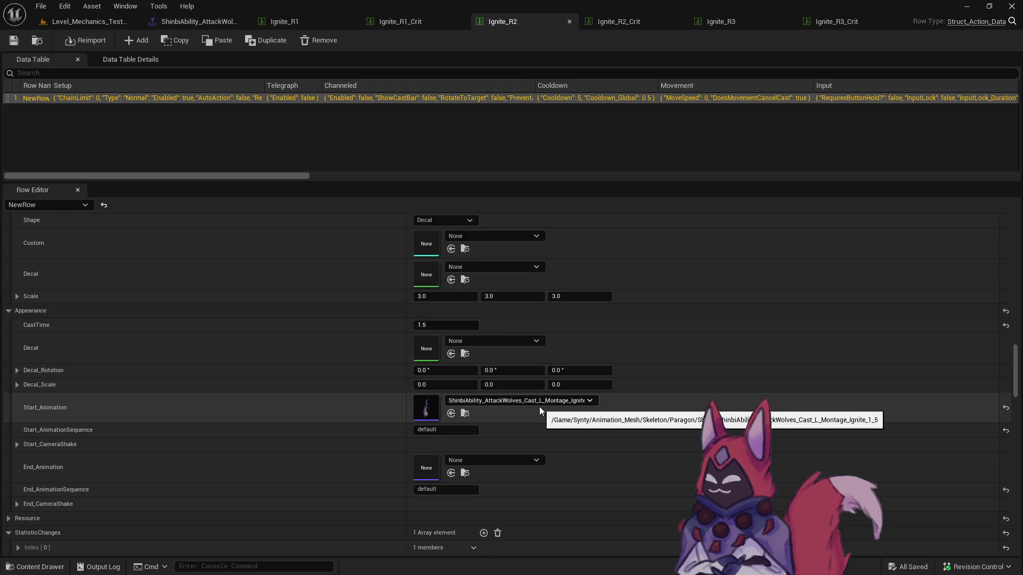
pyautogui.click(634, 22)
pyautogui.scroll(-15, 994, 381)
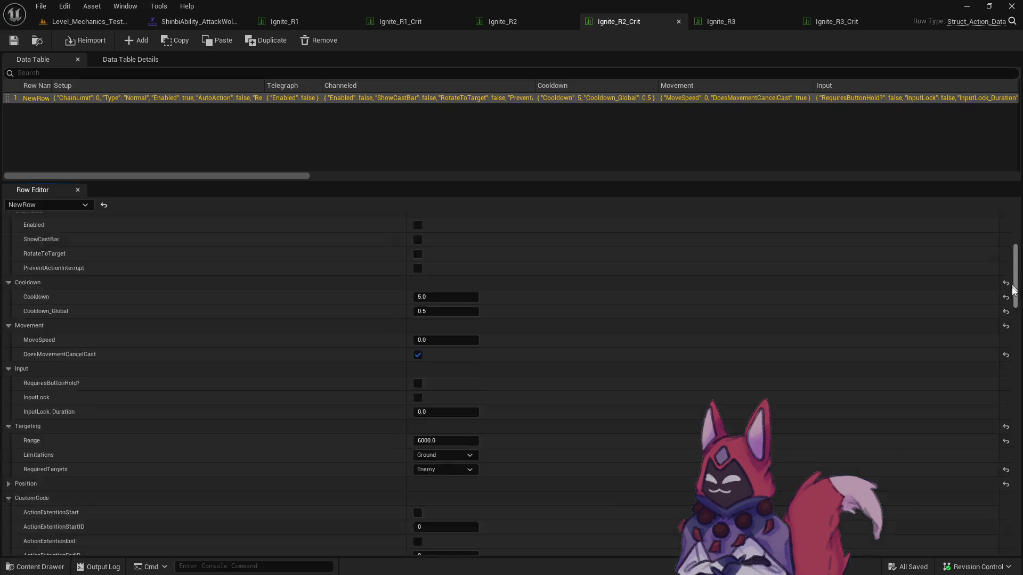
pyautogui.scroll(5, 994, 381)
pyautogui.click(440, 340)
pyautogui.write('2')
pyautogui.press('Return')
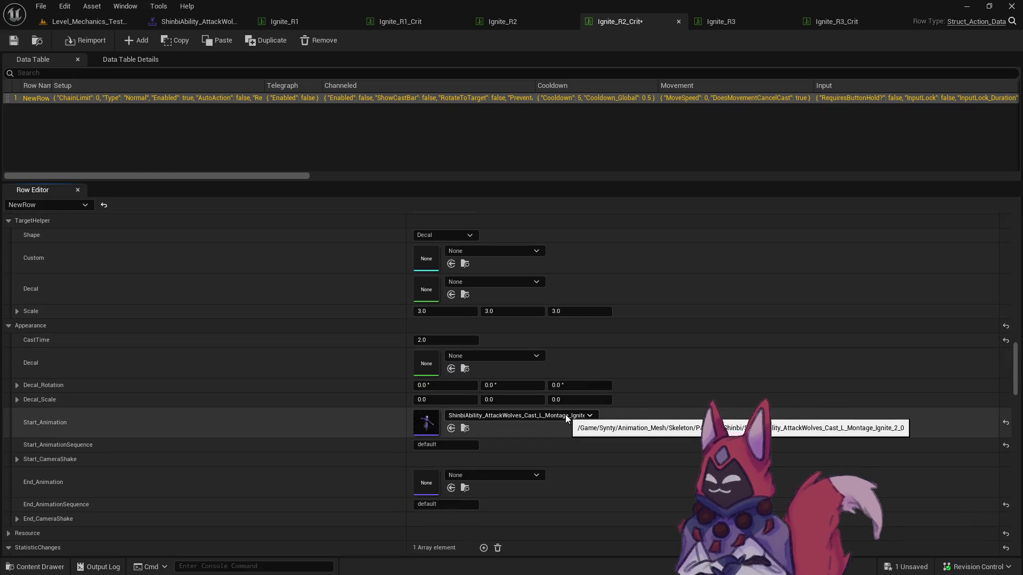
# Check Ignite_R3 and save the modified Ignite_R2_Crit table.
pyautogui.click(758, 19)
pyautogui.scroll(-10, 1008, 439)
pyautogui.scroll(10, 1008, 440)
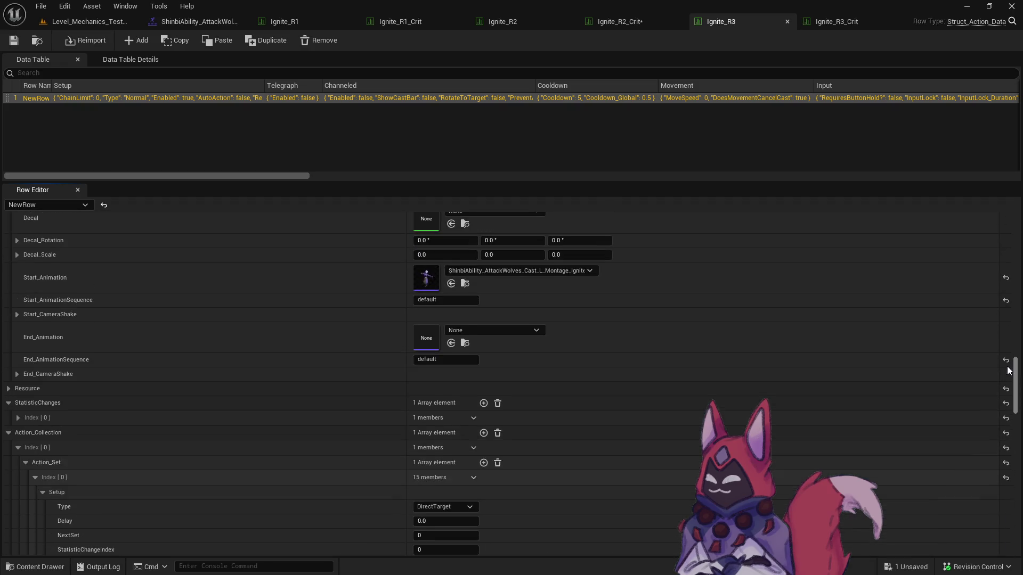
pyautogui.scroll(3, 1008, 370)
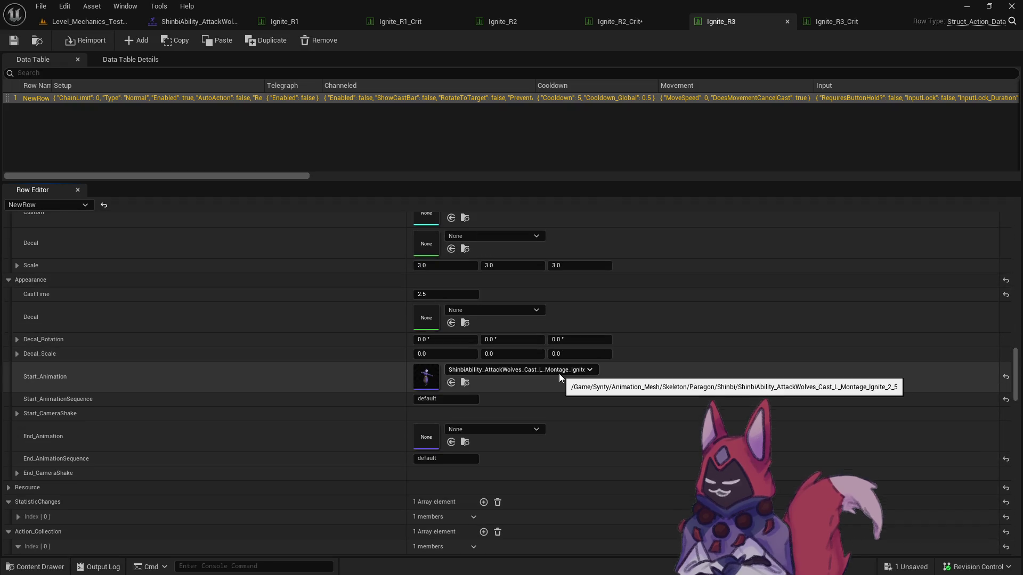
pyautogui.hotkey('ctrl', 'space')
pyautogui.click(152, 285)
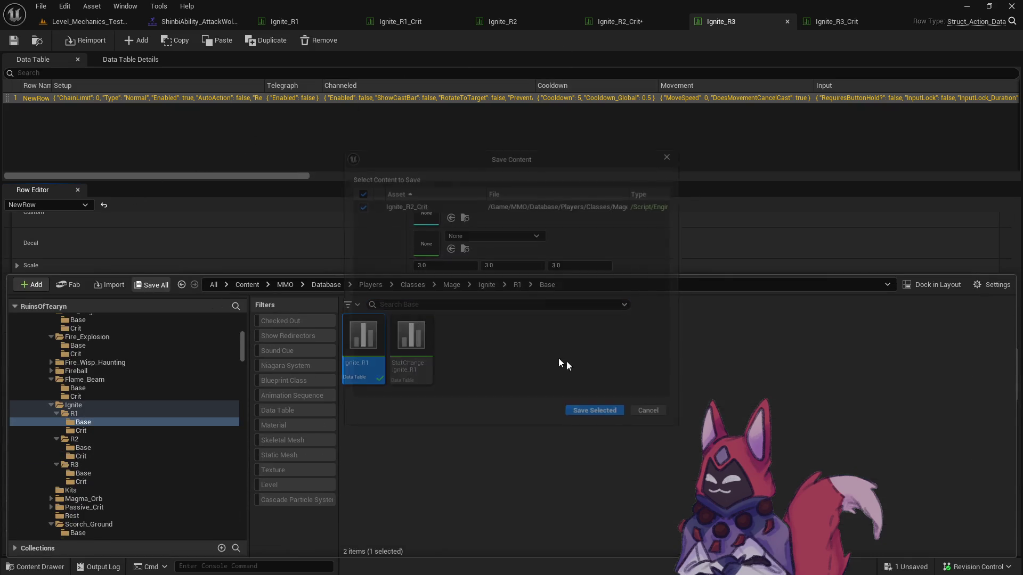
pyautogui.click(589, 411)
# Play-test and cast Ignite R2, R3, a fire attack, then R1, R2 and R3 Crit at the dummy.
pyautogui.hotkey('alt', 'p')
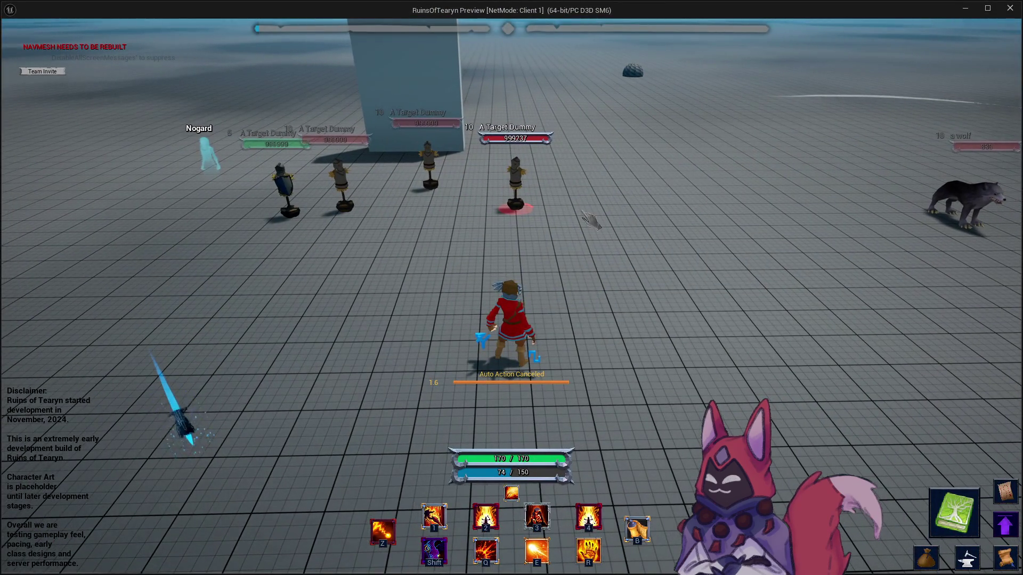
pyautogui.press('2')
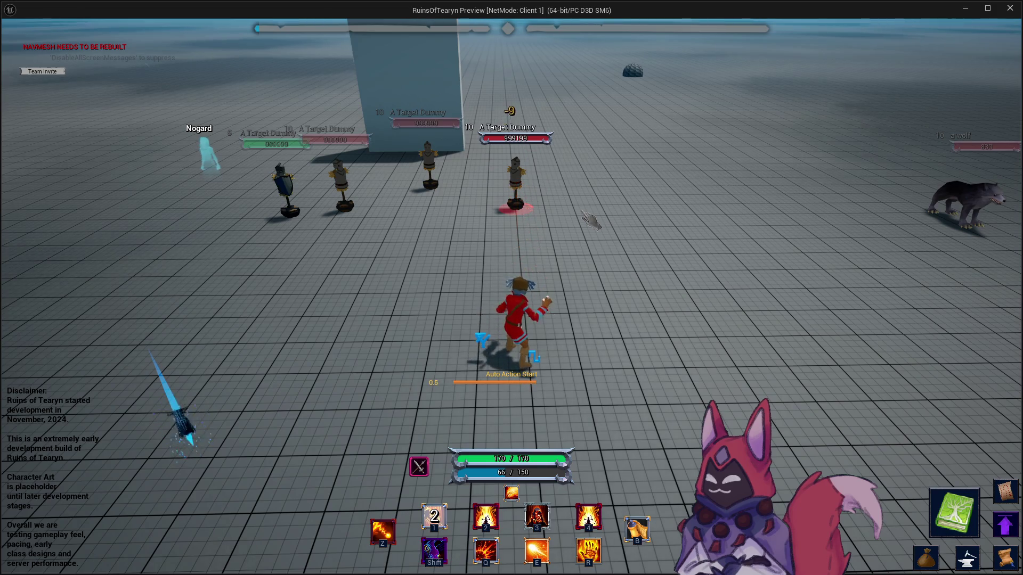
pyautogui.press('1')
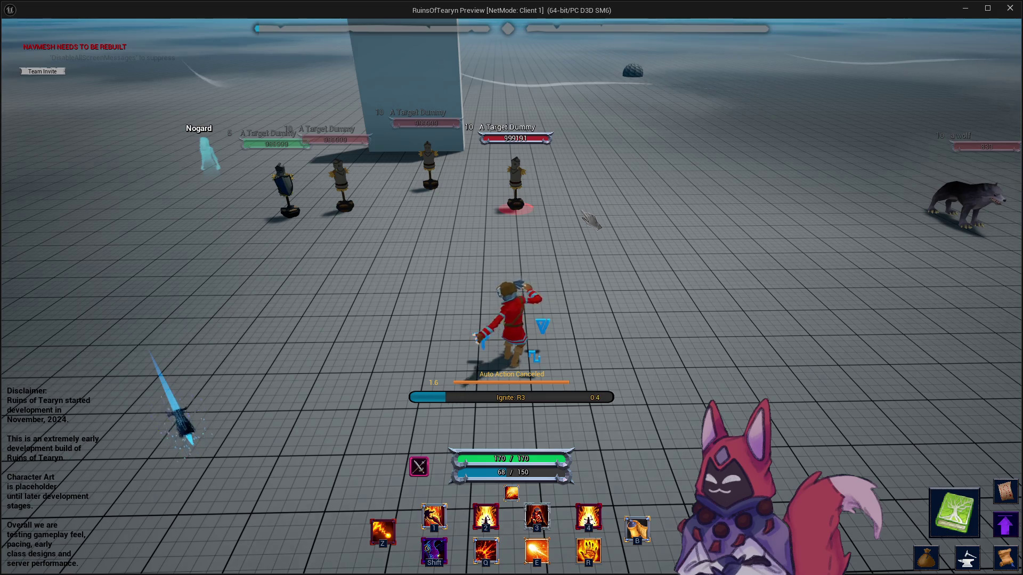
pyautogui.press('z')
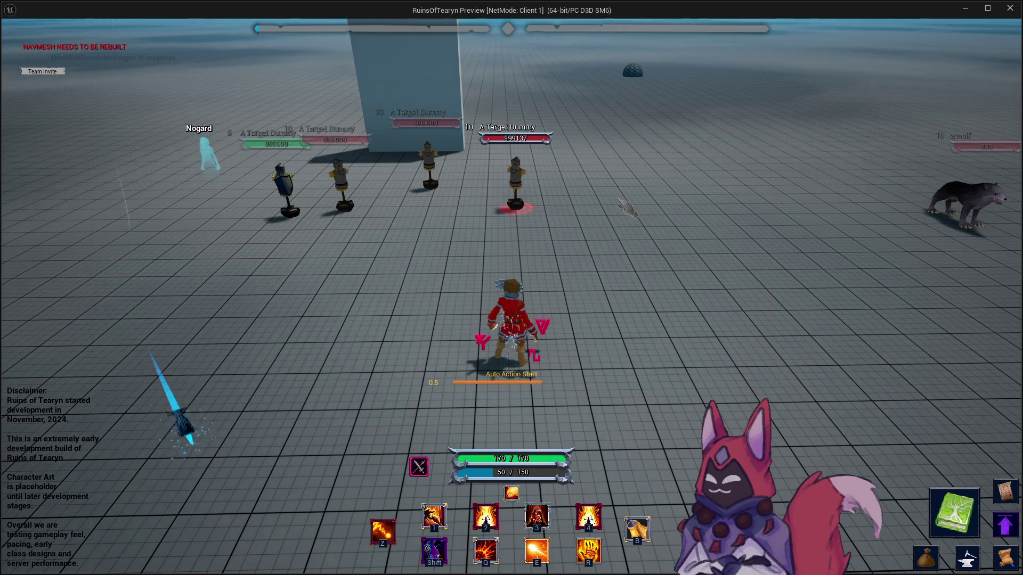
pyautogui.press('1')
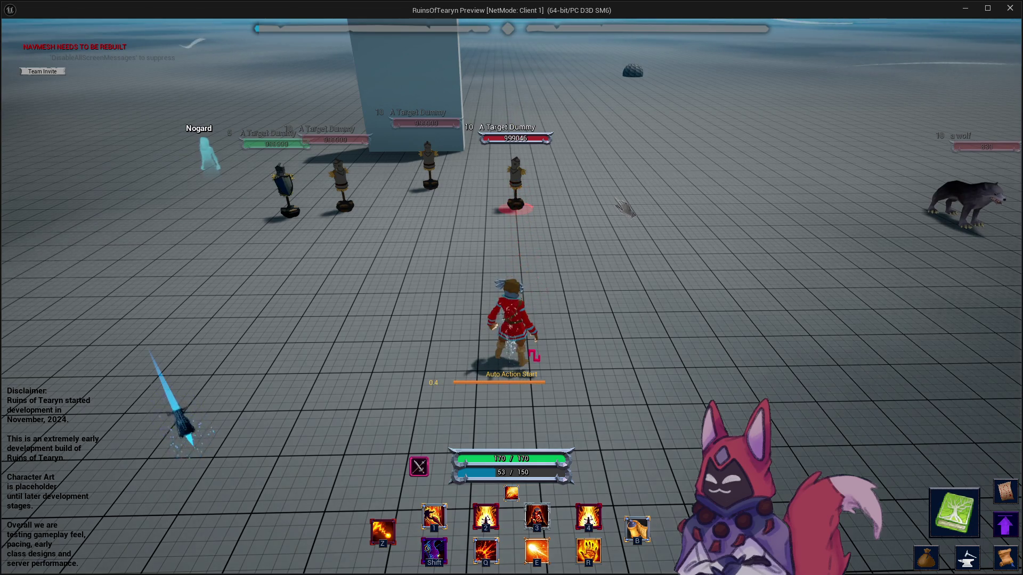
pyautogui.press('r')
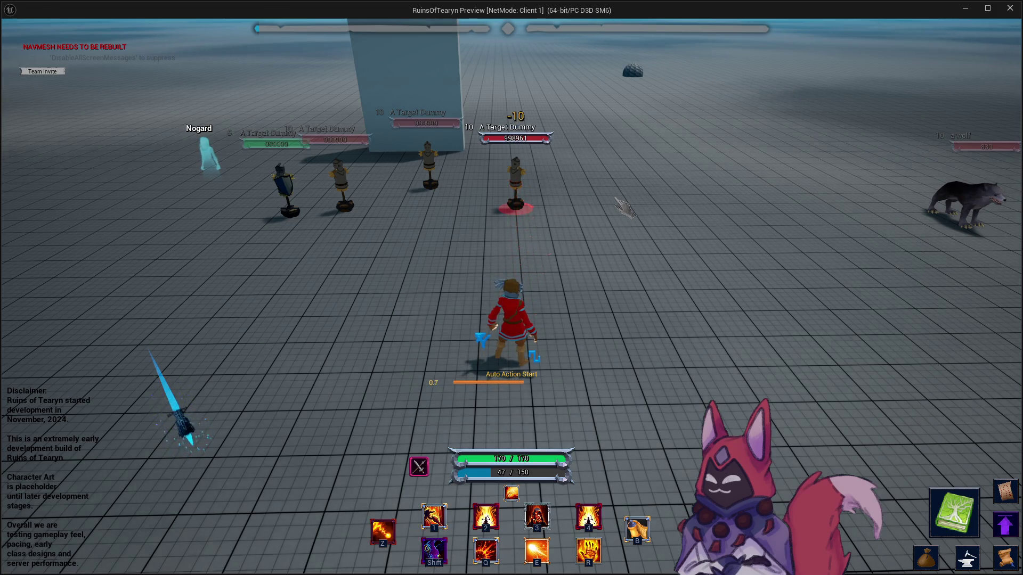
pyautogui.press('1')
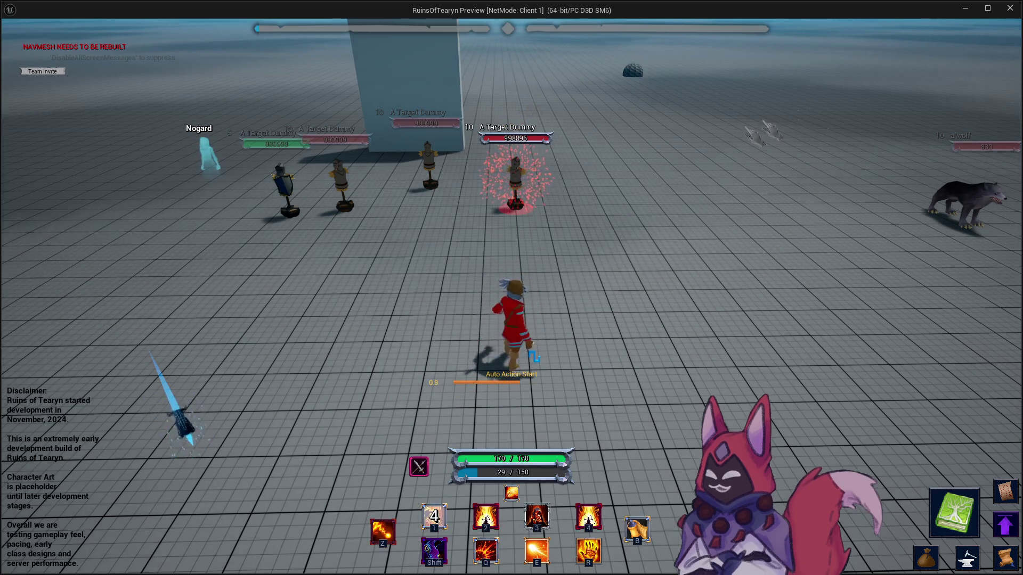
pyautogui.click(1003, 8)
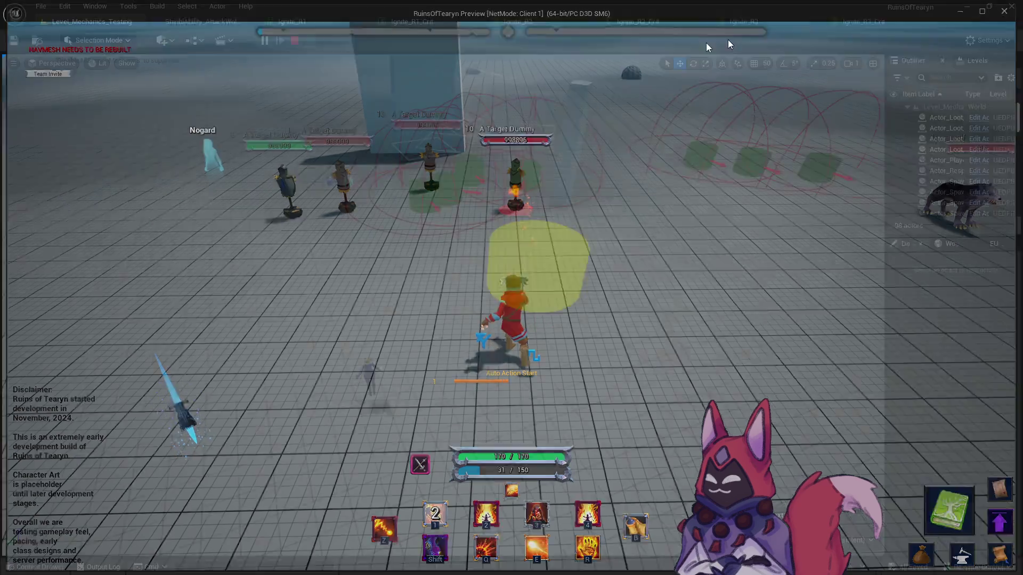
# Open StatChange_Ignite_R1 and close all tabs to its right.
pyautogui.hotkey('ctrl', 'space')
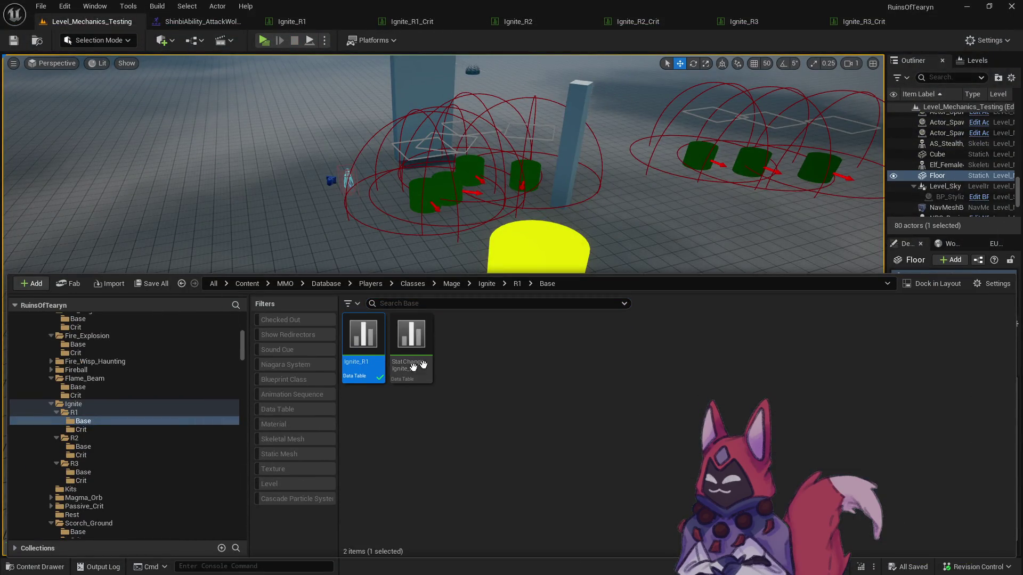
pyautogui.doubleClick(411, 336)
pyautogui.moveTo(847, 22); pyautogui.dragTo(277, 22)
pyautogui.rightClick(303, 23)
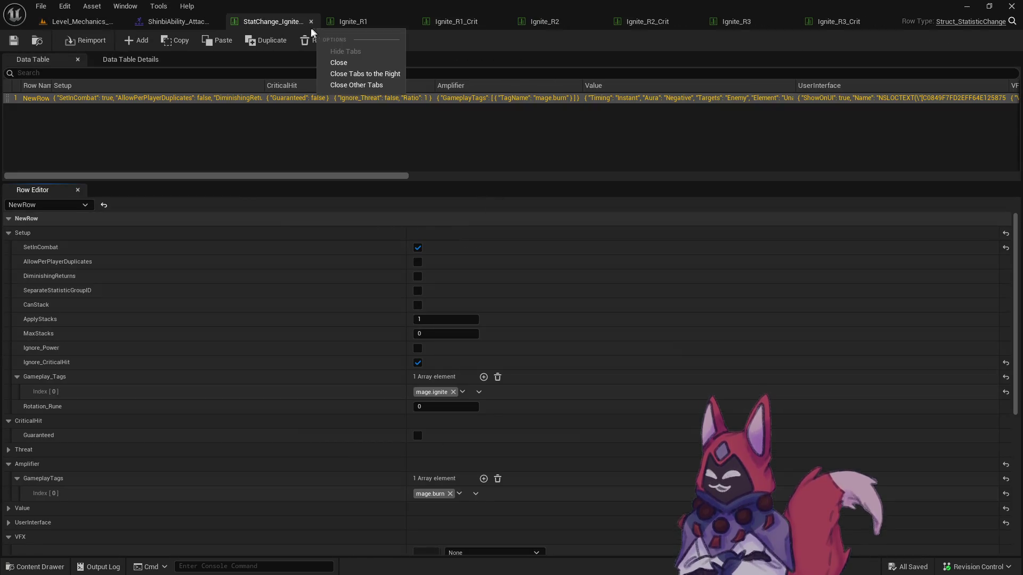
pyautogui.click(323, 71)
# Open all six StatChange tables from the R1–R3 Base and Crit folders.
pyautogui.hotkey('ctrl', 'space')
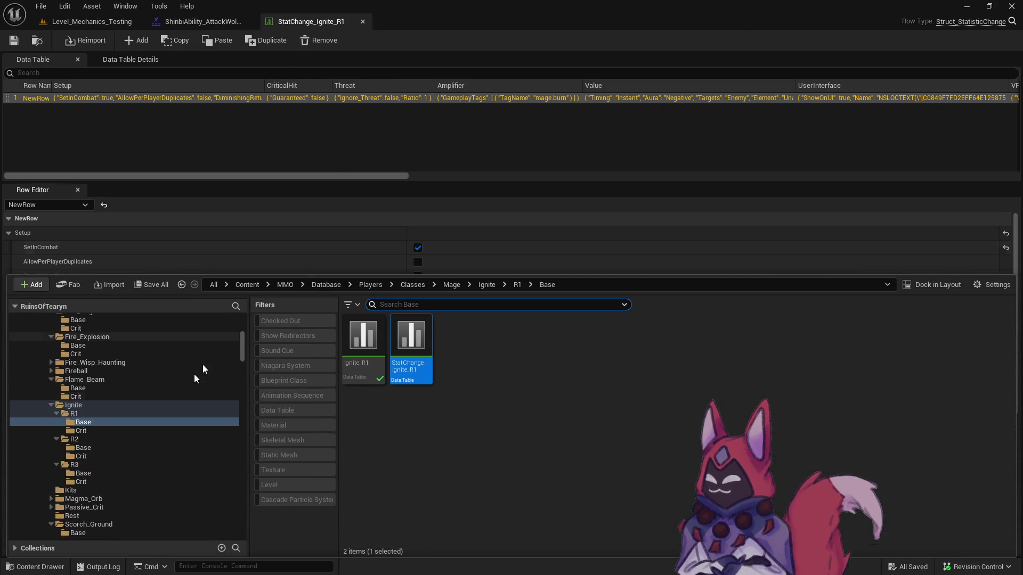
pyautogui.keyDown('ctrl'); pyautogui.click(96, 431); pyautogui.keyUp('ctrl')
pyautogui.keyDown('ctrl'); pyautogui.click(96, 447); pyautogui.keyUp('ctrl')
pyautogui.keyDown('ctrl'); pyautogui.click(96, 456); pyautogui.keyUp('ctrl')
pyautogui.keyDown('ctrl'); pyautogui.click(99, 473); pyautogui.keyUp('ctrl')
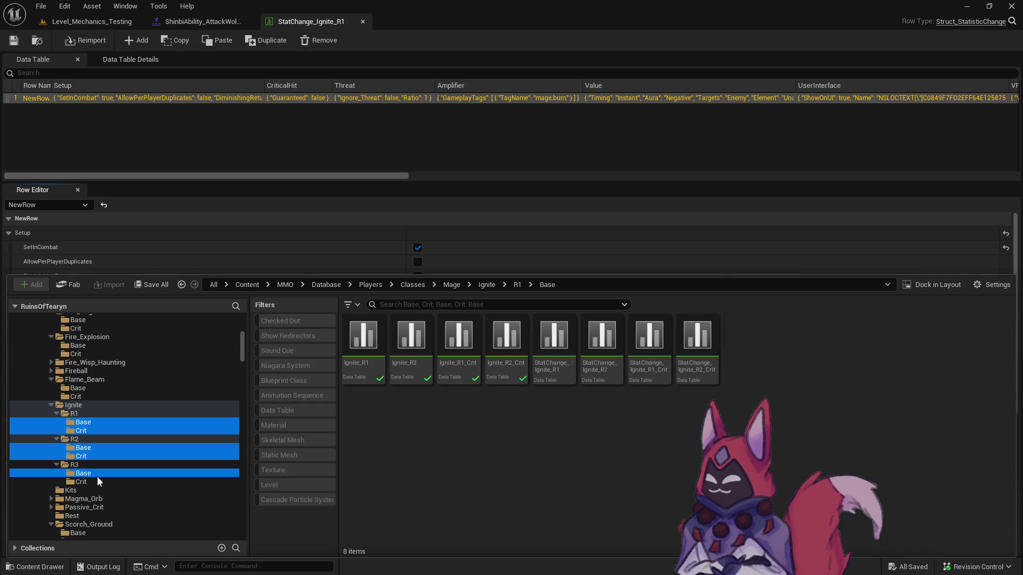
pyautogui.keyDown('ctrl'); pyautogui.click(99, 482); pyautogui.keyUp('ctrl')
pyautogui.click(649, 338)
pyautogui.keyDown('shift'); pyautogui.click(888, 338); pyautogui.keyUp('shift')
pyautogui.doubleClick(874, 346)
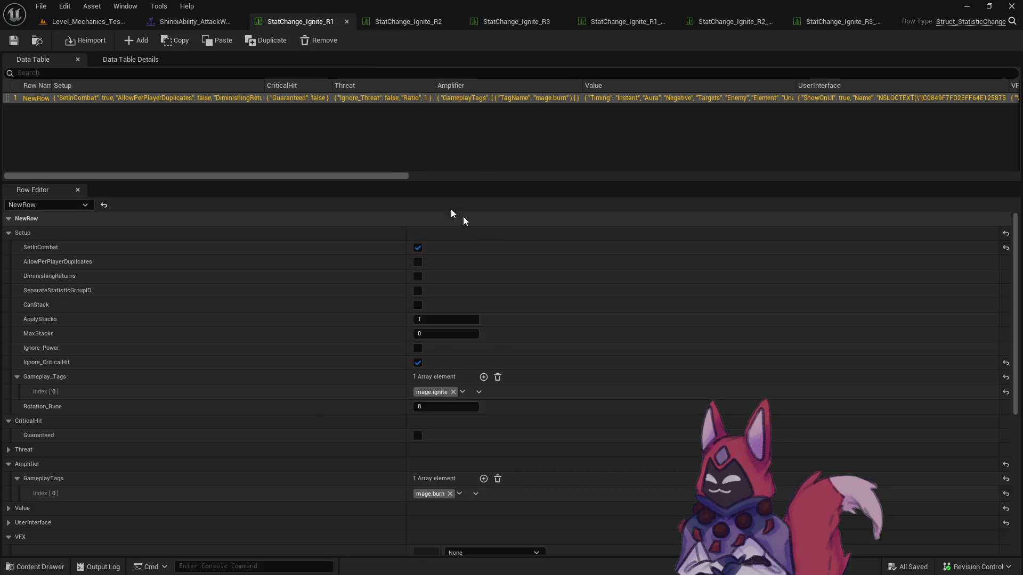
# Review StatChange_Ignite_R1's settings including its Value section, then move on to StatChange_Ignite_R1_Crit.
pyautogui.scroll(-5, 516, 336)
pyautogui.scroll(5, 501, 319)
pyautogui.scroll(-2, 500, 319)
pyautogui.scroll(-3, 498, 318)
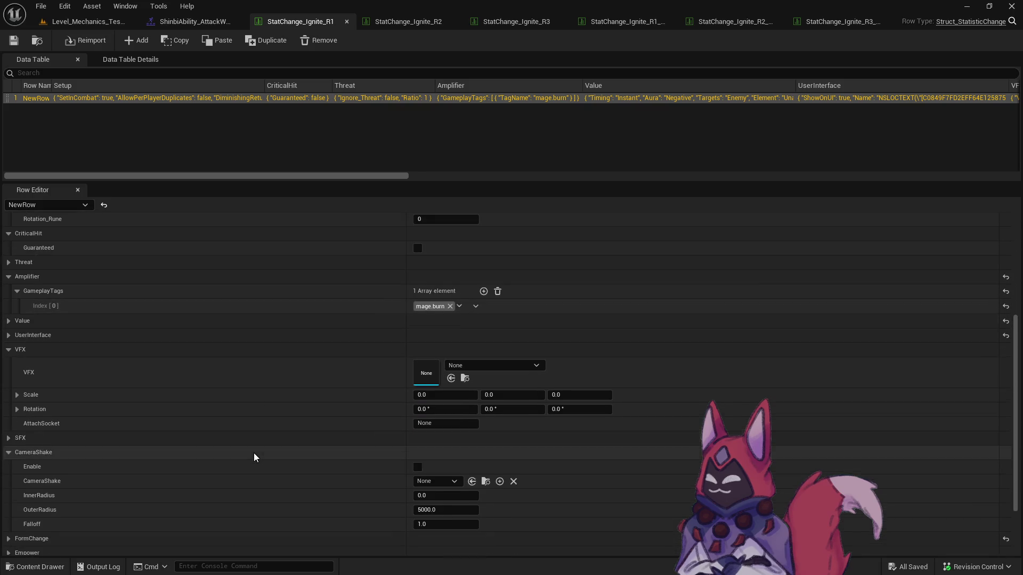
pyautogui.scroll(-2, 251, 451)
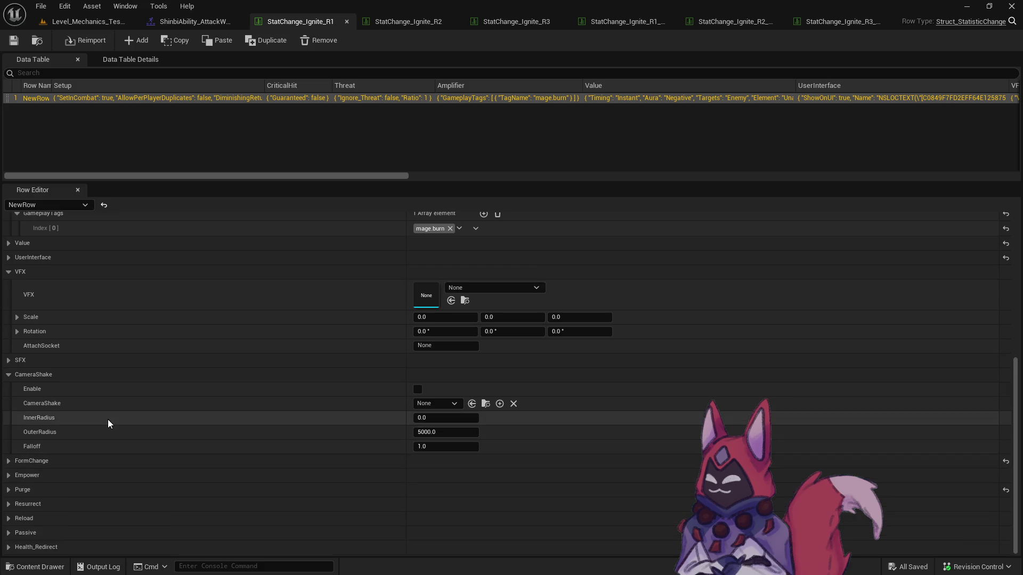
pyautogui.scroll(3, 29, 510)
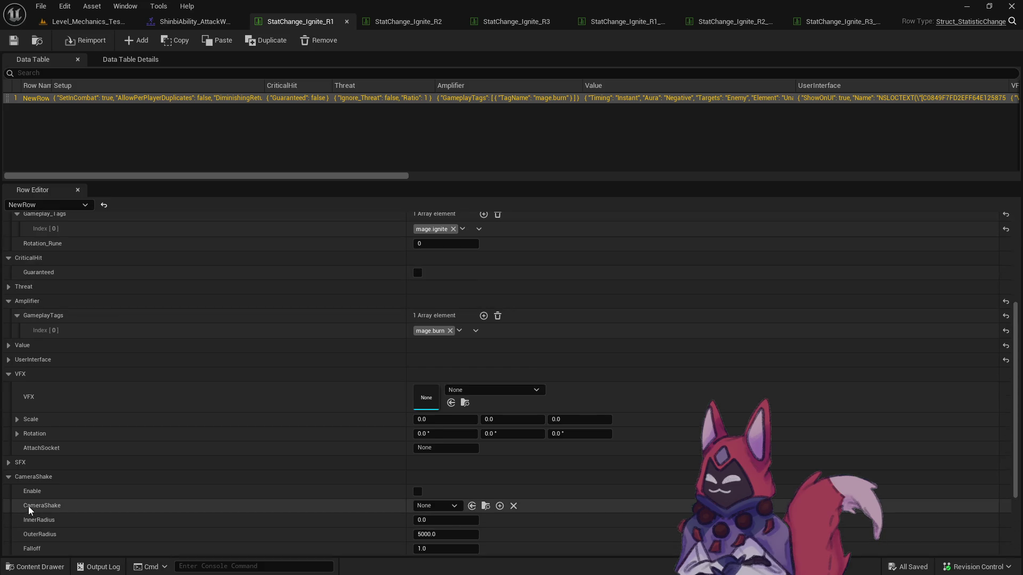
pyautogui.scroll(2, 252, 424)
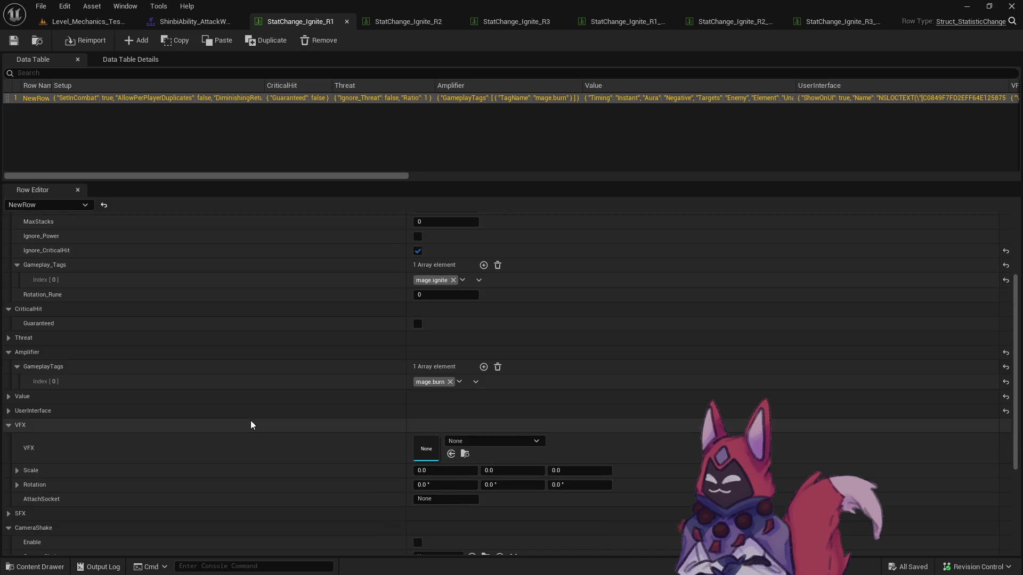
pyautogui.scroll(-3, 250, 421)
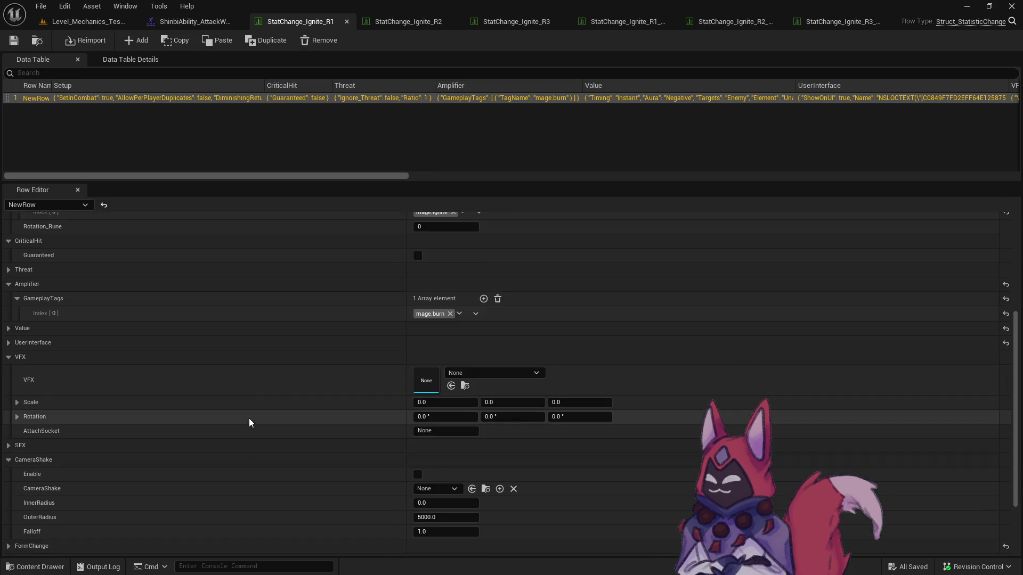
pyautogui.scroll(-4, 249, 419)
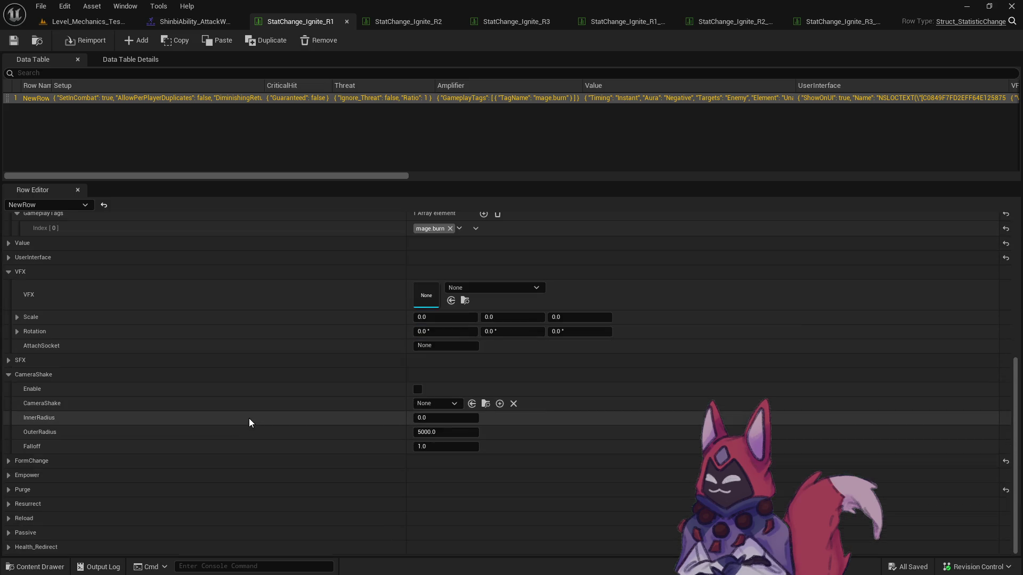
pyautogui.scroll(10, 248, 417)
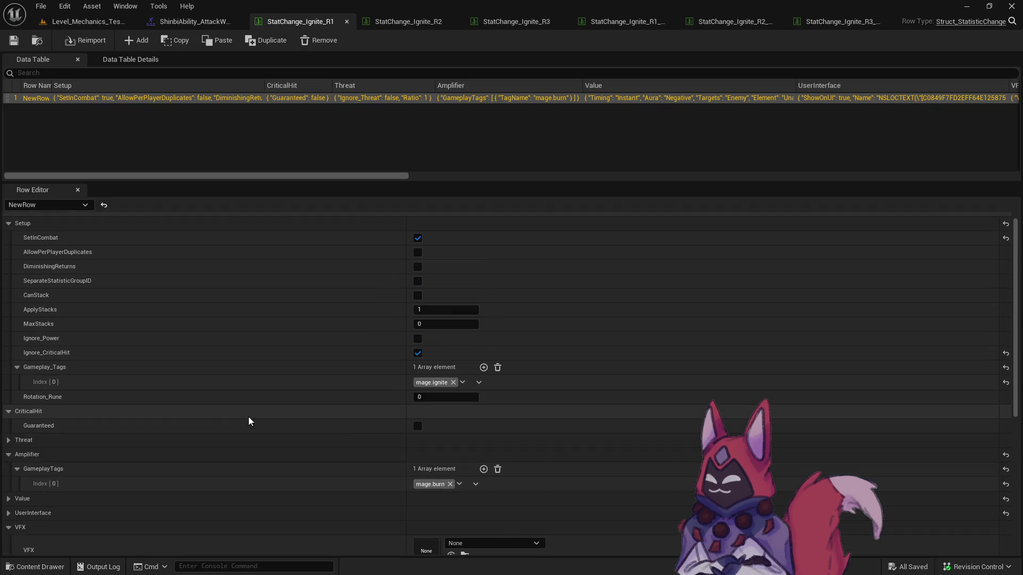
pyautogui.scroll(-2, 248, 419)
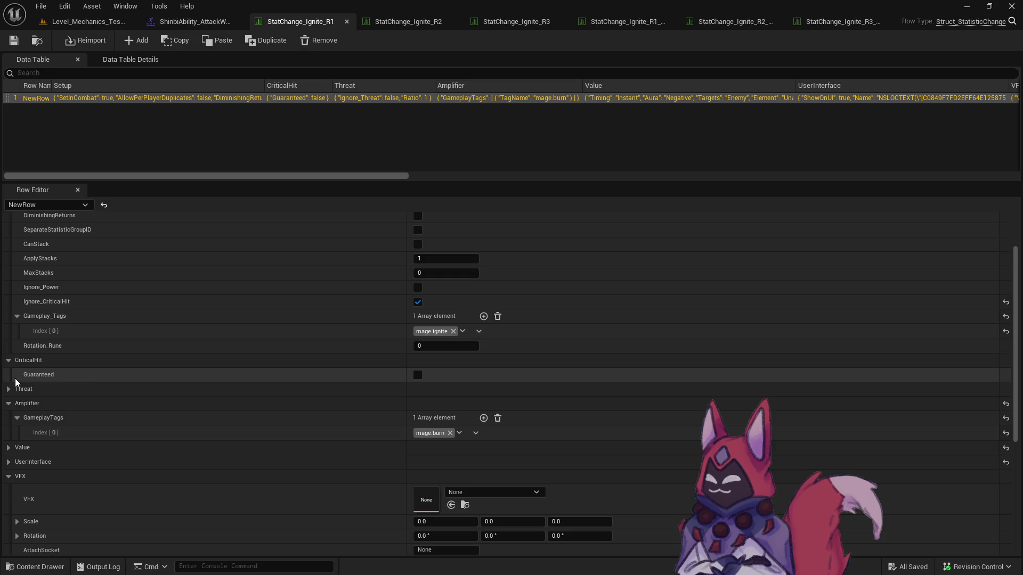
pyautogui.scroll(2, 16, 382)
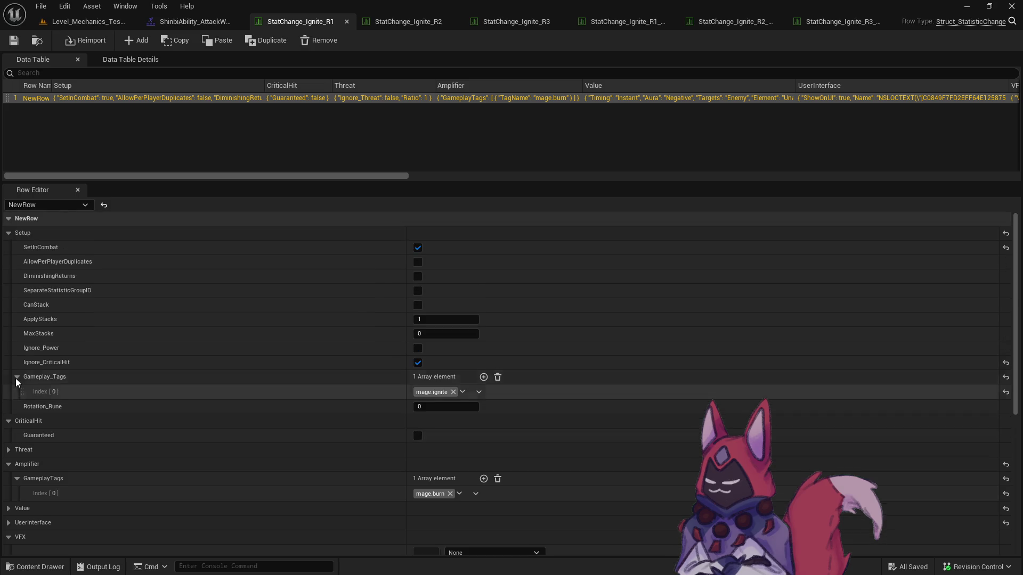
pyautogui.scroll(-2, 16, 405)
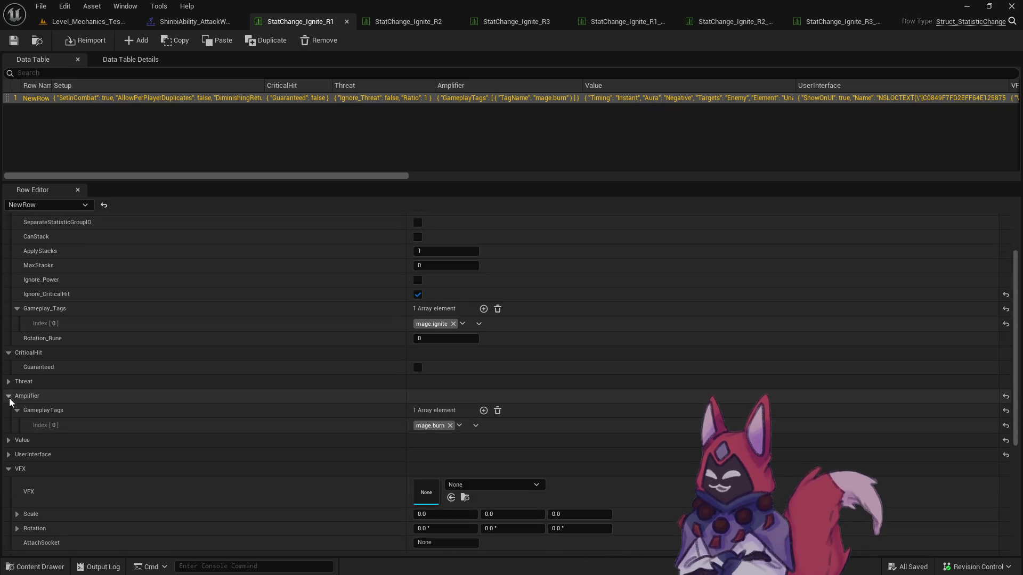
pyautogui.click(18, 441)
pyautogui.scroll(-3, 18, 437)
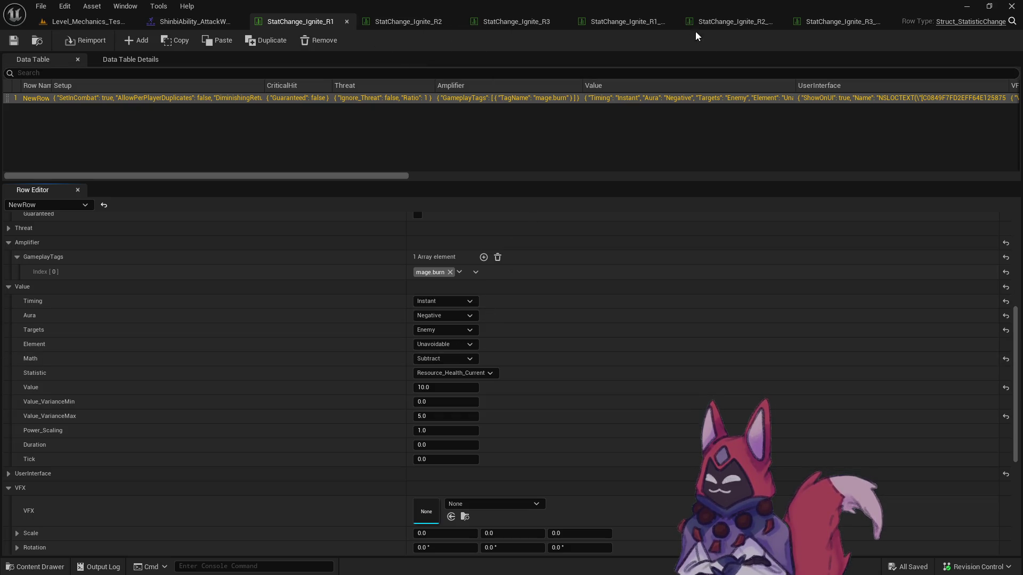
pyautogui.click(633, 22)
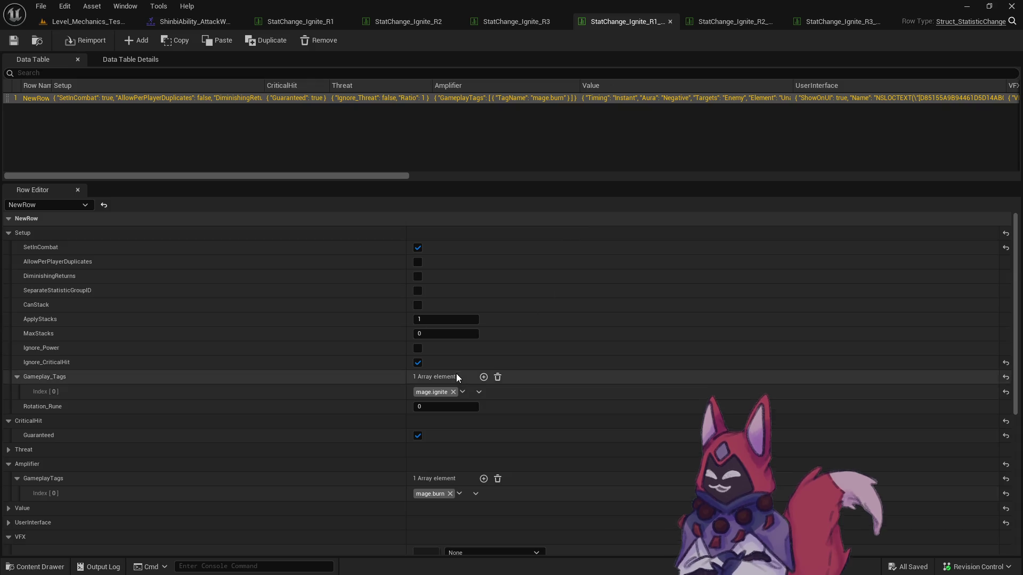
# Review the R1 crit table's Value settings, then close the R1 crit and StatChange_Ignite_R1 tables.
pyautogui.scroll(-5, 458, 375)
pyautogui.scroll(2, 358, 336)
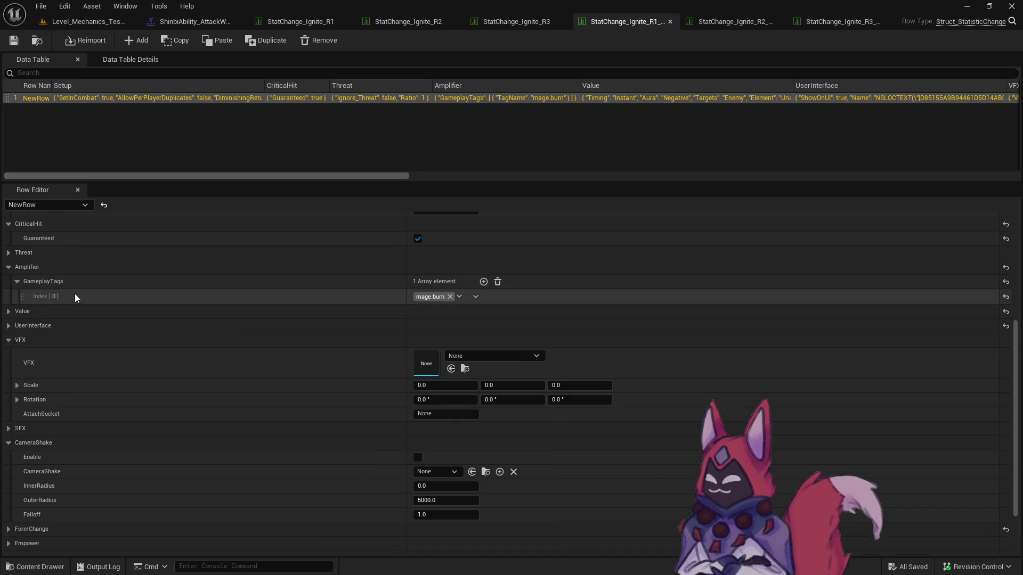
pyautogui.click(9, 312)
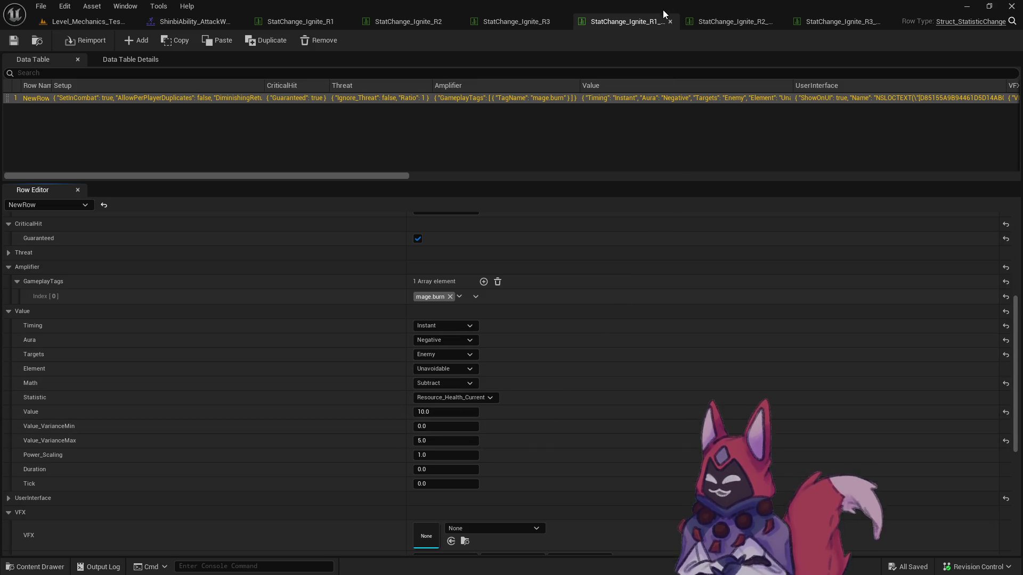
pyautogui.scroll(3, 412, 336)
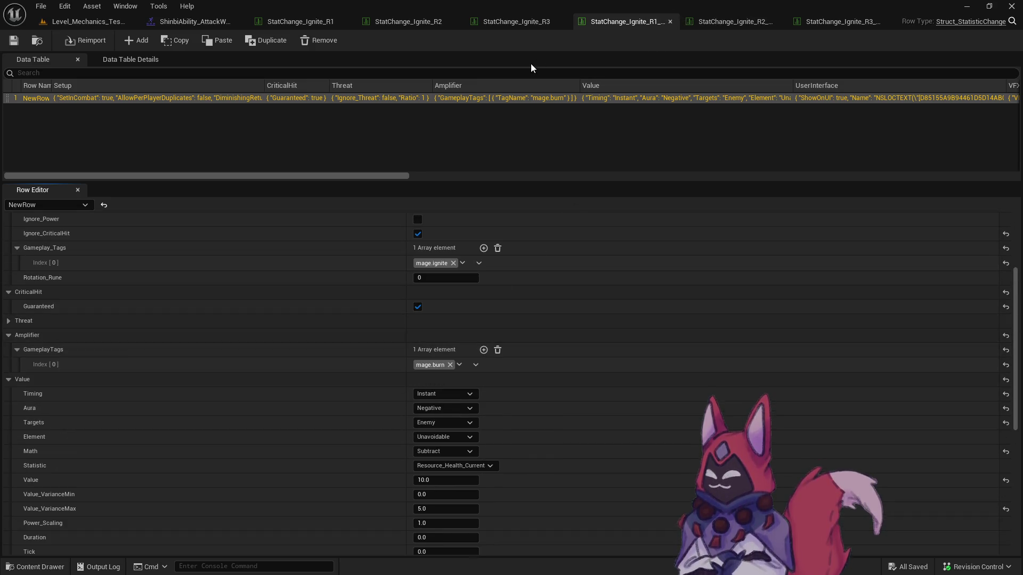
pyautogui.click(670, 22)
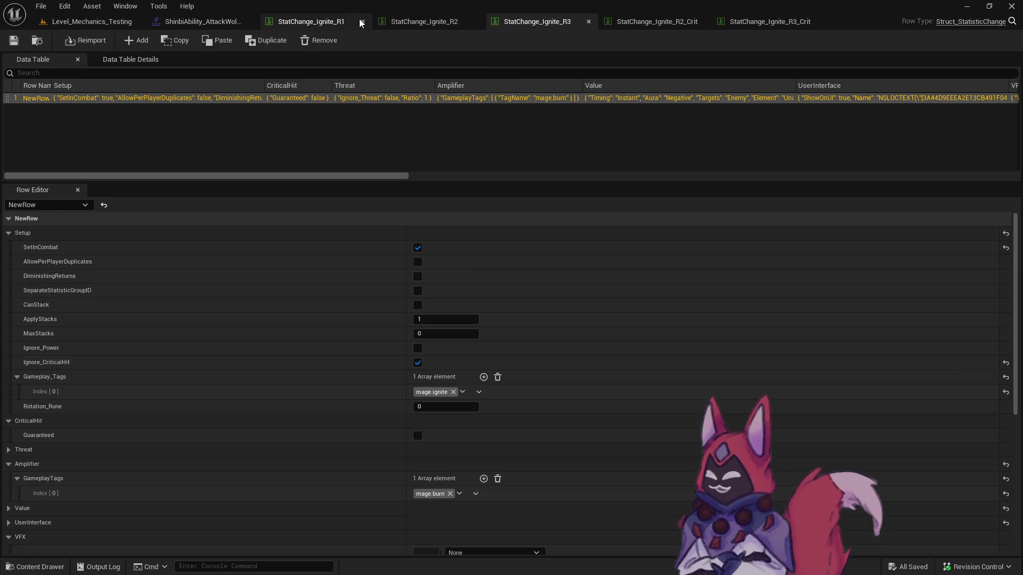
pyautogui.click(351, 21)
# Check the Value settings of StatChange_Ignite_R2 and R2_Crit, then close both tables.
pyautogui.click(332, 23)
pyautogui.moveTo(556, 22); pyautogui.dragTo(426, 22)
pyautogui.click(311, 21)
pyautogui.scroll(-2, 381, 336)
pyautogui.scroll(-8, 381, 340)
pyautogui.click(9, 338)
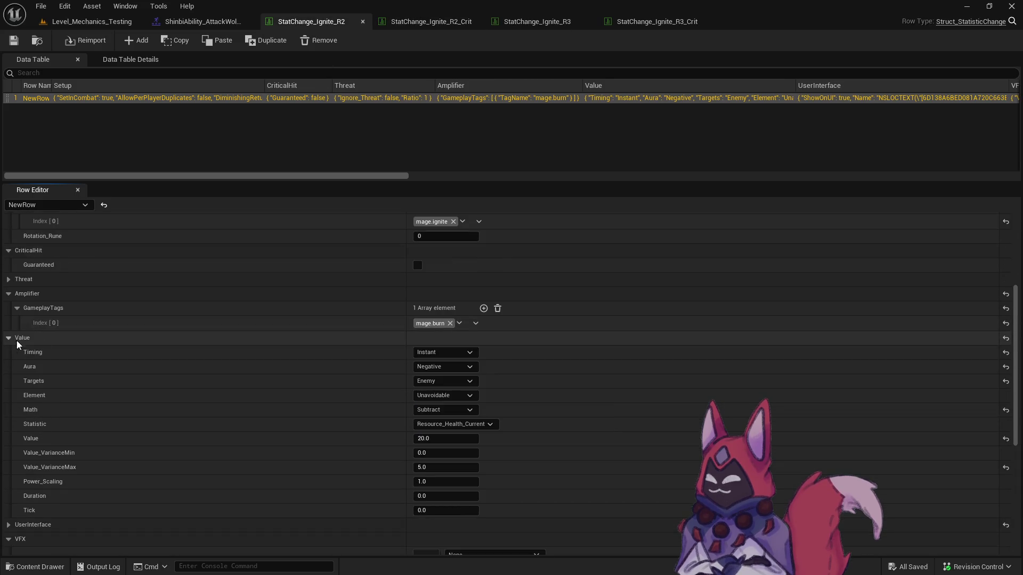
pyautogui.scroll(-3, 128, 352)
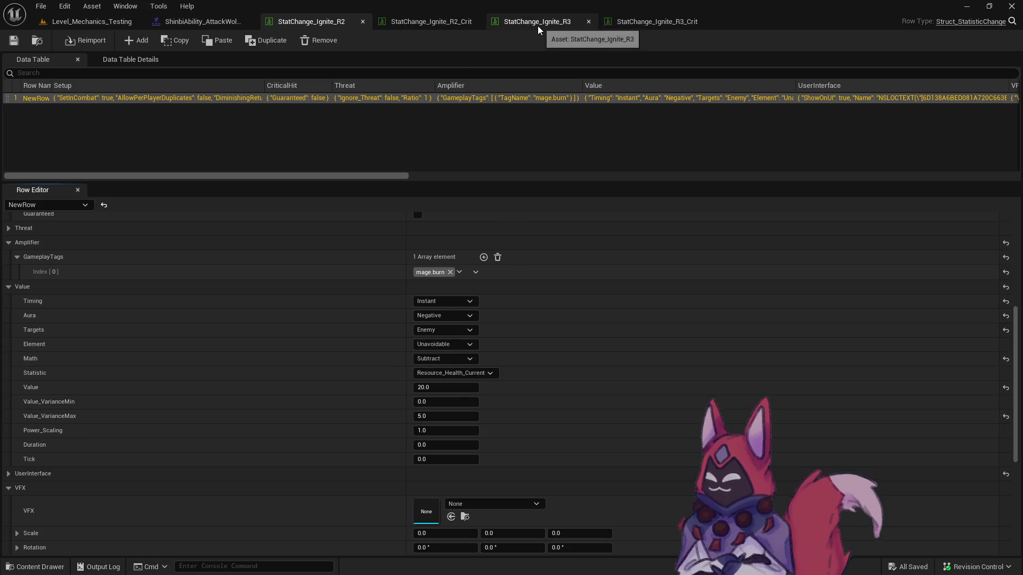
pyautogui.click(432, 22)
pyautogui.scroll(-10, 340, 338)
pyautogui.click(22, 243)
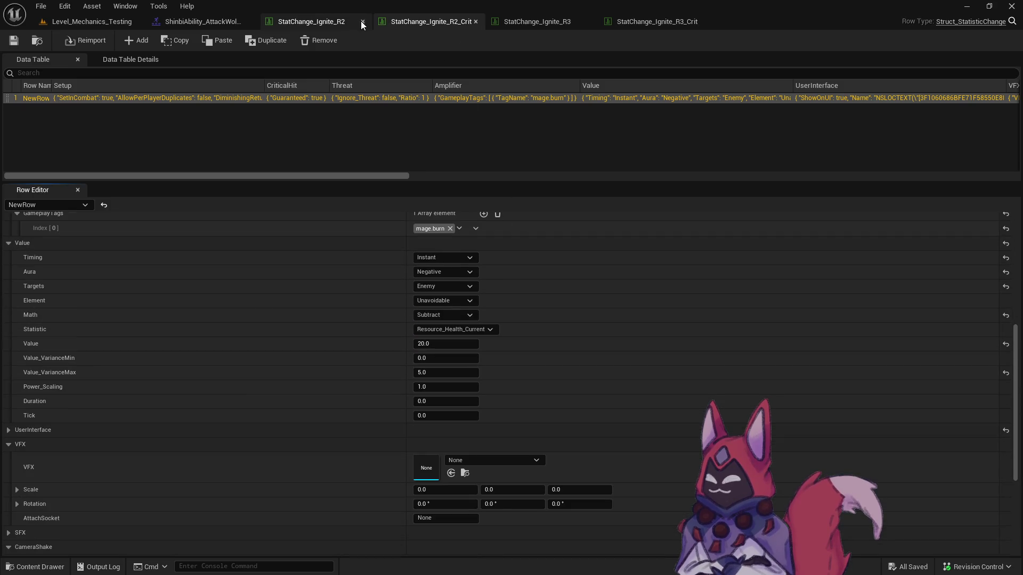
pyautogui.click(361, 22)
pyautogui.click(365, 21)
# Check and close StatChange_Ignite_R3 and R3_Crit, then return to Level_Mechanics_Testing.
pyautogui.click(343, 21)
pyautogui.scroll(-10, 336, 349)
pyautogui.scroll(3, 138, 340)
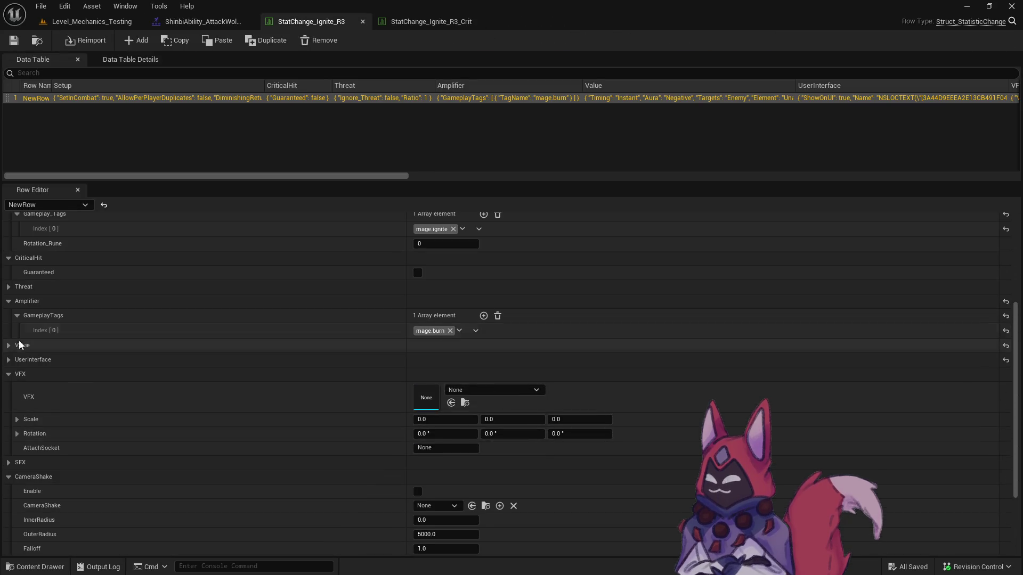
pyautogui.click(138, 343)
pyautogui.click(363, 22)
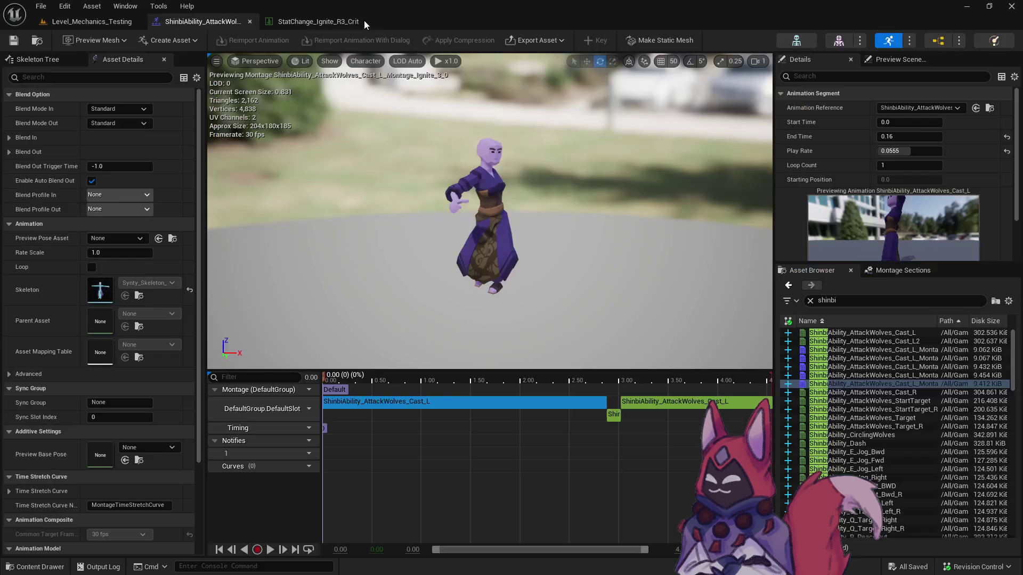
pyautogui.click(318, 21)
pyautogui.scroll(-5, 106, 314)
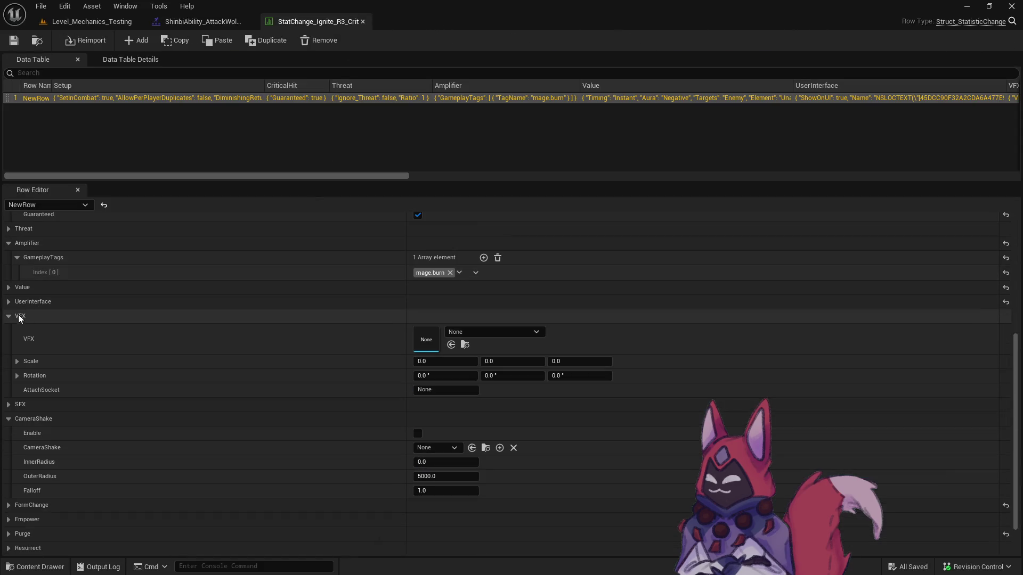
pyautogui.click(8, 288)
pyautogui.click(363, 22)
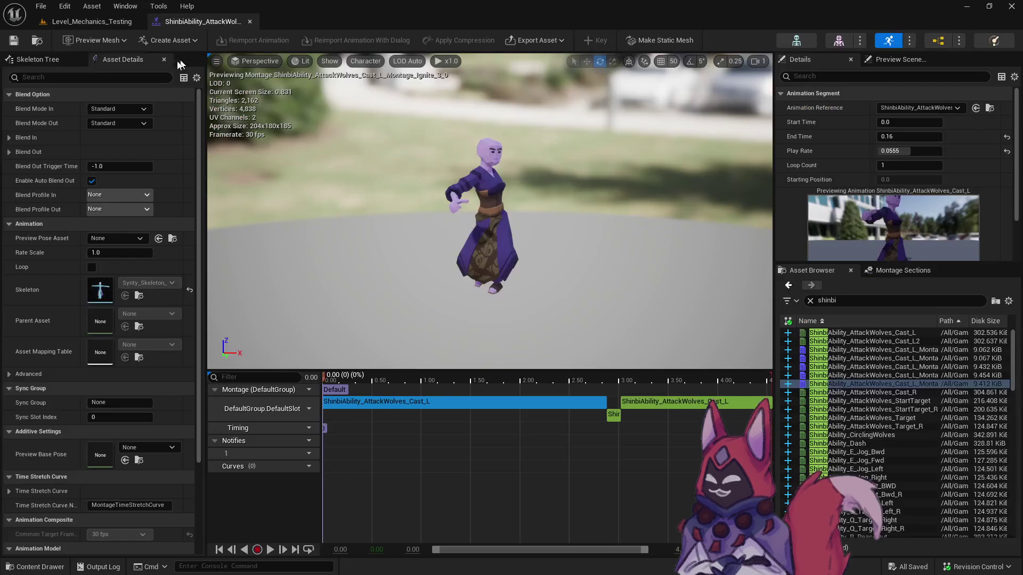
pyautogui.click(97, 21)
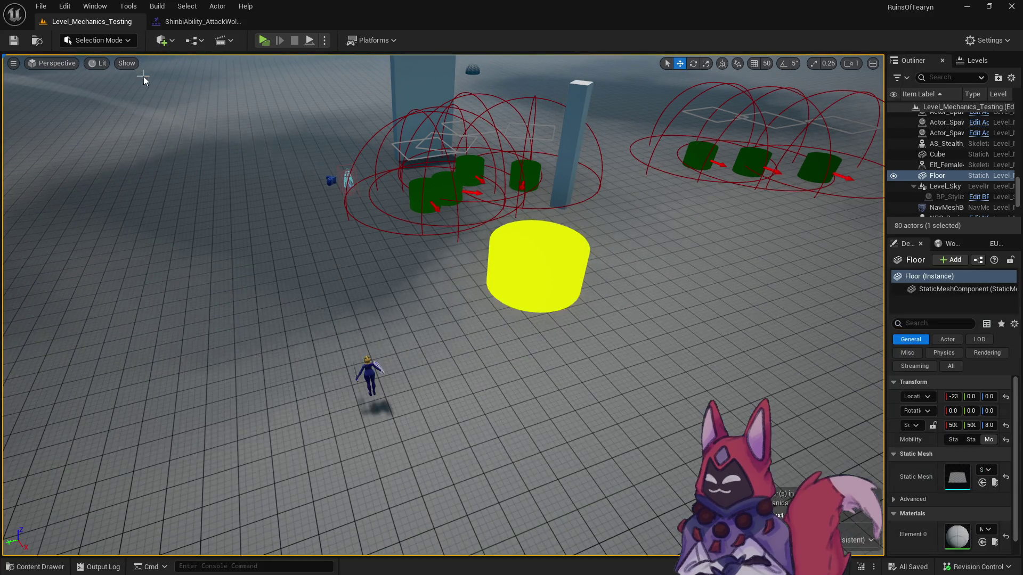
# In the playtest notes, type 'Done' on the 1: Ignite line.
pyautogui.hotkey('alt', 'Tab')
pyautogui.press('Down')
pyautogui.write('Done')
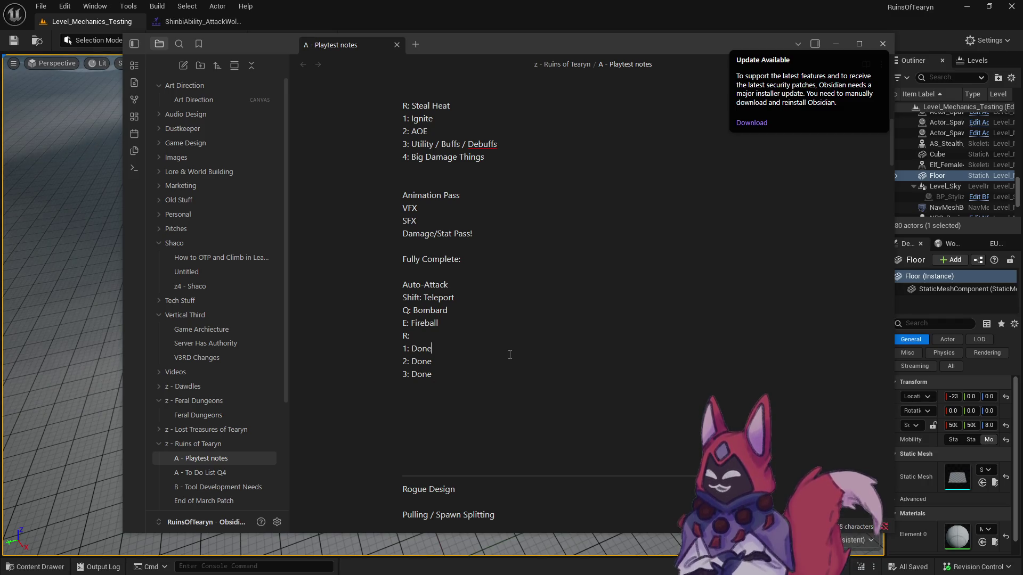
pyautogui.scroll(1, 482, 321)
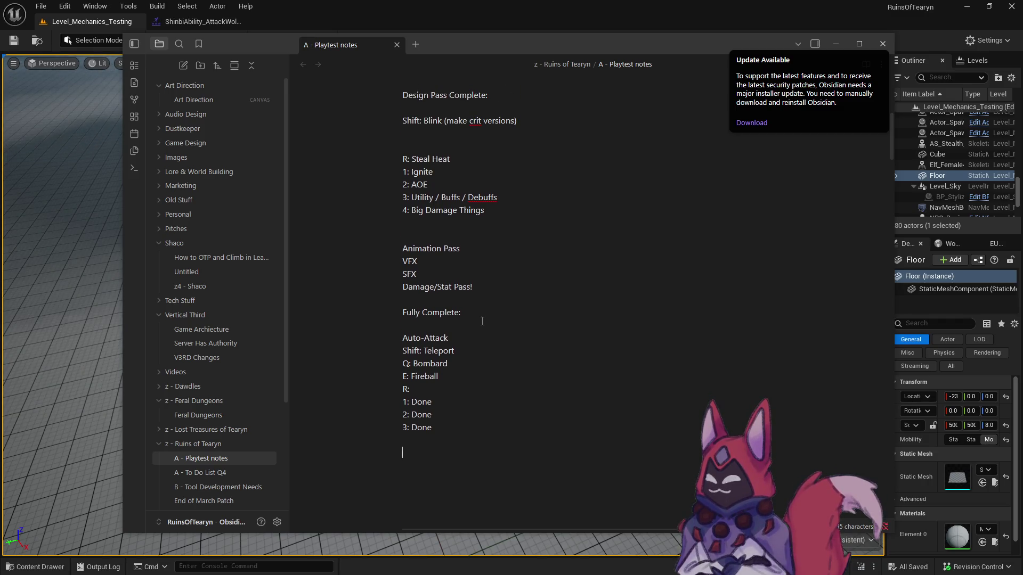
# Delete the 2: AOE, 3: Utility / Buffs / Debuffs and Shift: Blink lines and the blank lines.
pyautogui.moveTo(460, 184); pyautogui.dragTo(385, 184)
pyautogui.press('BackSpace')
pyautogui.moveTo(497, 197); pyautogui.dragTo(373, 202)
pyautogui.press('BackSpace')
pyautogui.click(522, 232)
pyautogui.scroll(1, 446, 223)
pyautogui.press('Delete')
pyautogui.press('Delete')
pyautogui.moveTo(527, 159); pyautogui.dragTo(376, 153)
pyautogui.press('BackSpace')
pyautogui.press('BackSpace')
pyautogui.press('Delete')
pyautogui.press('Delete')
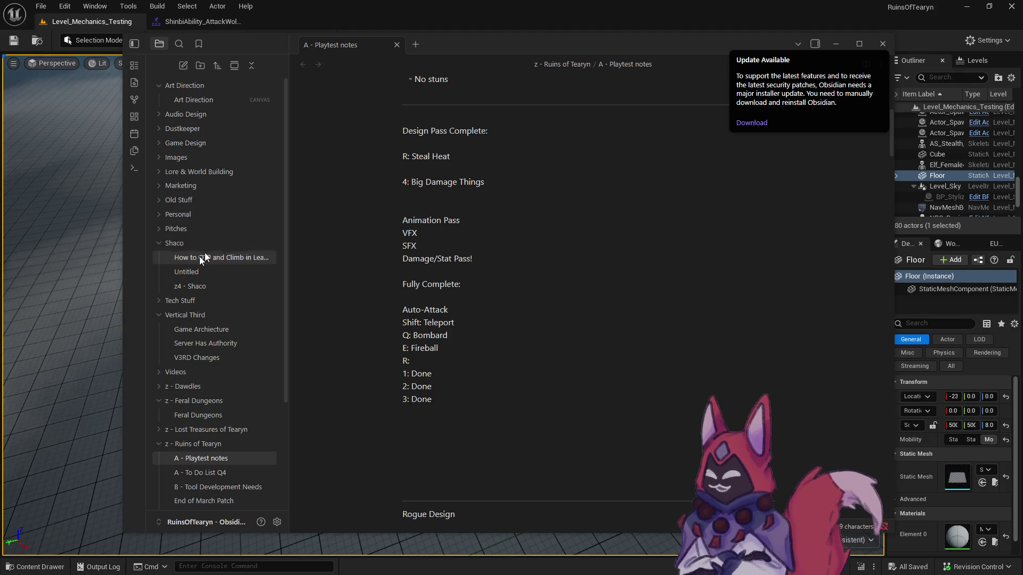
# Bring the Unreal Level_Mechanics_Testing editor back in front of Obsidian.
pyautogui.click(329, 15)
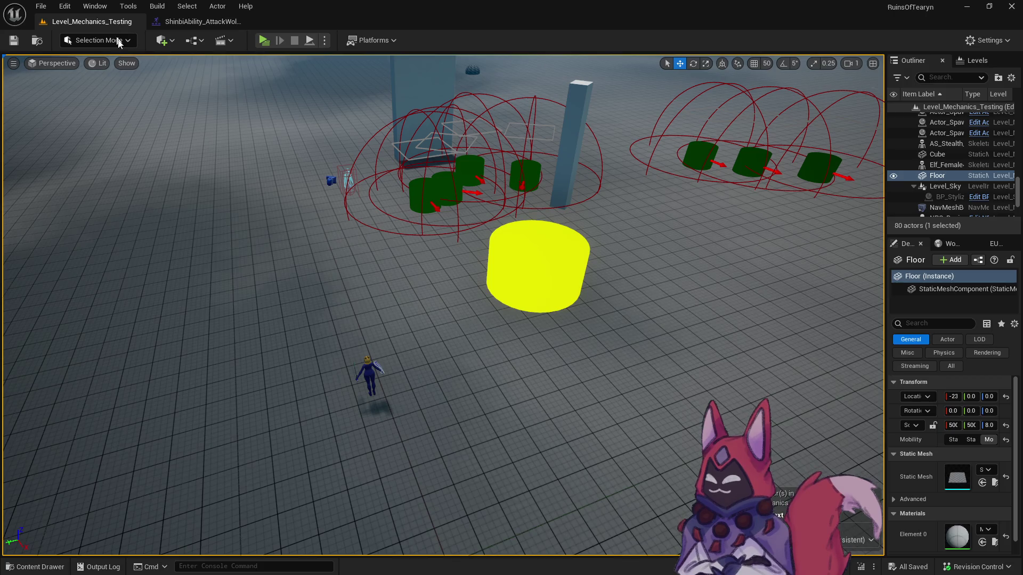
# Show the Ignite data tables, glance at the playtest notes, then open the ShinbiAbility_AttackWolves montage editor.
pyautogui.hotkey('ctrl', 'space')
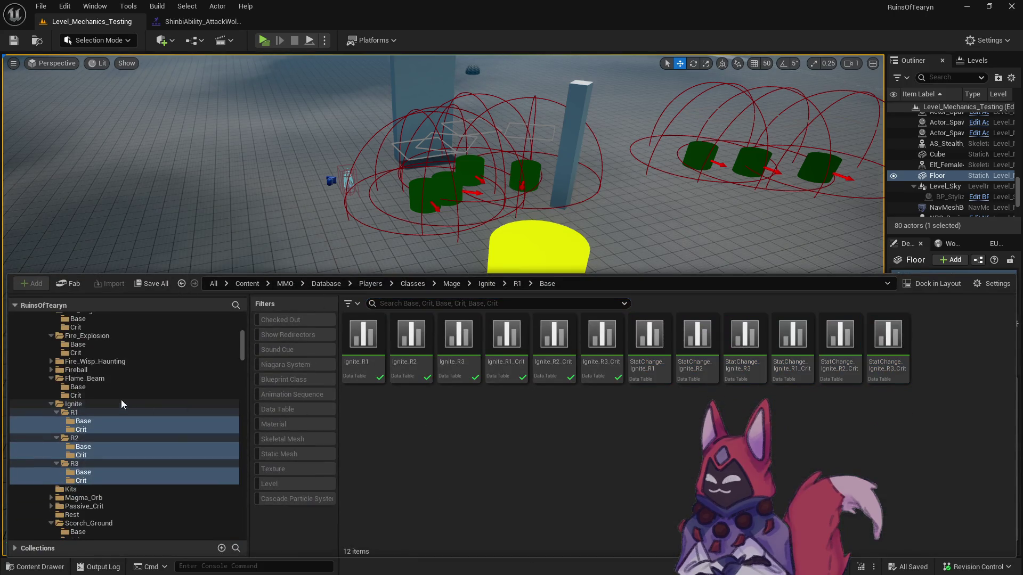
pyautogui.hotkey('alt', 'Tab')
pyautogui.hotkey('alt', 'Tab')
pyautogui.hotkey('alt', 'Tab')
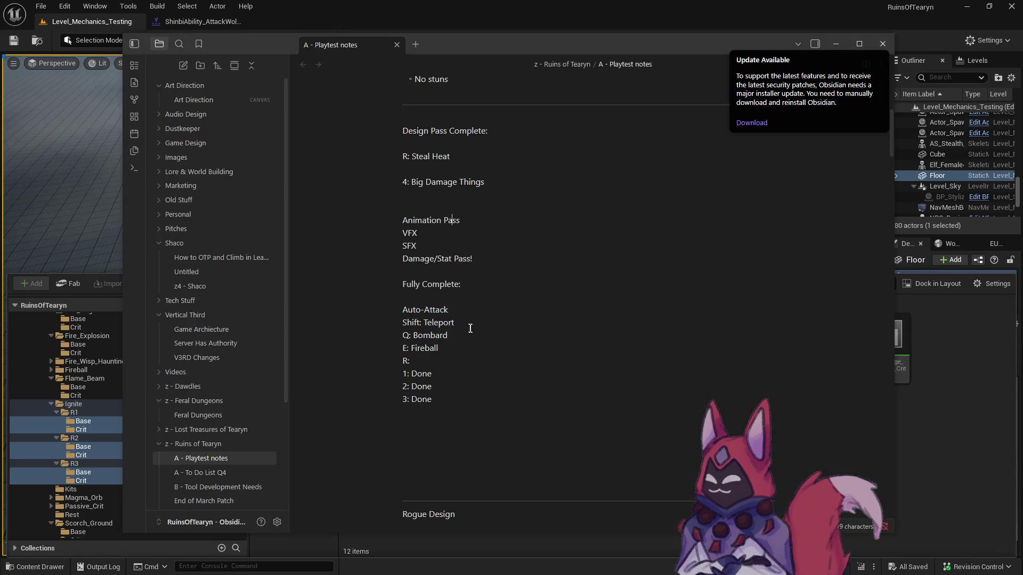
pyautogui.click(457, 164)
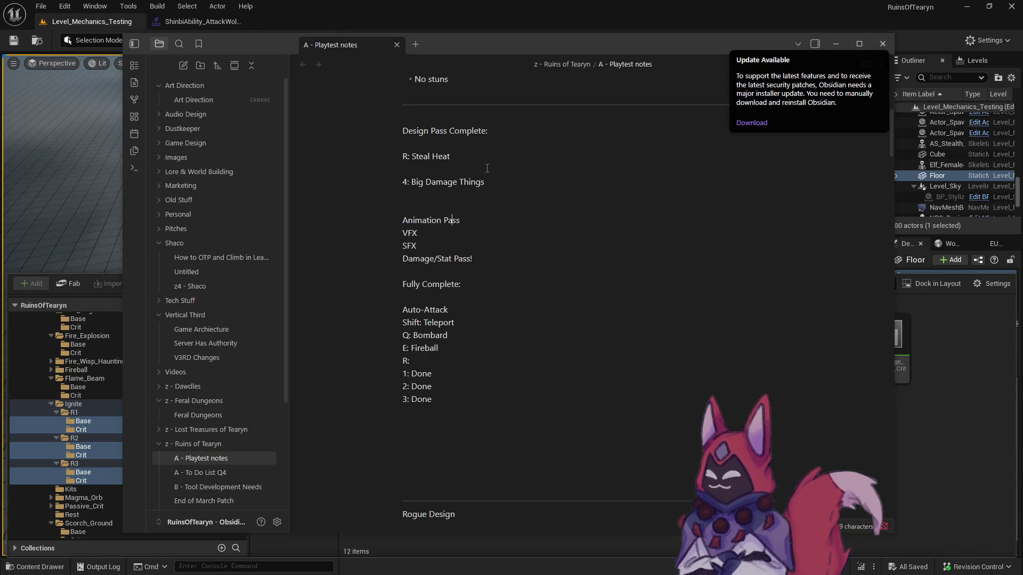
pyautogui.hotkey('alt', 'Tab')
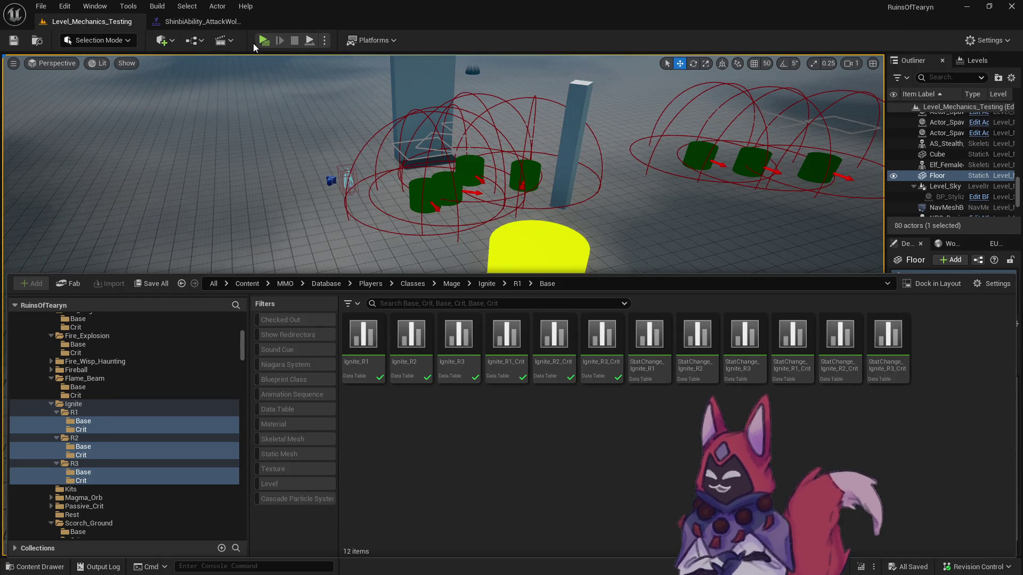
pyautogui.click(197, 22)
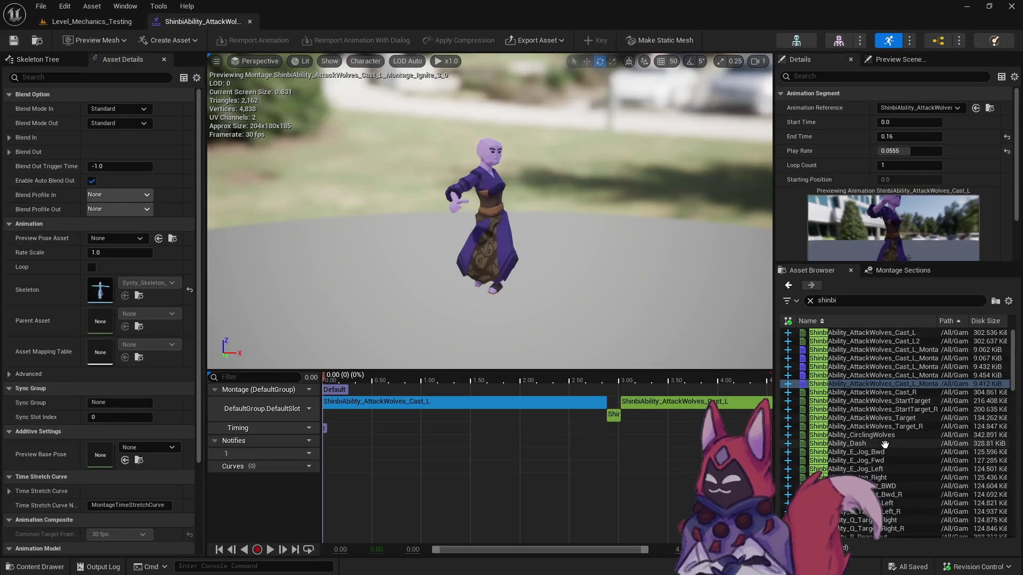
# Preview the AttackWolves Target, Cast_R, StartTarget, StartTarget_R and CirclingWolves animations, then ShinbiAbility_Dash.
pyautogui.doubleClick(884, 419)
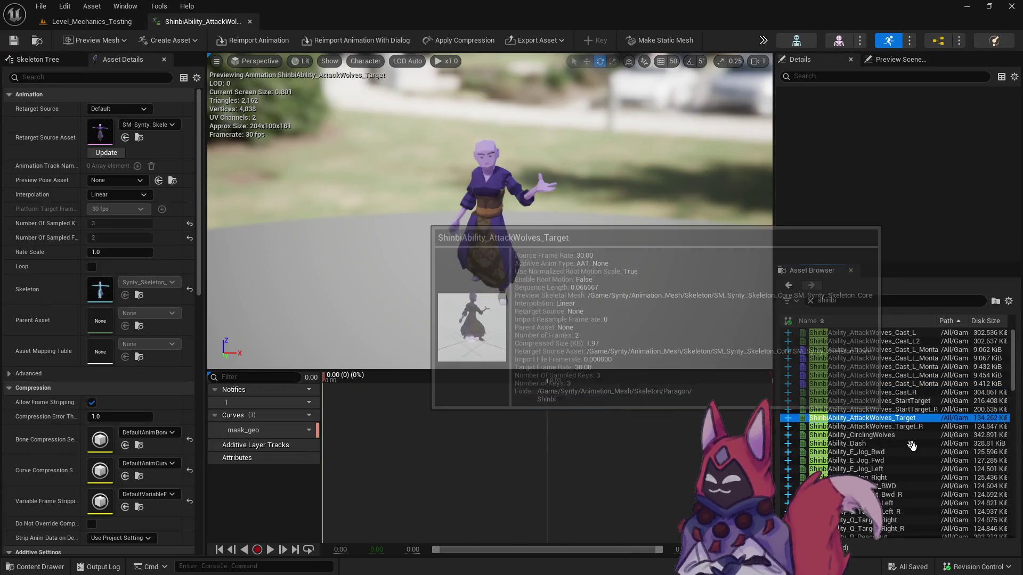
pyautogui.doubleClick(912, 392)
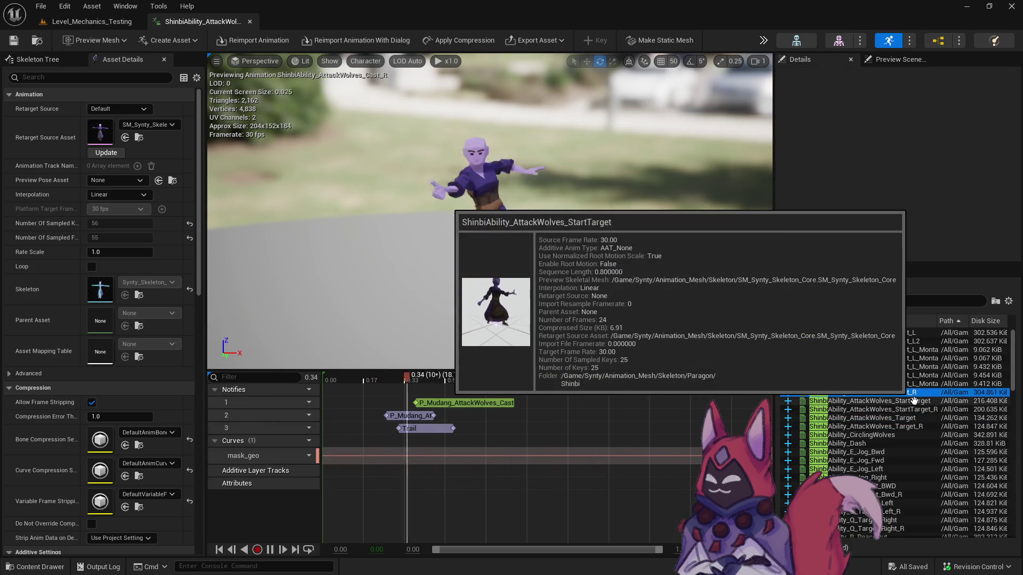
pyautogui.doubleClick(916, 400)
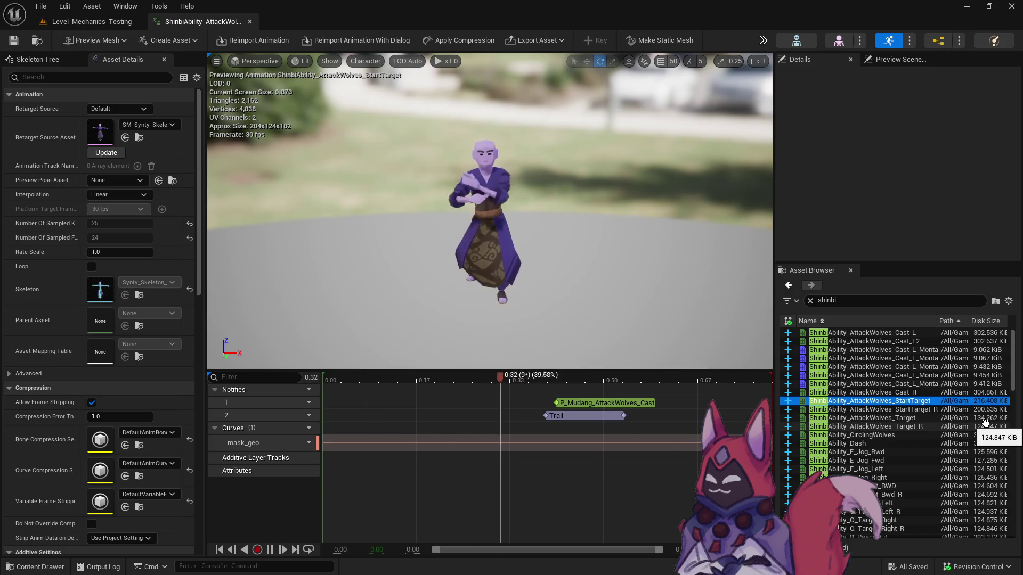
pyautogui.doubleClick(940, 411)
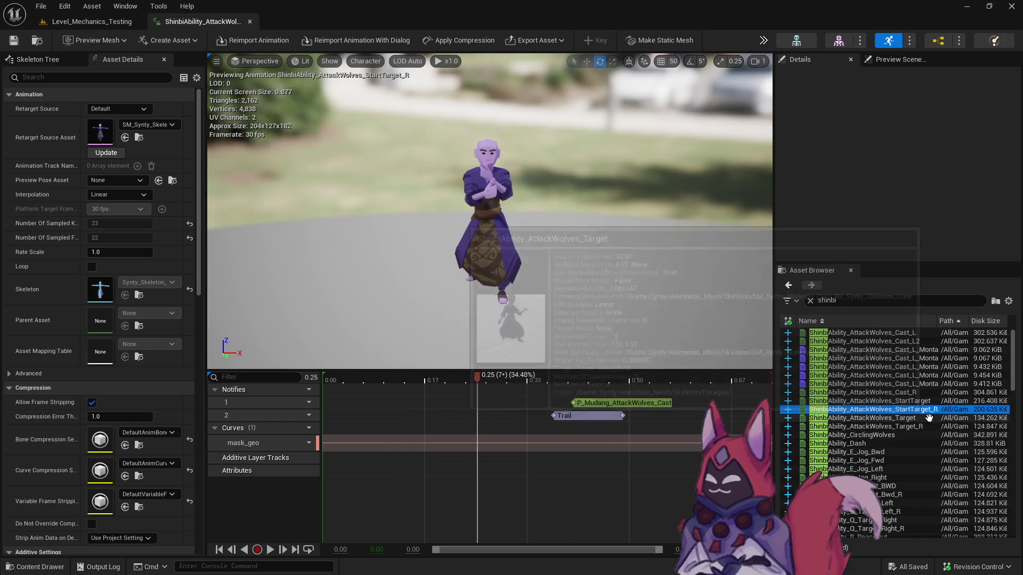
pyautogui.click(927, 419)
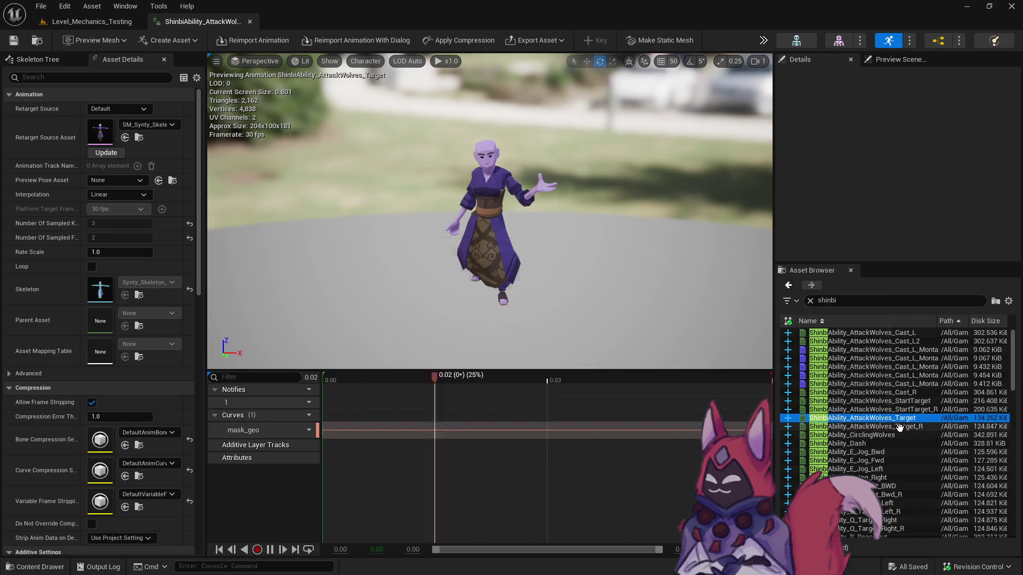
pyautogui.click(896, 435)
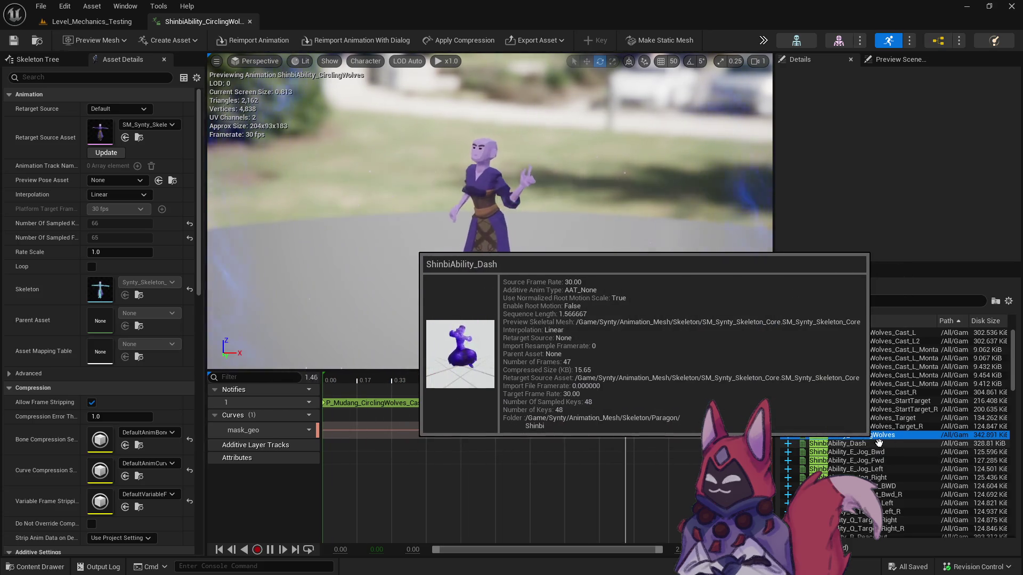
pyautogui.click(889, 444)
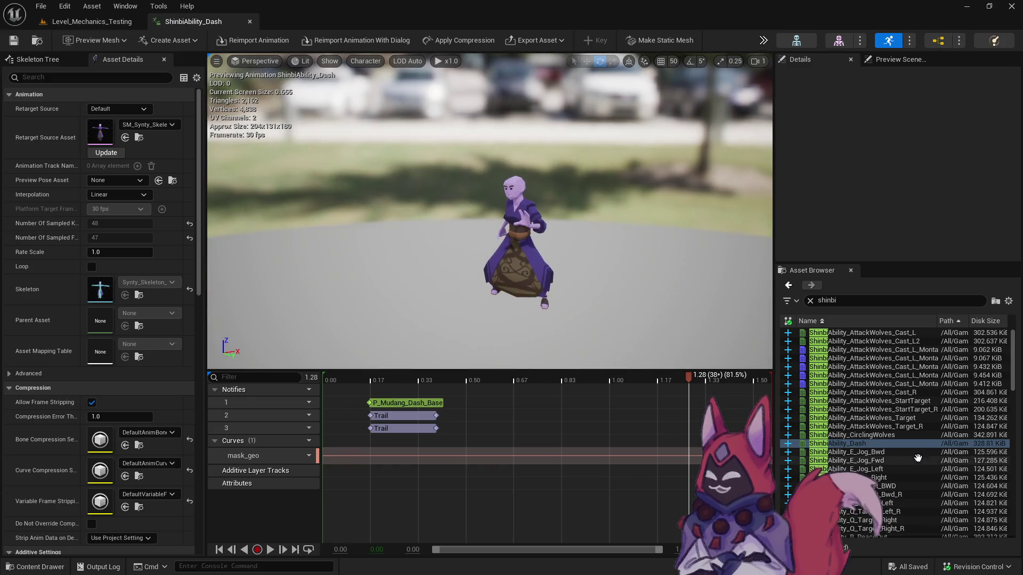
pyautogui.rightClick(869, 442)
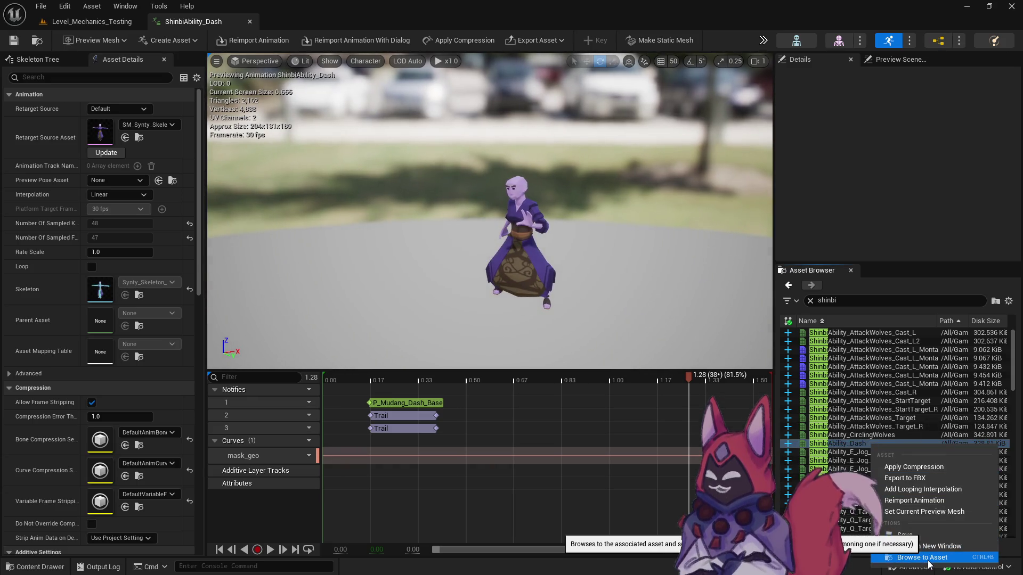
# Make an AnimMontage from ShinbiAbility_Dash, name it ShinbiAbility_Dash_Montage_Teleport, and open it.
pyautogui.click(945, 557)
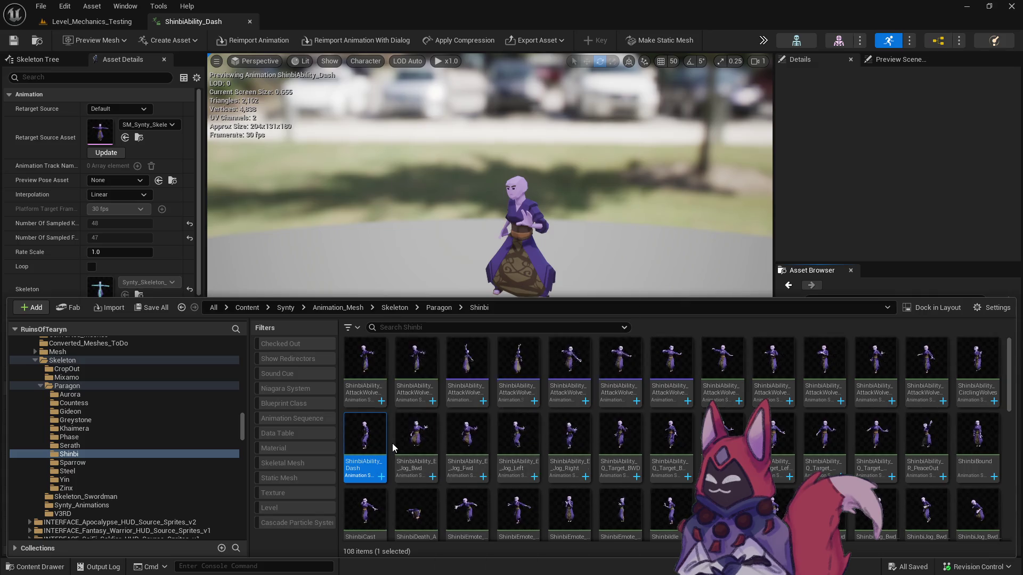
pyautogui.rightClick(373, 434)
pyautogui.moveTo(480, 235)
pyautogui.click(551, 238)
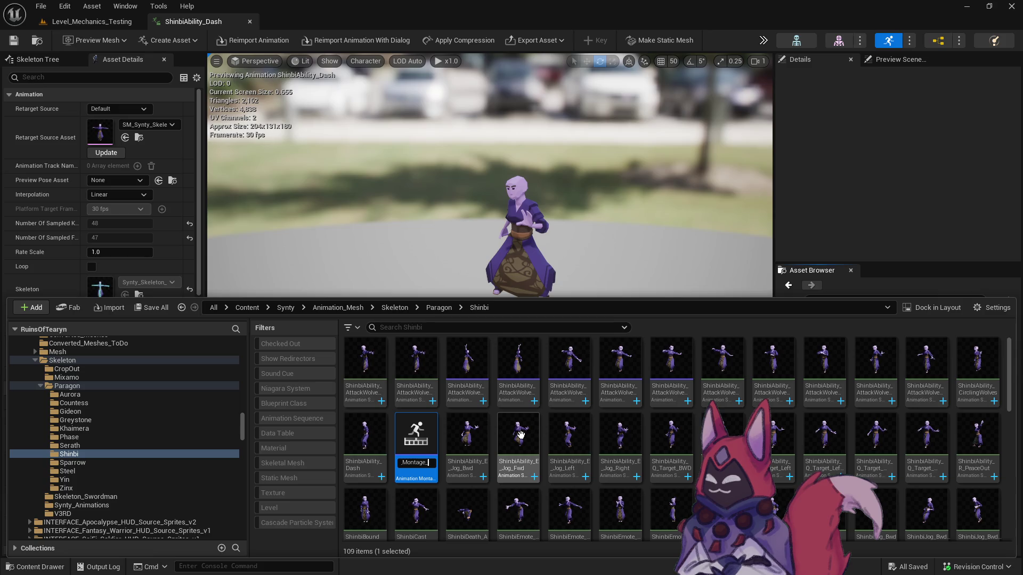
pyautogui.write('Teleport')
pyautogui.press('Return')
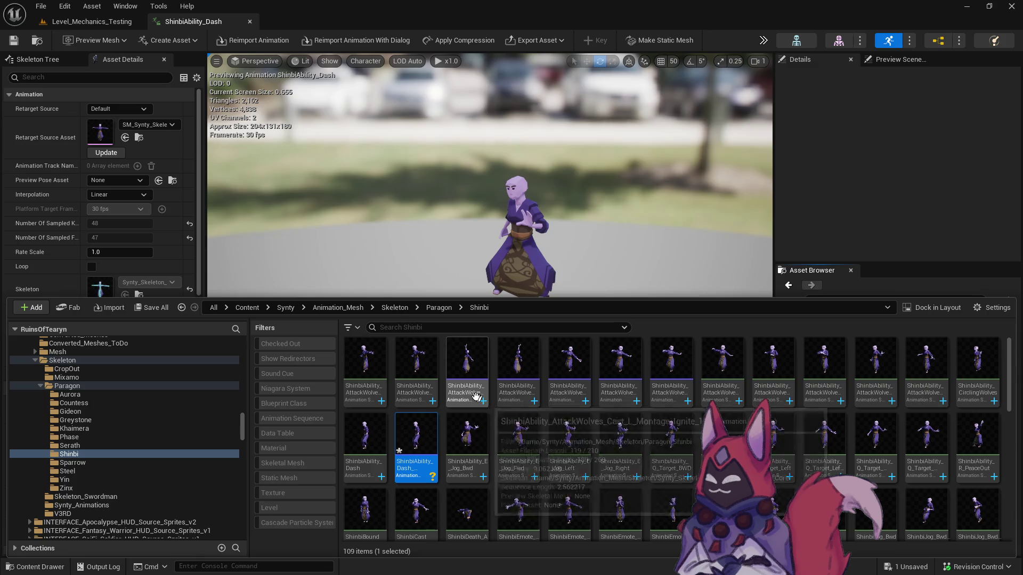
pyautogui.doubleClick(424, 430)
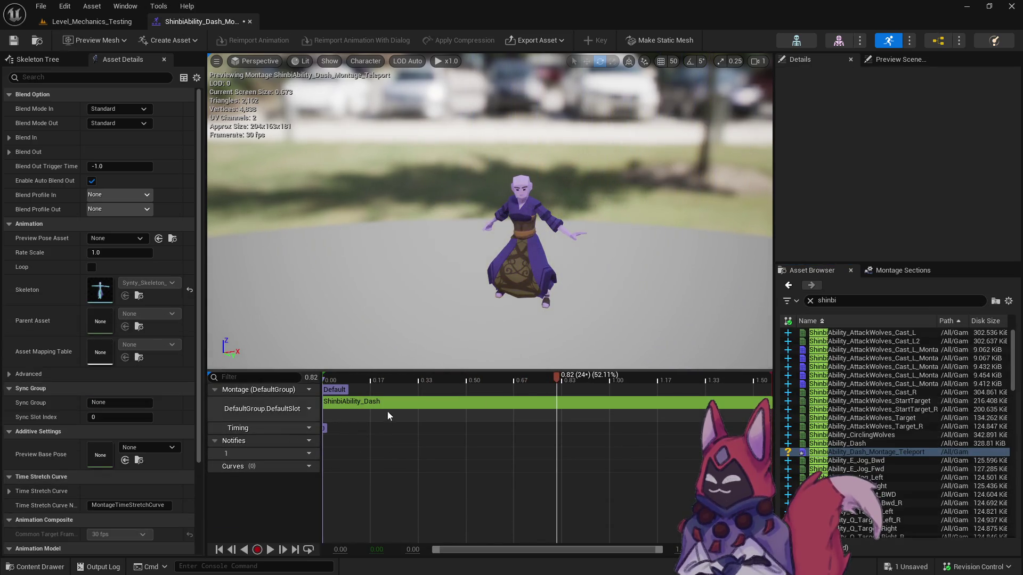
# Duplicate the ShinbiAbility_Dash animation as ShinbiAbility_Dash1.
pyautogui.click(395, 400)
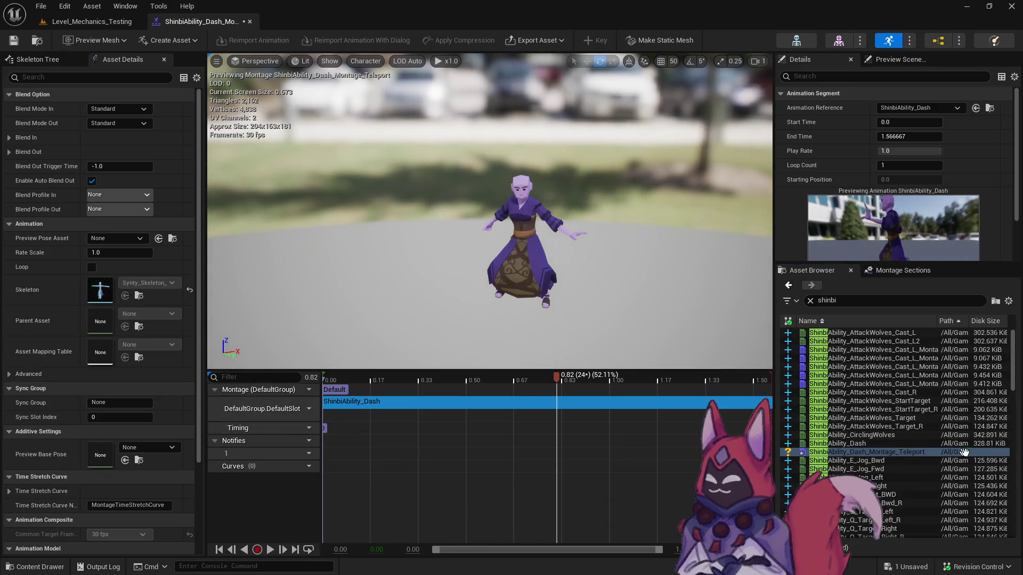
pyautogui.rightClick(845, 444)
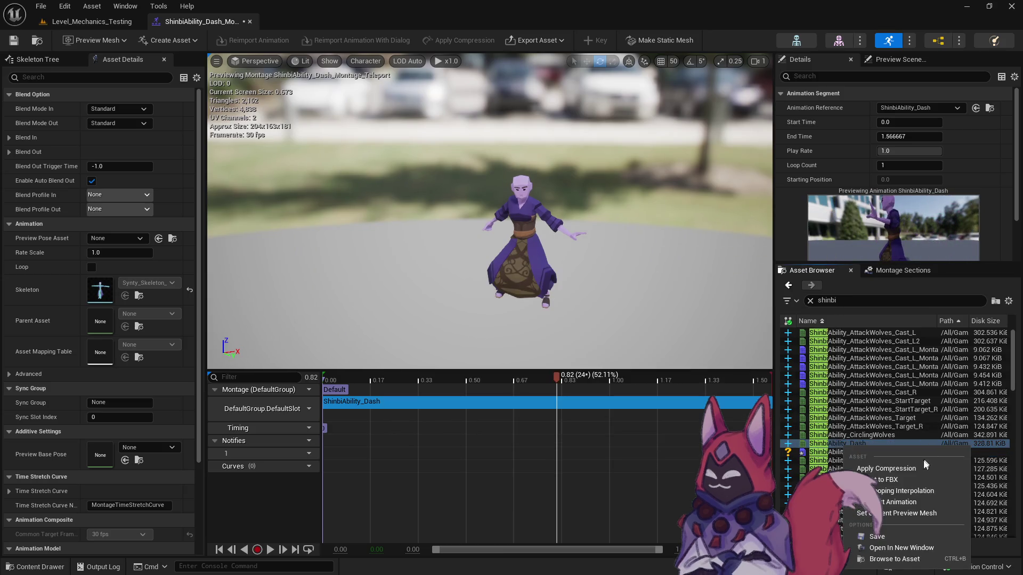
pyautogui.click(898, 559)
pyautogui.rightClick(370, 445)
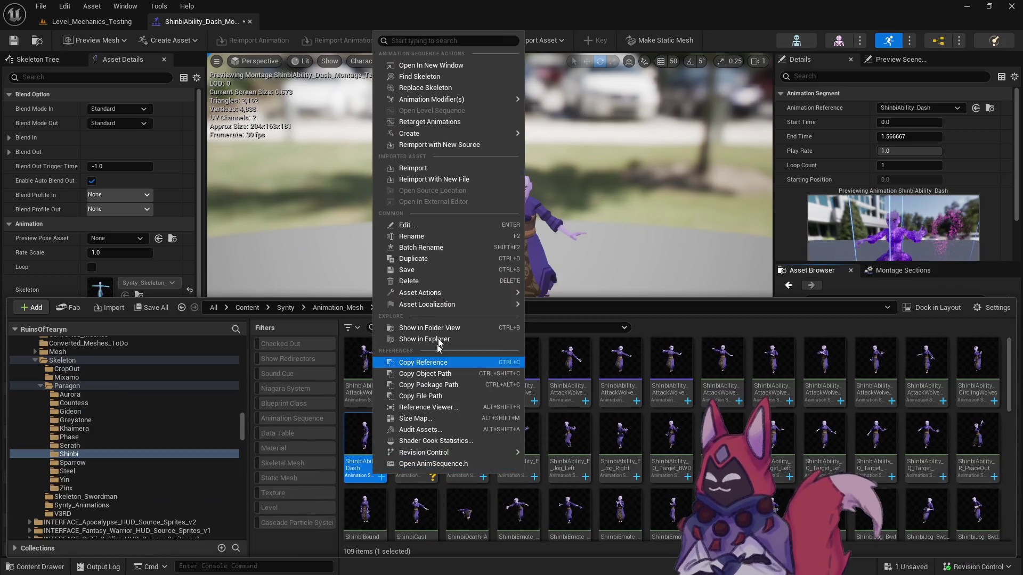
pyautogui.click(421, 259)
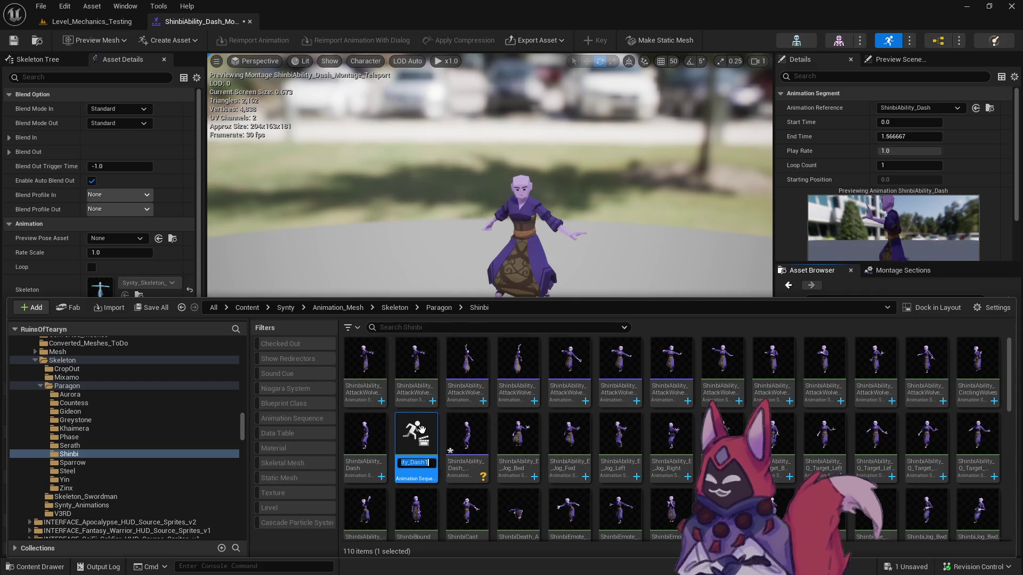
pyautogui.press('Return')
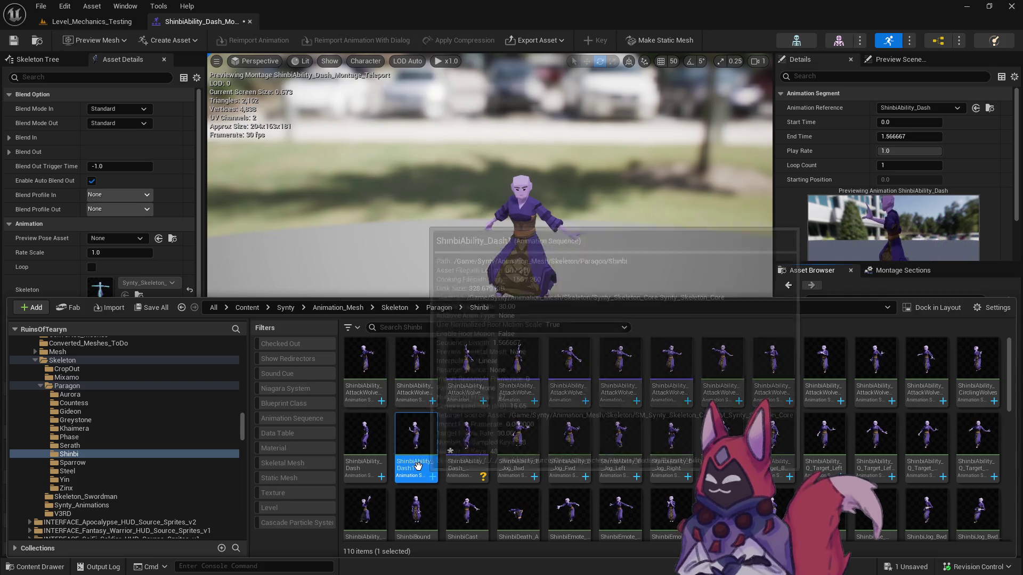
# Delete both Trail notifies from ShinbiAbility_Dash1.
pyautogui.doubleClick(417, 465)
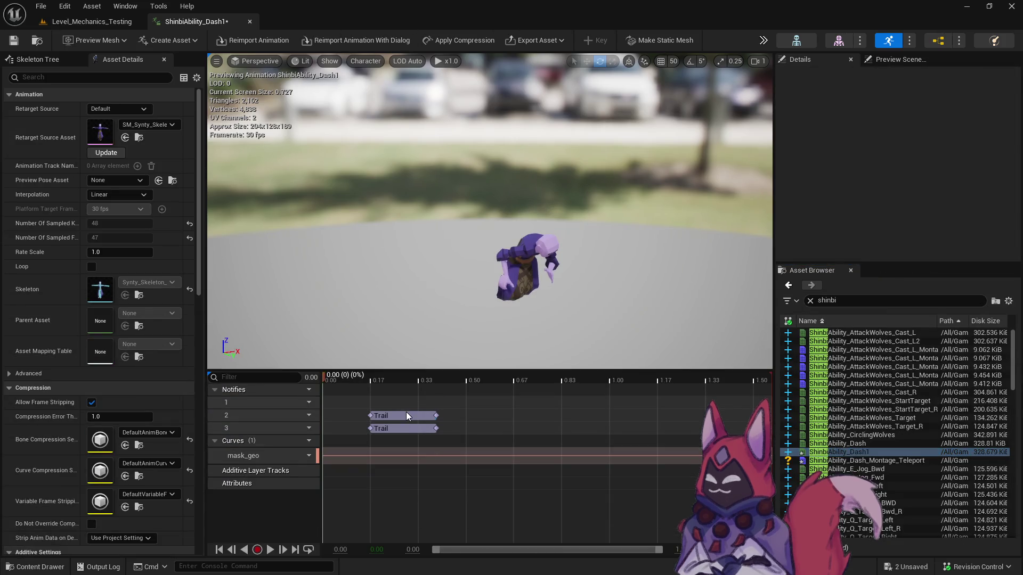
pyautogui.click(406, 413)
pyautogui.press('Delete')
pyautogui.click(403, 426)
pyautogui.press('Delete')
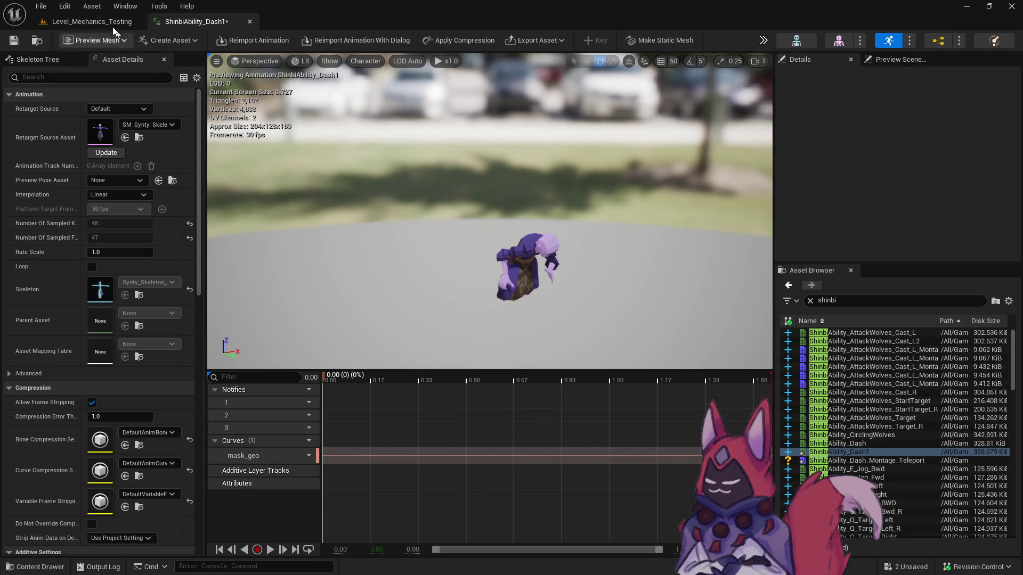
# Replace the Teleport montage's Dash segment with ShinbiAbility_Dash1 and save the montage.
pyautogui.doubleClick(907, 460)
pyautogui.moveTo(877, 452); pyautogui.dragTo(488, 402)
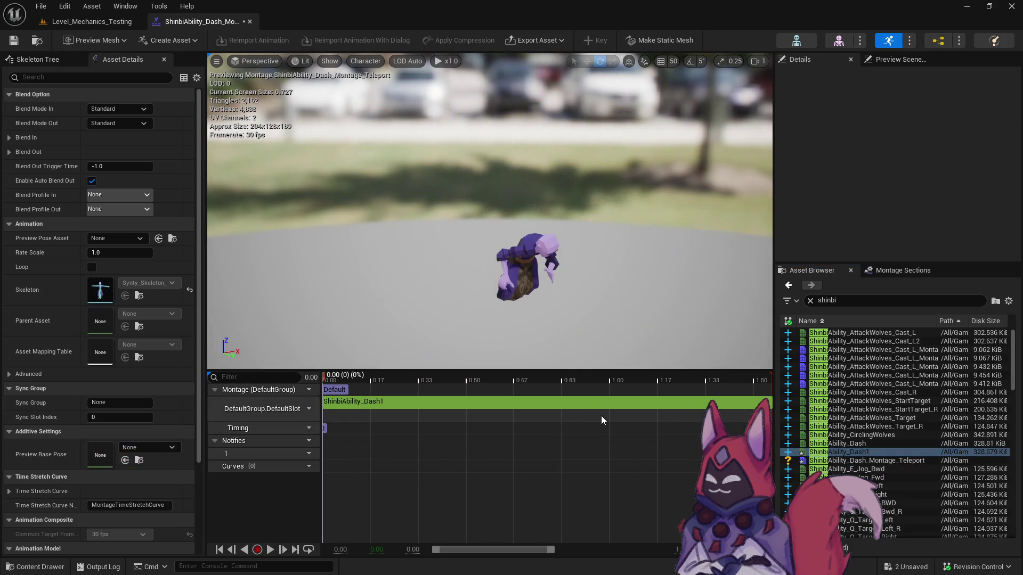
pyautogui.click(38, 43)
pyautogui.click(14, 41)
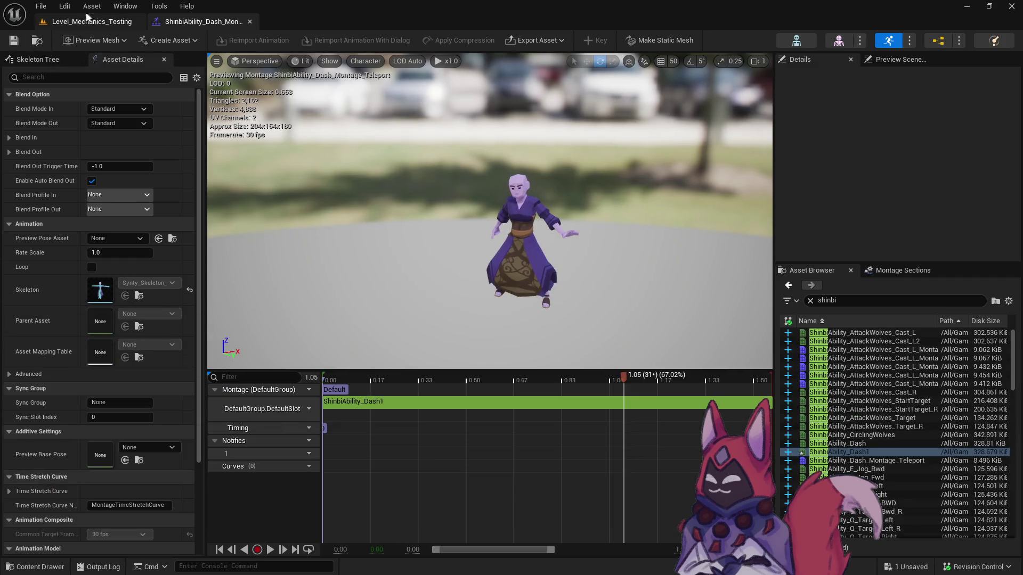
pyautogui.click(92, 22)
pyautogui.hotkey('ctrl', 'space')
pyautogui.scroll(5, 145, 414)
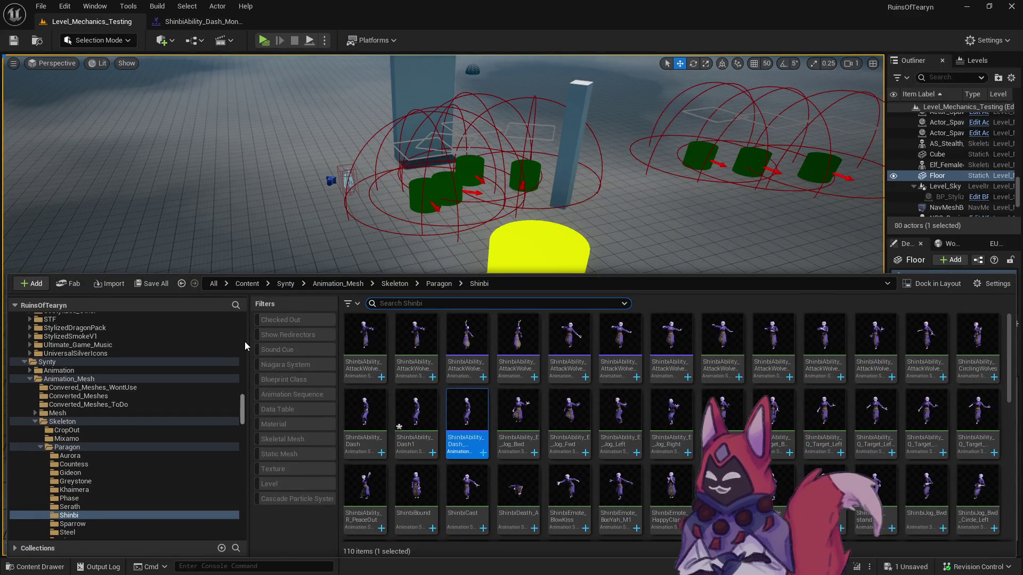
# Show the Mage Blink R1–R3 Base folders and open Teleport_R1, Teleport_R2 and Teleport_R3 together.
pyautogui.moveTo(240, 340); pyautogui.dragTo(243, 335)
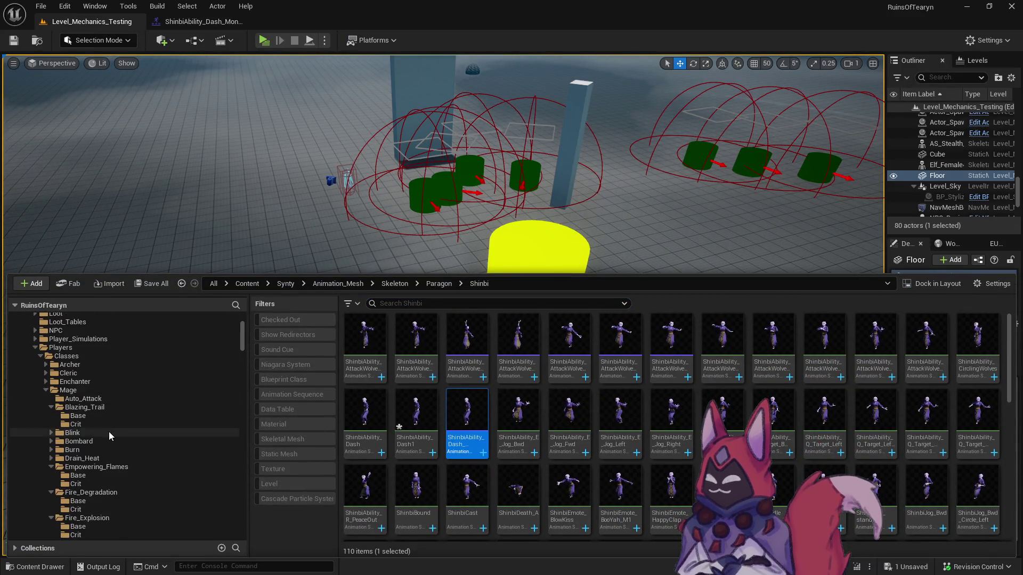
pyautogui.click(48, 391)
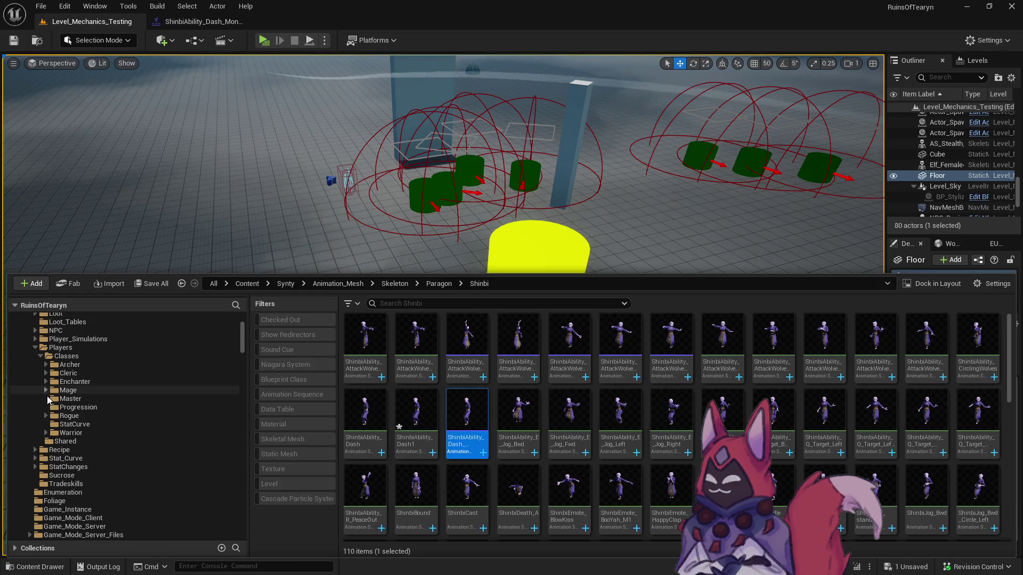
pyautogui.click(48, 391)
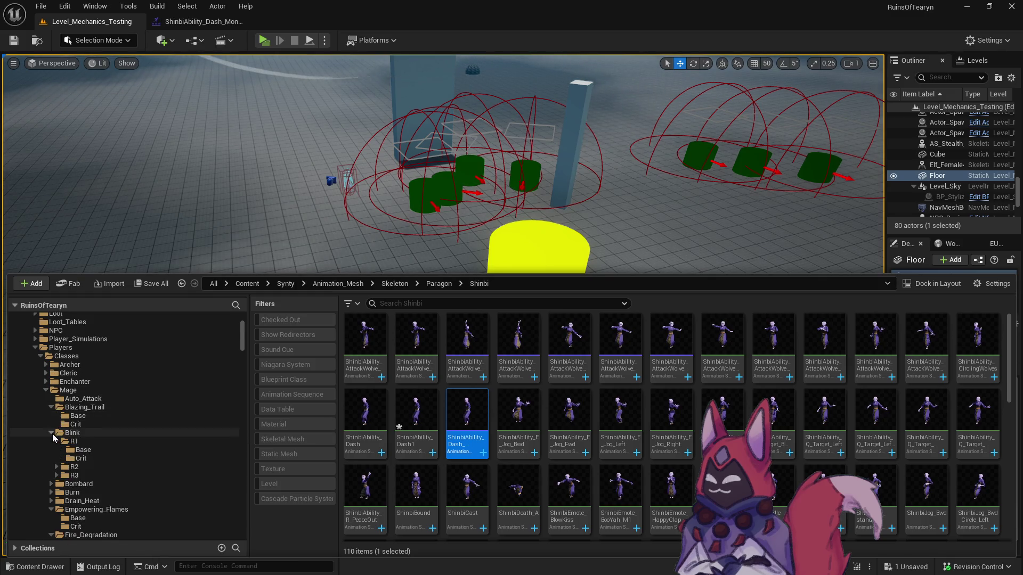
pyautogui.scroll(-2, 78, 420)
pyautogui.click(78, 419)
pyautogui.click(56, 433)
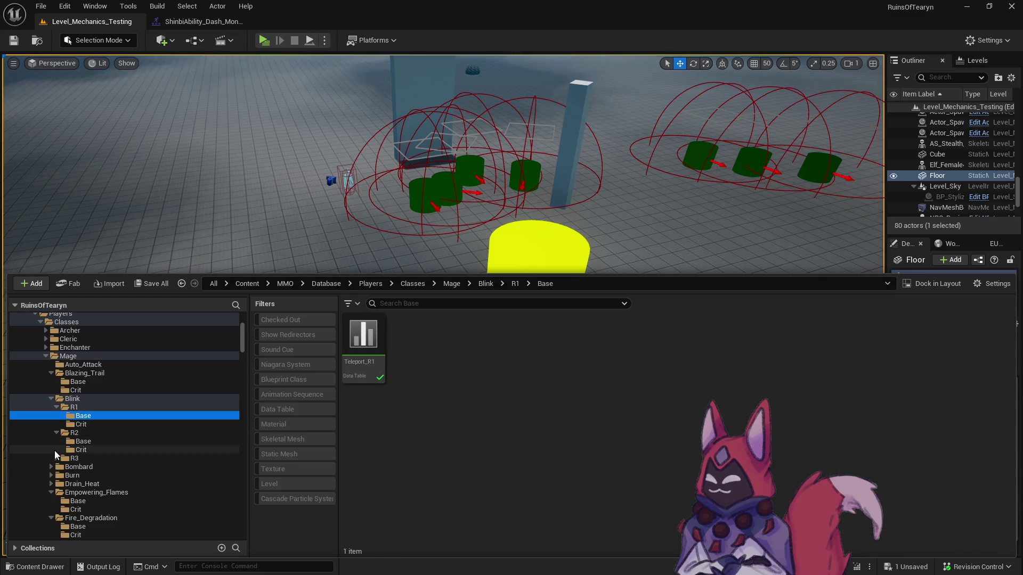
pyautogui.click(57, 458)
pyautogui.keyDown('ctrl'); pyautogui.click(83, 441); pyautogui.keyUp('ctrl')
pyautogui.keyDown('ctrl'); pyautogui.click(83, 467); pyautogui.keyUp('ctrl')
pyautogui.click(392, 367)
pyautogui.keyDown('ctrl'); pyautogui.click(458, 357); pyautogui.keyUp('ctrl')
pyautogui.keyDown('ctrl'); pyautogui.click(505, 362); pyautogui.keyUp('ctrl')
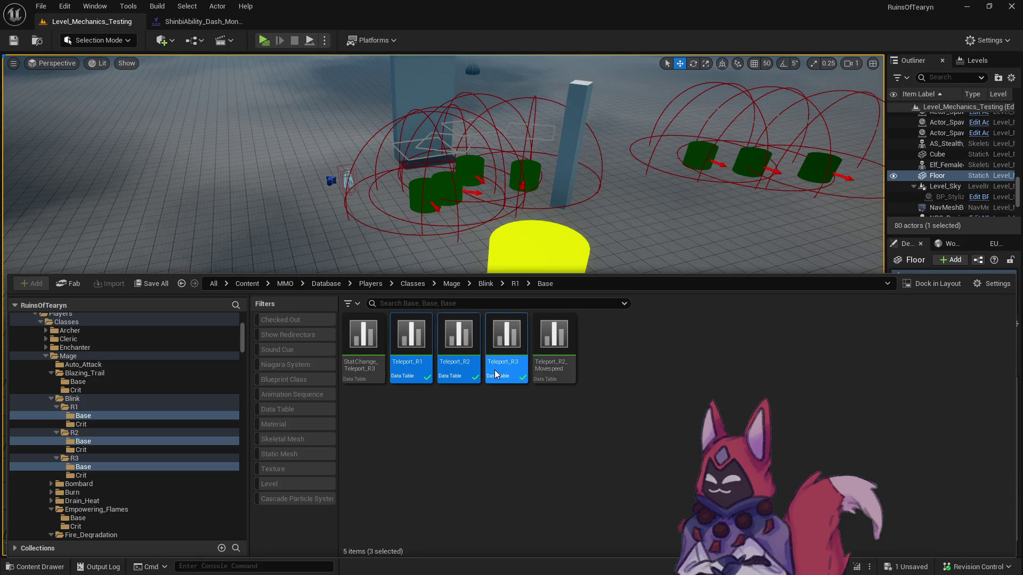
pyautogui.press('Return')
# Review the three Teleport tables' rows, comparing with the dash teleport montage, then return to the level.
pyautogui.click(302, 21)
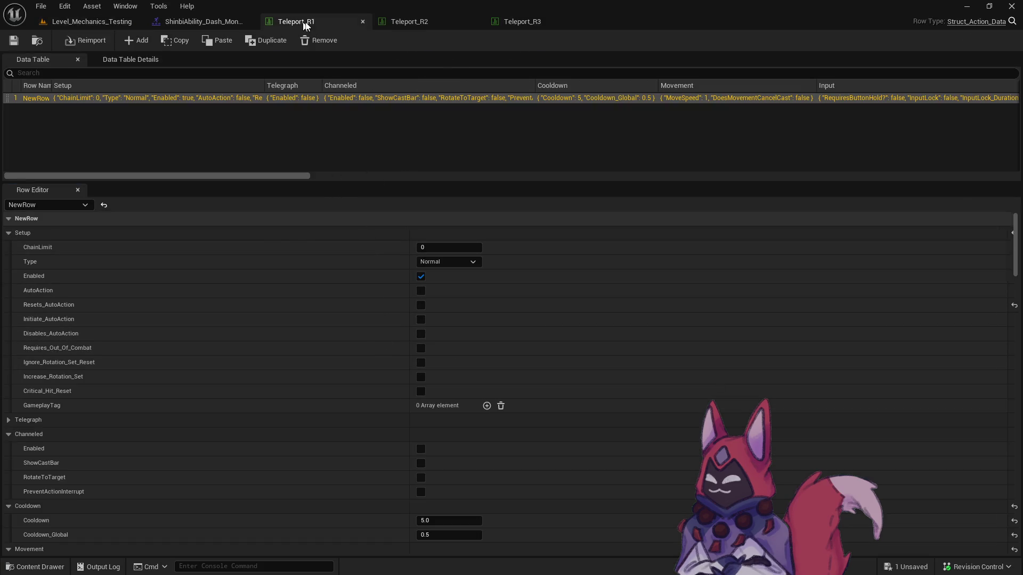
pyautogui.moveTo(1019, 246); pyautogui.dragTo(1015, 405)
pyautogui.hotkey('ctrl', 'space')
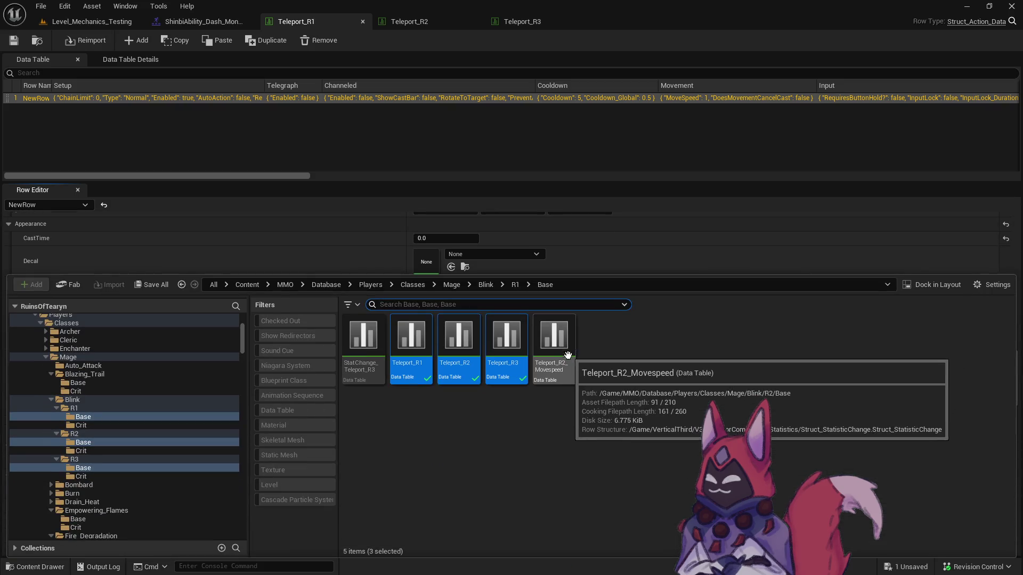
pyautogui.click(203, 22)
pyautogui.hotkey('ctrl', 'space')
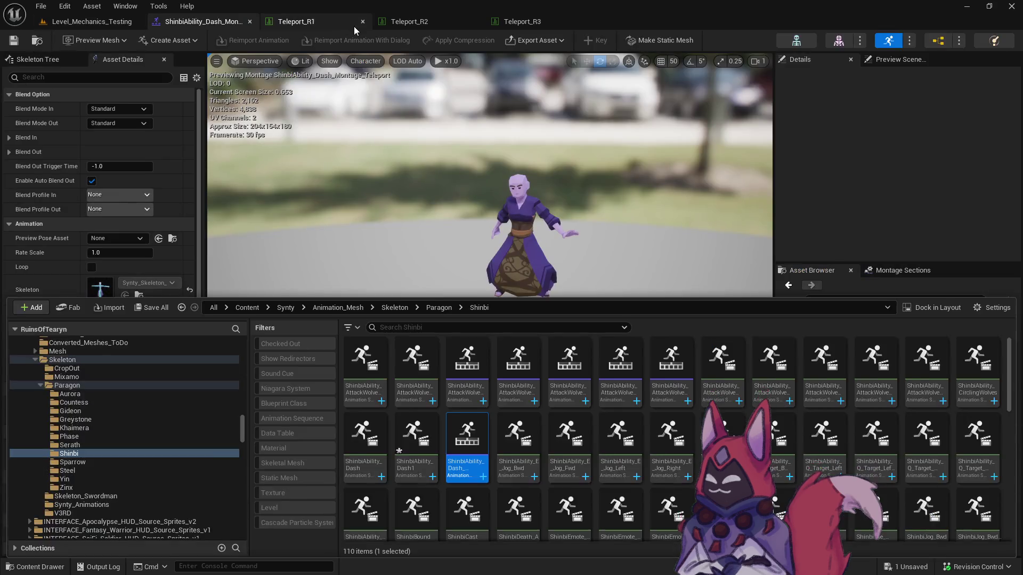
pyautogui.click(354, 25)
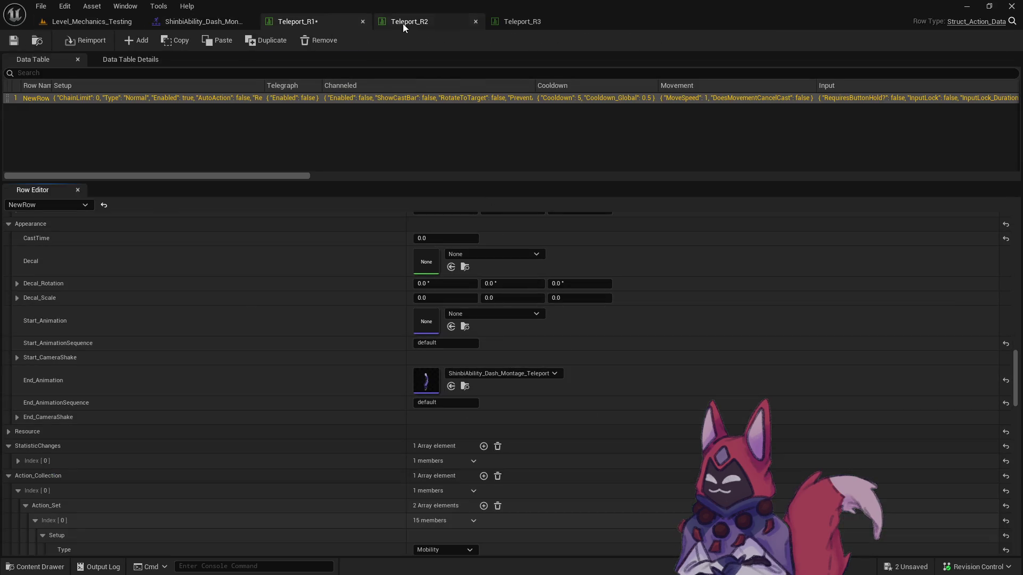
pyautogui.click(403, 24)
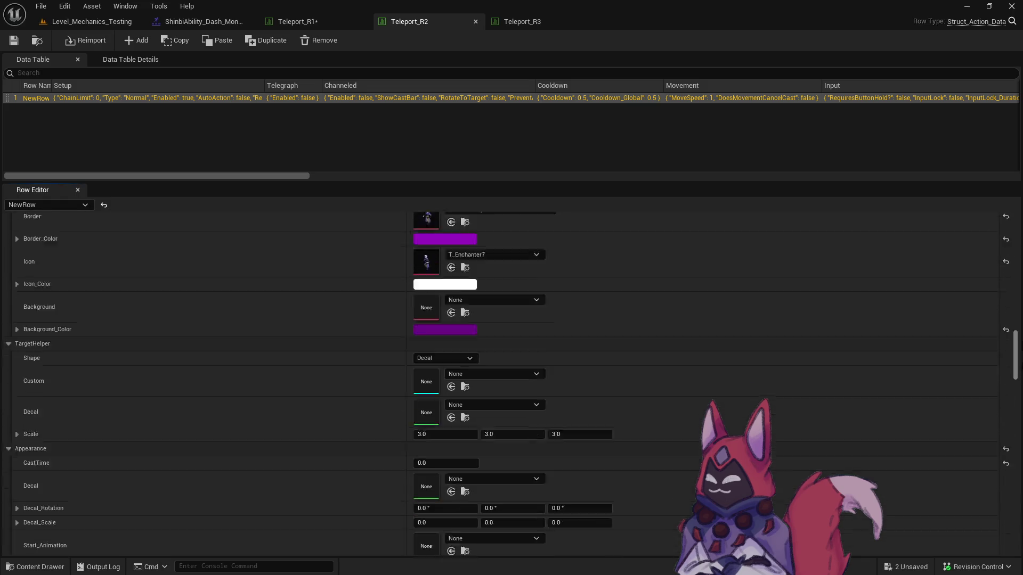
pyautogui.click(522, 21)
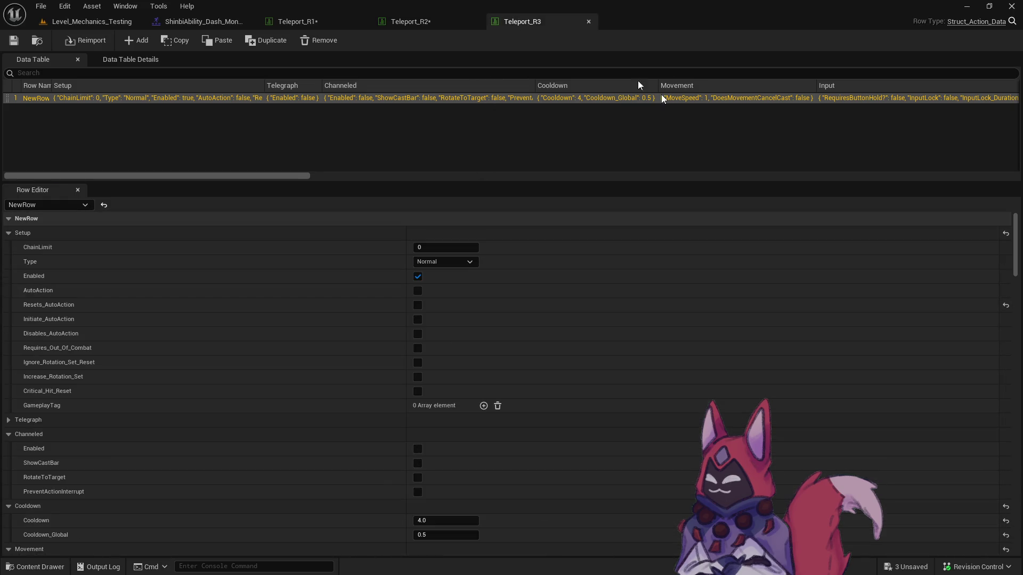
pyautogui.scroll(-15, 1018, 340)
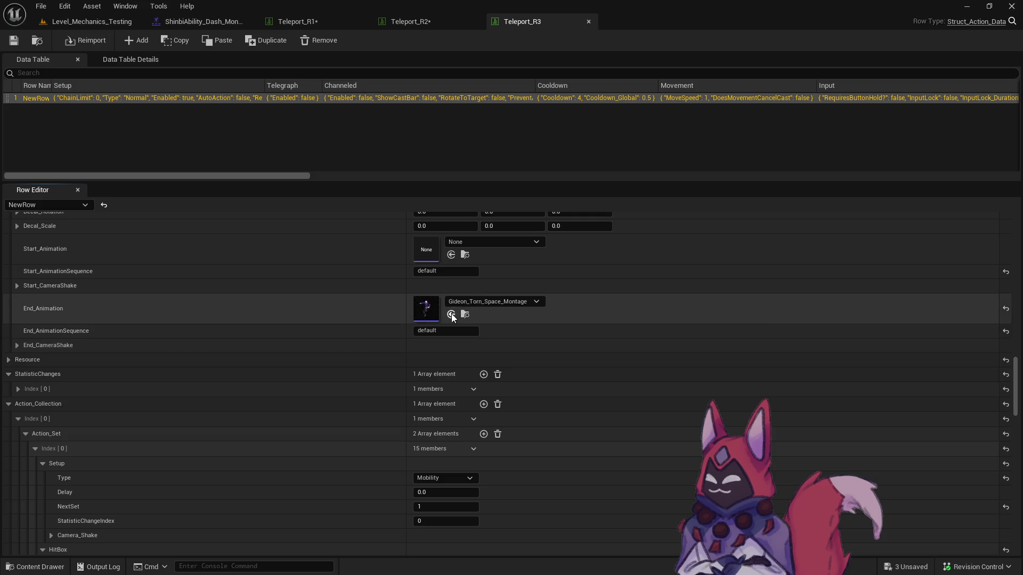
pyautogui.hotkey('ctrl', 'Tab')
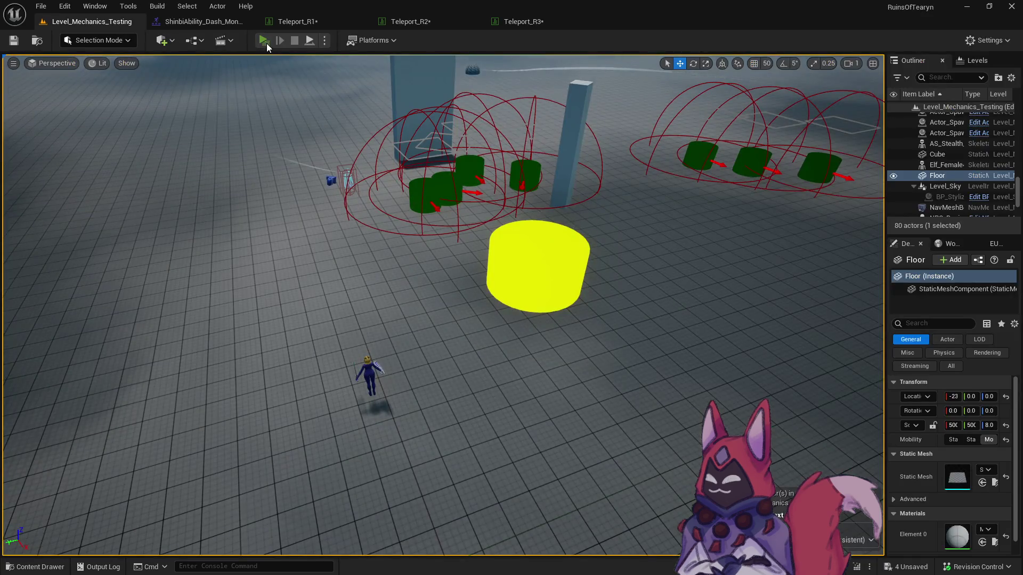
pyautogui.click(264, 41)
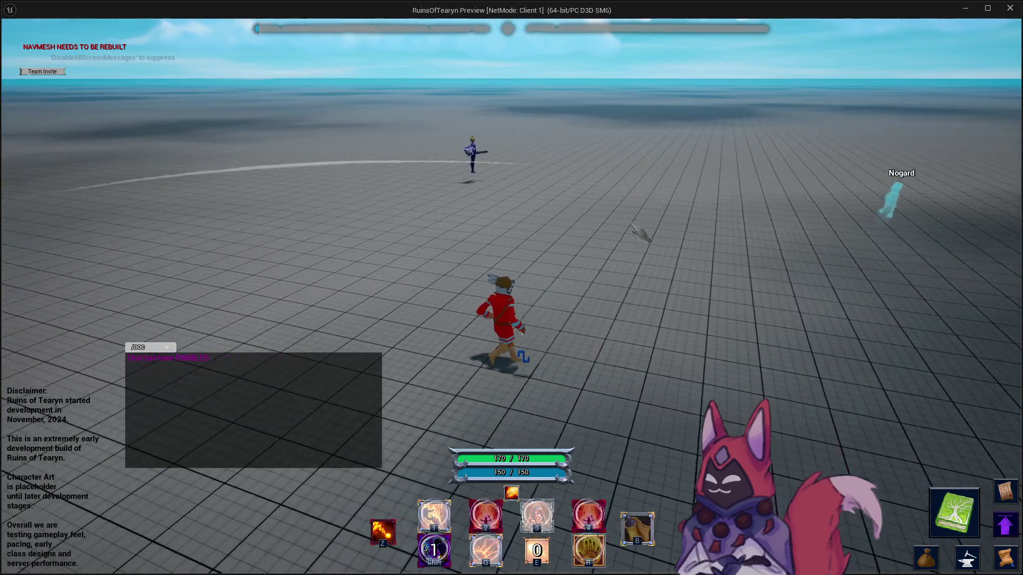
pyautogui.press('w')
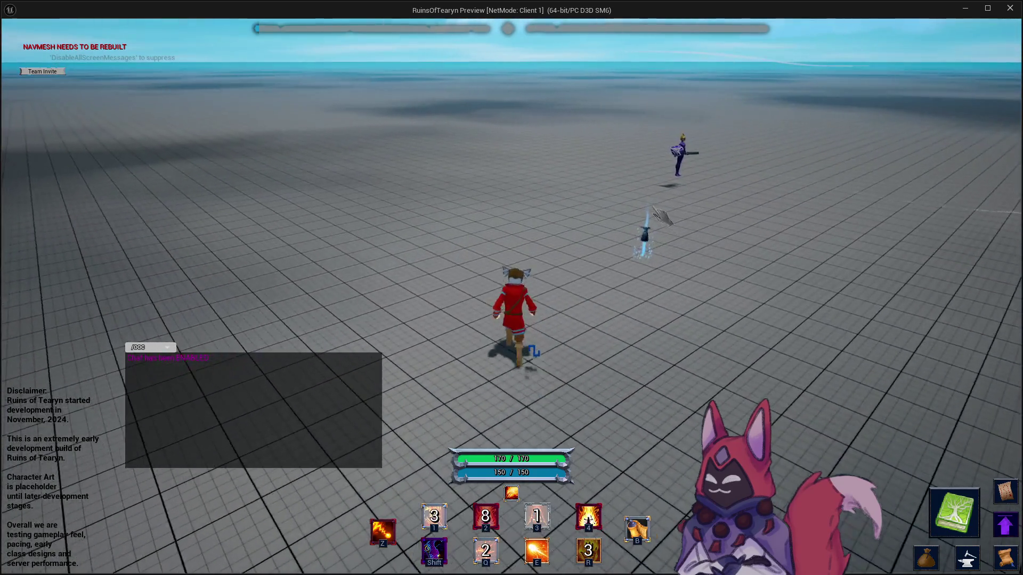
pyautogui.press('w')
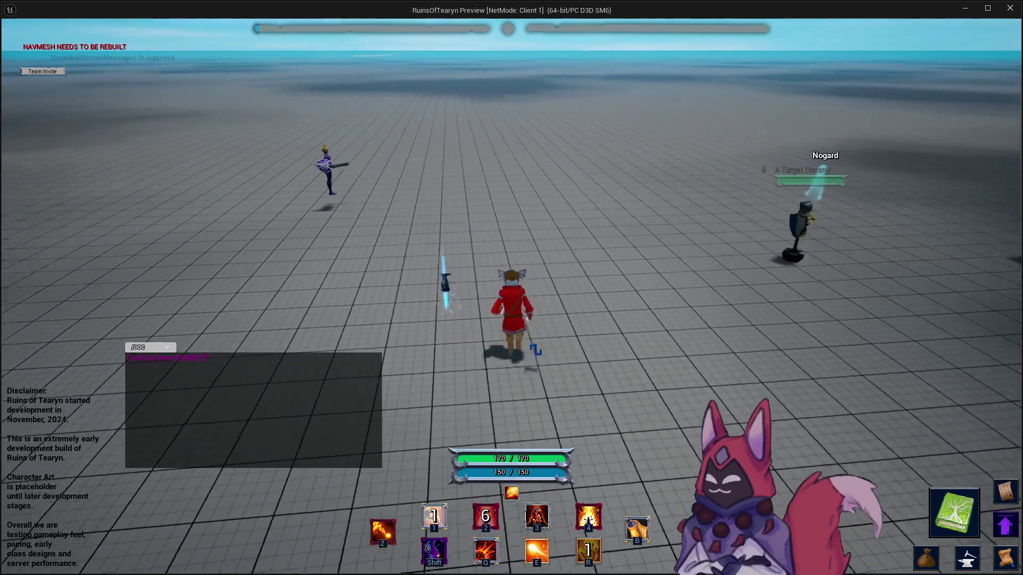
pyautogui.press('shift')
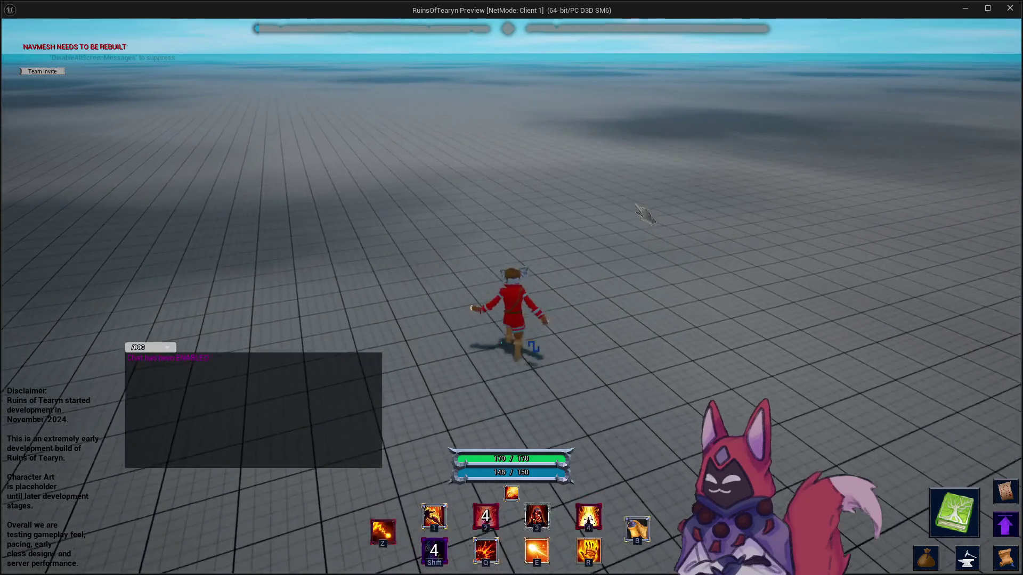
pyautogui.press('w')
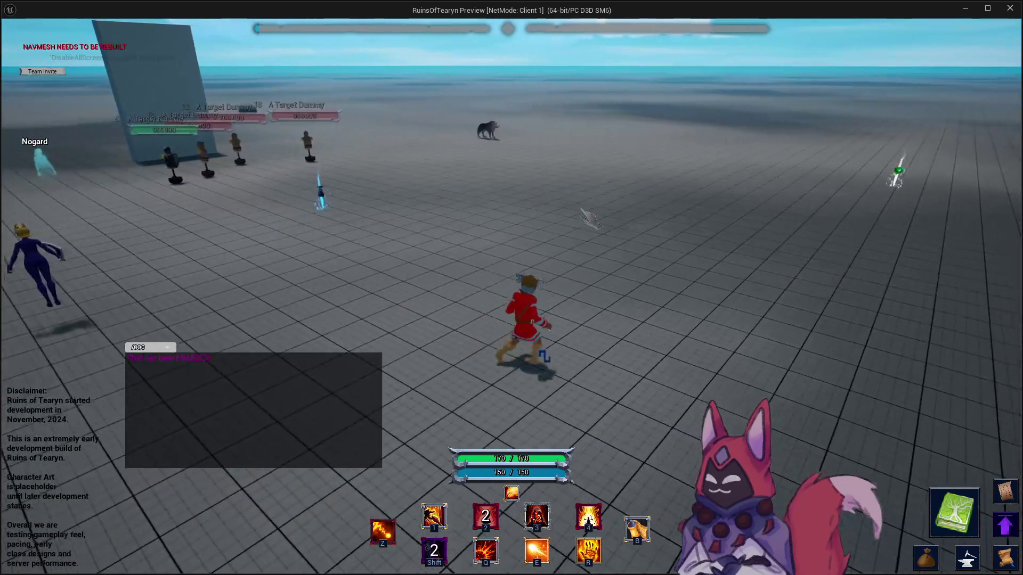
pyautogui.press('w')
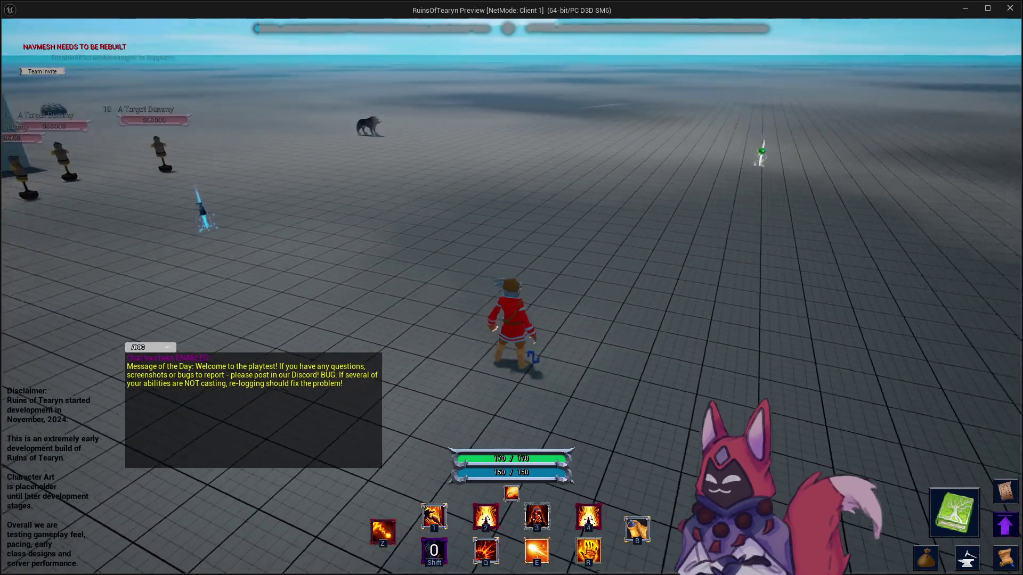
pyautogui.press('shift')
pyautogui.press('w')
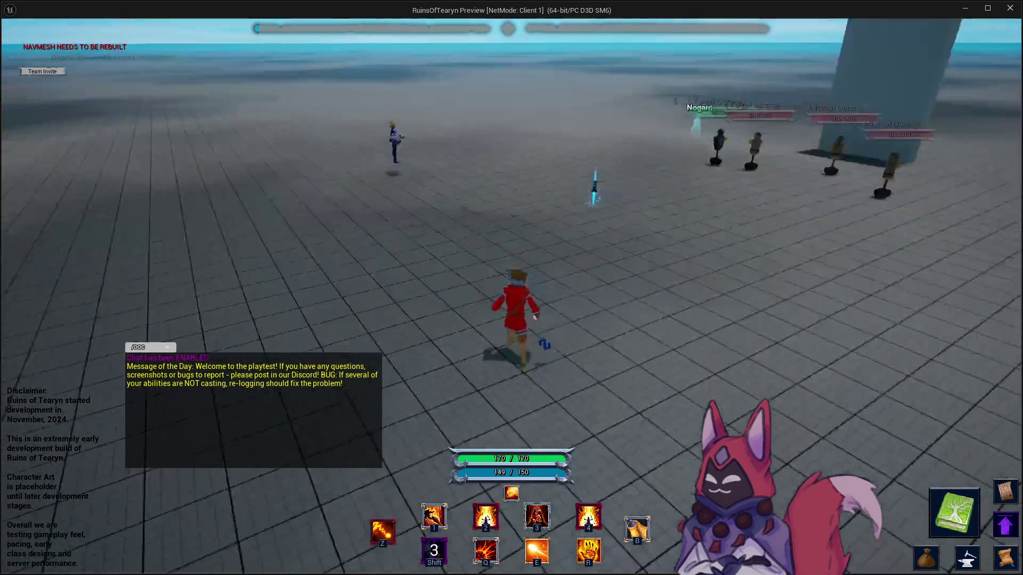
pyautogui.press('w')
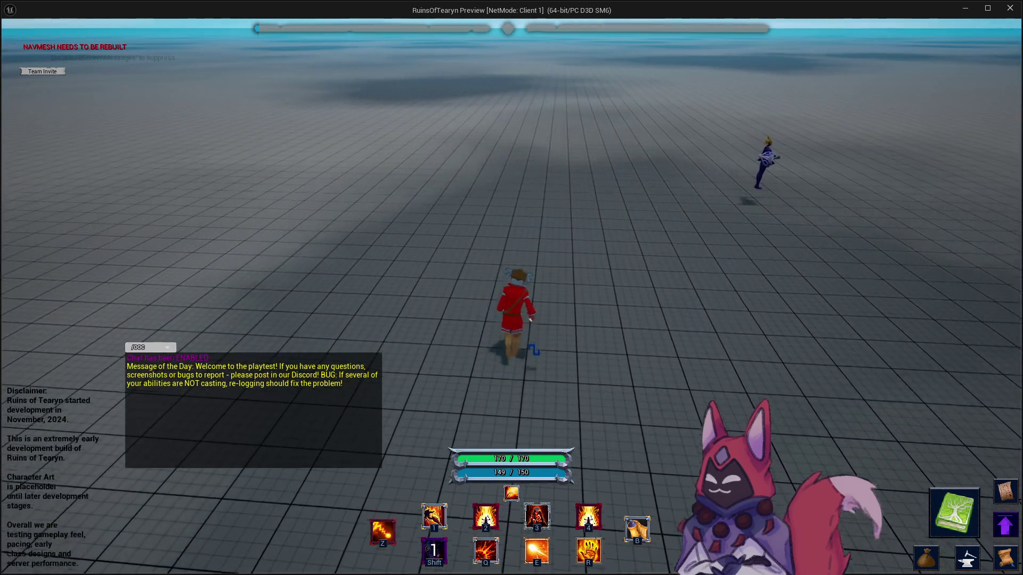
pyautogui.press('w')
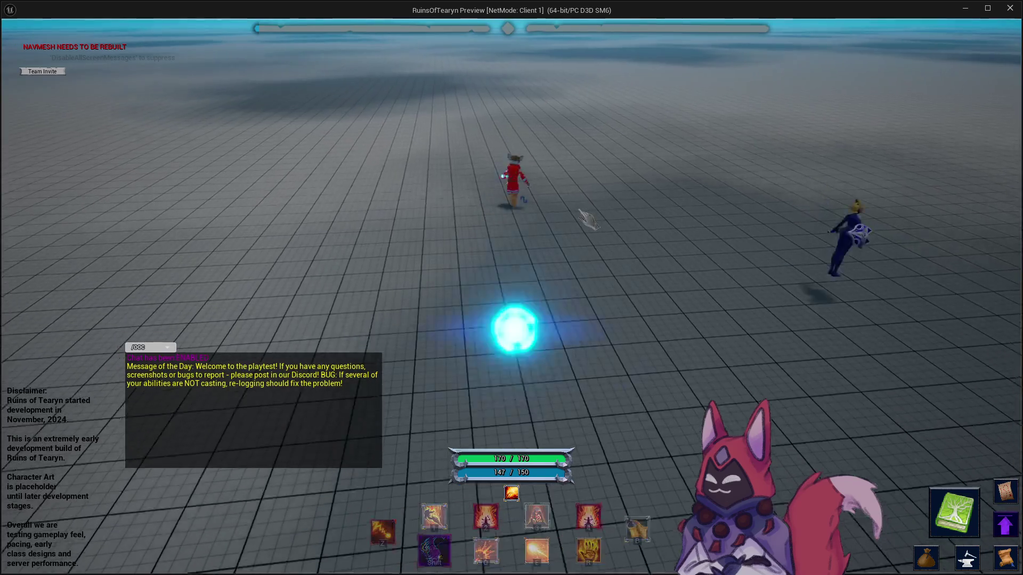
pyautogui.moveTo(585, 219)
pyautogui.mouseDown()
pyautogui.moveTo(480, 219)
pyautogui.moveTo(554, 219)
pyautogui.mouseUp()
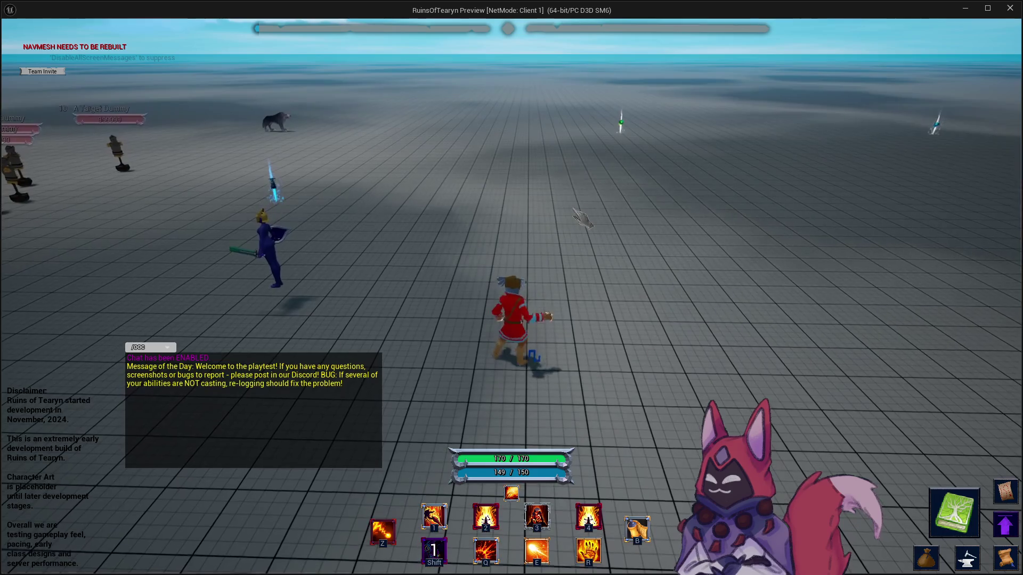
pyautogui.press('Tab')
pyautogui.press('1')
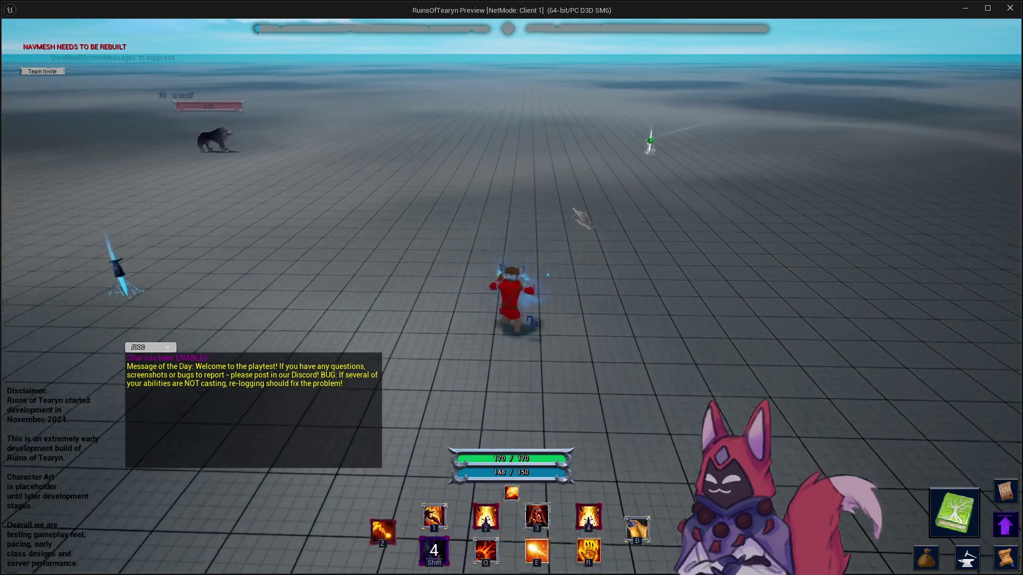
pyautogui.moveTo(611, 224)
pyautogui.mouseDown()
pyautogui.moveTo(464, 224)
pyautogui.moveTo(704, 228)
pyautogui.mouseUp()
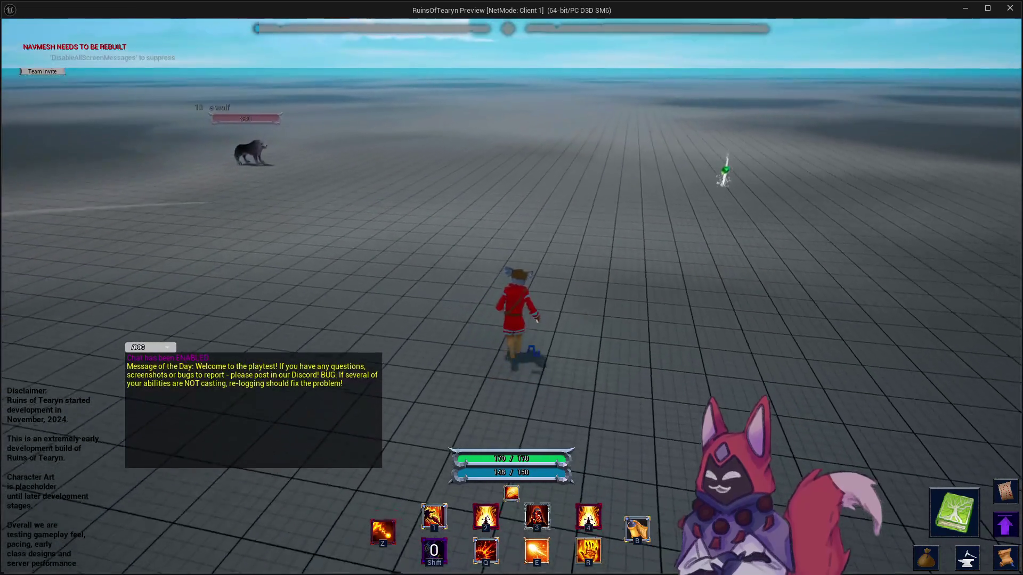
pyautogui.press('1')
pyautogui.press('w')
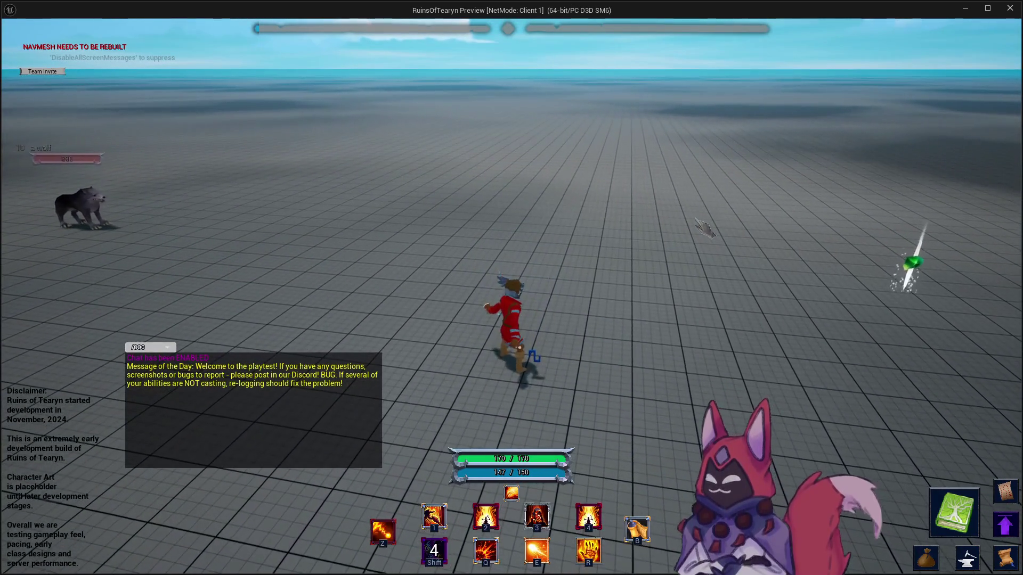
pyautogui.press('shift')
pyautogui.moveTo(706, 228); pyautogui.dragTo(714, 232)
pyautogui.press('shift')
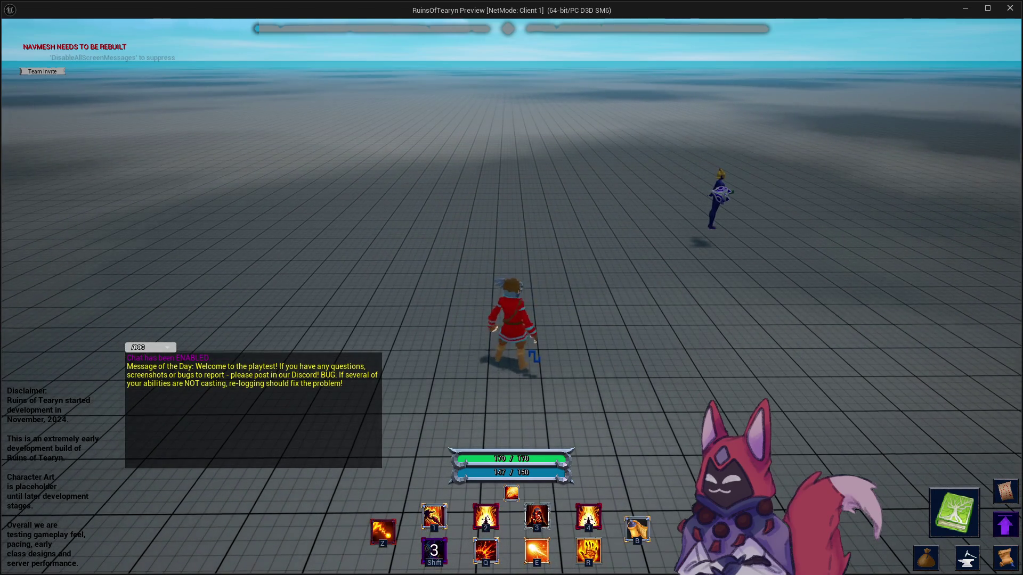
pyautogui.moveTo(714, 232); pyautogui.dragTo(788, 232)
pyautogui.click(1010, 10)
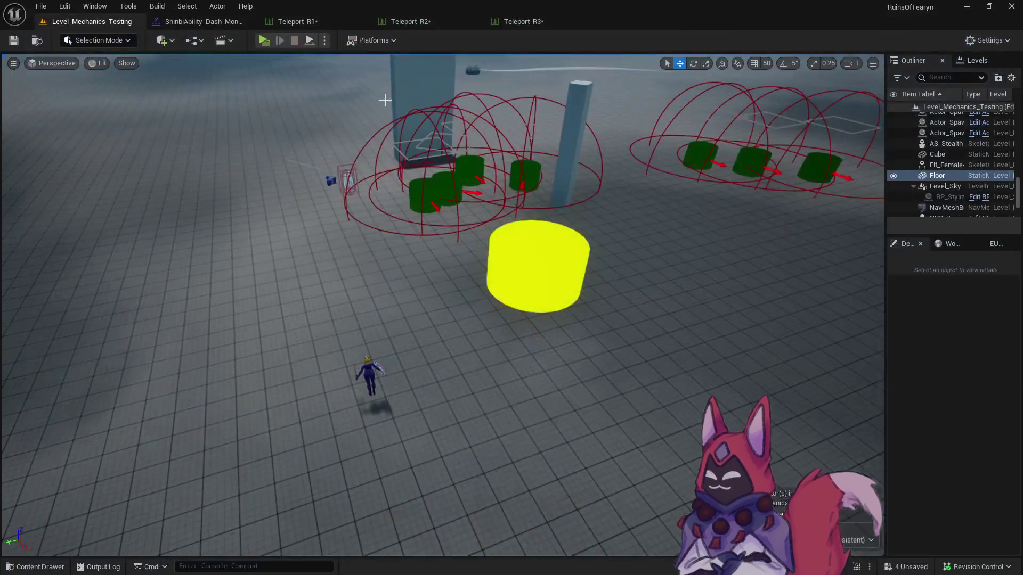
# Play the dash teleport montage preview and save all unsaved assets.
pyautogui.click(209, 22)
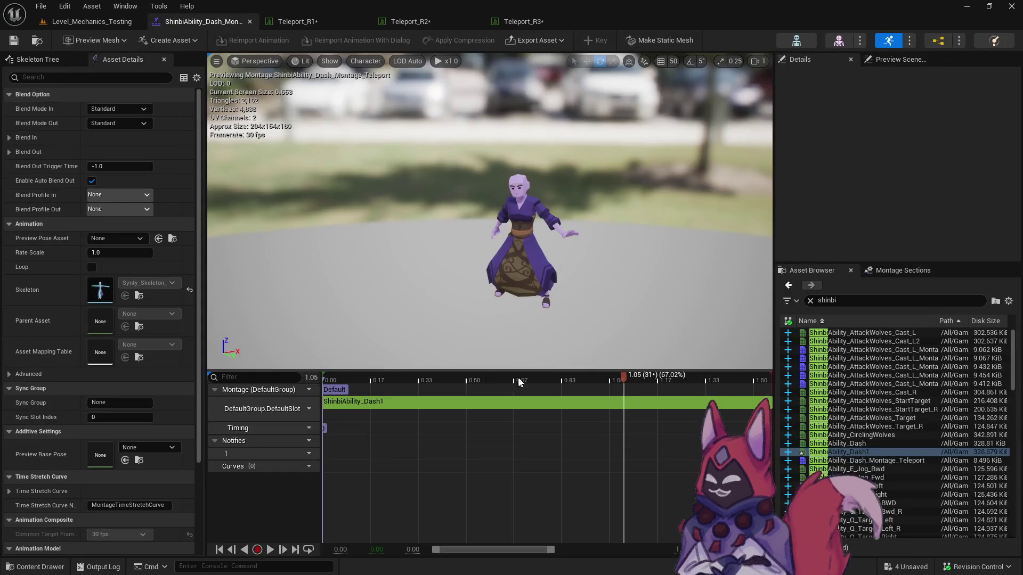
pyautogui.press('space')
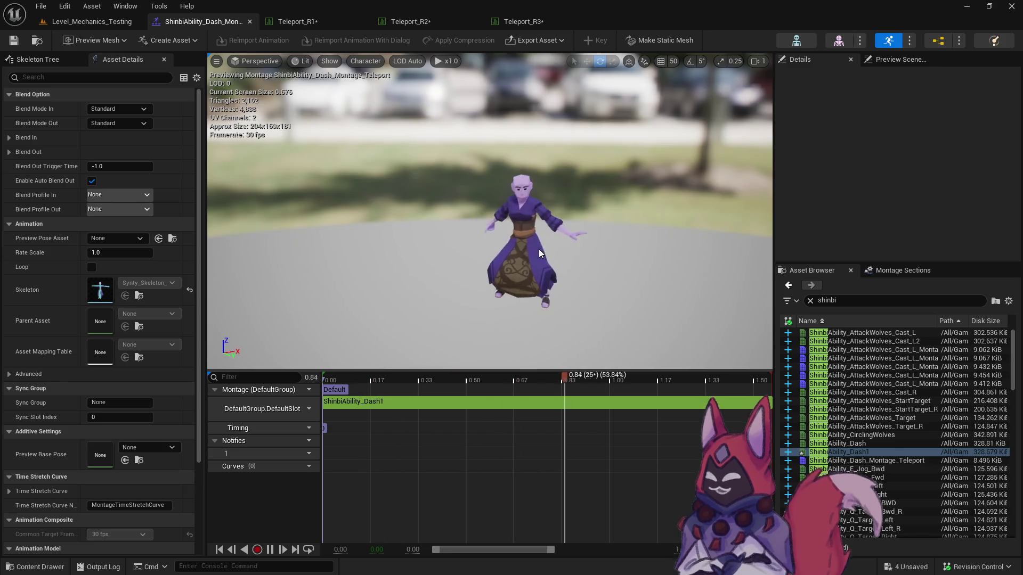
pyautogui.hotkey('ctrl', 's')
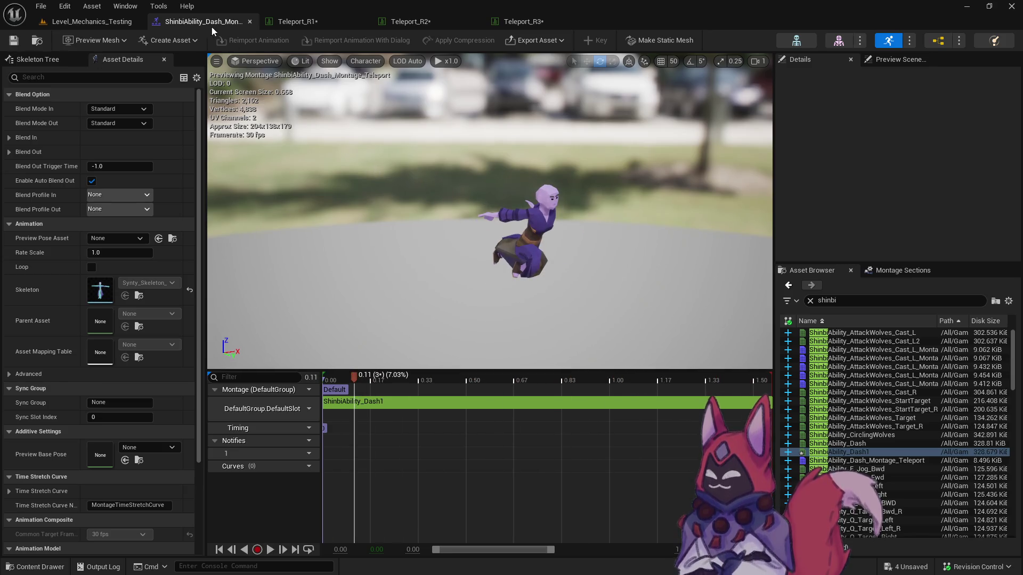
pyautogui.hotkey('ctrl', 'space')
pyautogui.hotkey('ctrl', 'shift', 's')
pyautogui.press('Return')
pyautogui.click(211, 25)
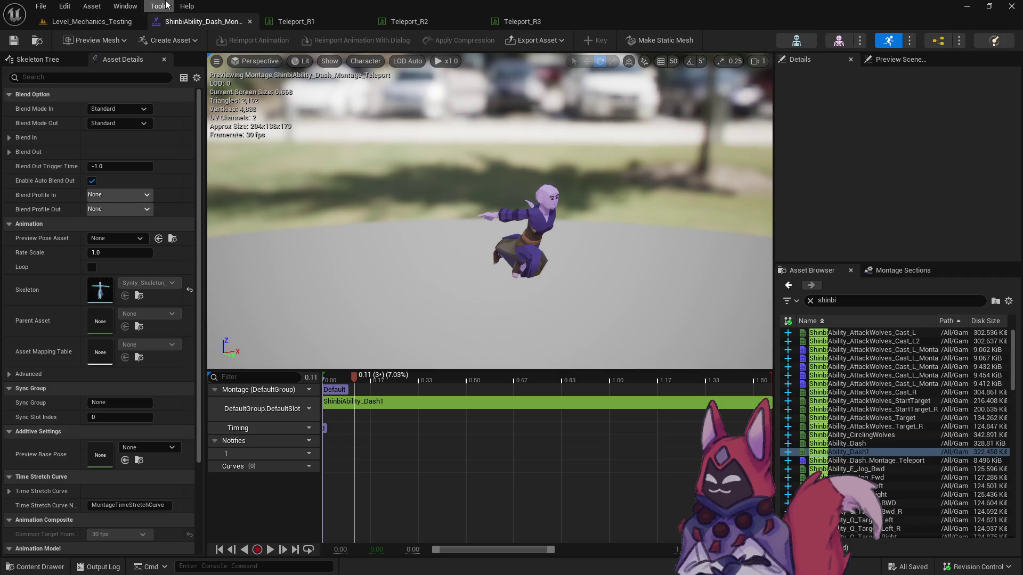
# Close the Teleport_R1 table tab and show the level with the content browser.
pyautogui.rightClick(202, 22)
pyautogui.rightClick(308, 21)
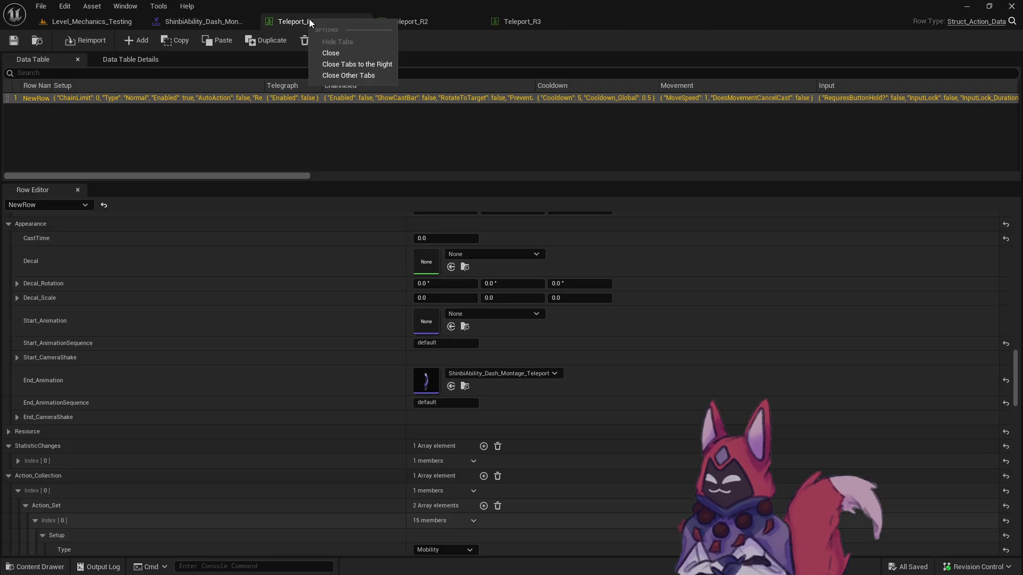
pyautogui.click(362, 21)
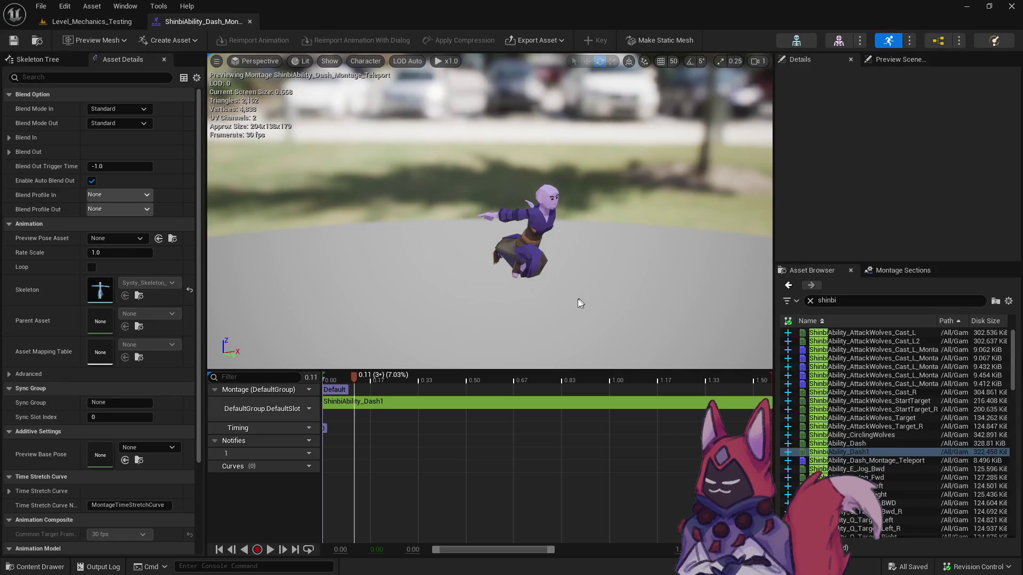
pyautogui.hotkey('ctrl', 'b')
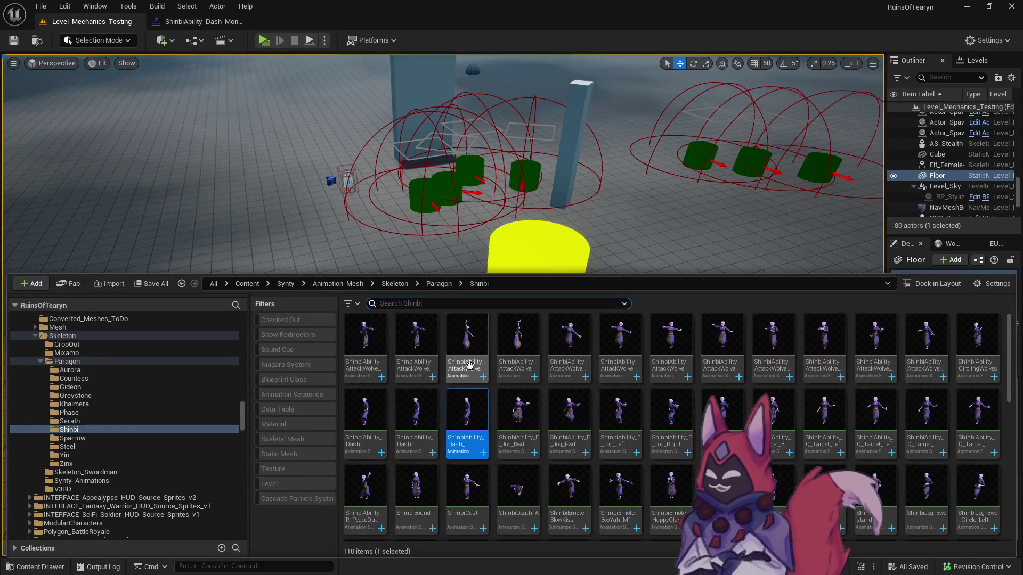
# Show the Blink R1, R2 and R3 Base folder assets and open the Teleport_R1 data table.
pyautogui.scroll(15, 244, 355)
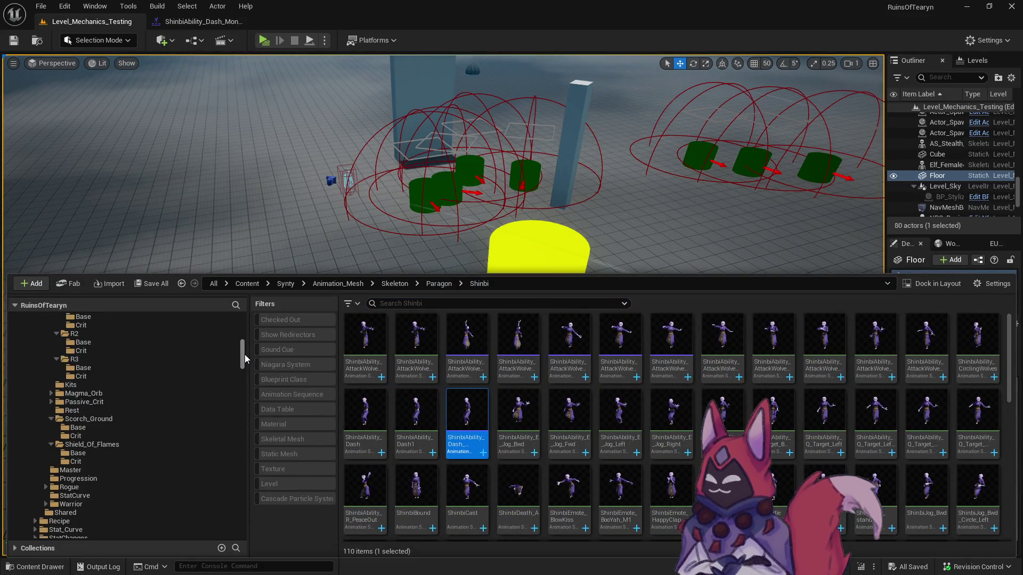
pyautogui.scroll(3, 238, 342)
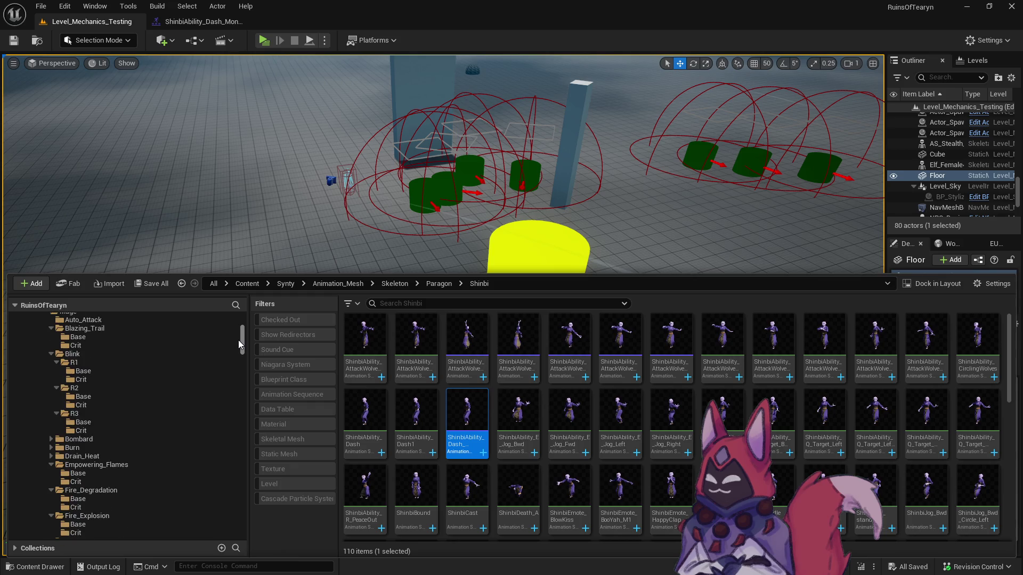
pyautogui.click(133, 372)
pyautogui.keyDown('ctrl'); pyautogui.click(106, 395); pyautogui.keyUp('ctrl')
pyautogui.keyDown('ctrl'); pyautogui.click(97, 418); pyautogui.keyUp('ctrl')
pyautogui.click(363, 336)
pyautogui.keyDown('shift'); pyautogui.click(538, 340); pyautogui.keyUp('shift')
pyautogui.keyDown('ctrl'); pyautogui.click(514, 343); pyautogui.keyUp('ctrl')
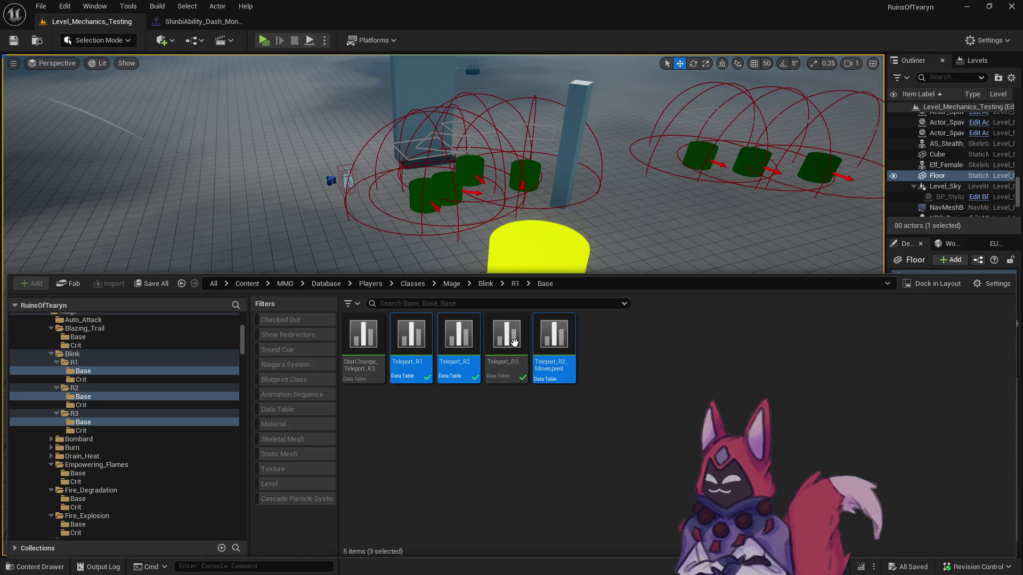
pyautogui.click(421, 342)
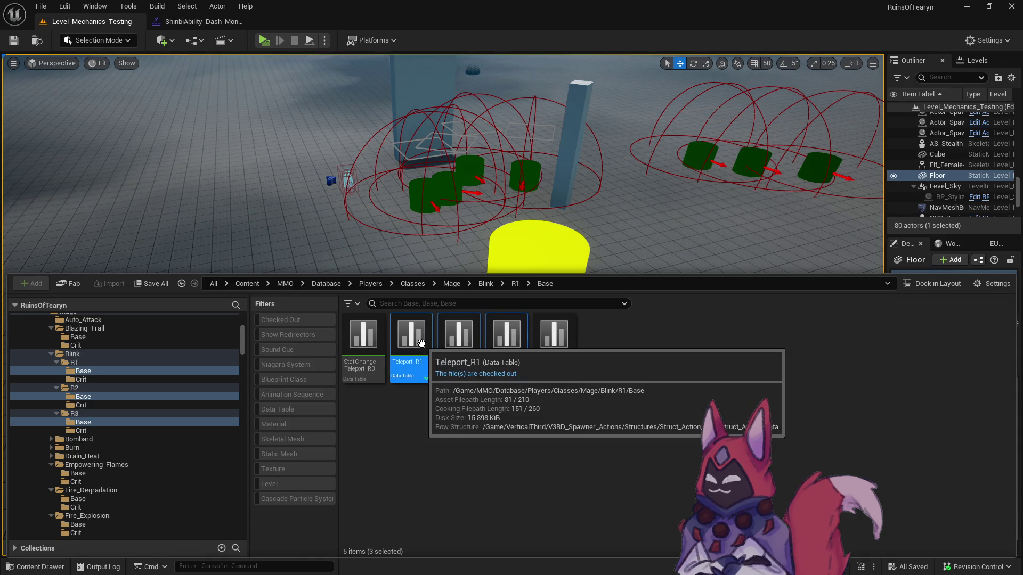
pyautogui.doubleClick(421, 343)
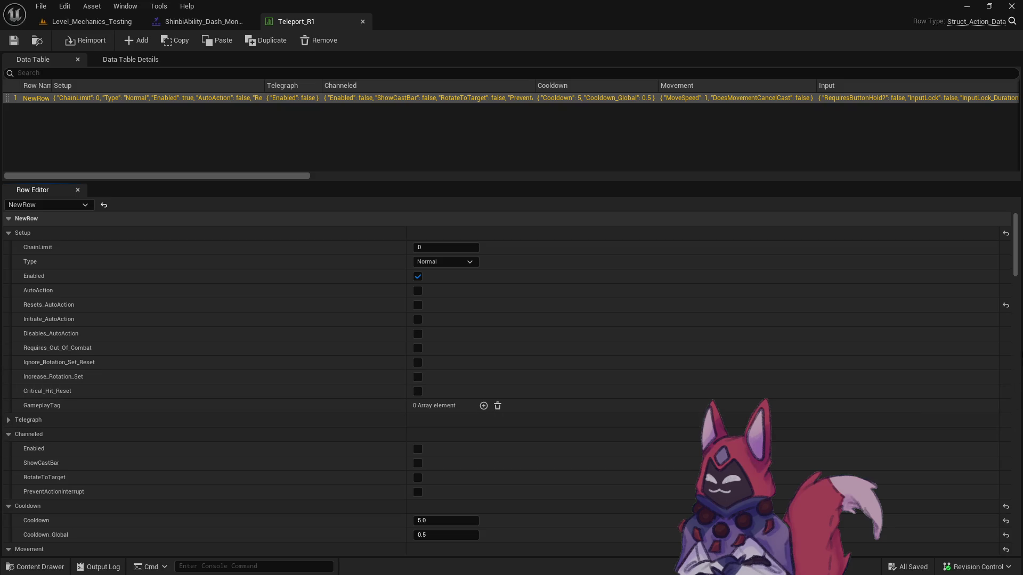
# Expand Teleport_R1's Audio > Initial settings, preview the sound, and open CUE_Buff_Cleanse_01_Cue.
pyautogui.scroll(-20, 1019, 272)
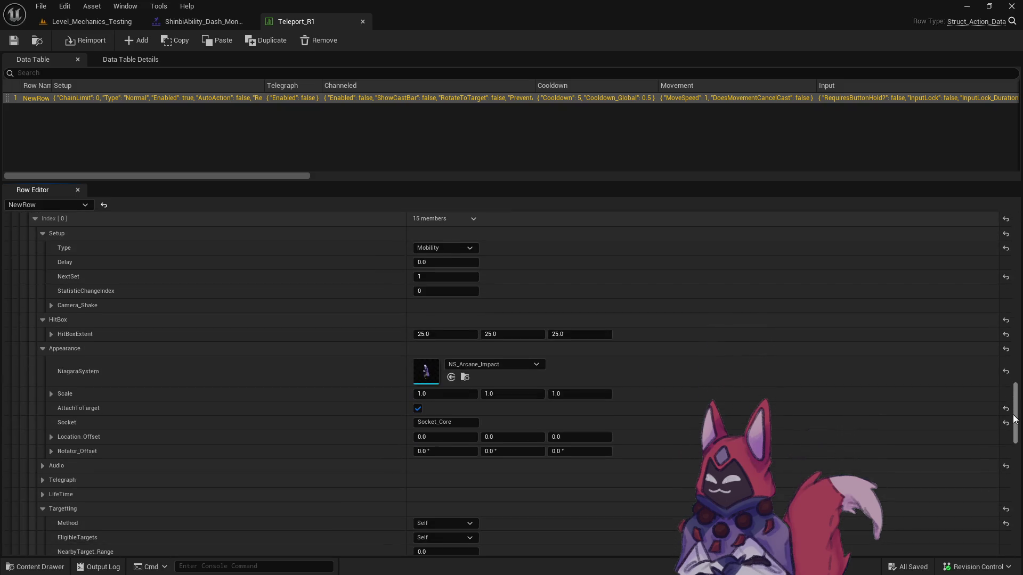
pyautogui.scroll(-6, 220, 419)
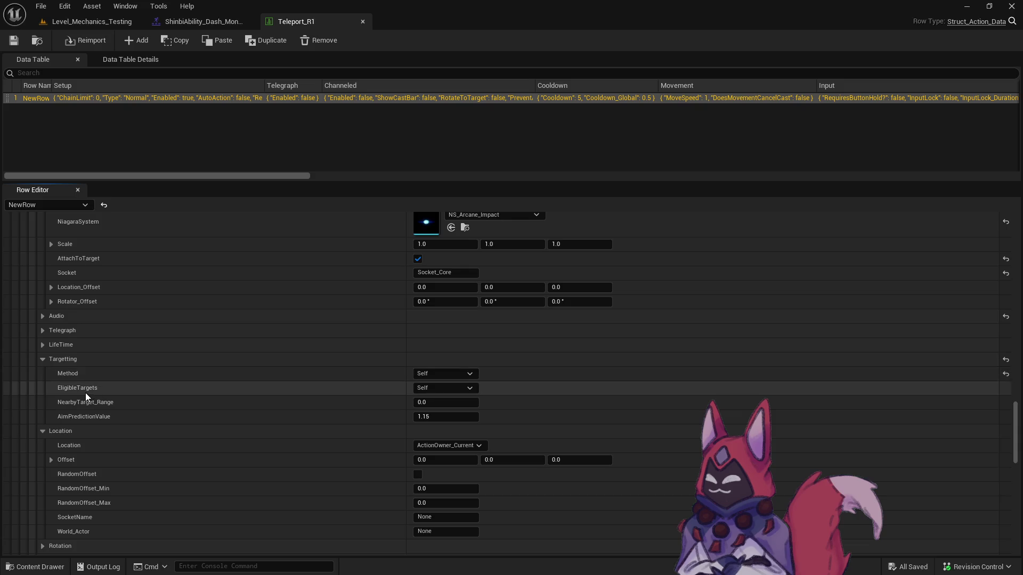
pyautogui.scroll(2, 88, 392)
pyautogui.scroll(2, 84, 396)
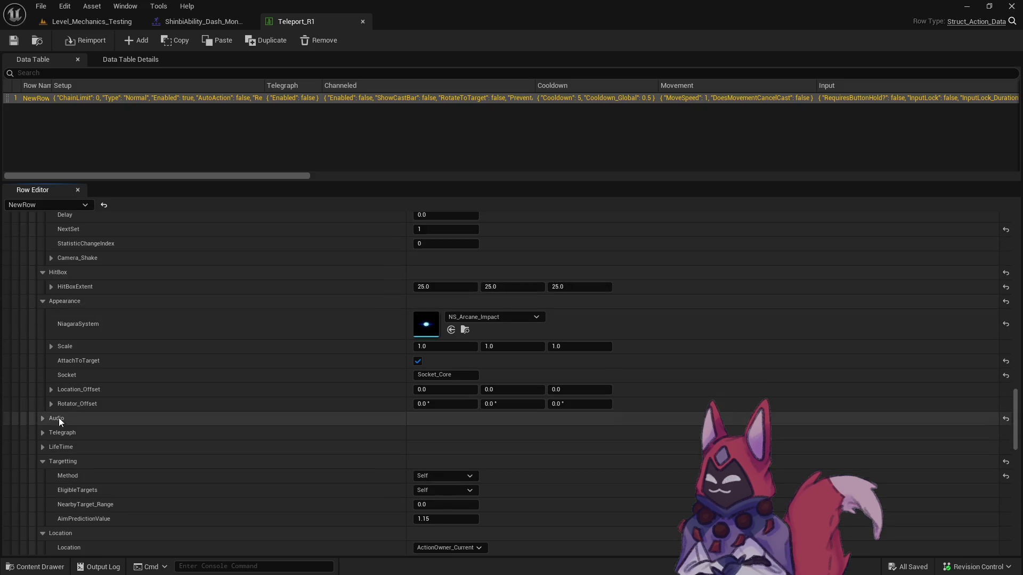
pyautogui.click(41, 419)
pyautogui.click(49, 433)
pyautogui.click(478, 462)
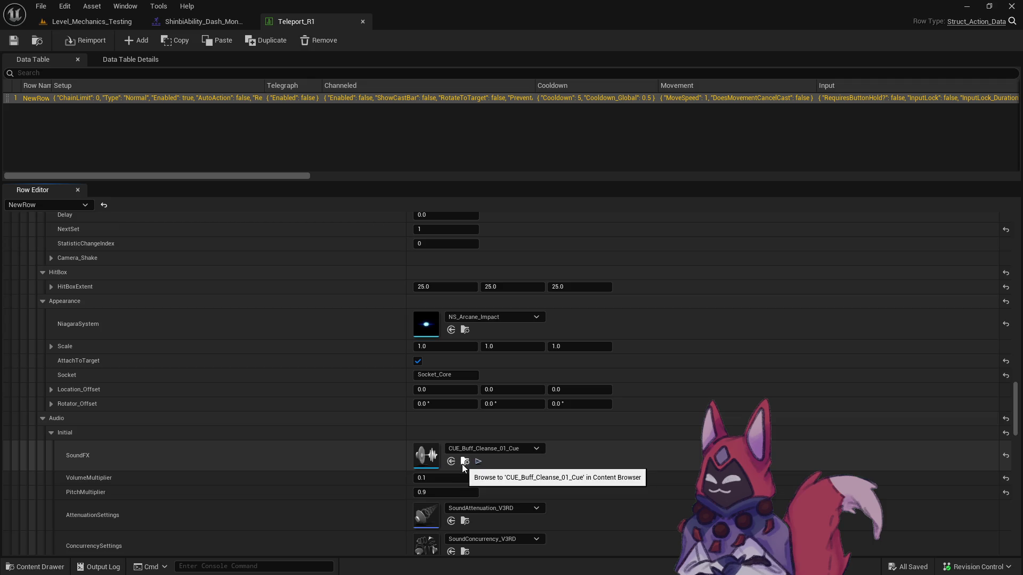
pyautogui.click(464, 461)
pyautogui.doubleClick(879, 372)
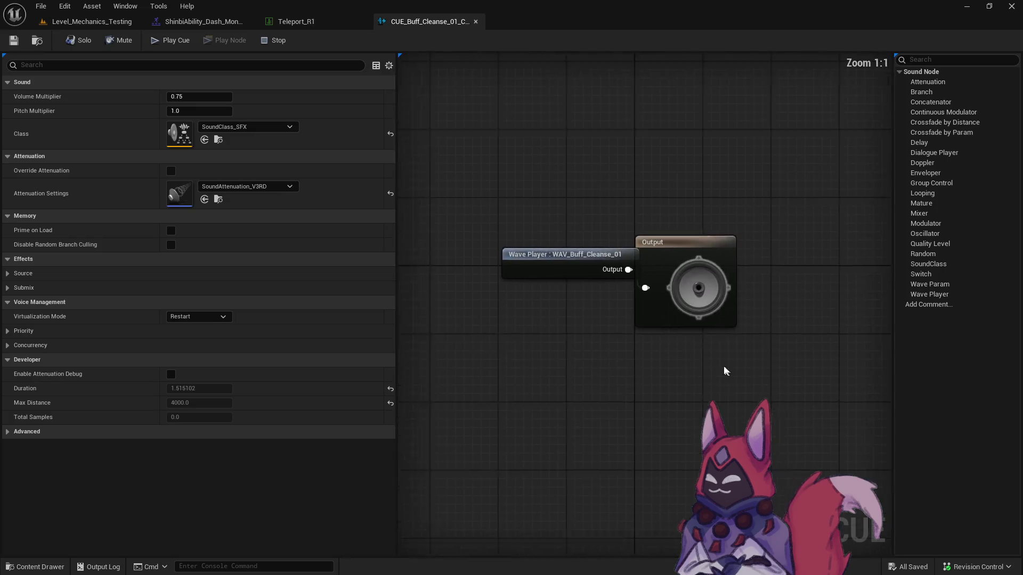
# Wire a Modulator between the cleanse wave player and the cue output, and audition the cue.
pyautogui.moveTo(726, 280); pyautogui.dragTo(569, 251)
pyautogui.moveTo(953, 223); pyautogui.dragTo(672, 241)
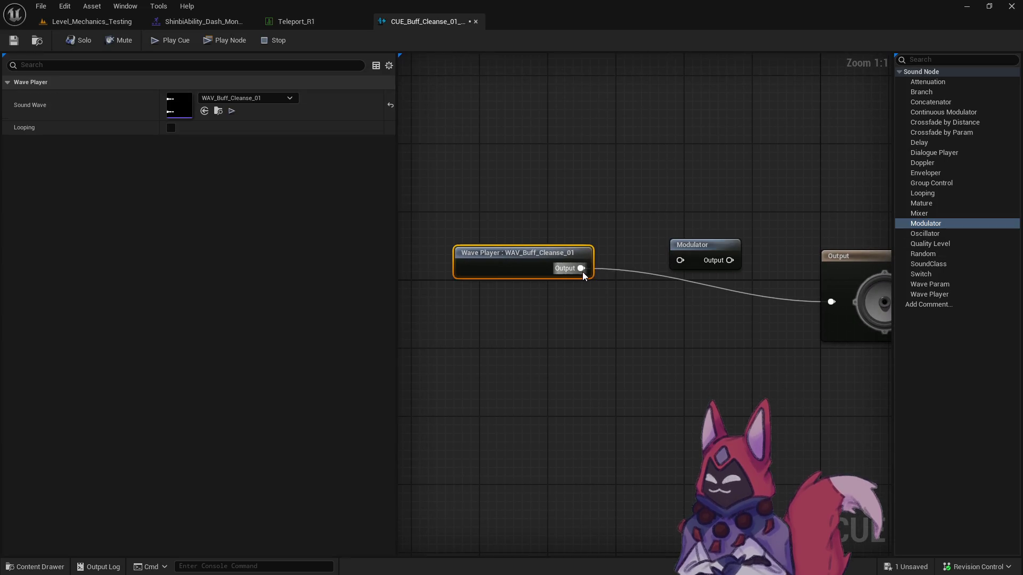
pyautogui.click(824, 290)
pyautogui.click(703, 245)
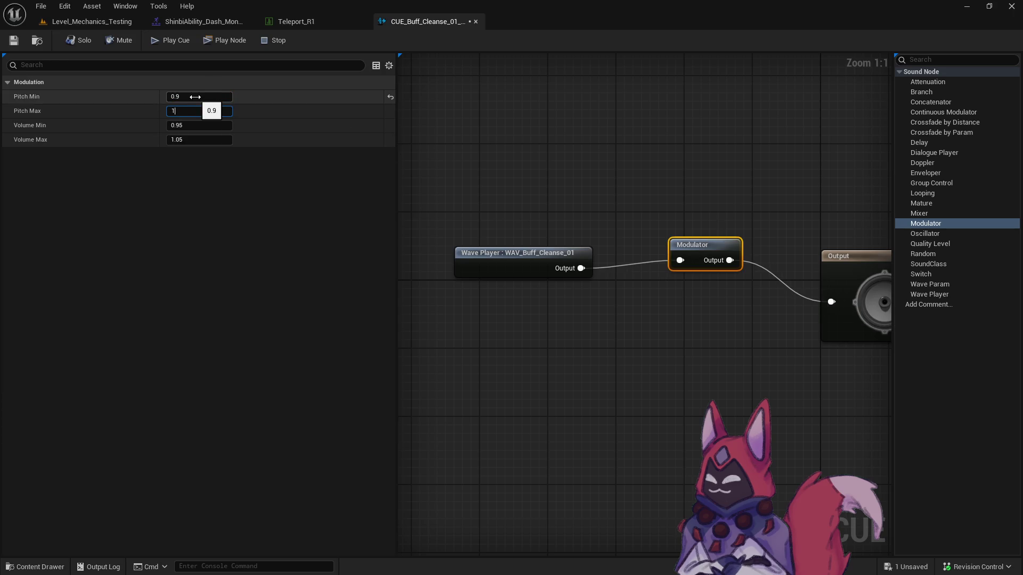
pyautogui.write('.1')
pyautogui.click(158, 47)
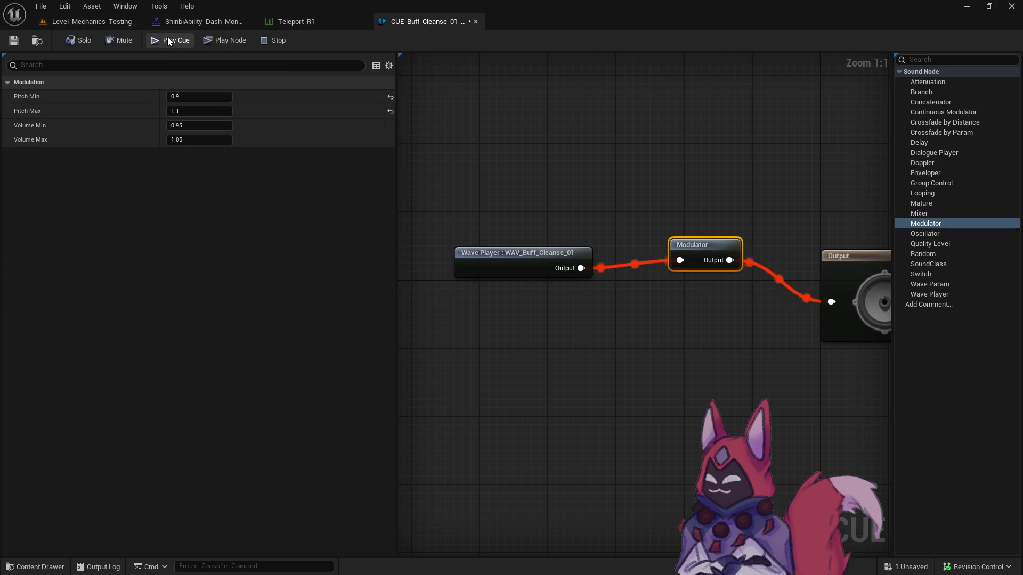
# Preview the updated teleport sound from the Teleport_R1 table, then return to the running game preview.
pyautogui.click(702, 172)
pyautogui.click(327, 24)
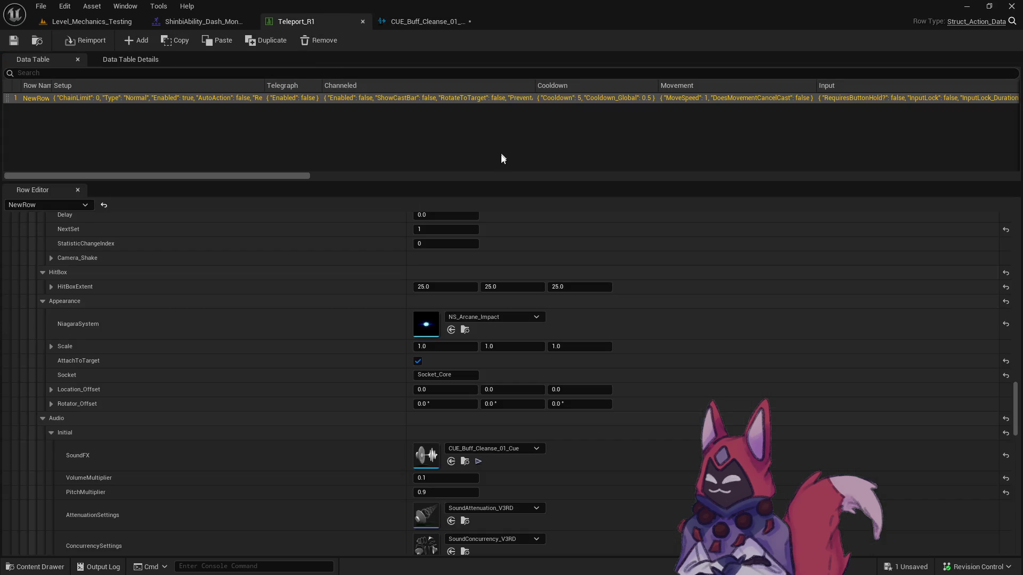
pyautogui.click(479, 463)
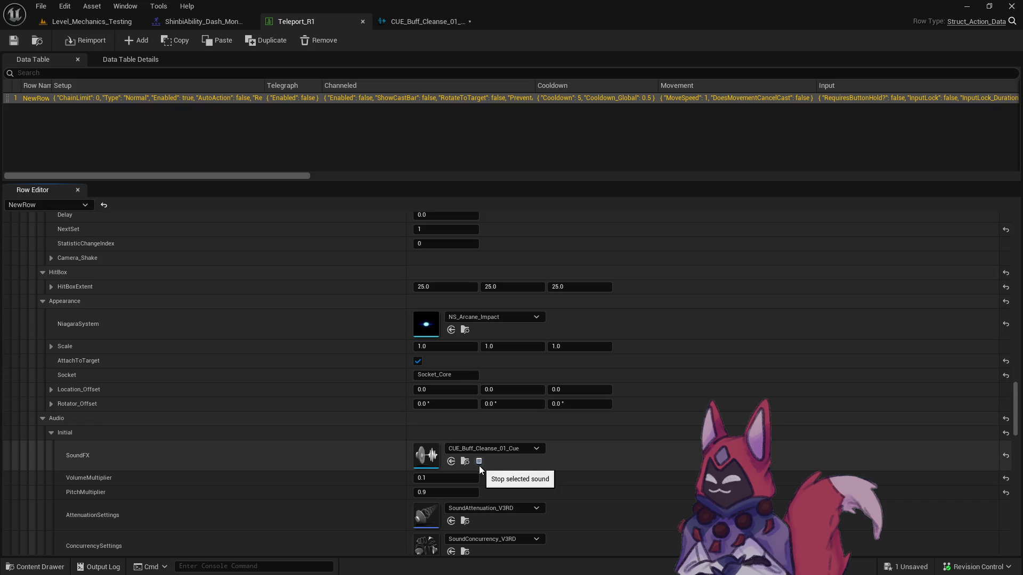
pyautogui.click(479, 464)
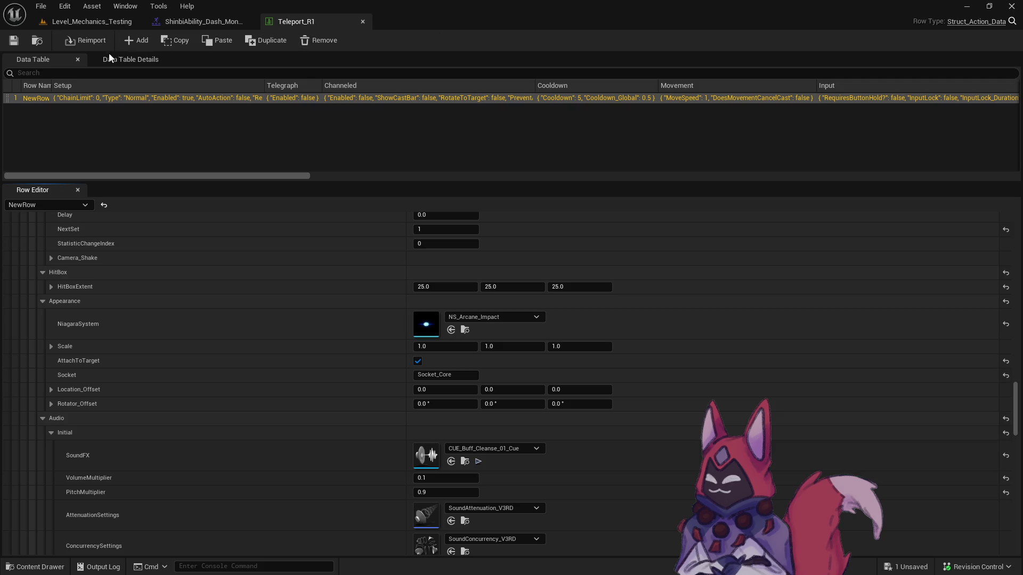
pyautogui.click(248, 20)
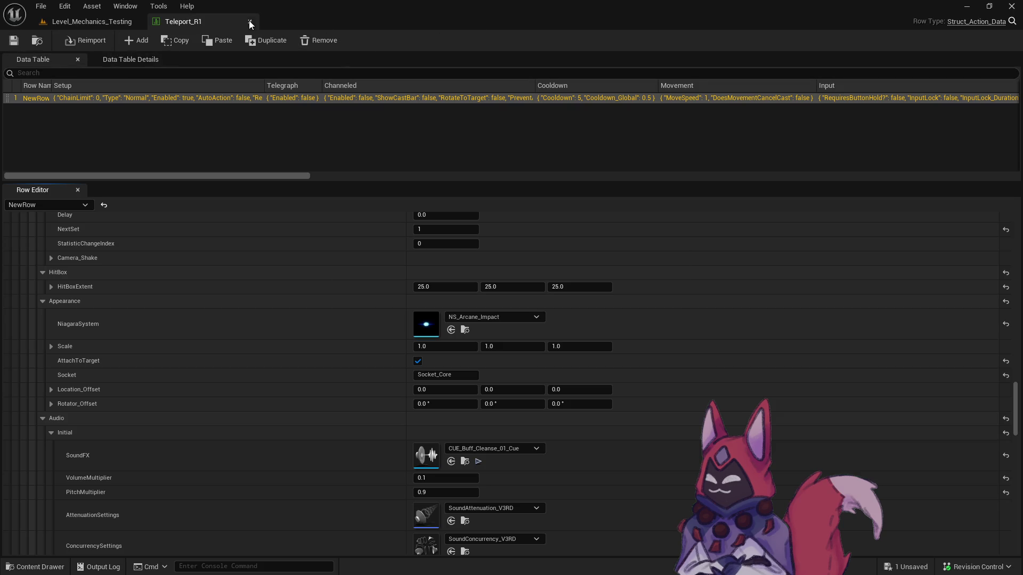
pyautogui.click(92, 22)
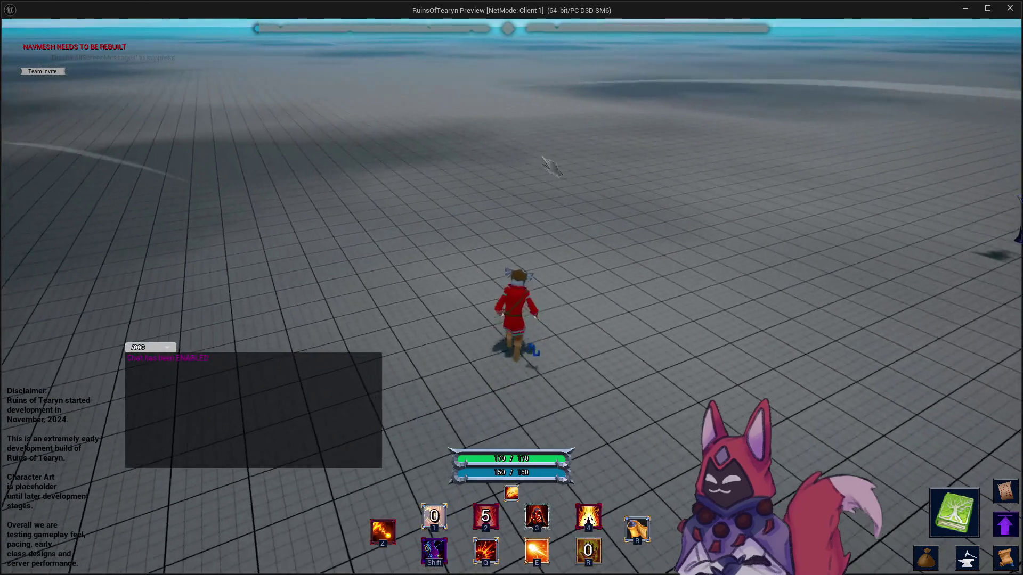
# Cast the teleport with Shift in the game preview, then go back to the Teleport_R1 table.
pyautogui.press('shift')
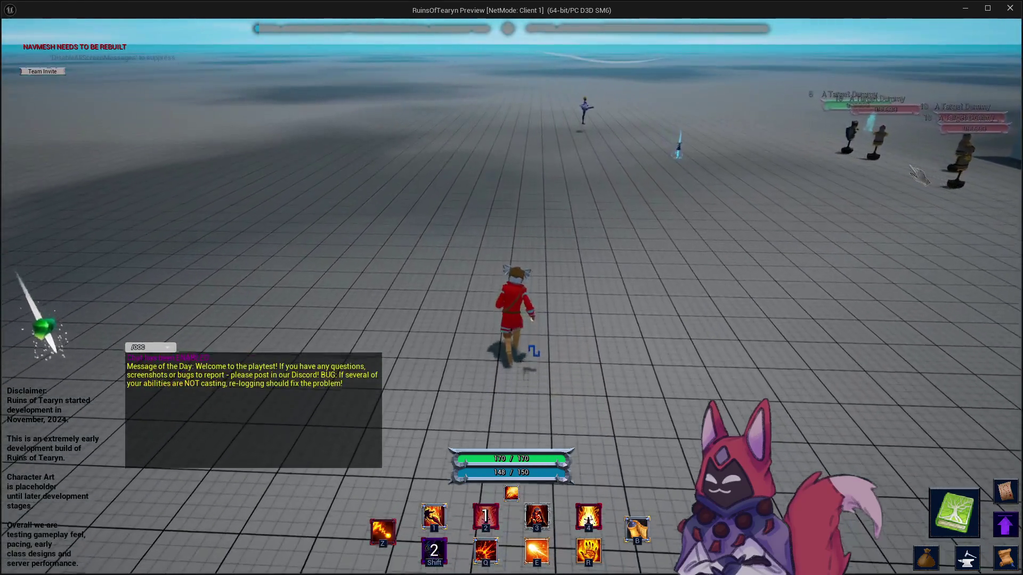
pyautogui.click(965, 9)
pyautogui.click(183, 21)
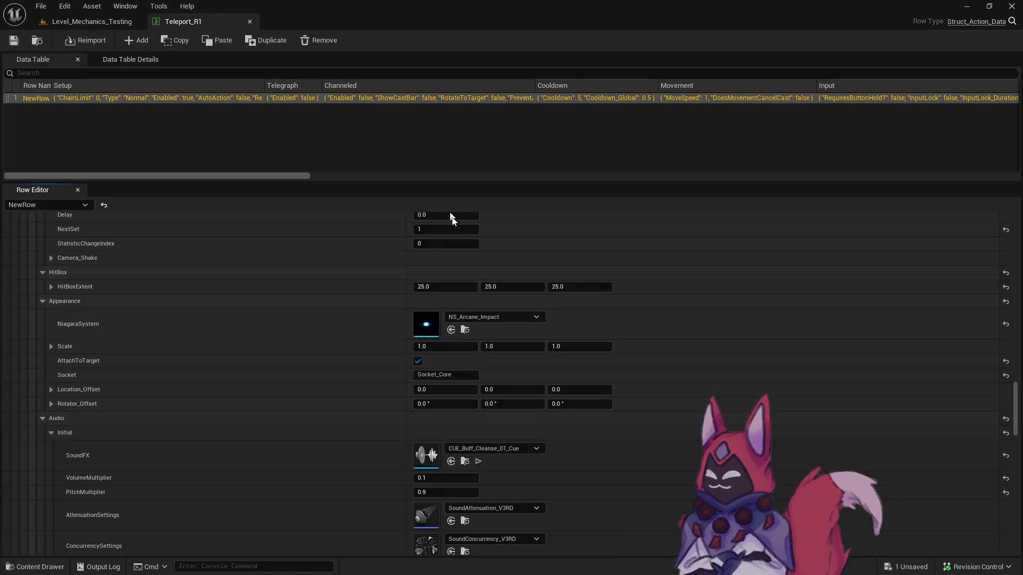
# Open ShinbiAbility_Dash_Montage_Teleport from End_Animation and set its slot to FullBody, then return to the level.
pyautogui.scroll(-8, 478, 451)
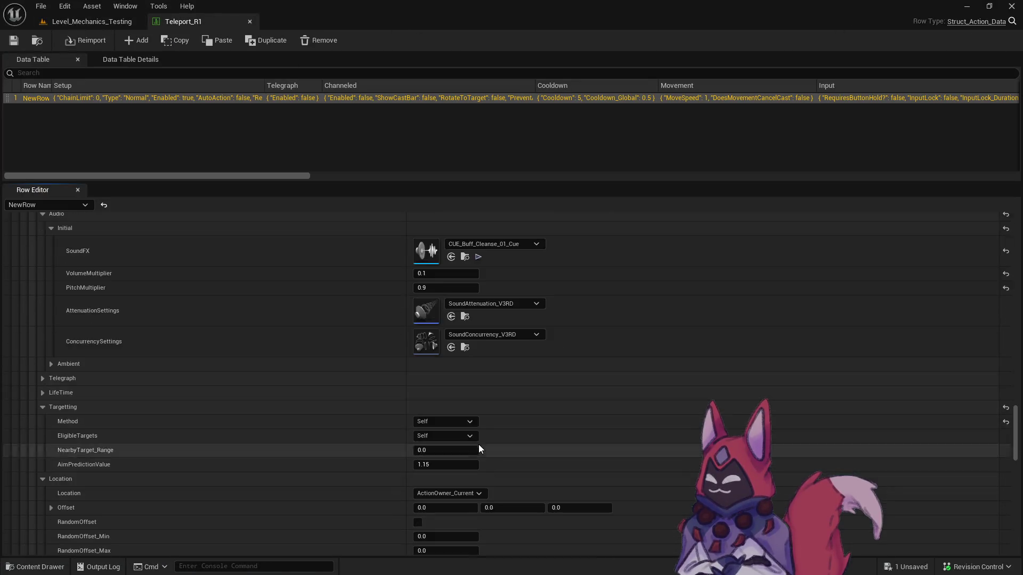
pyautogui.scroll(5, 476, 436)
pyautogui.scroll(12, 475, 433)
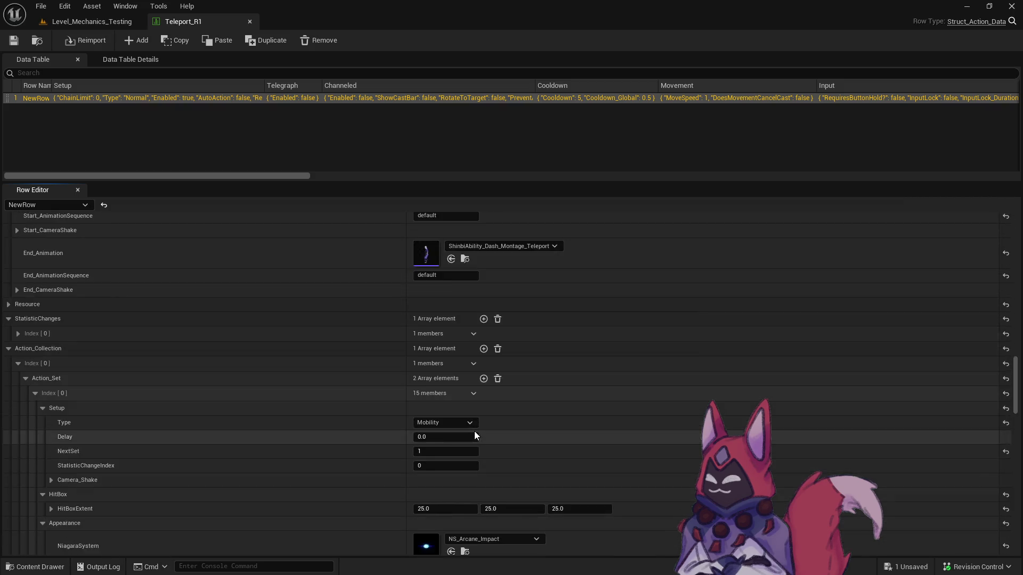
pyautogui.click(467, 369)
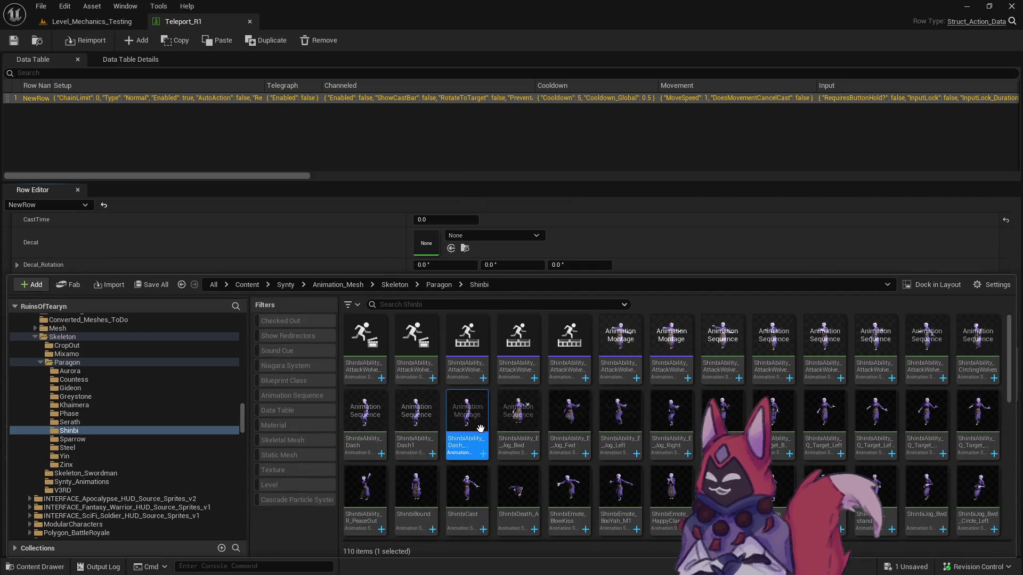
pyautogui.doubleClick(466, 416)
pyautogui.click(305, 409)
pyautogui.moveTo(331, 438)
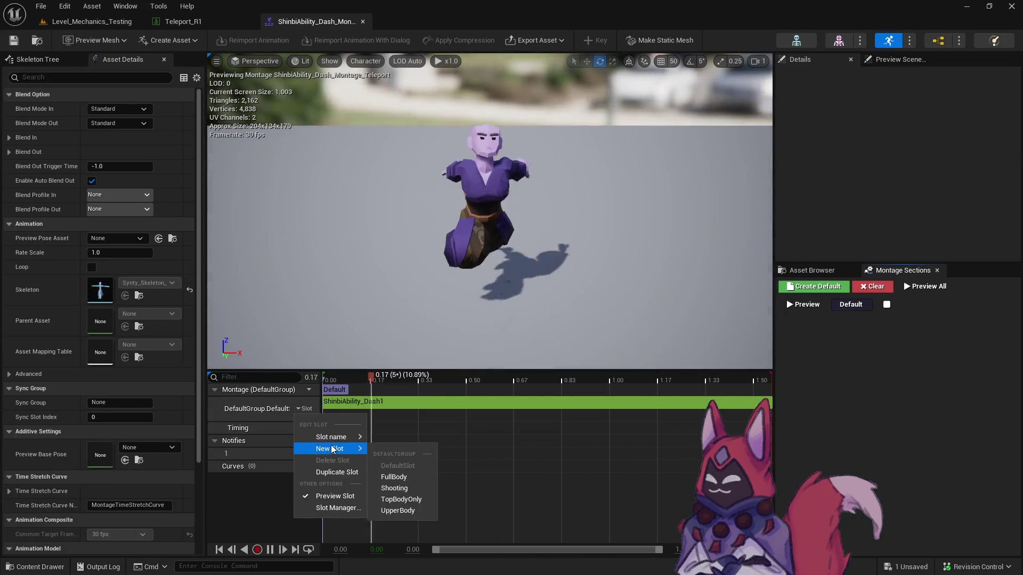
pyautogui.click(413, 466)
pyautogui.click(126, 21)
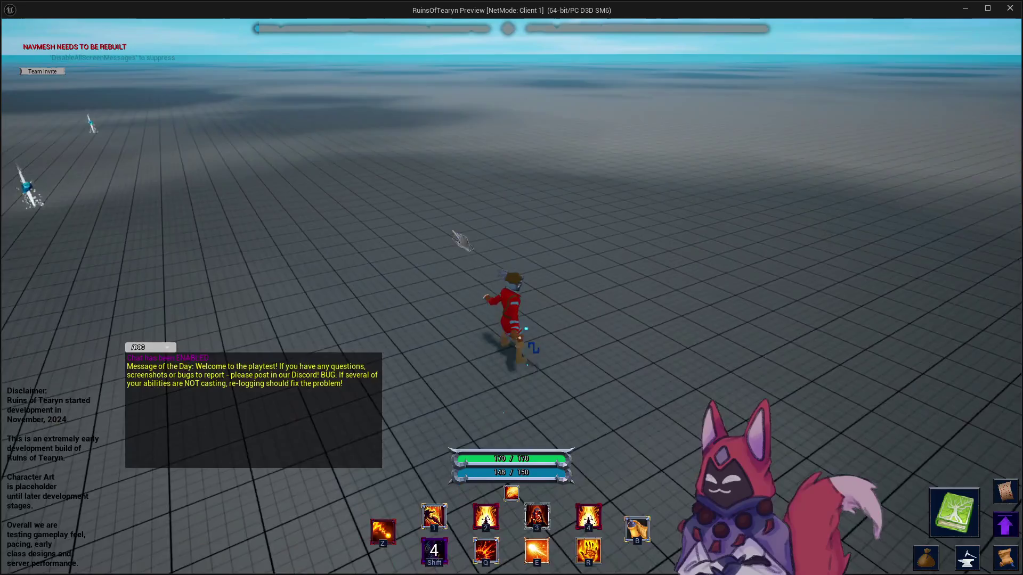
# Dash-teleport several times toward the training dummies, then check the Teleport_R1 and montage tabs.
pyautogui.press('shift')
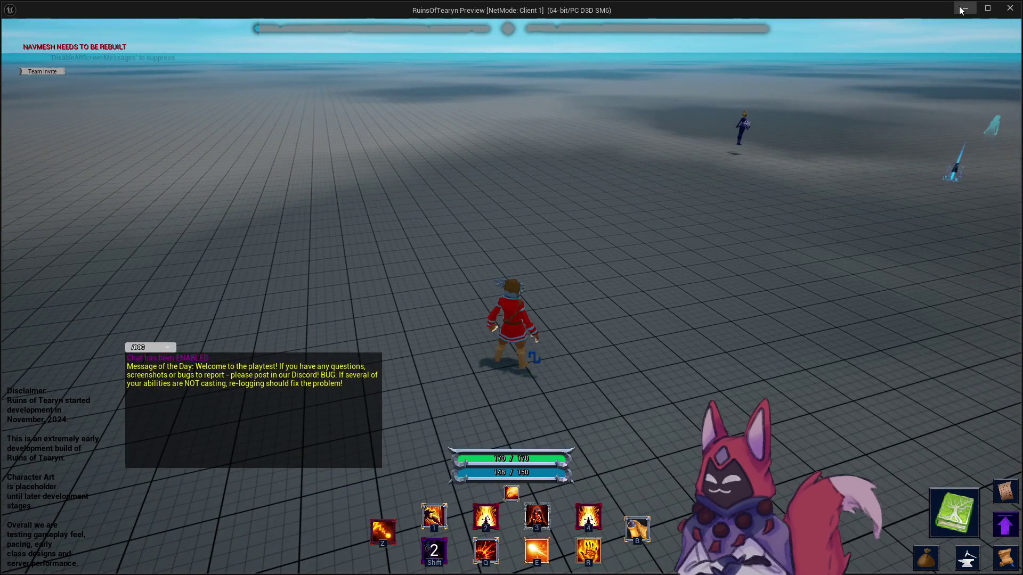
pyautogui.press('w')
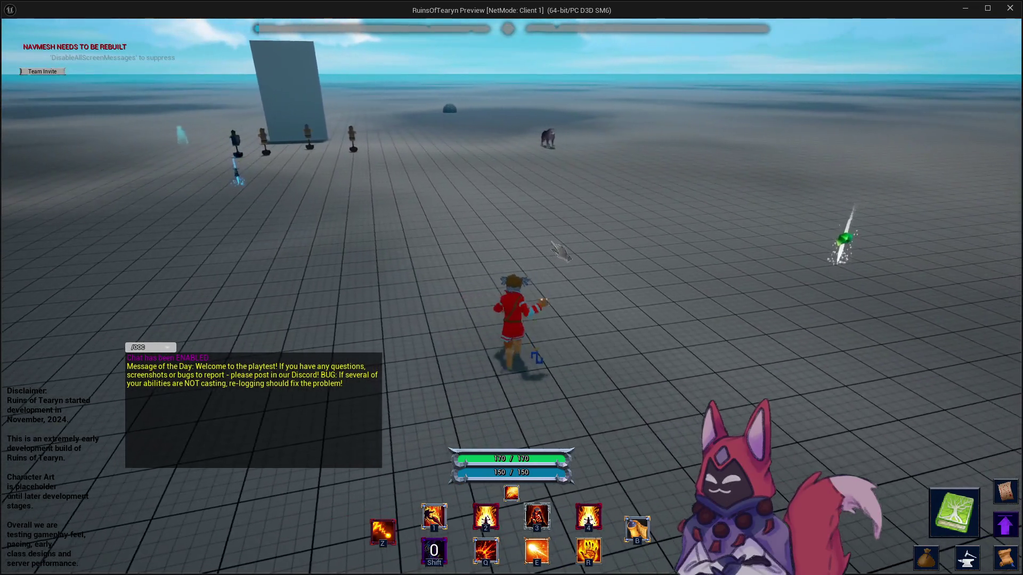
pyautogui.press('shift')
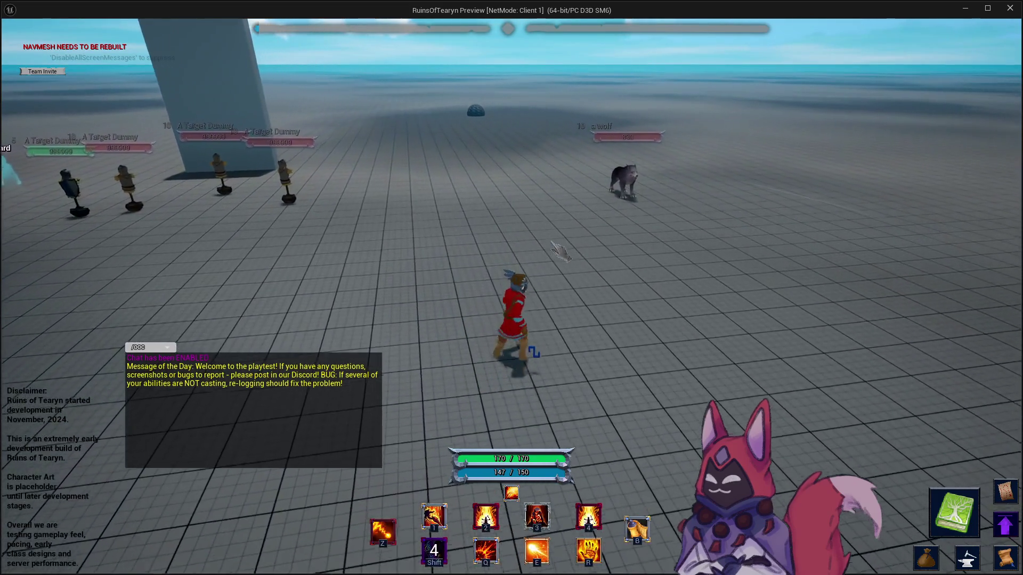
pyautogui.moveTo(836, 120); pyautogui.dragTo(639, 123)
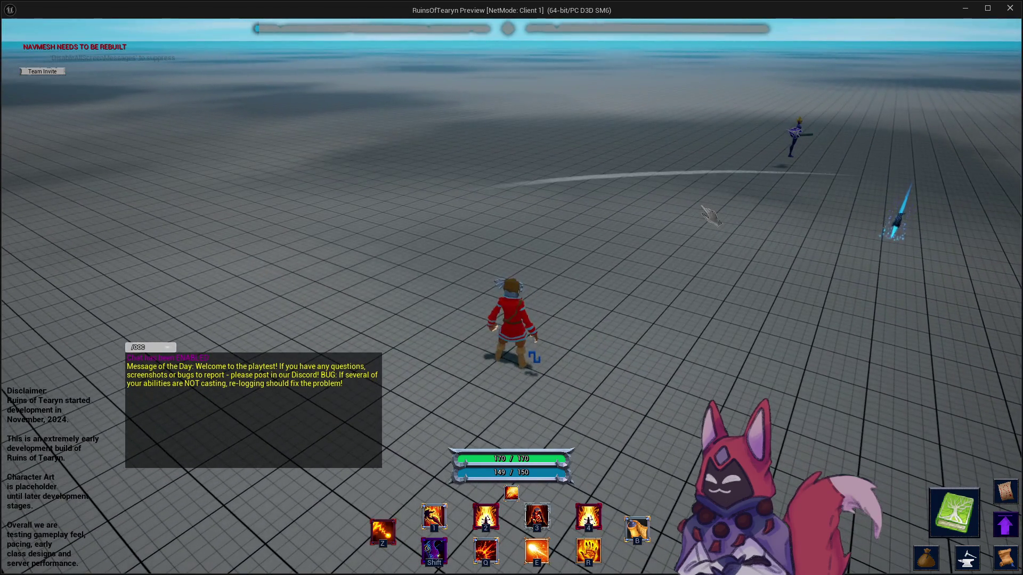
pyautogui.press('shift')
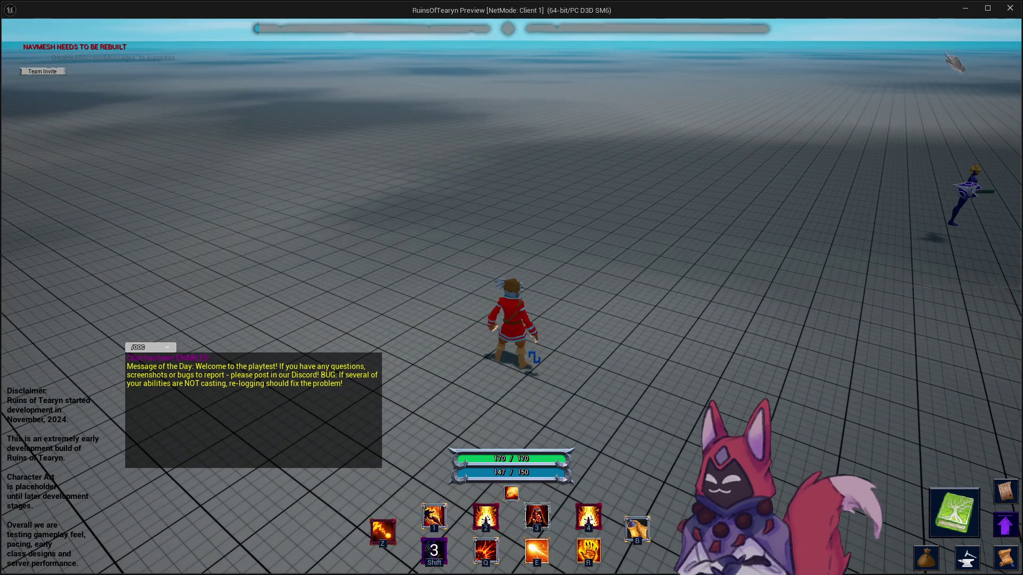
pyautogui.click(964, 13)
pyautogui.click(190, 21)
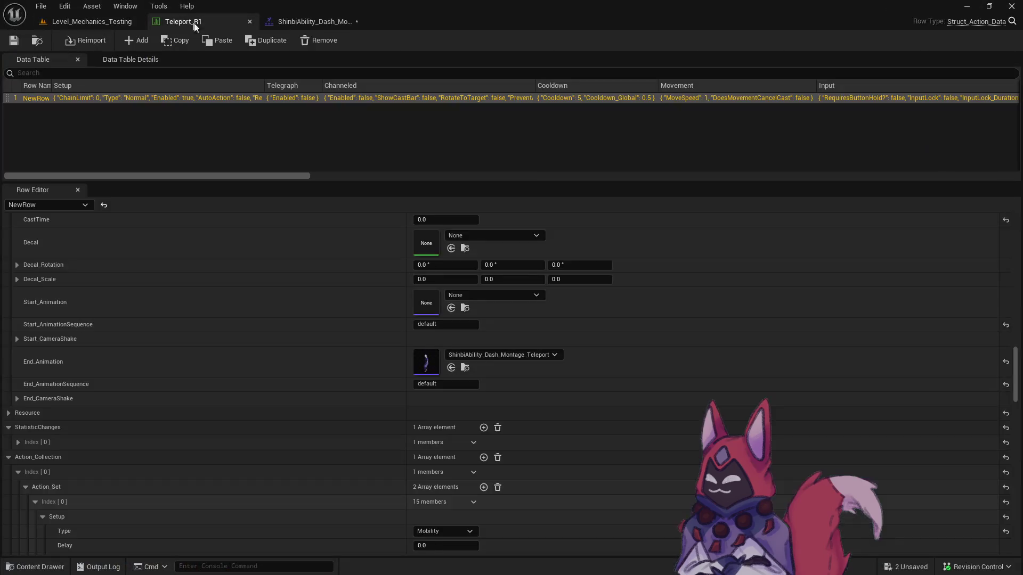
pyautogui.click(311, 21)
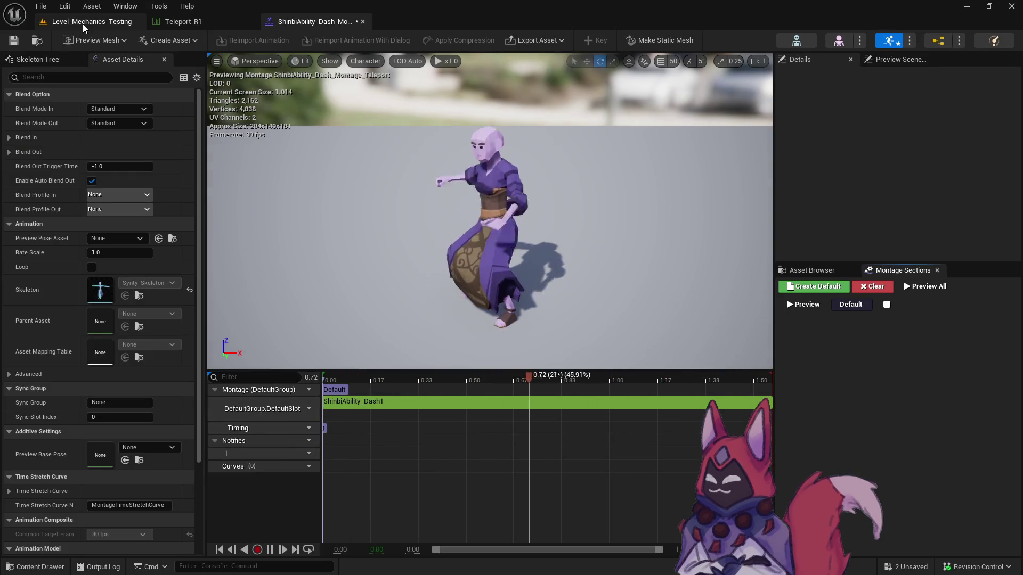
# Resume play, dash repeatedly and cast the blue orb ability, then close the game preview.
pyautogui.hotkey('alt', 'Tab')
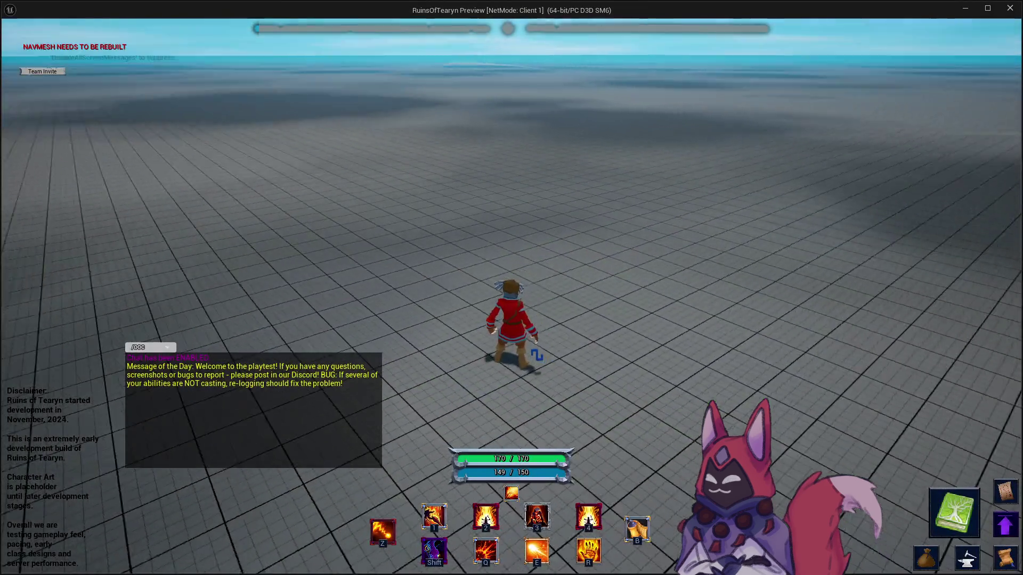
pyautogui.press('shift')
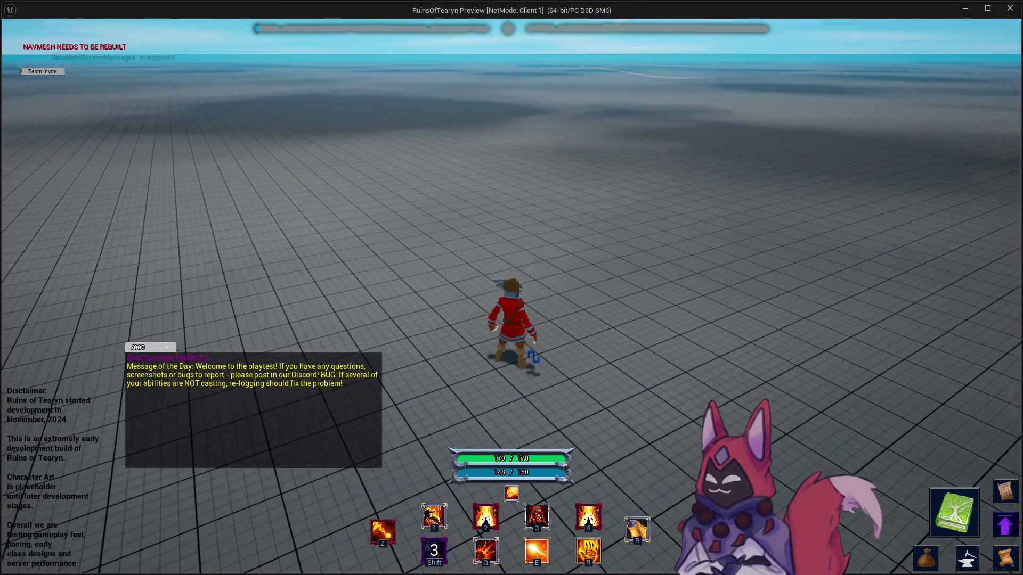
pyautogui.press('w')
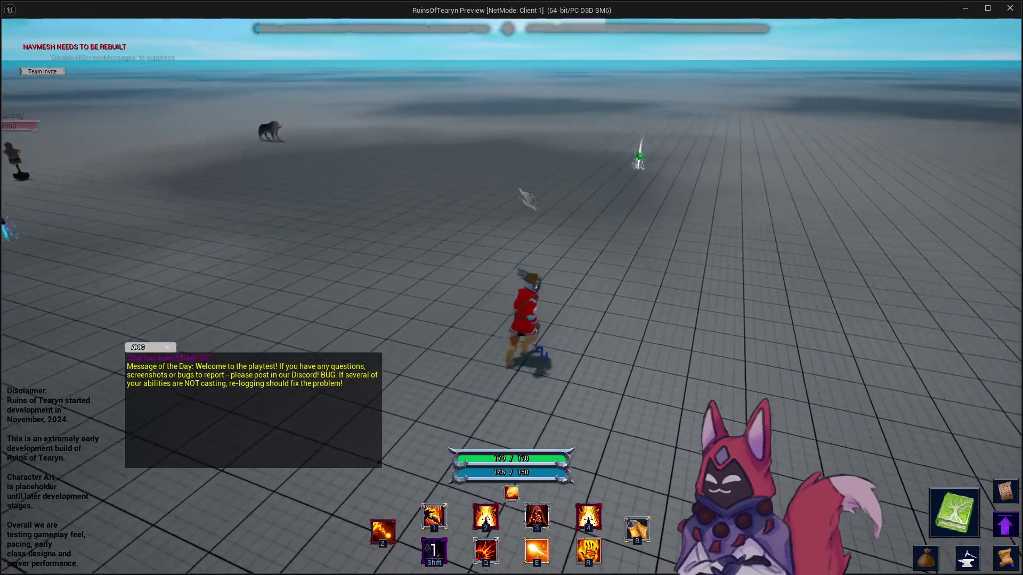
pyautogui.press('1')
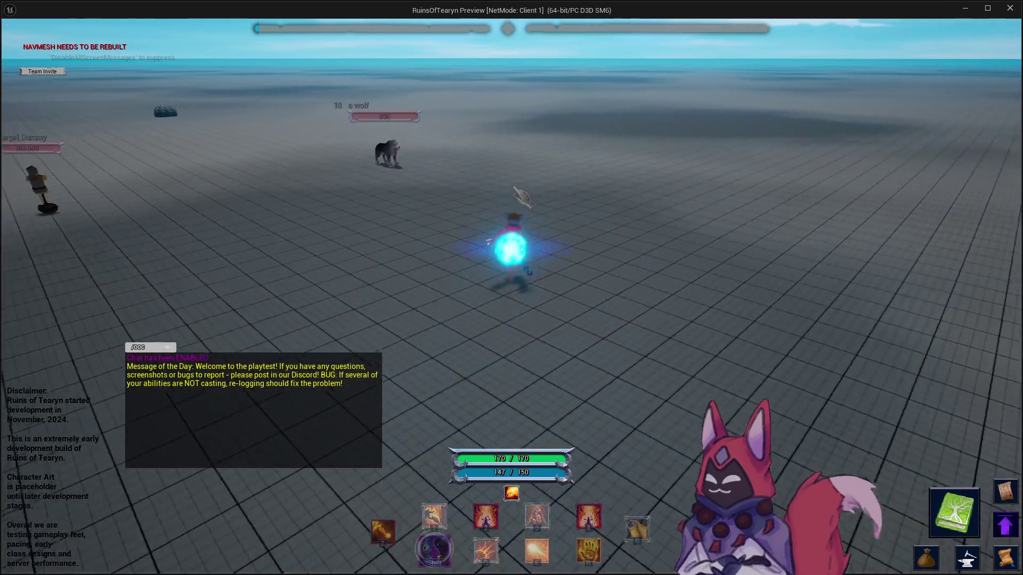
pyautogui.press('shift')
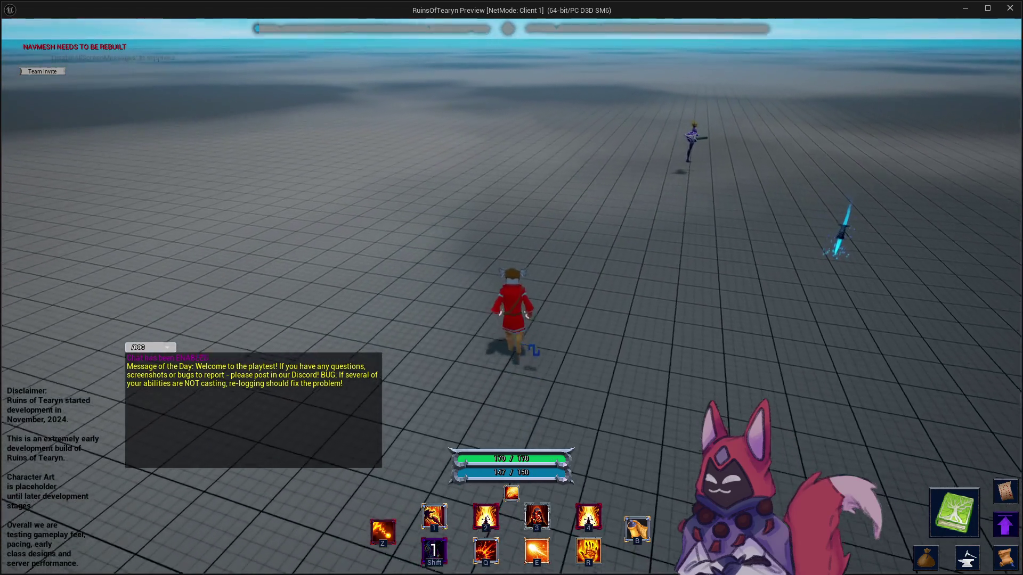
pyautogui.press('shift')
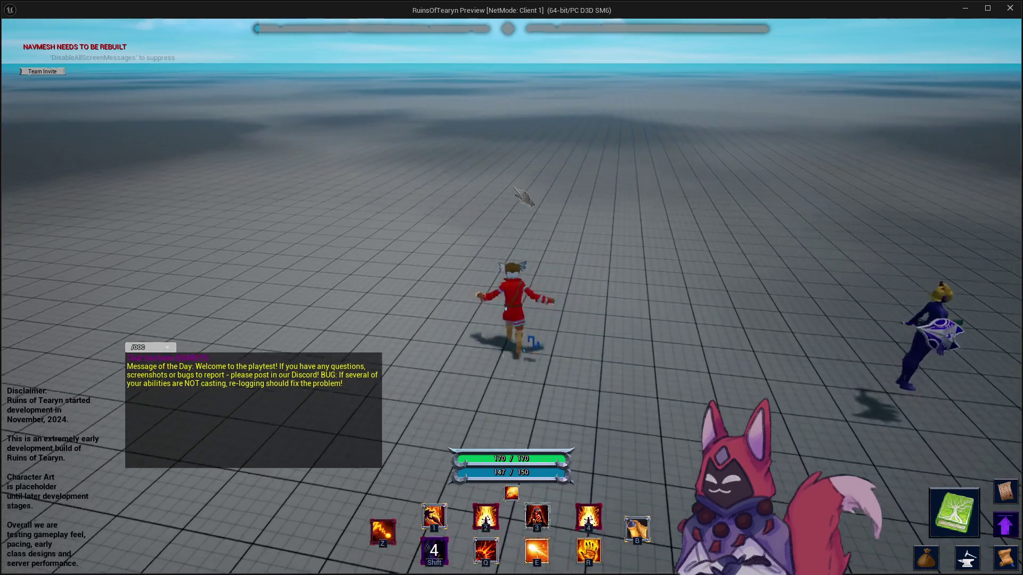
pyautogui.moveTo(525, 198)
pyautogui.mouseDown()
pyautogui.moveTo(746, 133)
pyautogui.moveTo(1004, 20)
pyautogui.mouseUp()
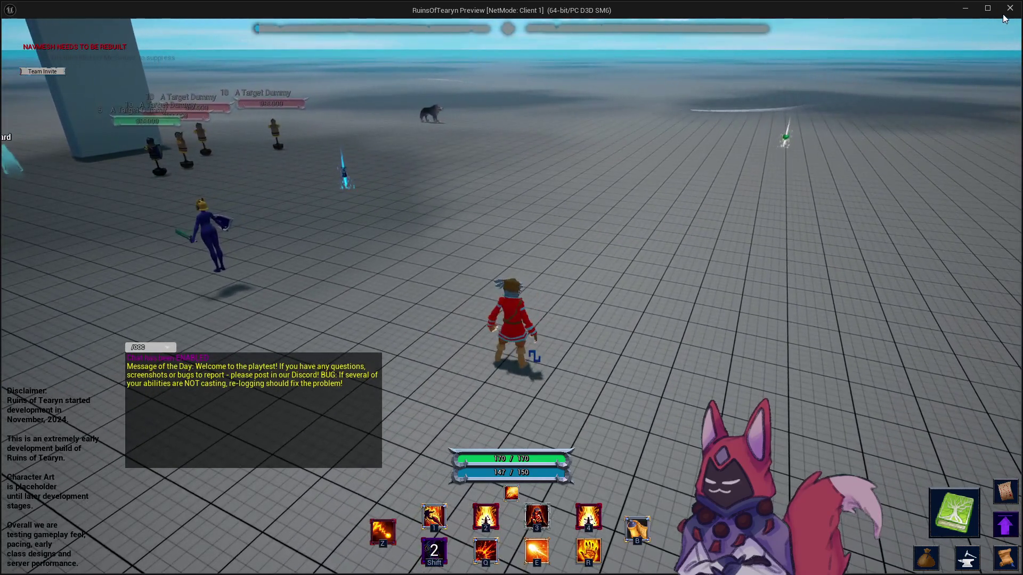
pyautogui.click(1009, 8)
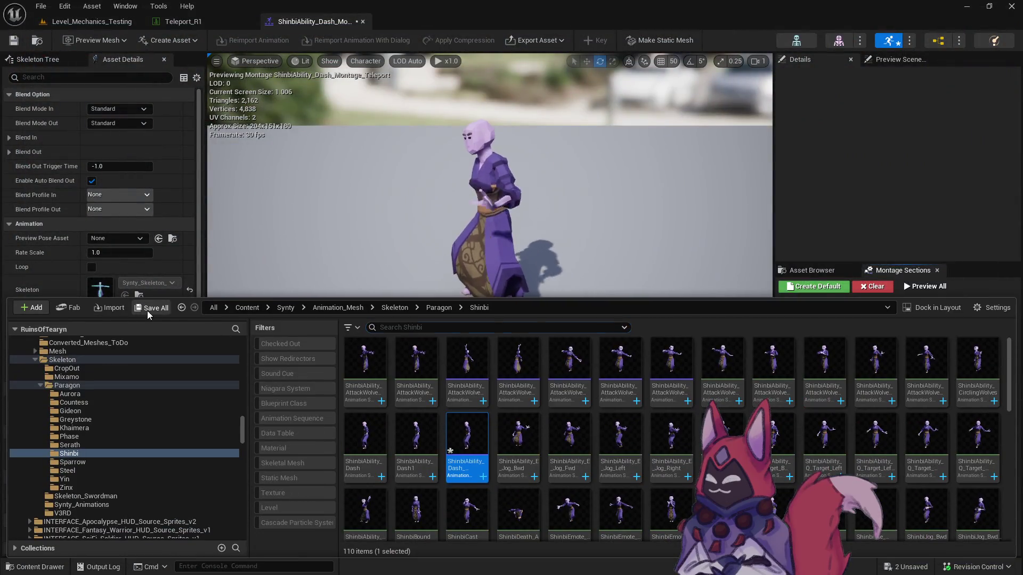
# Save all modified assets, confirming the save and check-out, and close the montage and Teleport_R1 tabs.
pyautogui.click(147, 312)
pyautogui.click(533, 414)
pyautogui.click(526, 410)
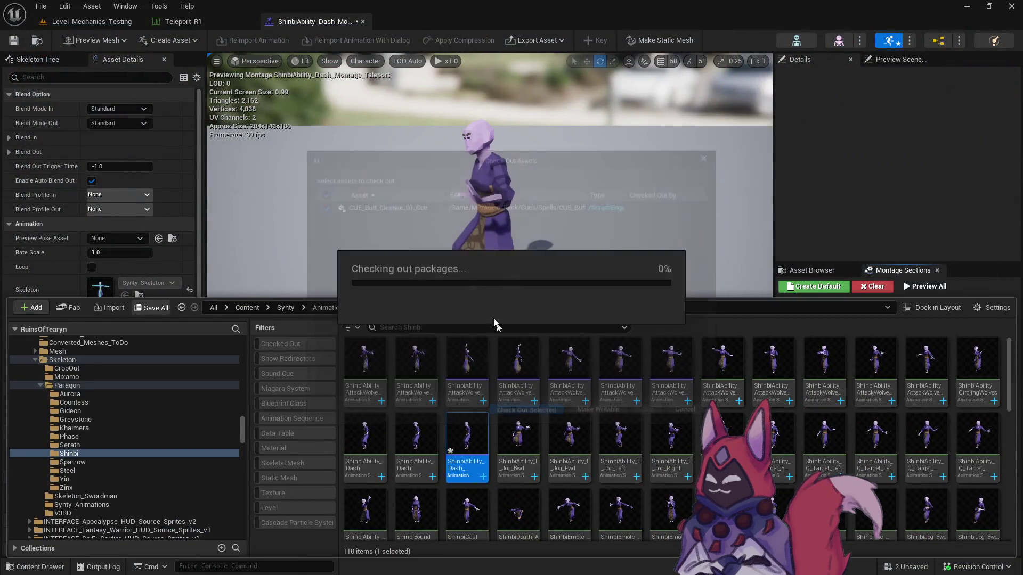
pyautogui.click(363, 22)
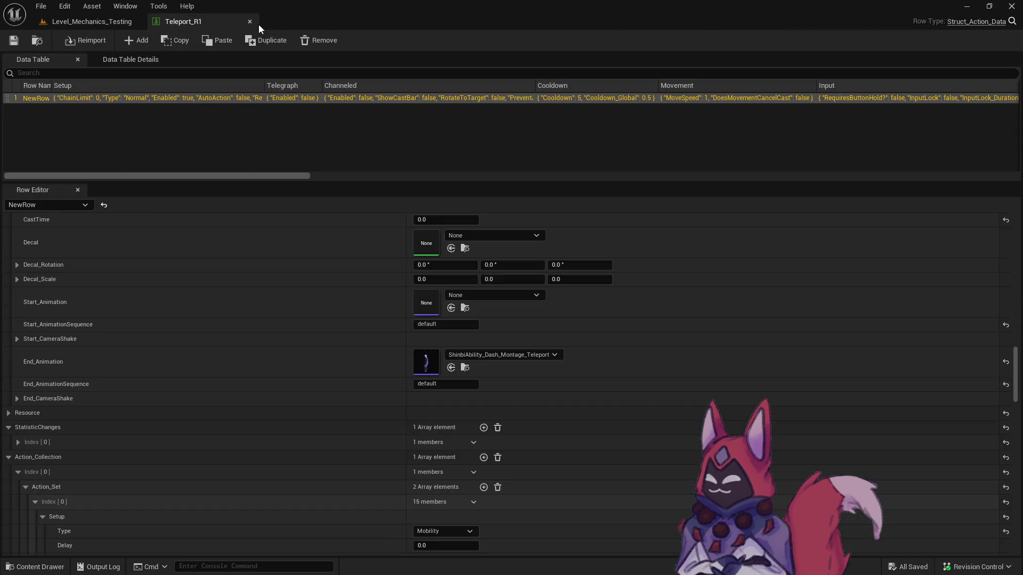
pyautogui.click(248, 21)
# Reopen ShinbiAbility_Dash_Montage_Teleport and run a quick play-test of the level.
pyautogui.hotkey('ctrl', 'space')
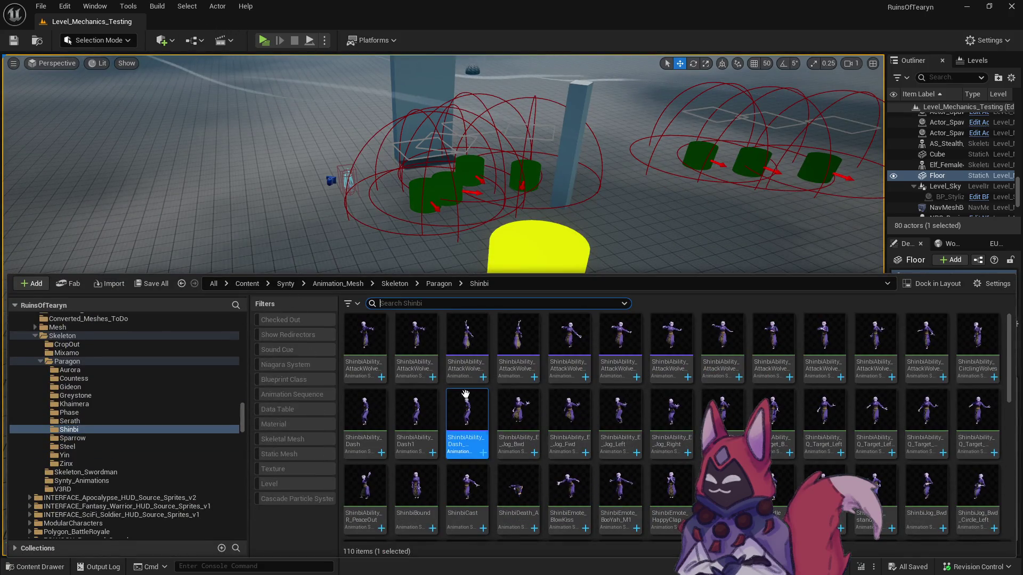
pyautogui.doubleClick(487, 414)
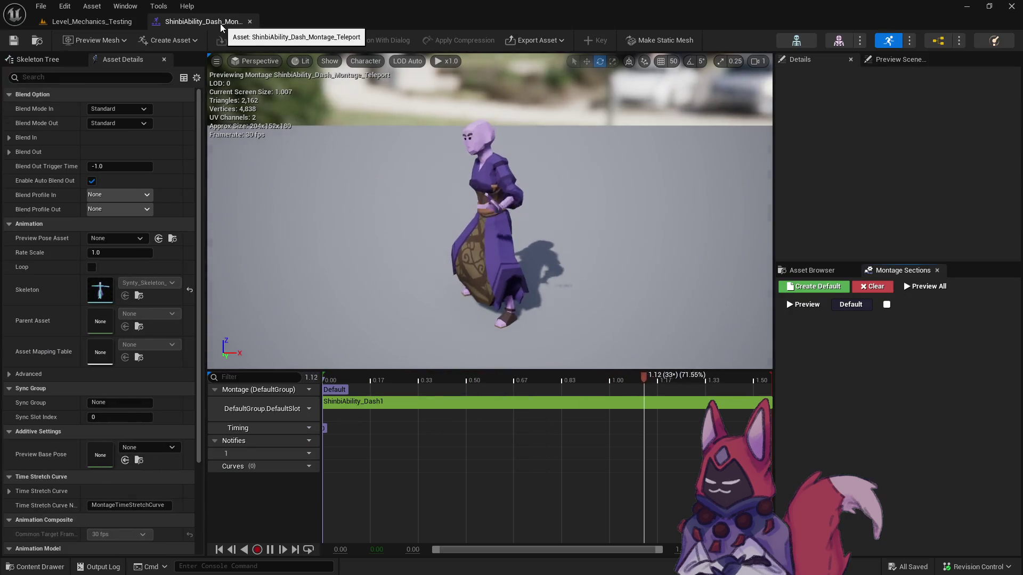
pyautogui.click(91, 21)
pyautogui.click(267, 40)
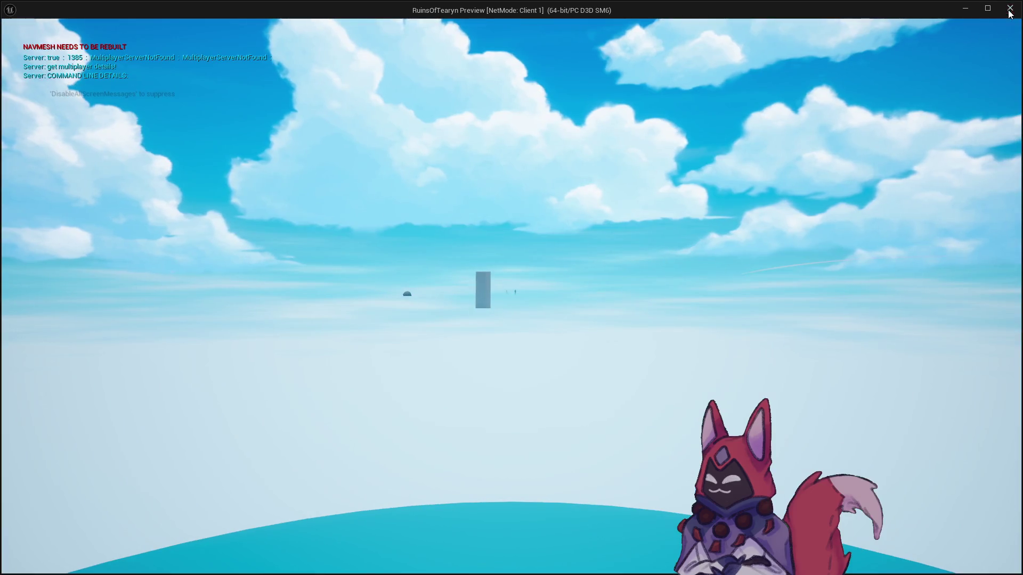
pyautogui.click(1009, 13)
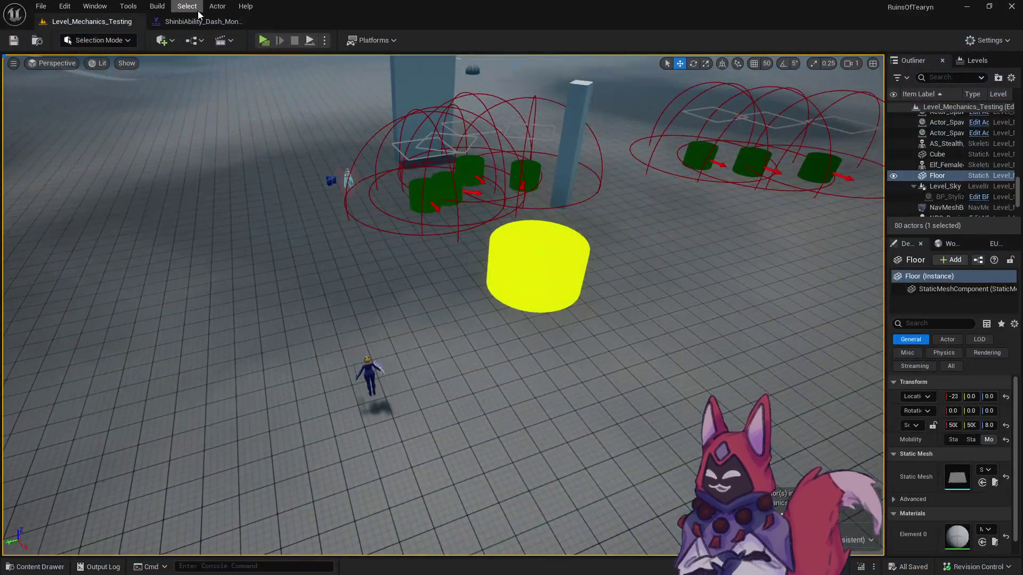
pyautogui.click(196, 21)
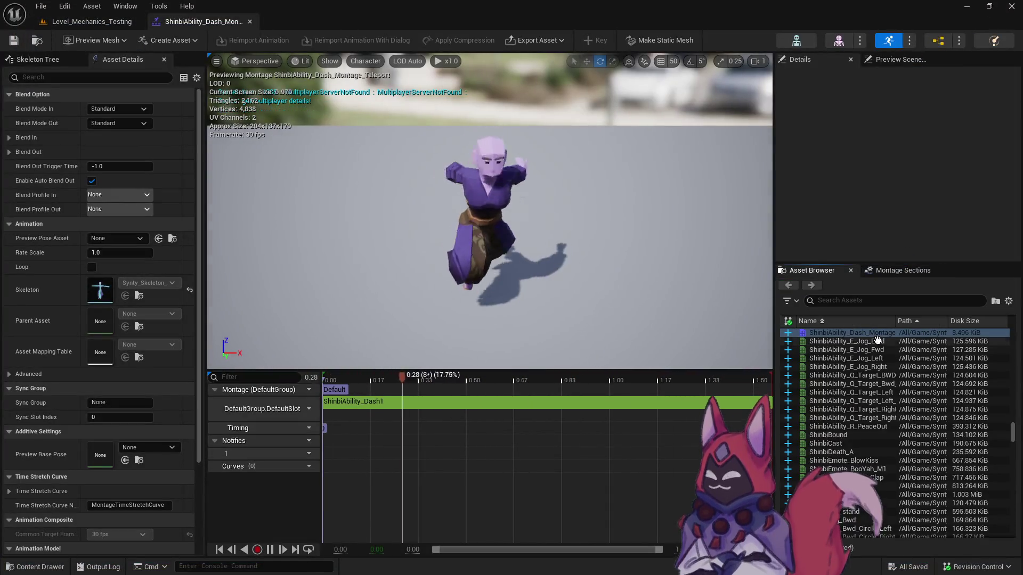
# Filter the asset list by 'shinbi' and preview the ShinbiBound and ShinbiCast animations.
pyautogui.click(850, 300)
pyautogui.write('shinbi')
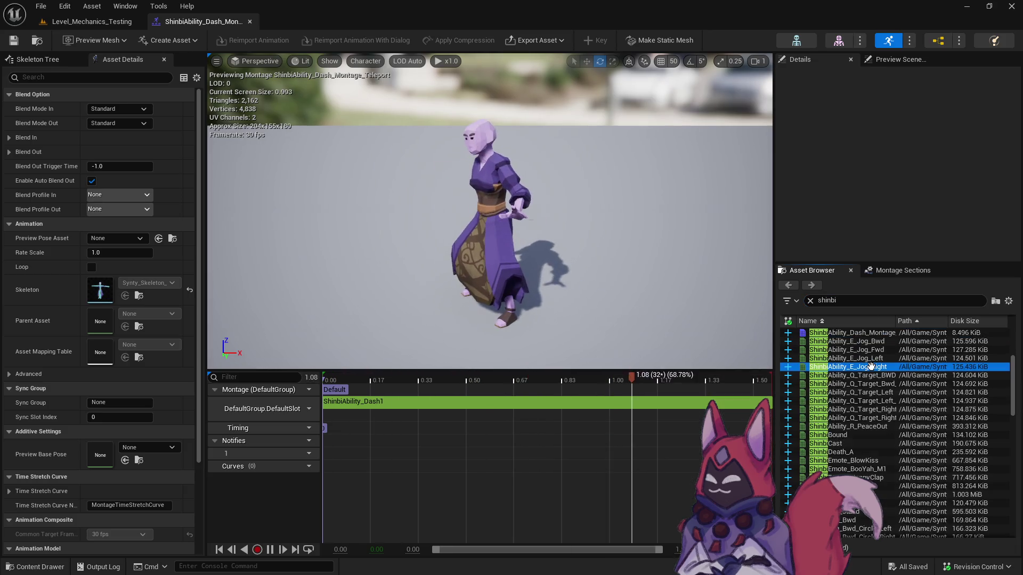
pyautogui.doubleClick(869, 366)
pyautogui.doubleClick(855, 435)
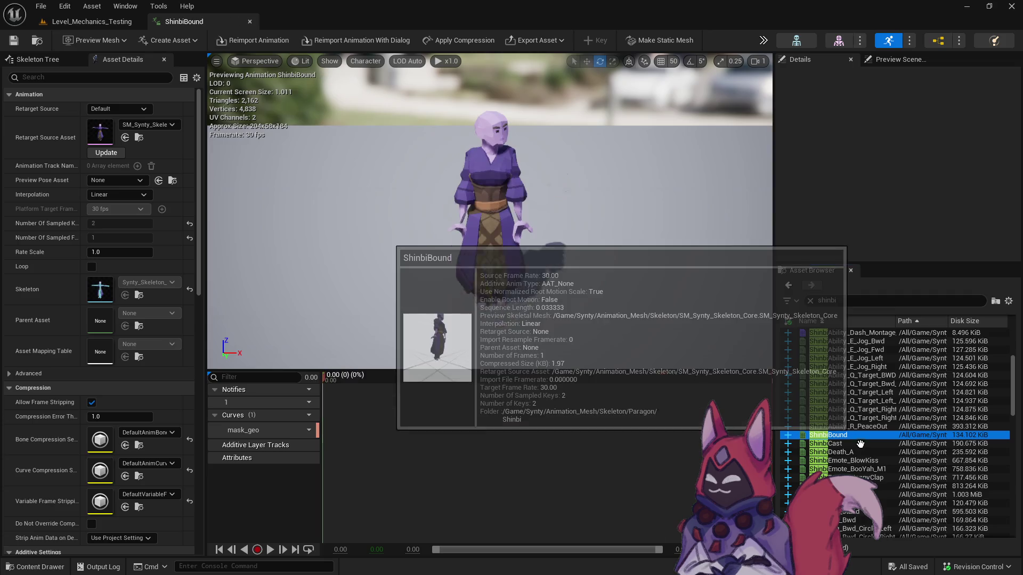
pyautogui.doubleClick(882, 444)
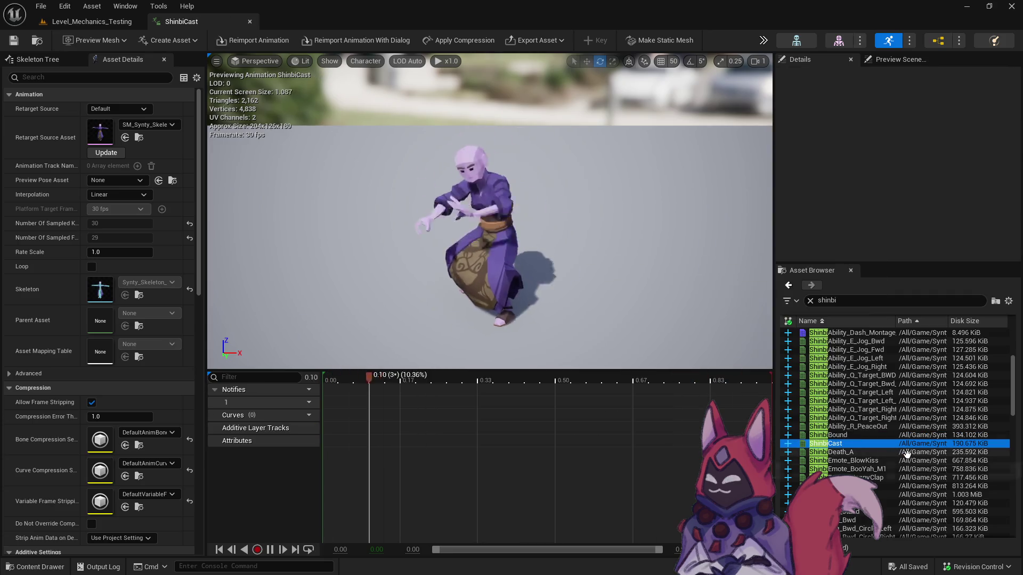
pyautogui.scroll(-2, 883, 428)
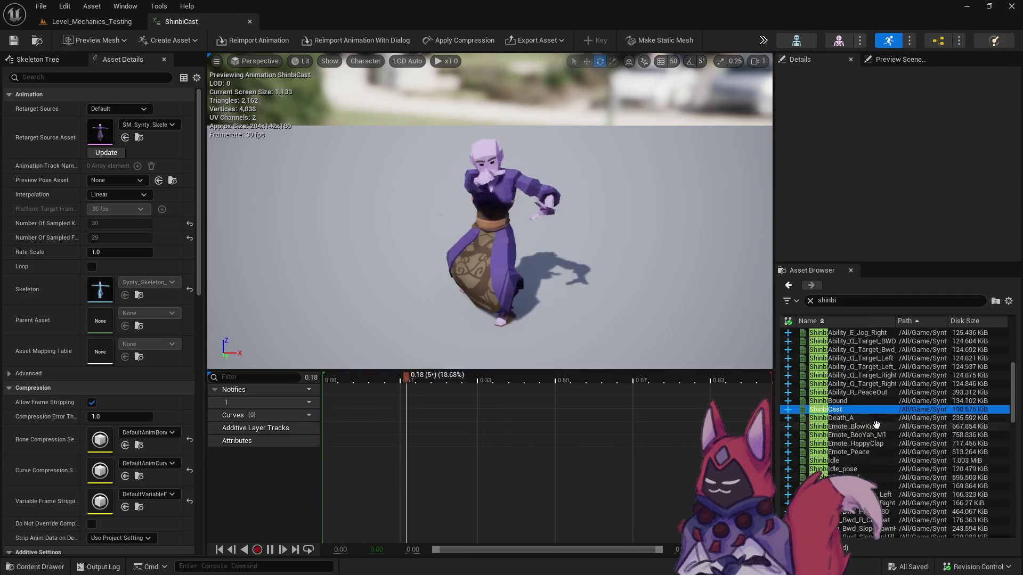